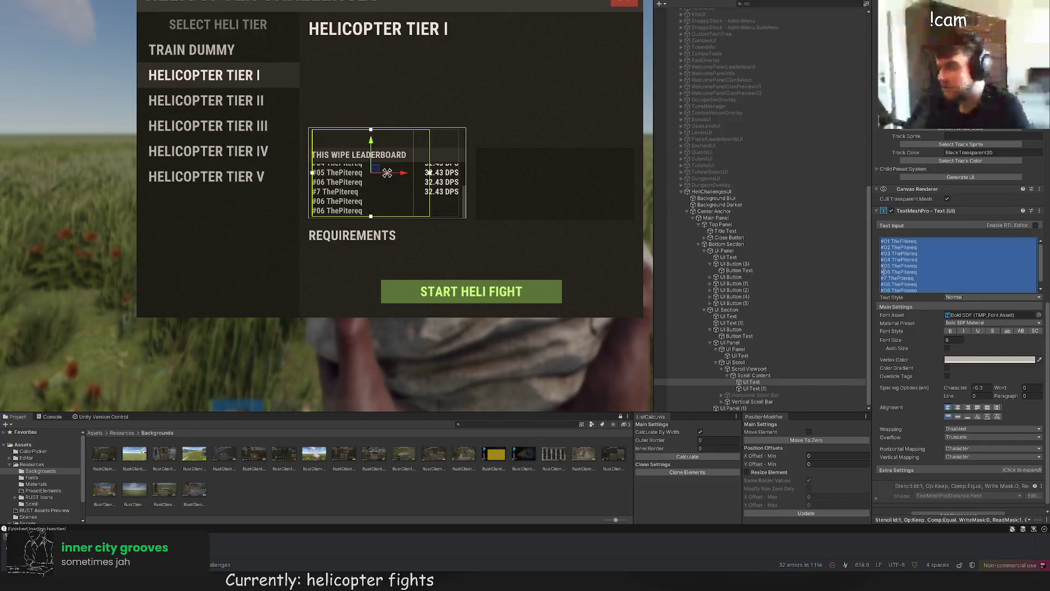
# Step: Correct the wrong rank lines to #07 and #08 so the leaderboard reads #05 to #09
pyautogui.click(884, 294)
pyautogui.write('0')
pyautogui.click(889, 300)
pyautogui.press('BackSpace')
pyautogui.write('8')
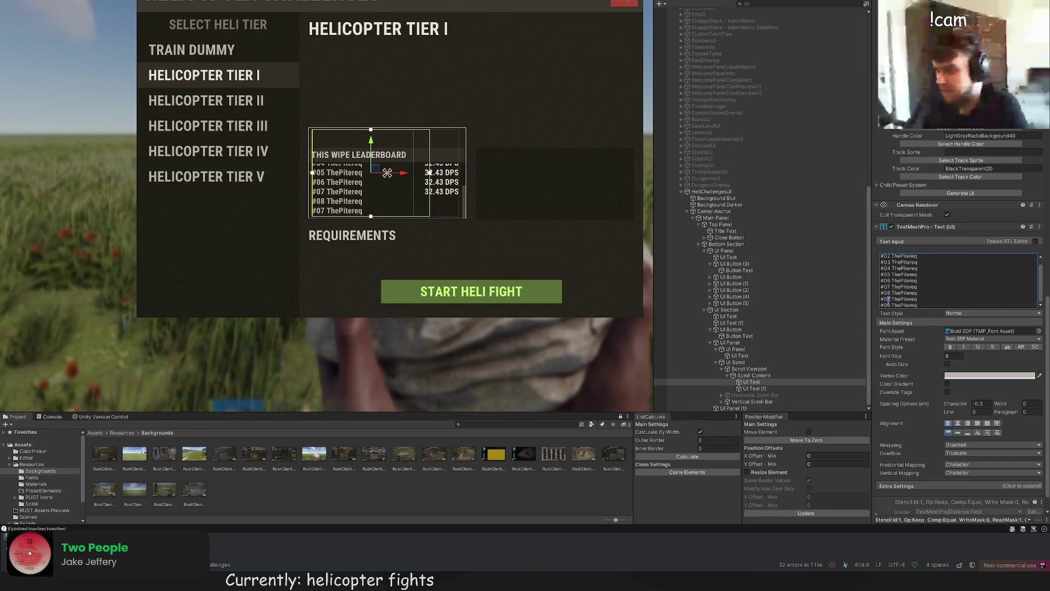
pyautogui.write('0')
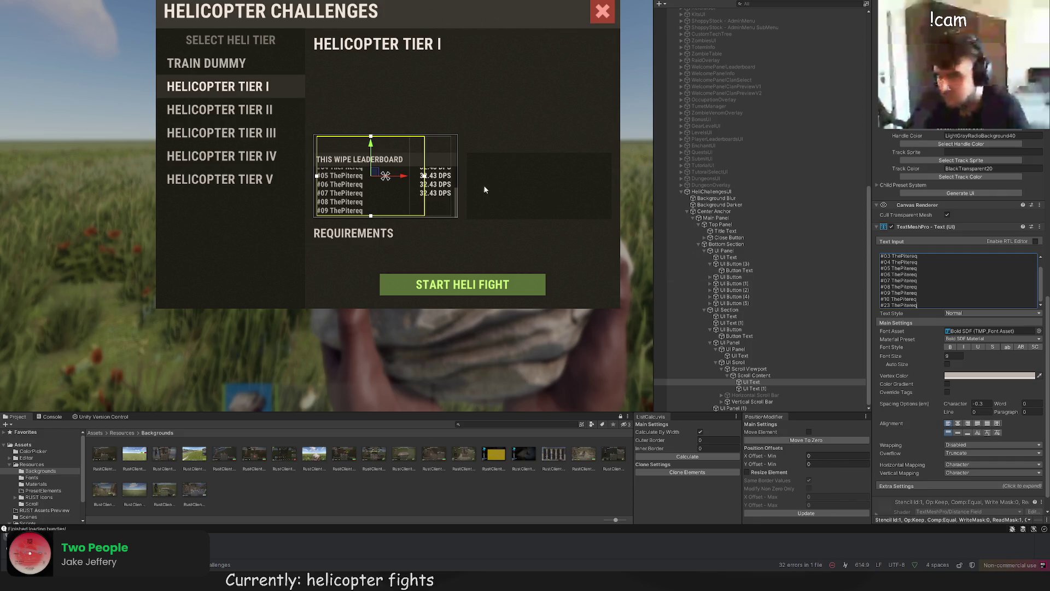
pyautogui.click(770, 375)
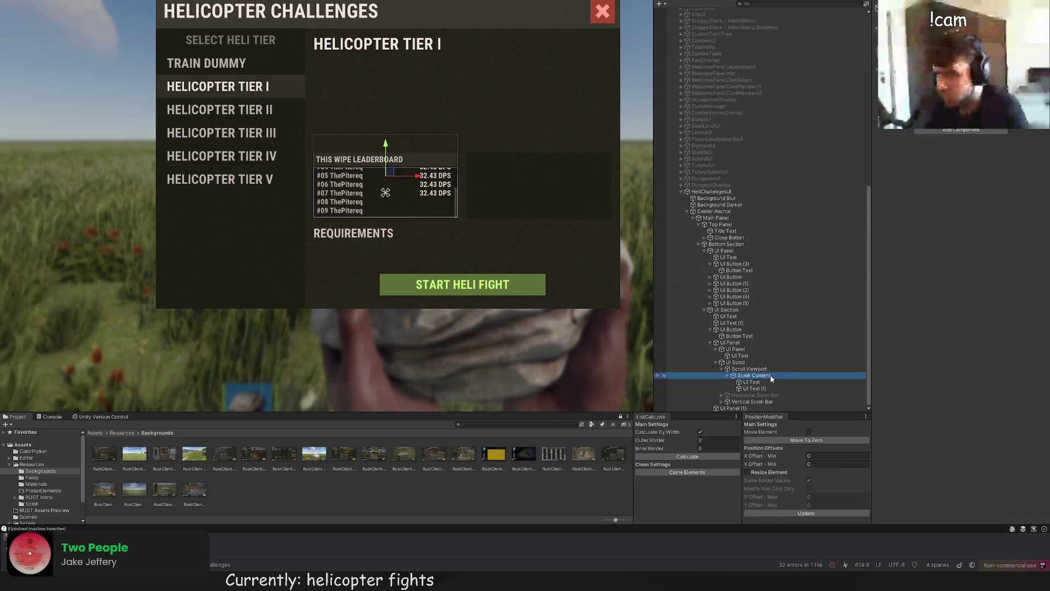
# Step: Extend the scroll content and the name text area, then shift the list up to show lower ranks
pyautogui.scroll(3, 384, 219)
pyautogui.moveTo(382, 223); pyautogui.dragTo(379, 247)
pyautogui.click(751, 381)
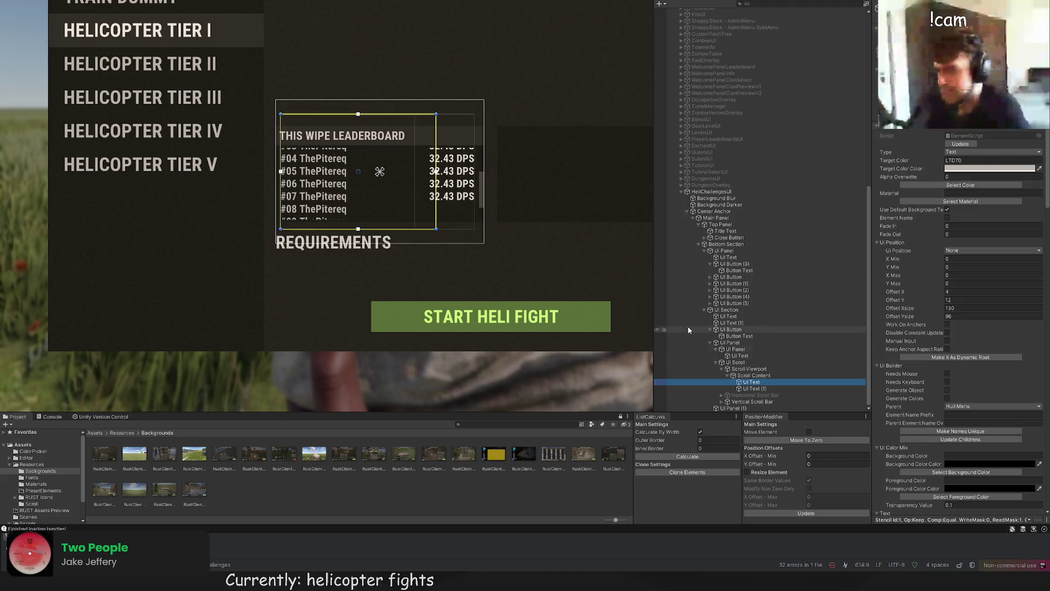
pyautogui.scroll(2, 359, 146)
pyautogui.moveTo(307, 106); pyautogui.dragTo(303, 94)
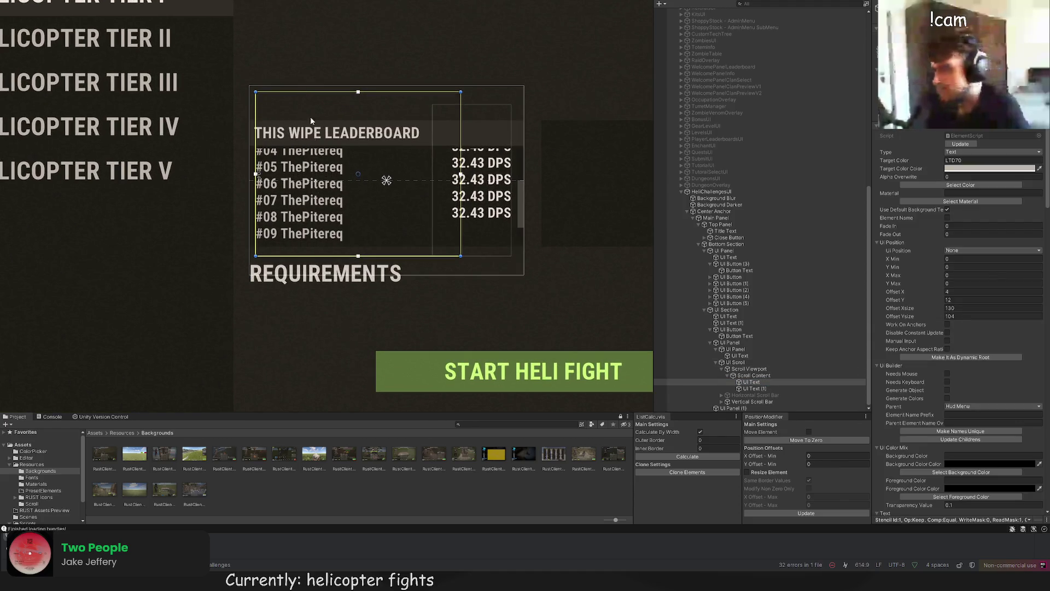
pyautogui.moveTo(283, 256); pyautogui.dragTo(280, 273)
pyautogui.click(774, 375)
pyautogui.moveTo(387, 148); pyautogui.dragTo(386, 116)
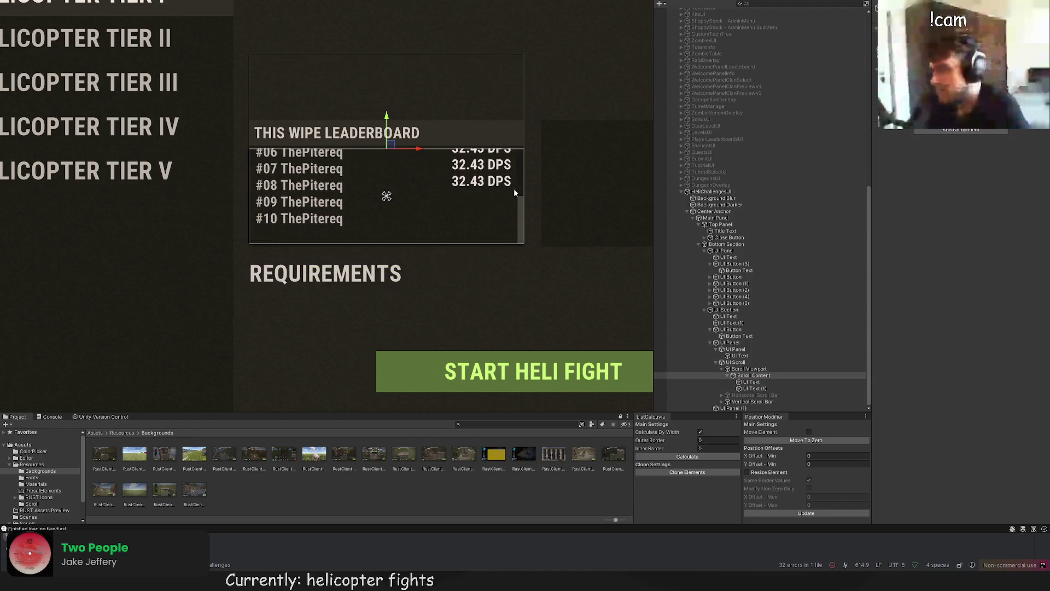
# Step: With the Rect tool, lengthen Scroll Content and stretch the name and DPS text areas vertically
pyautogui.click(768, 376)
pyautogui.press('t')
pyautogui.moveTo(366, 243); pyautogui.dragTo(365, 258)
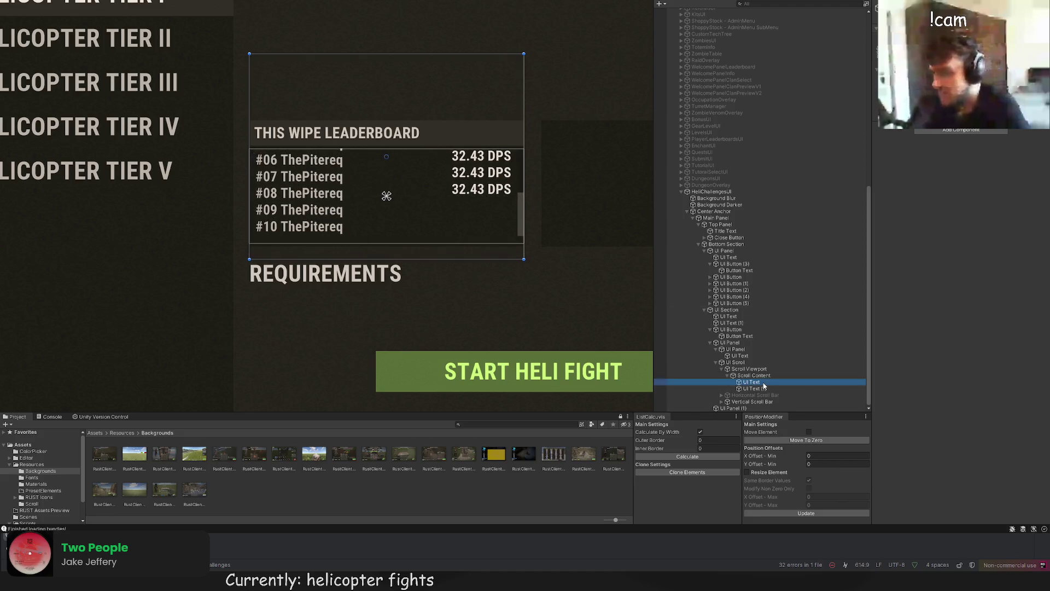
pyautogui.click(381, 88)
pyautogui.moveTo(368, 70); pyautogui.dragTo(370, 62)
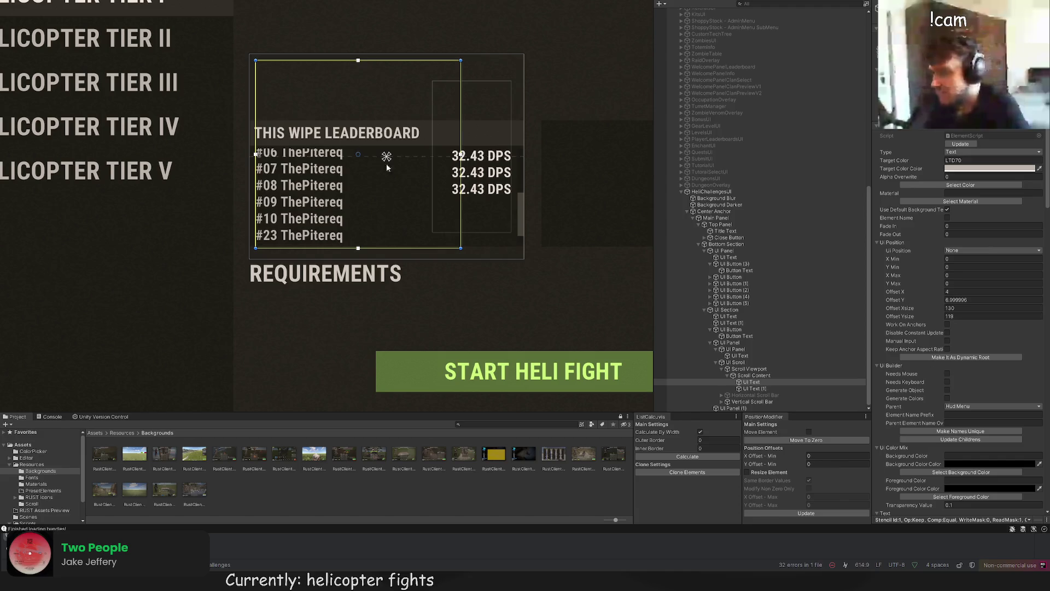
pyautogui.moveTo(378, 247); pyautogui.dragTo(375, 255)
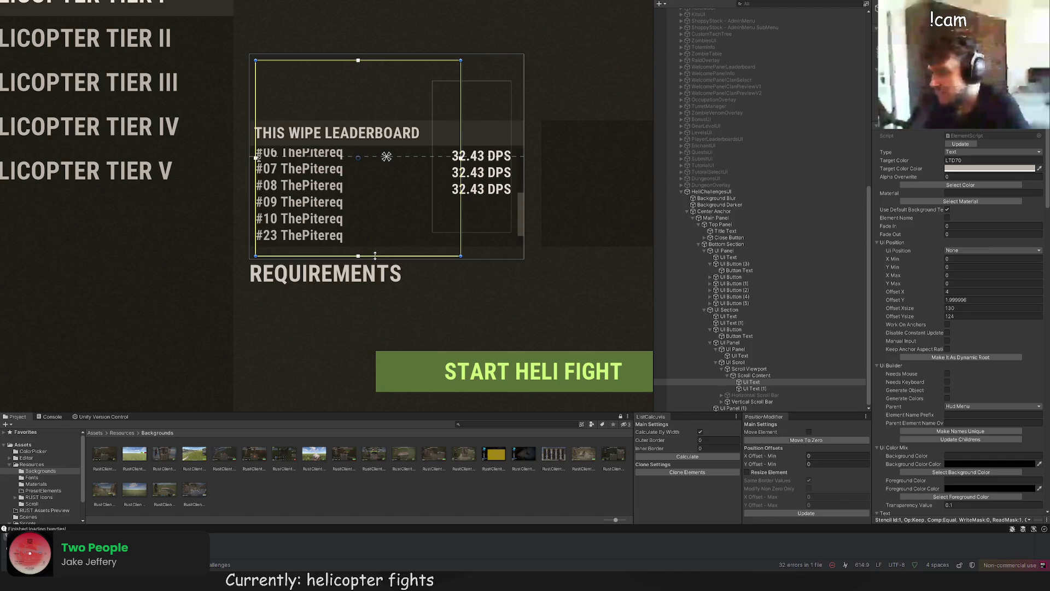
pyautogui.click(755, 388)
pyautogui.moveTo(463, 81); pyautogui.dragTo(477, 60)
pyautogui.moveTo(481, 233); pyautogui.dragTo(474, 258)
# Step: Move Scroll Content back down so ranks #01–#05 show from the top
pyautogui.scroll(2, 474, 256)
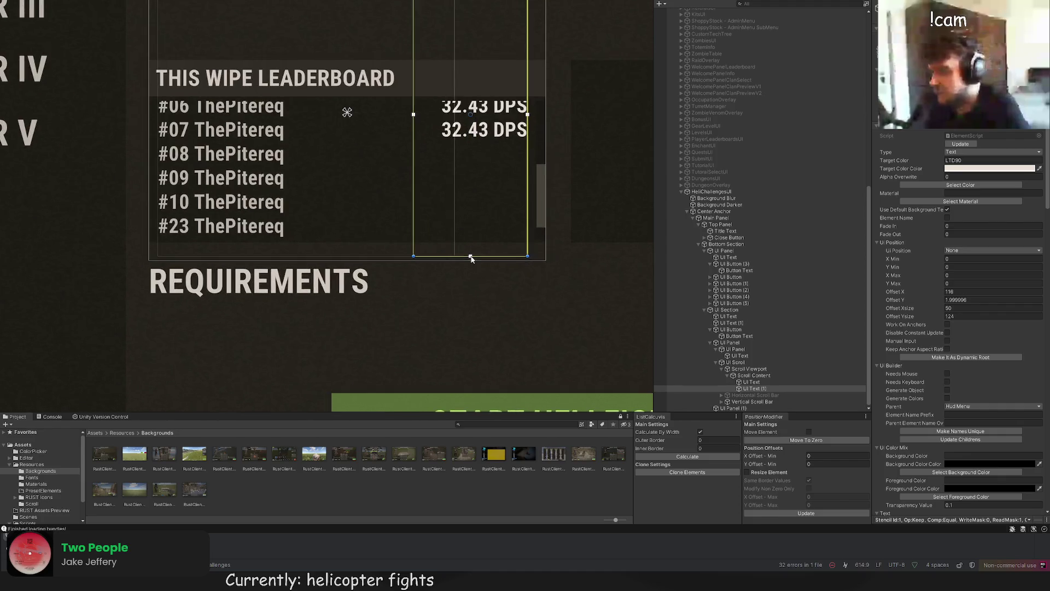
pyautogui.click(755, 375)
pyautogui.press('f')
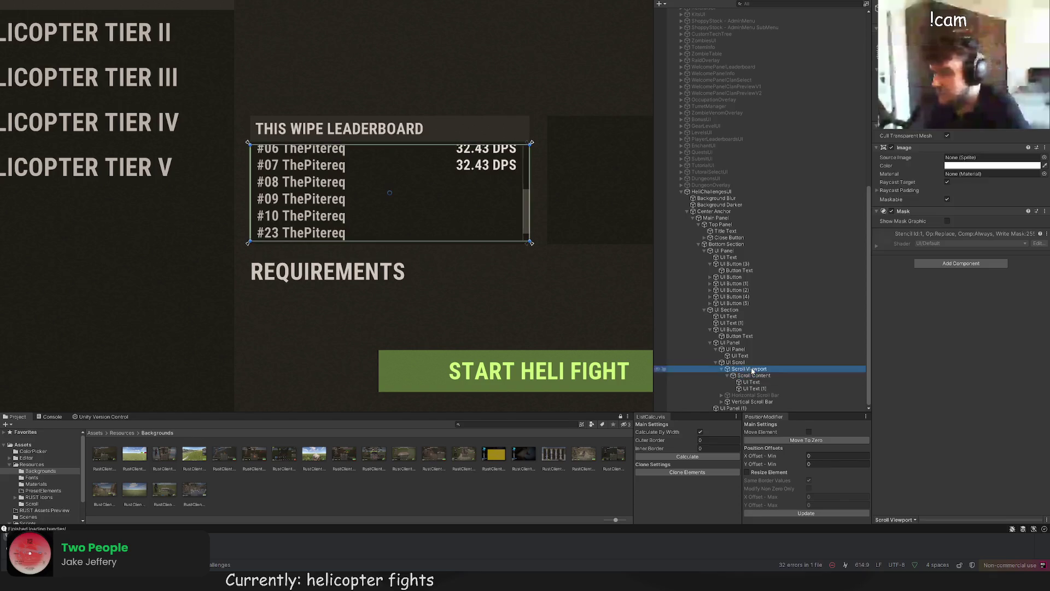
pyautogui.scroll(-3, 463, 196)
pyautogui.press('w')
pyautogui.moveTo(411, 133)
pyautogui.mouseDown()
pyautogui.moveTo(411, 208)
pyautogui.moveTo(421, 213)
pyautogui.mouseUp()
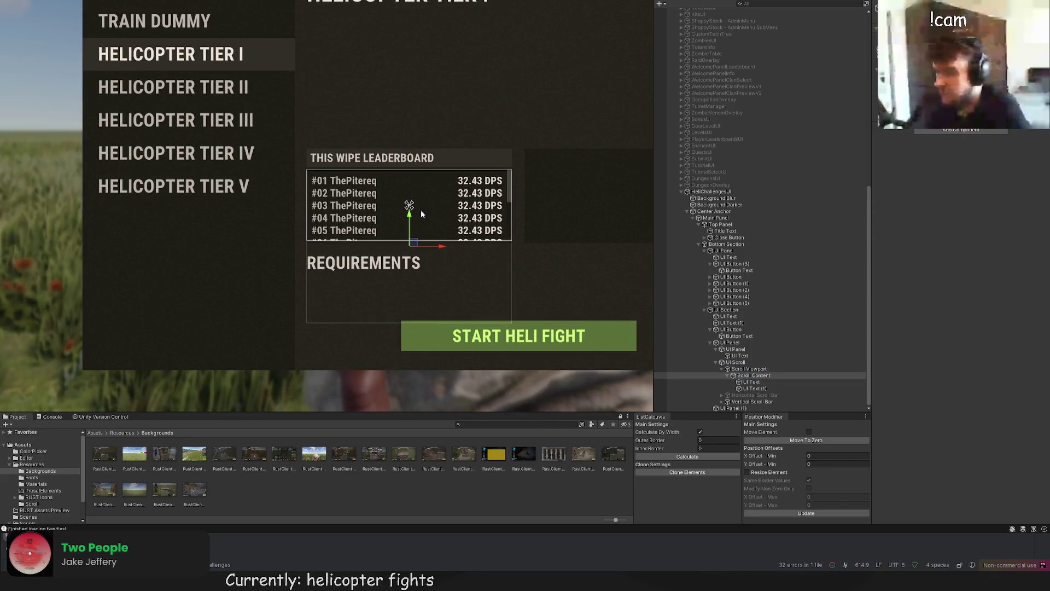
# Step: Nudge the player name text (UI Text) slightly upward
pyautogui.click(752, 382)
pyautogui.press('f')
pyautogui.moveTo(373, 258); pyautogui.dragTo(375, 257)
pyautogui.scroll(-5, 392, 79)
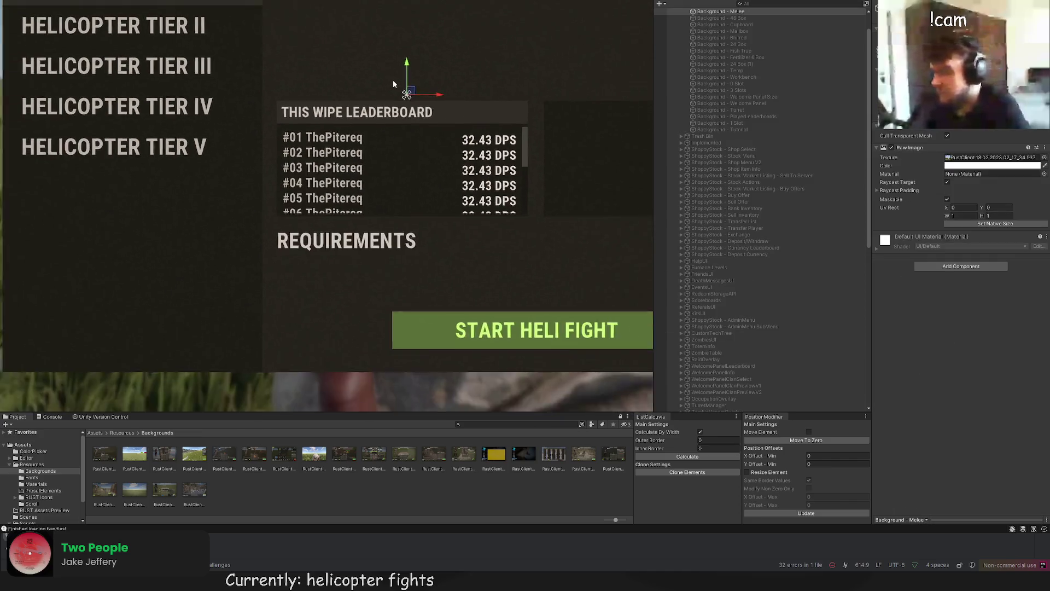
pyautogui.moveTo(385, 134); pyautogui.dragTo(385, 130)
pyautogui.scroll(3, 444, 120)
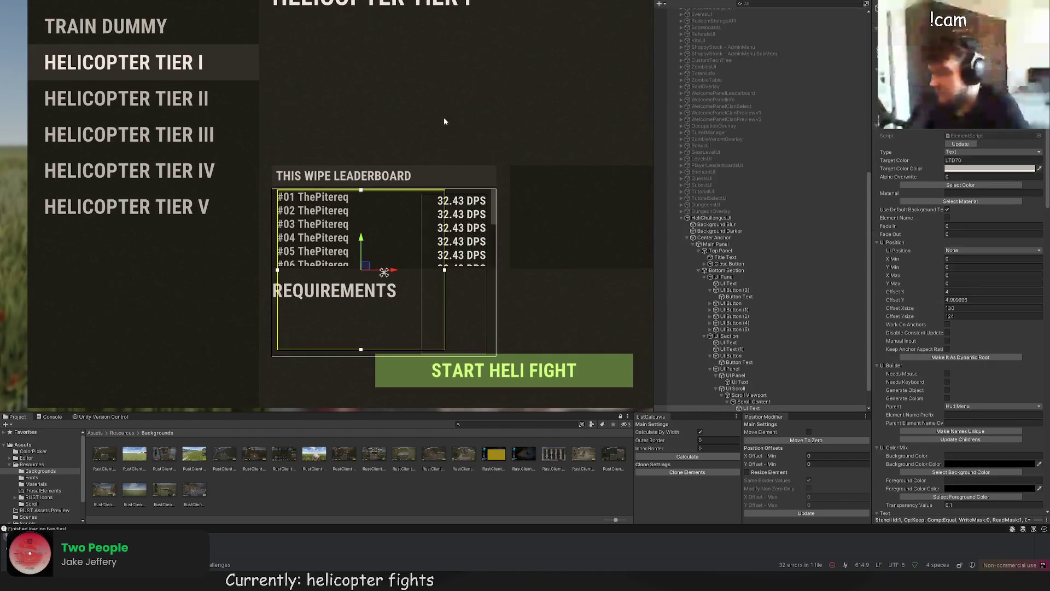
pyautogui.doubleClick(754, 403)
pyautogui.scroll(-2, 754, 390)
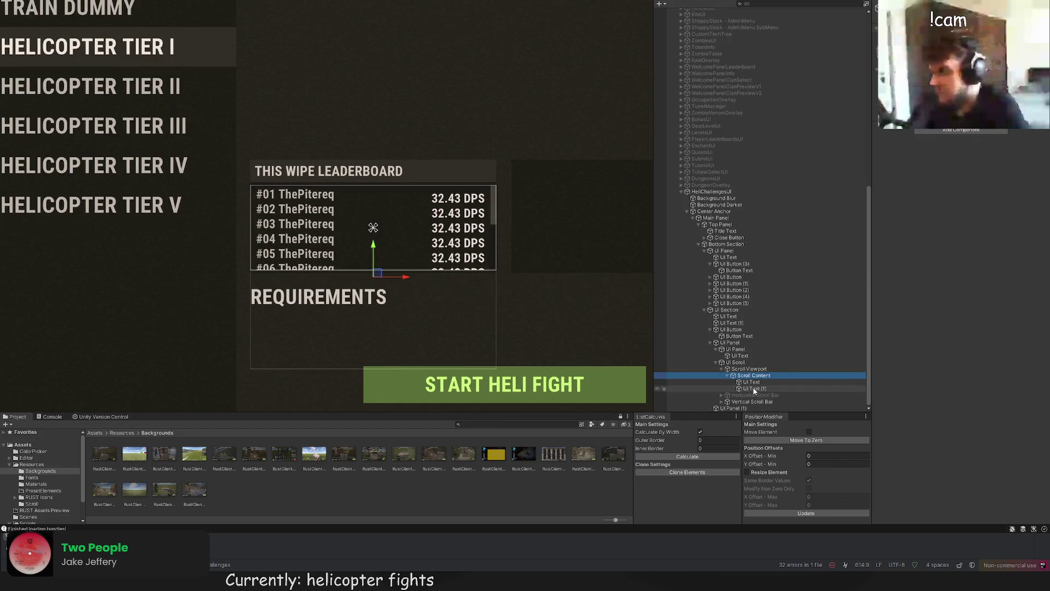
# Step: Extend the name and DPS text areas further down so their lengths match
pyautogui.click(753, 388)
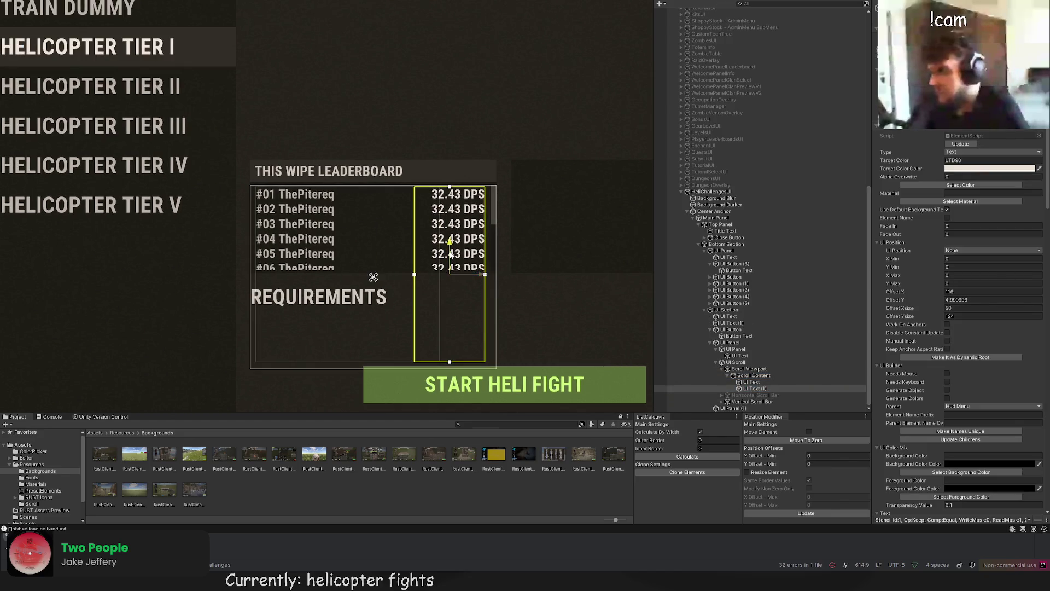
pyautogui.scroll(-1, 450, 255)
pyautogui.scroll(5, 429, 281)
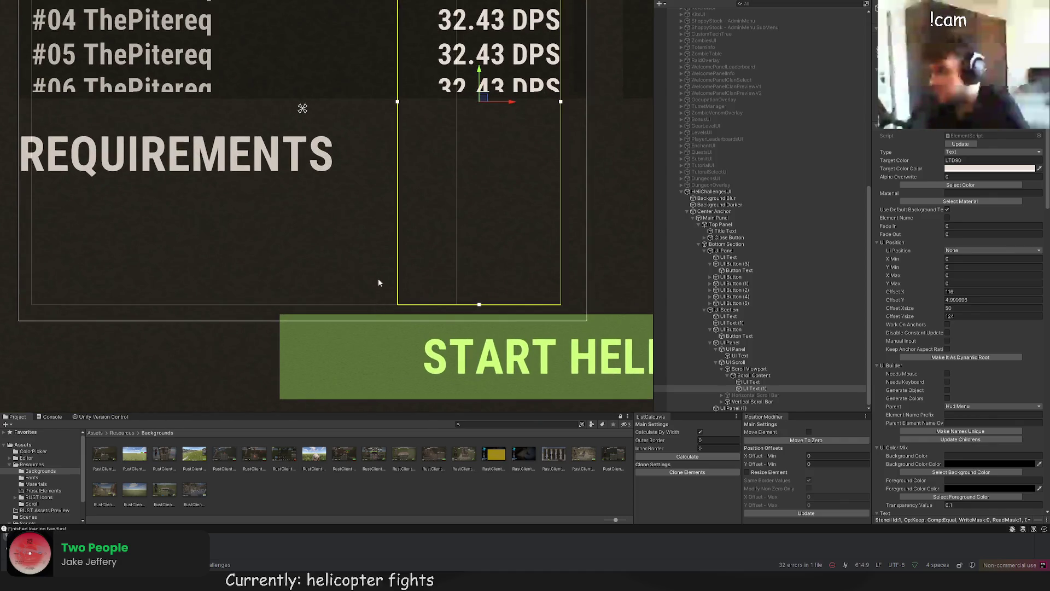
pyautogui.scroll(-2, 378, 282)
pyautogui.click(751, 381)
pyautogui.moveTo(336, 294); pyautogui.dragTo(333, 303)
pyautogui.click(755, 388)
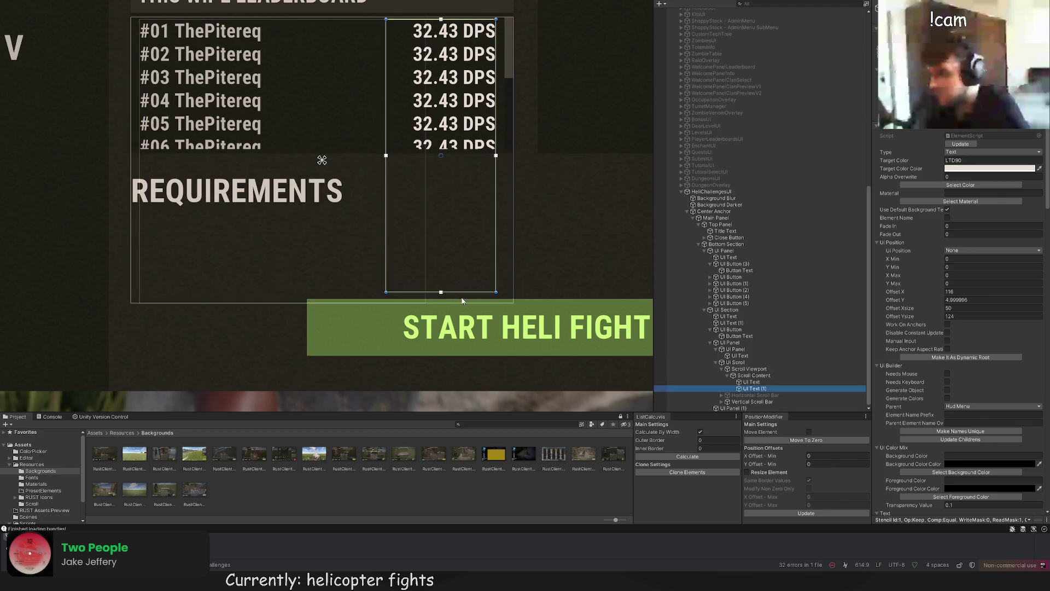
pyautogui.moveTo(449, 300); pyautogui.dragTo(449, 303)
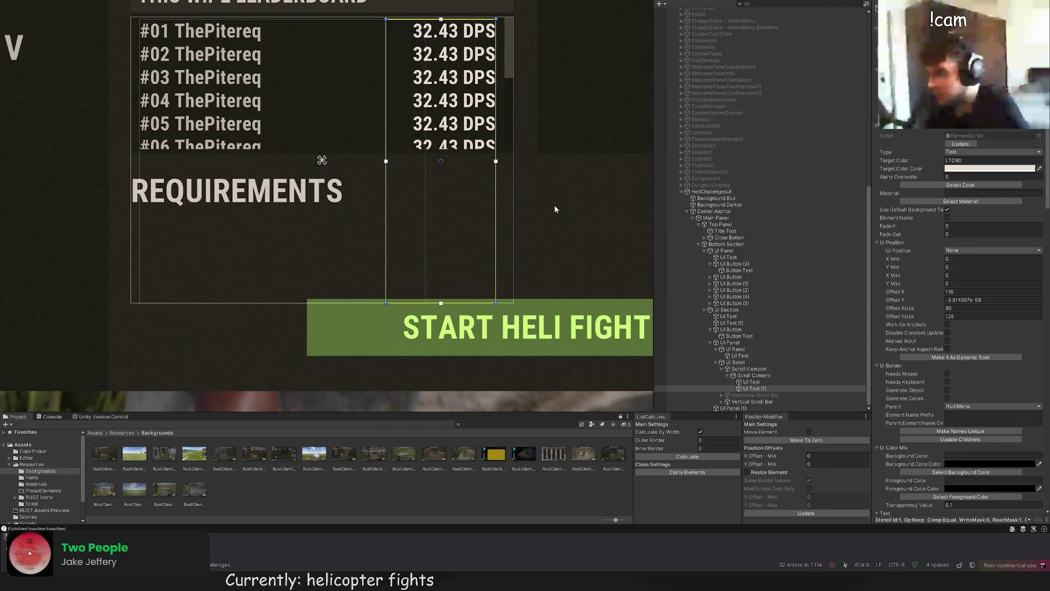
pyautogui.scroll(-1, 553, 204)
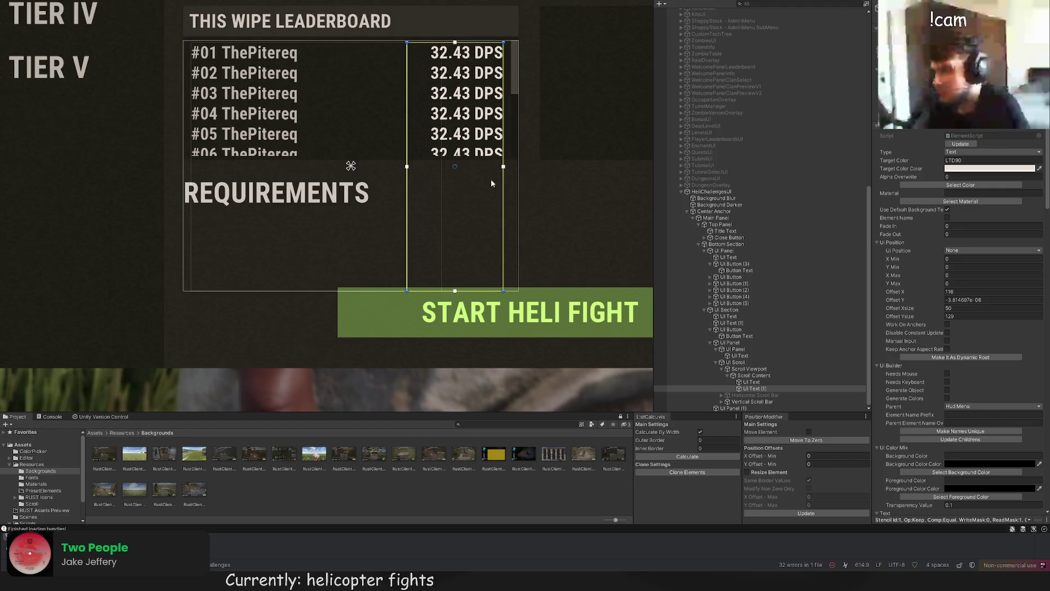
# Step: Narrow the name text area from the right and pan out to recentre the challenges window
pyautogui.click(747, 382)
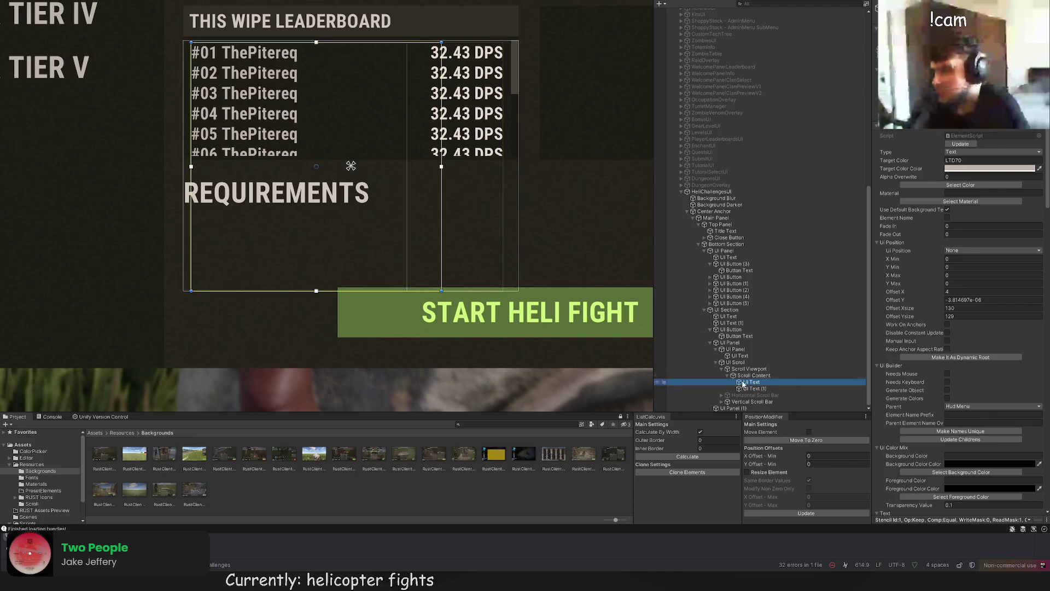
pyautogui.moveTo(442, 158); pyautogui.dragTo(422, 154)
pyautogui.click(608, 175)
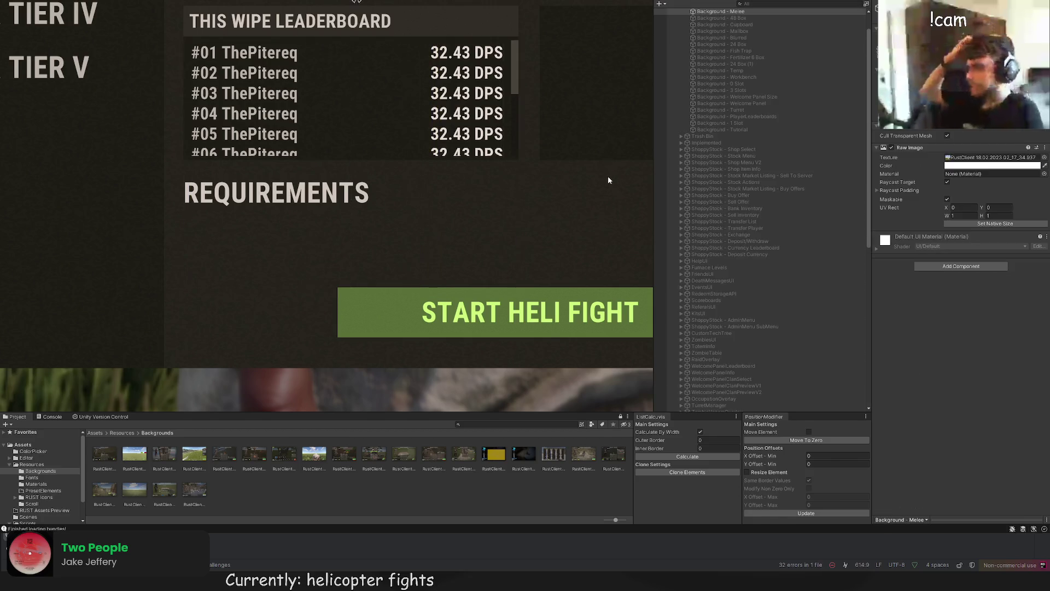
pyautogui.scroll(-3, 601, 186)
pyautogui.scroll(-1, 587, 164)
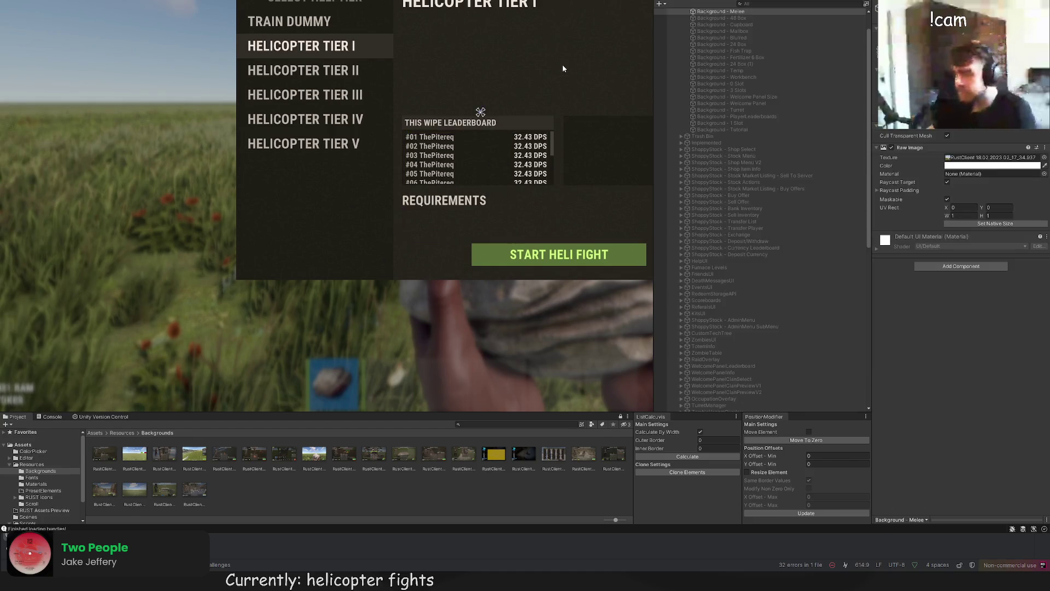
pyautogui.scroll(-2, 563, 65)
pyautogui.moveTo(564, 66); pyautogui.dragTo(514, 118)
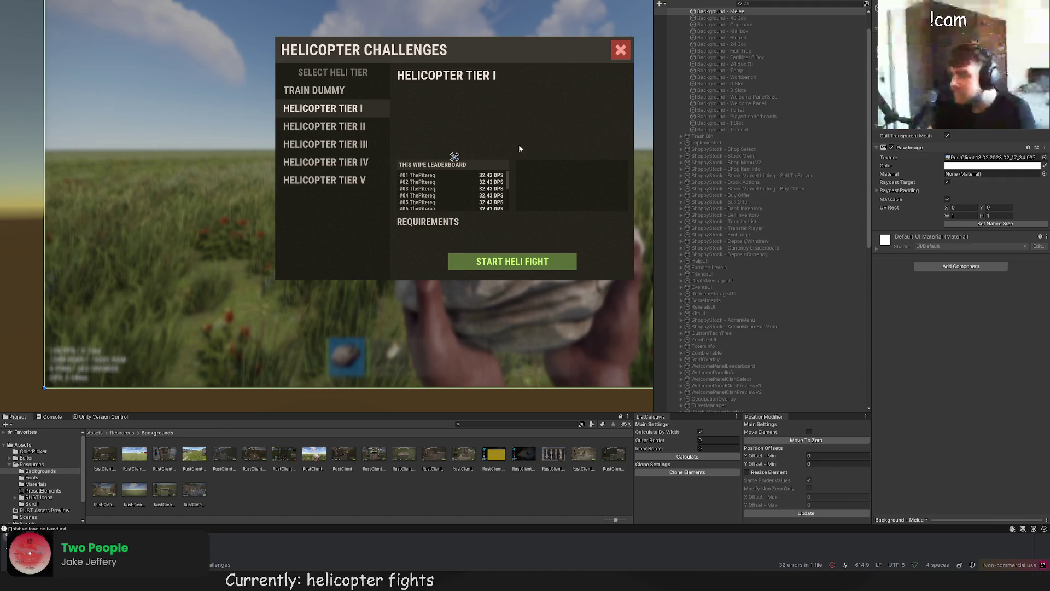
pyautogui.moveTo(518, 143); pyautogui.dragTo(480, 150)
pyautogui.scroll(-10, 746, 328)
pyautogui.click(739, 362)
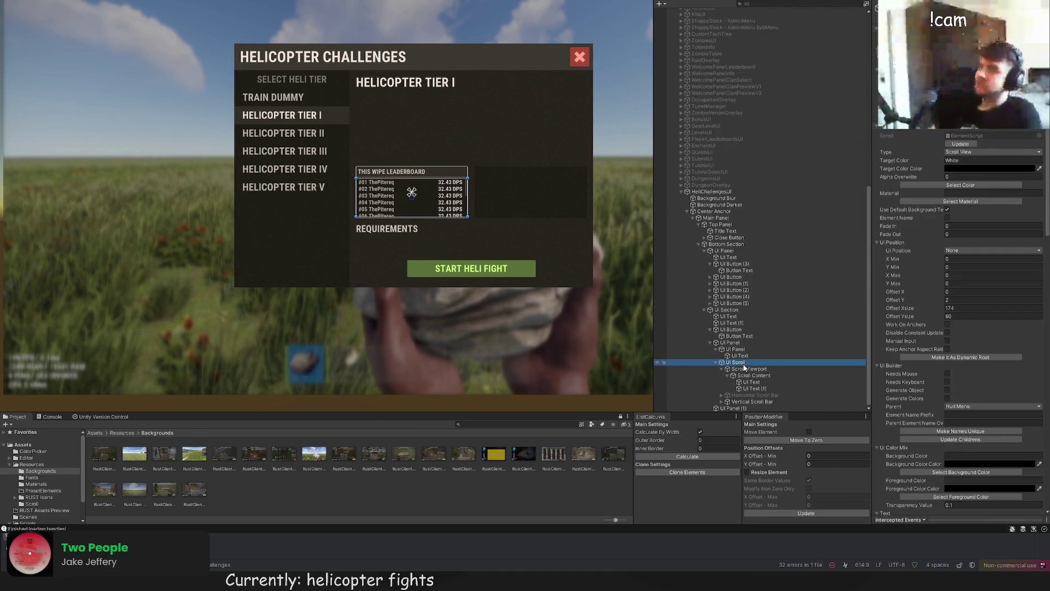
# Step: Move the duplicated leaderboard panel into the empty slot on the right
pyautogui.click(733, 343)
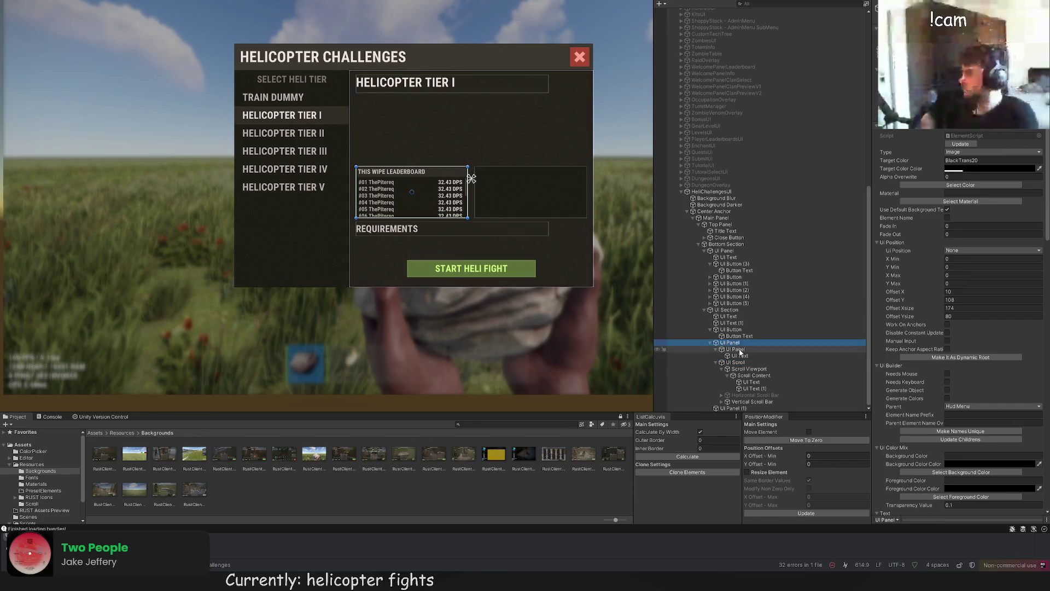
pyautogui.scroll(2, 493, 170)
pyautogui.scroll(2, 527, 174)
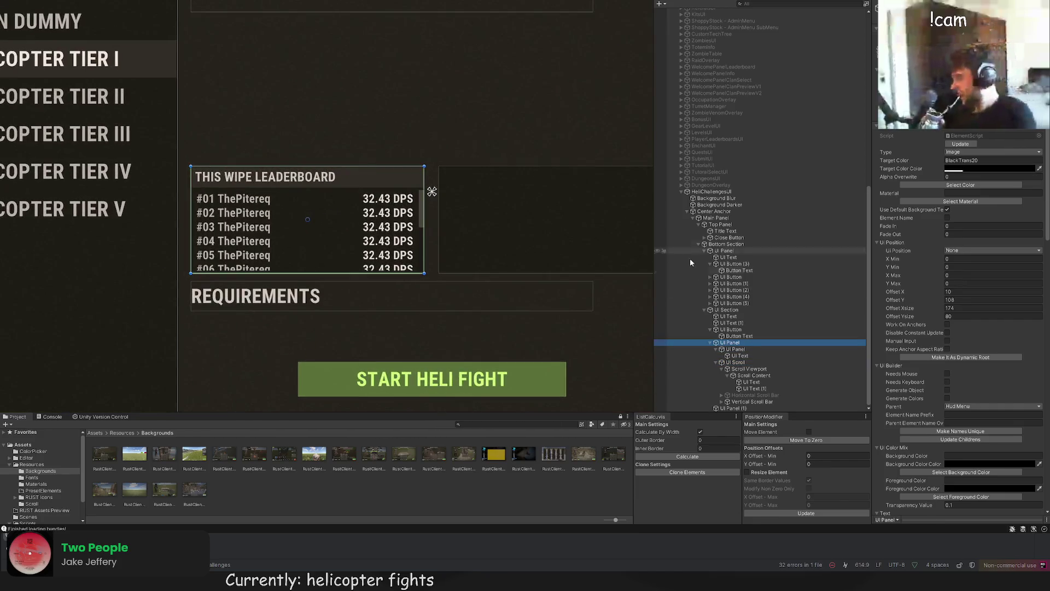
pyautogui.click(302, 210)
pyautogui.moveTo(283, 253); pyautogui.dragTo(531, 250)
pyautogui.scroll(3, 629, 241)
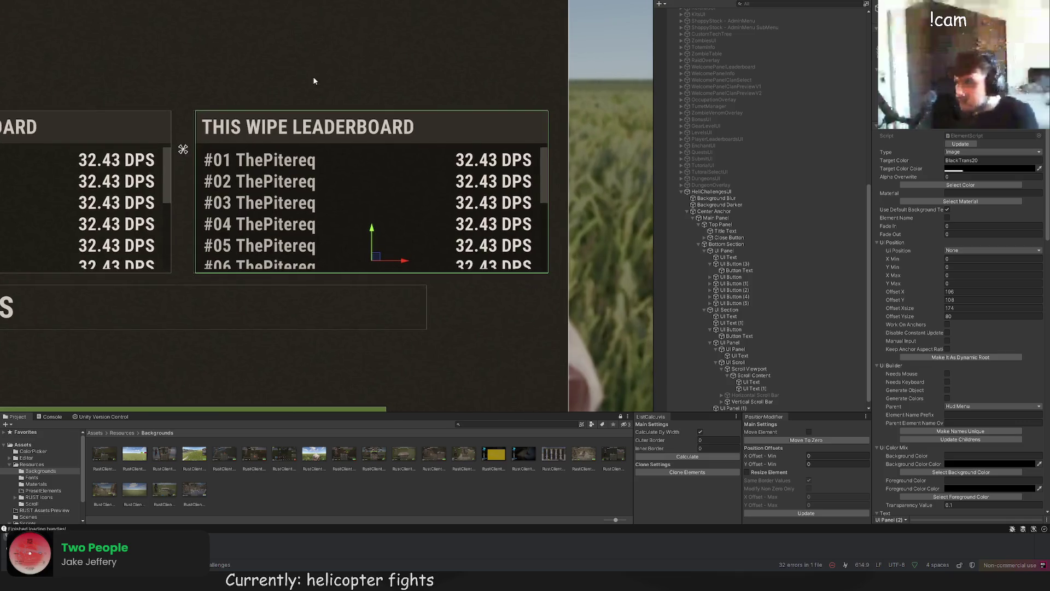
# Step: Retitle the copied leaderboard from THIS WIPE to ALL TIME LEADERBOARD
pyautogui.click(725, 407)
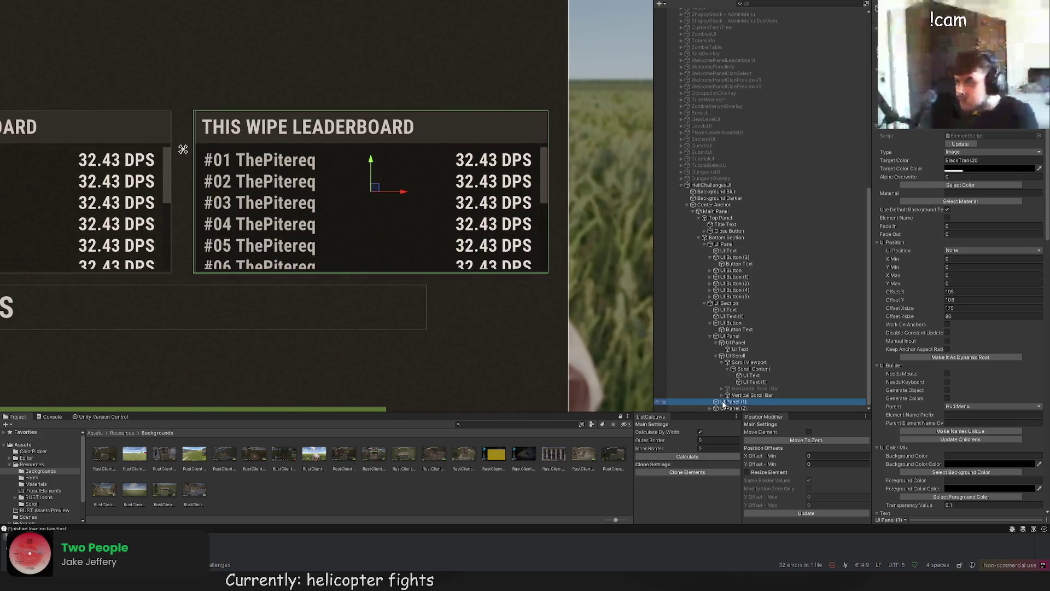
pyautogui.click(728, 408)
pyautogui.press('Right')
pyautogui.press('Right')
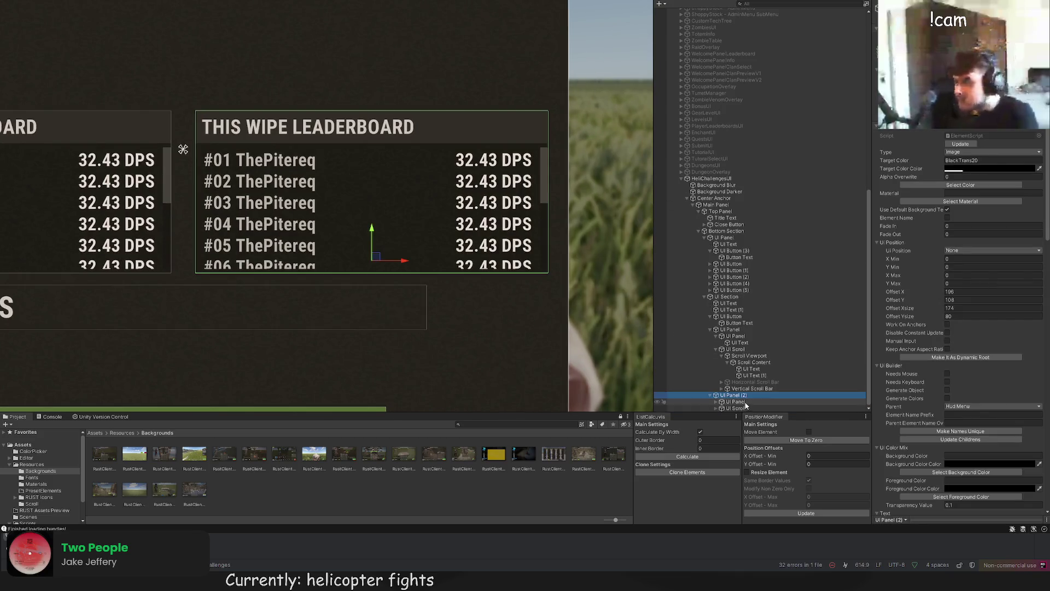
pyautogui.scroll(-10, 946, 344)
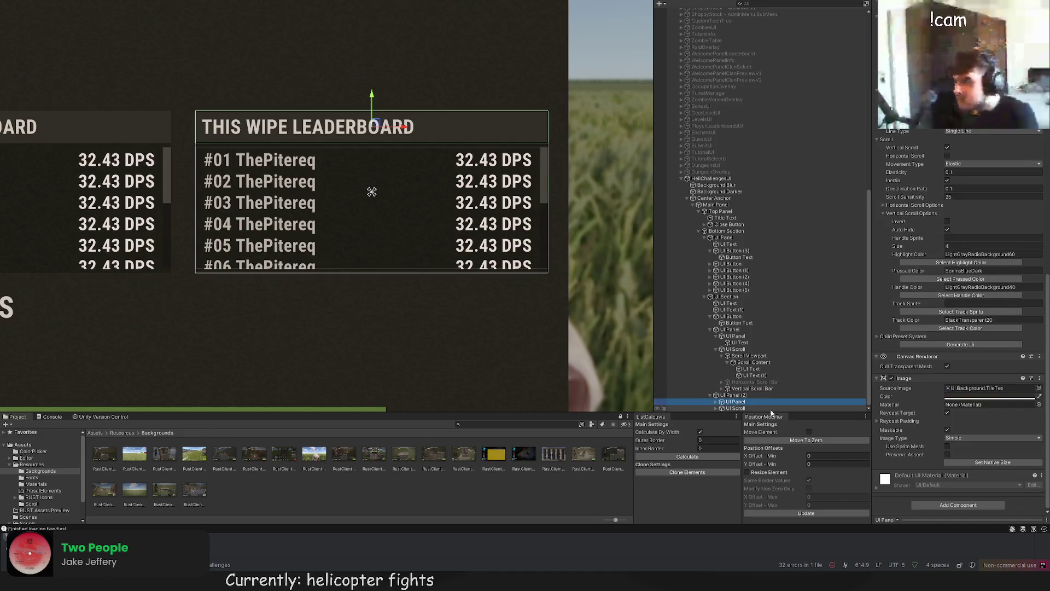
pyautogui.press('Right')
pyautogui.press('Right')
pyautogui.moveTo(905, 254); pyautogui.dragTo(871, 253)
pyautogui.write('ALL TIME')
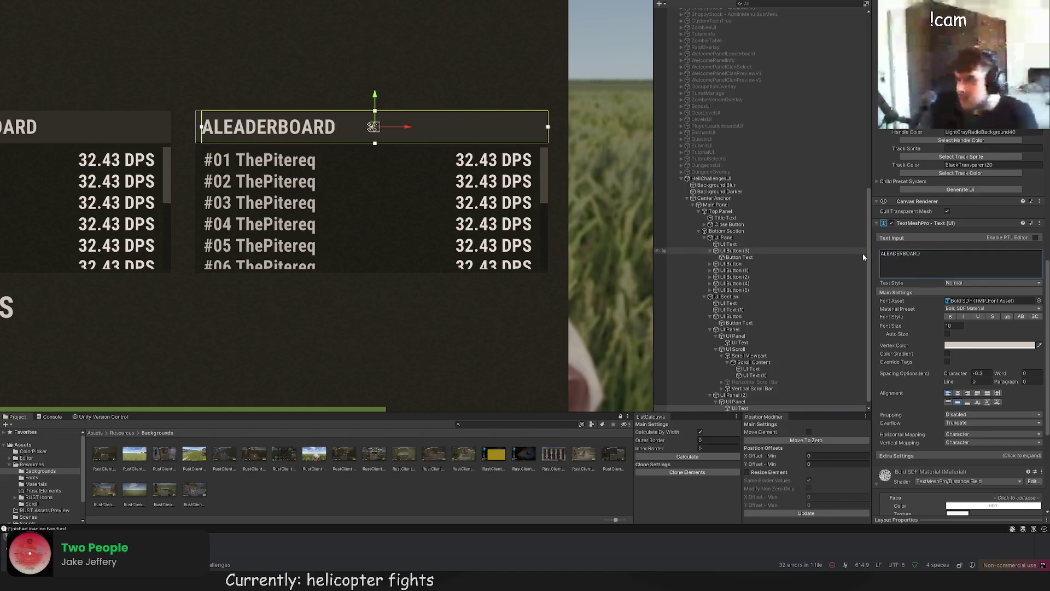
pyautogui.click(380, 318)
pyautogui.scroll(-5, 380, 317)
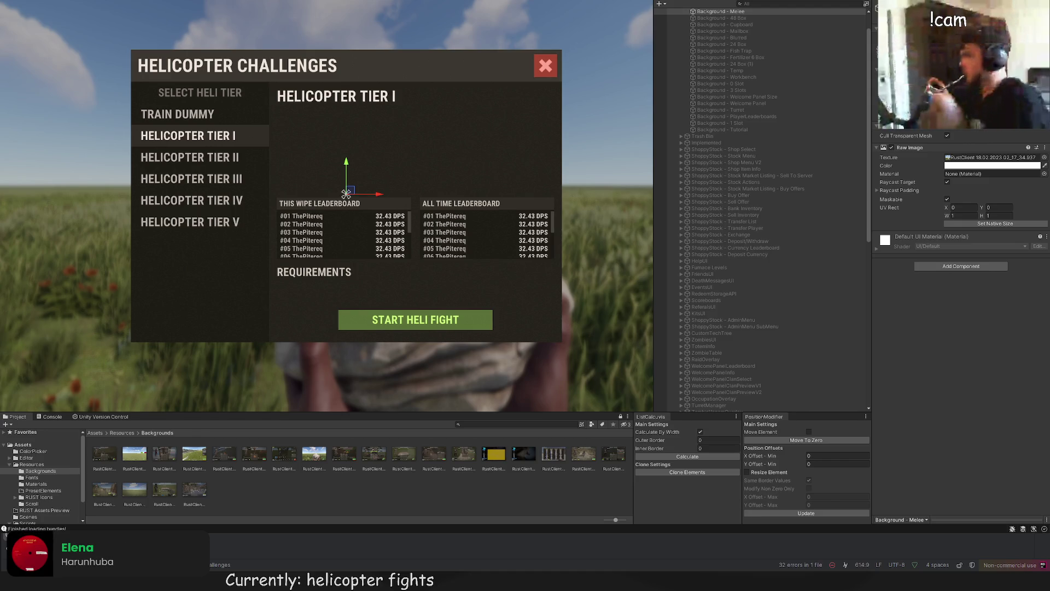
pyautogui.scroll(2, 362, 221)
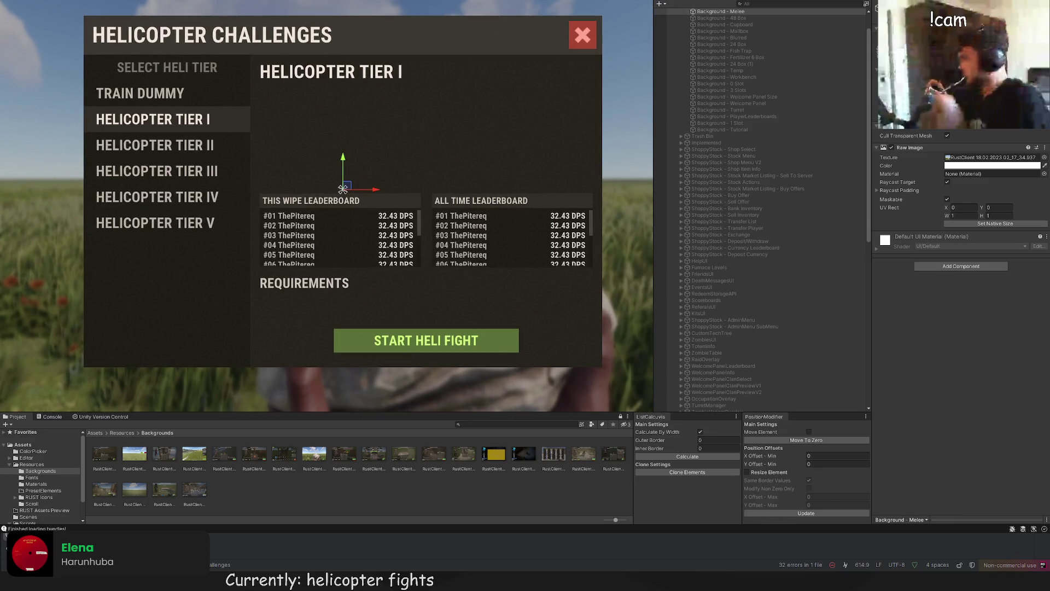
pyautogui.moveTo(477, 182); pyautogui.dragTo(499, 212)
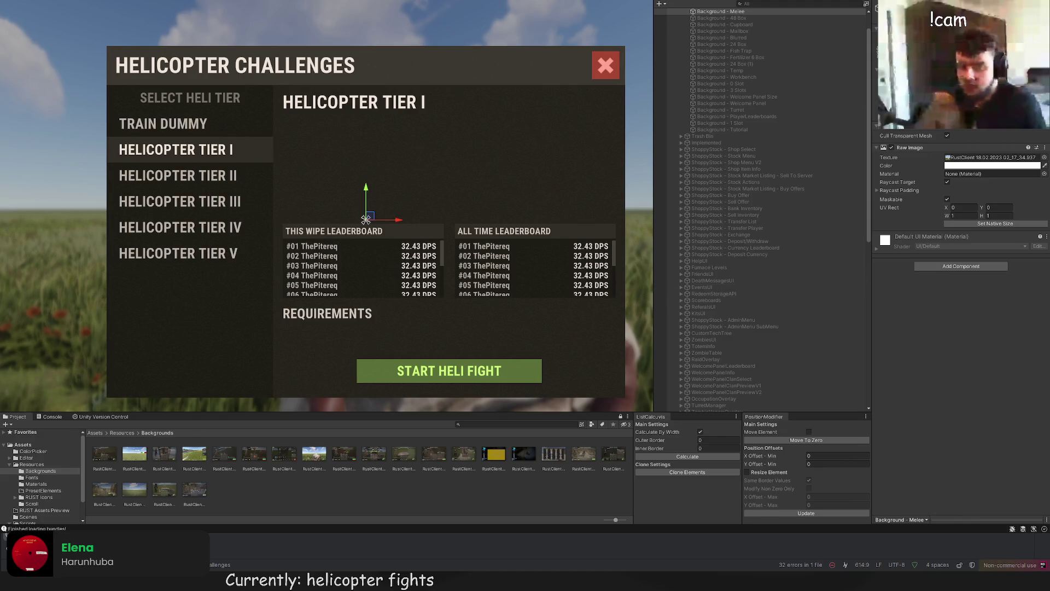
# Step: Select the HELICOPTER TIER I title text among the panel's labels in the Hierarchy
pyautogui.click(459, 199)
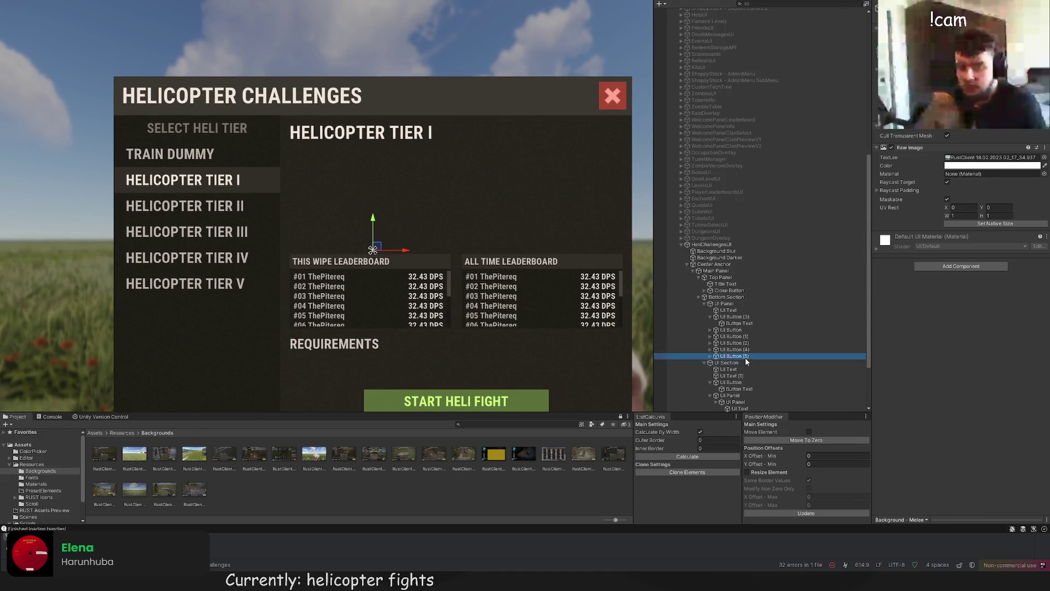
pyautogui.click(729, 370)
pyautogui.click(739, 375)
pyautogui.click(729, 370)
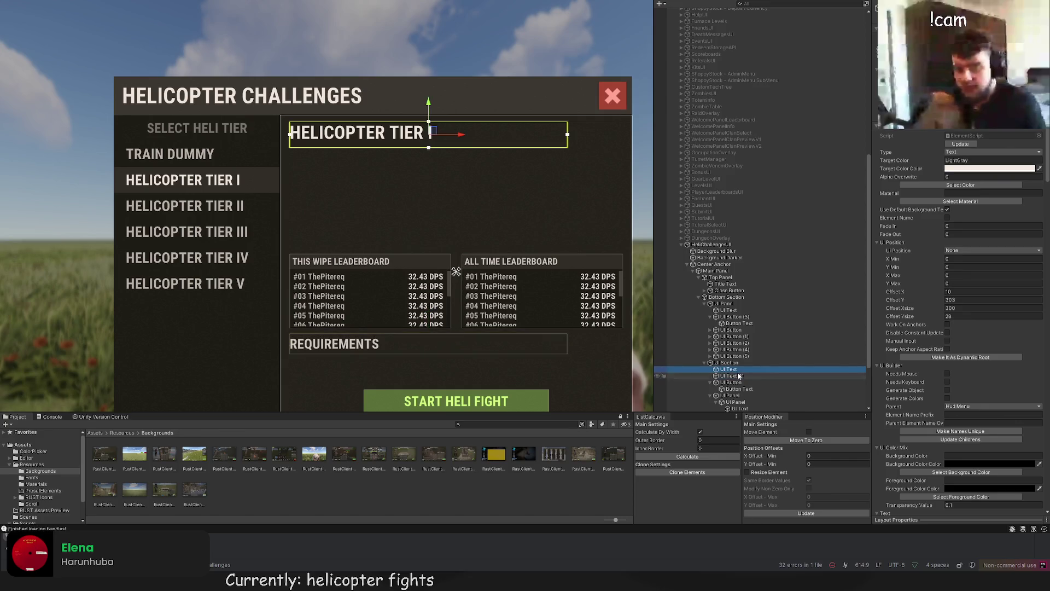
pyautogui.scroll(-2, 738, 372)
pyautogui.click(730, 371)
pyautogui.click(739, 363)
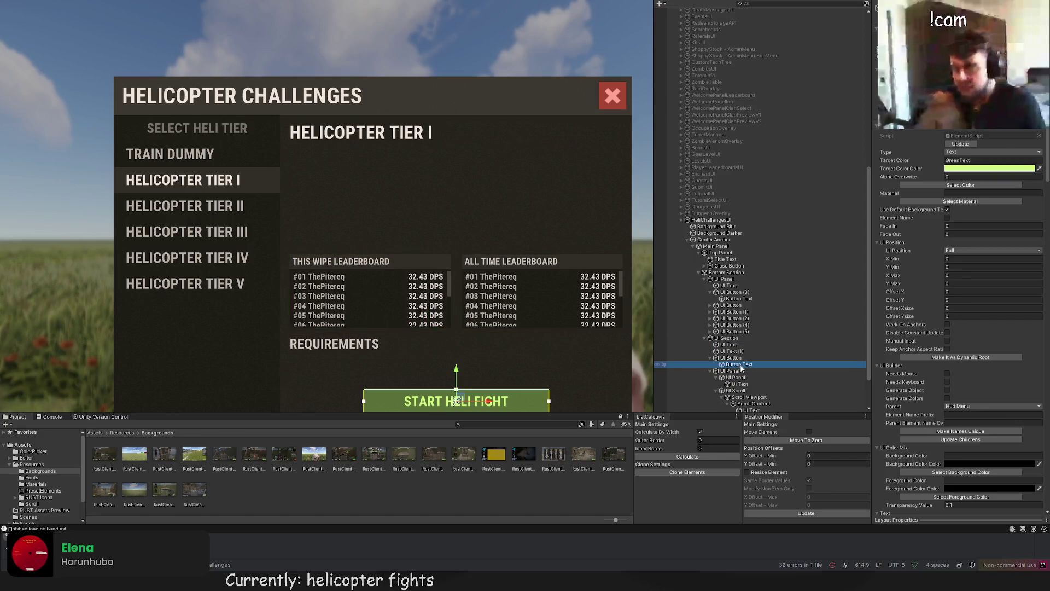
pyautogui.click(728, 344)
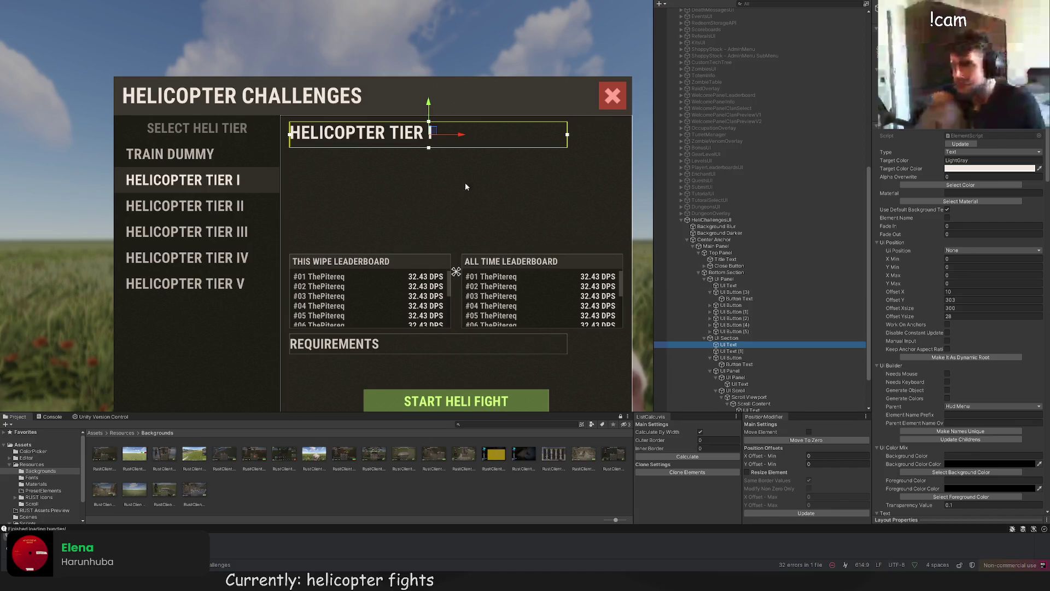
pyautogui.scroll(2, 464, 186)
pyautogui.scroll(3, 463, 188)
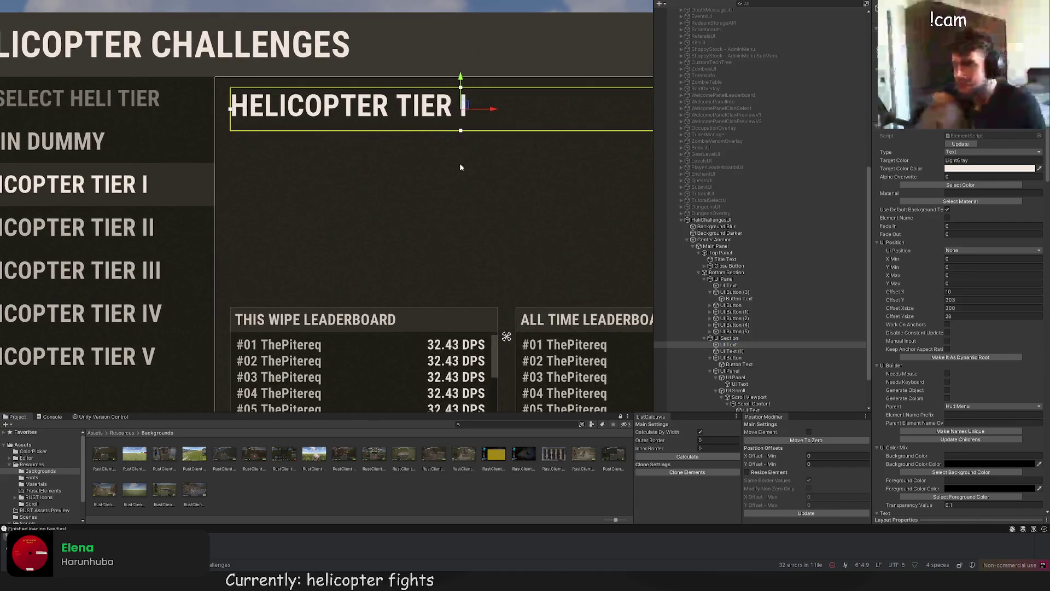
# Step: Drag the copied title down below HELICOPTER TIER I and stretch its rect
pyautogui.moveTo(461, 75); pyautogui.dragTo(462, 119)
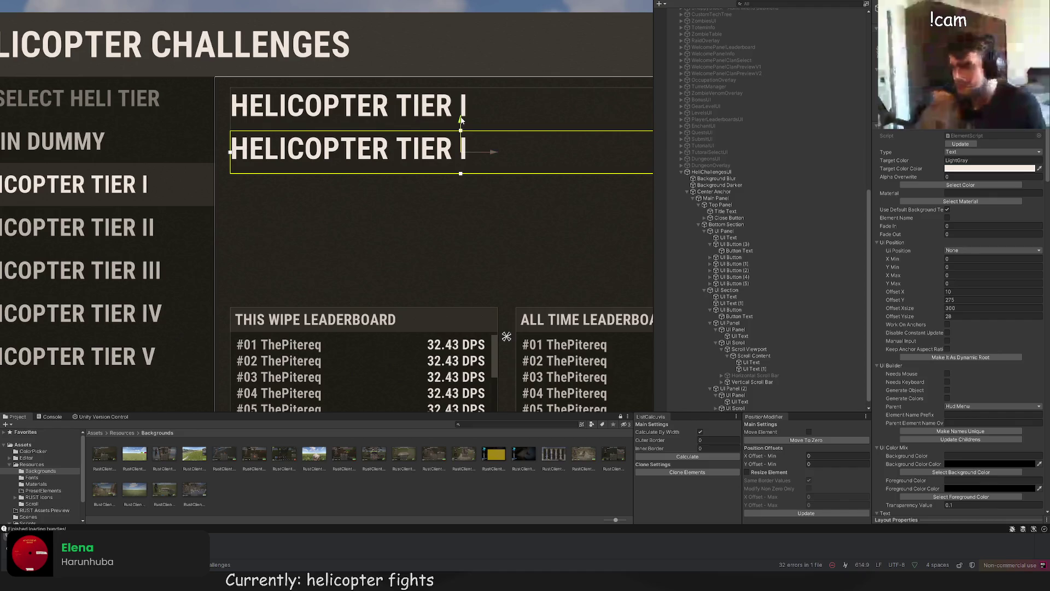
pyautogui.scroll(-5, 895, 341)
pyautogui.moveTo(459, 173); pyautogui.dragTo(461, 302)
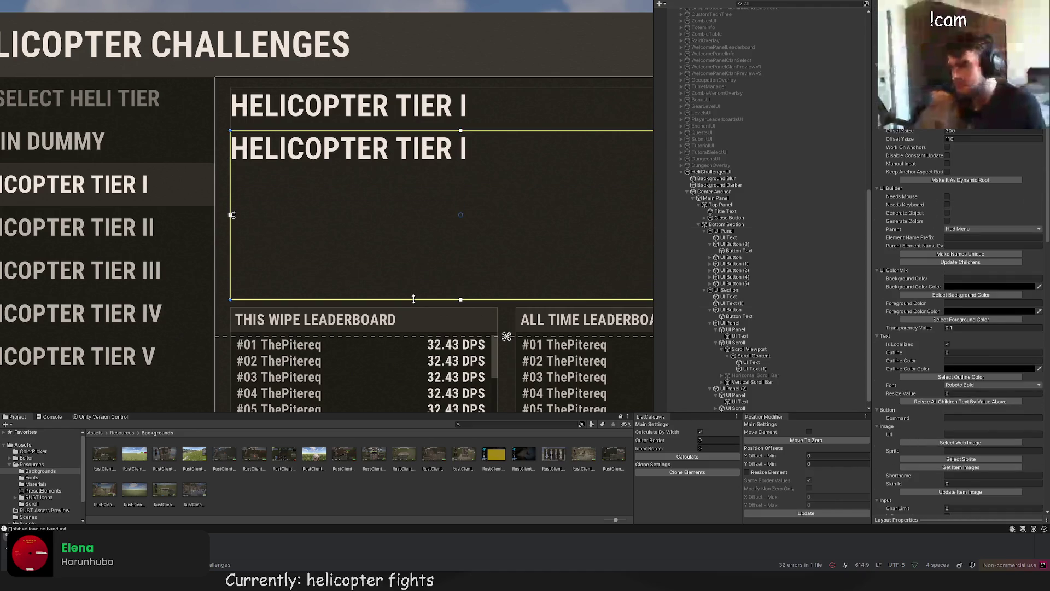
pyautogui.scroll(-10, 924, 361)
pyautogui.scroll(-10, 924, 361)
# Step: Change the copied label's text to 'MAX. FIGHT TIME: 5m 30s'
pyautogui.click(930, 205)
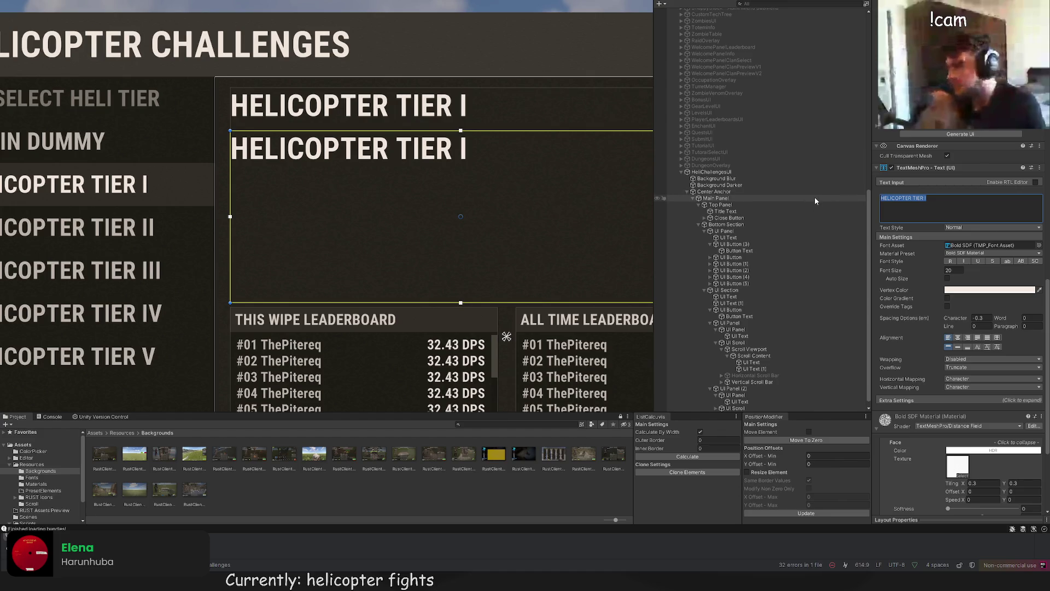
pyautogui.write('Max. Fight')
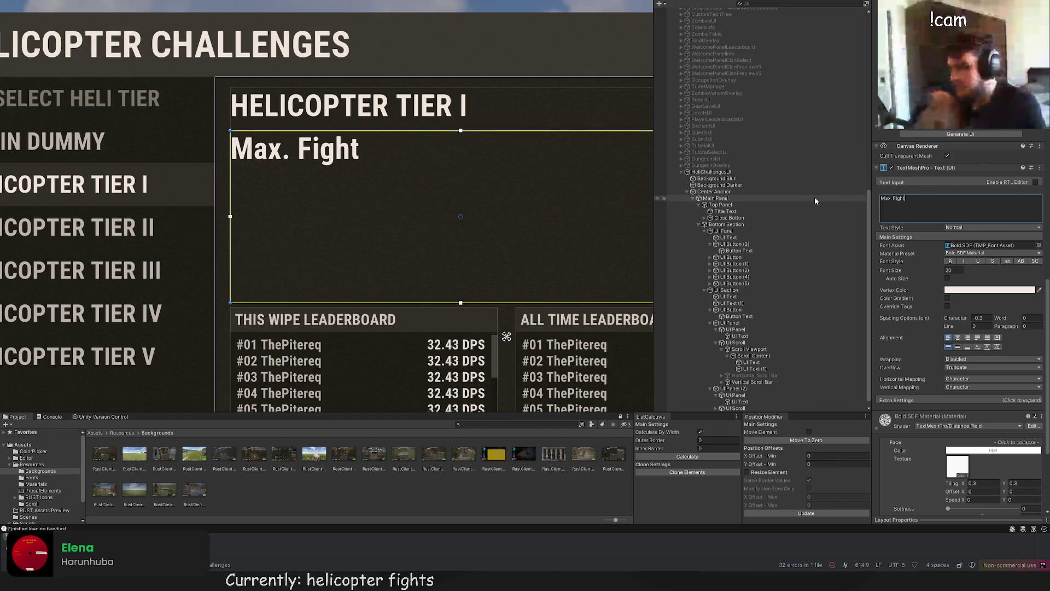
pyautogui.press('BackSpace')
pyautogui.press('BackSpace')
pyautogui.press('BackSpace')
pyautogui.write('AXC')
pyautogui.press('BackSpace')
pyautogui.write('. FIHGH')
pyautogui.press('BackSpace')
pyautogui.press('BackSpace')
pyautogui.press('BackSpace')
pyautogui.write('GHT')
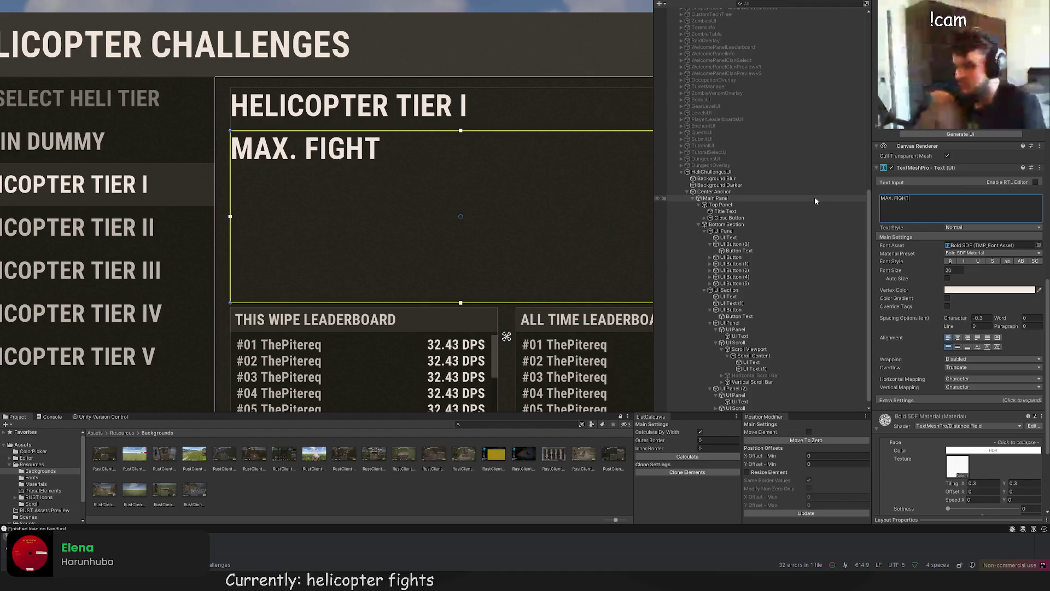
pyautogui.write(' TIME: 5m')
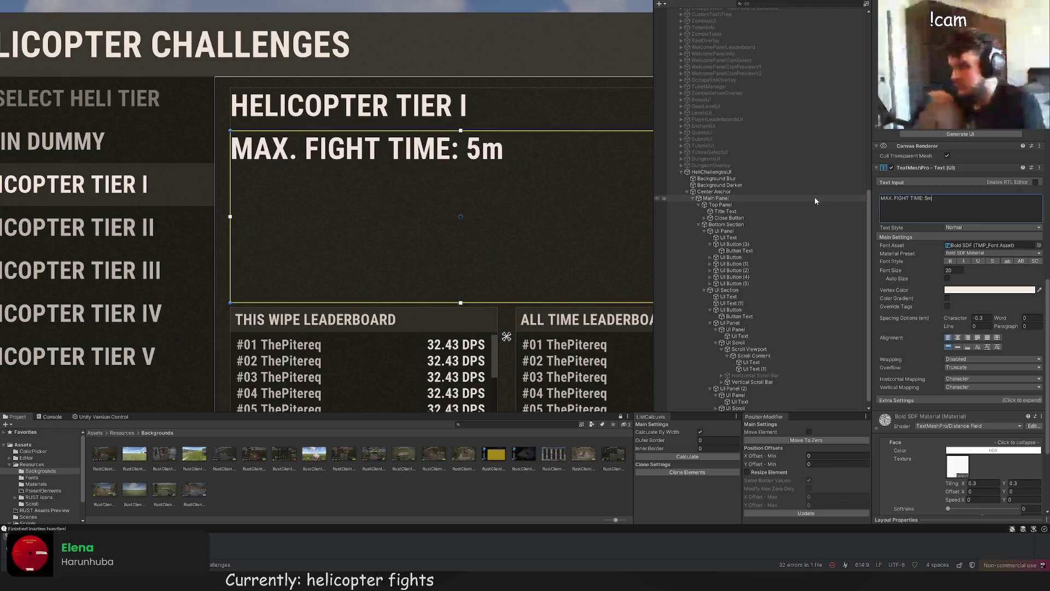
pyautogui.write(' 30s')
# Step: Lower the fight time label's font size to 15
pyautogui.moveTo(938, 265); pyautogui.dragTo(929, 262)
pyautogui.scroll(-10, 965, 150)
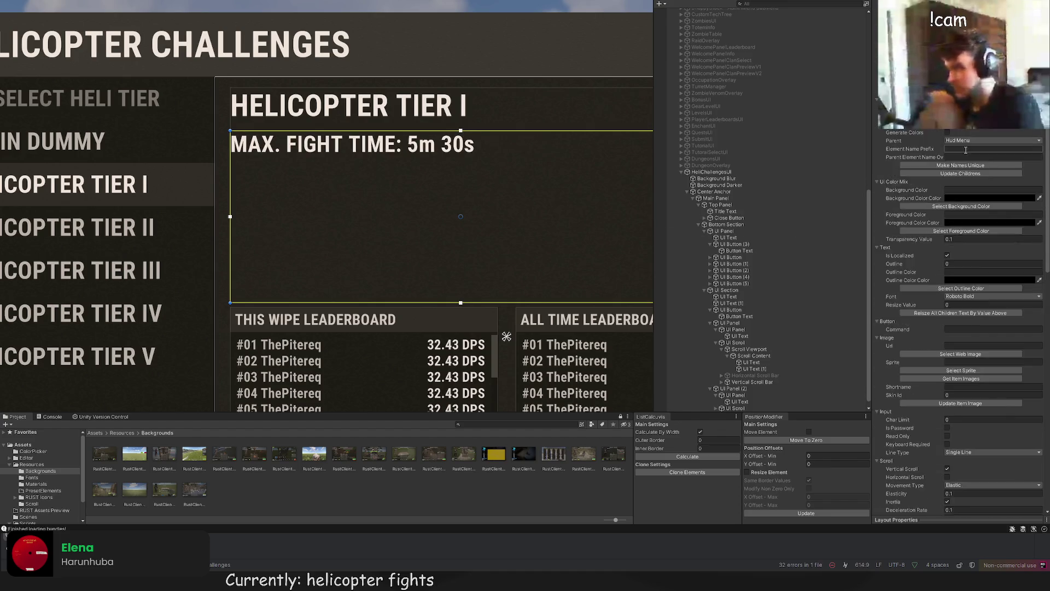
pyautogui.scroll(8, 967, 146)
pyautogui.click(961, 185)
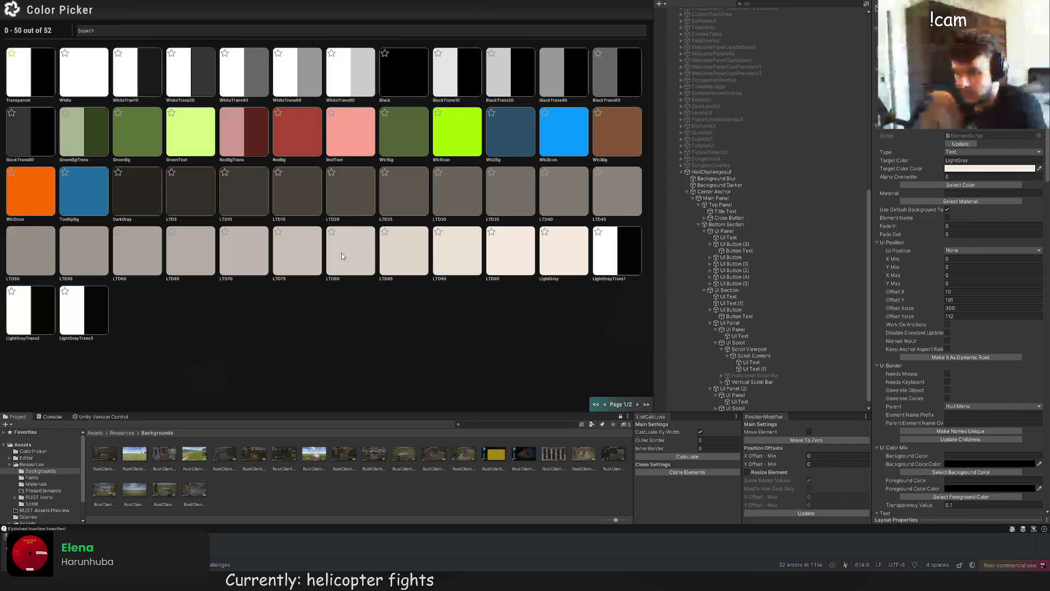
# Step: Colour the MAX. FIGHT TIME label LTD80 and nudge it slightly higher
pyautogui.click(341, 256)
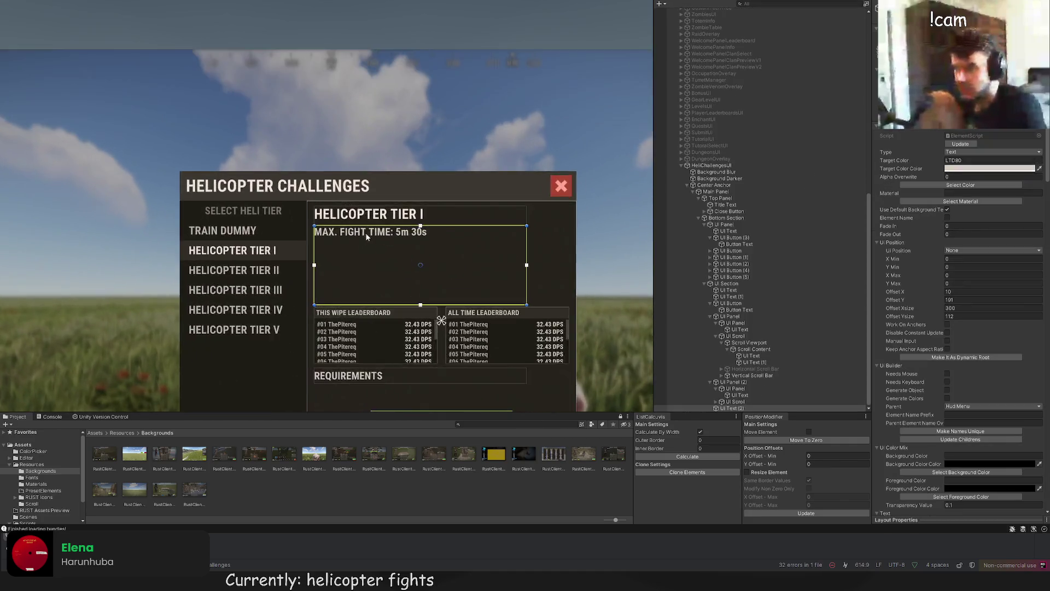
pyautogui.scroll(3, 366, 235)
pyautogui.moveTo(438, 263); pyautogui.dragTo(441, 258)
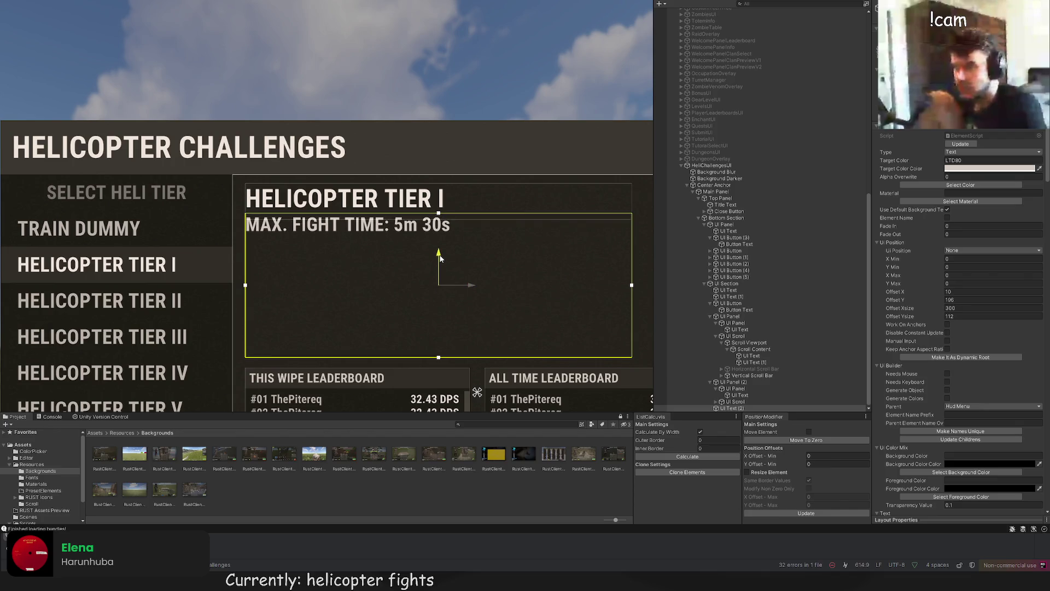
pyautogui.click(473, 143)
pyautogui.scroll(-4, 476, 148)
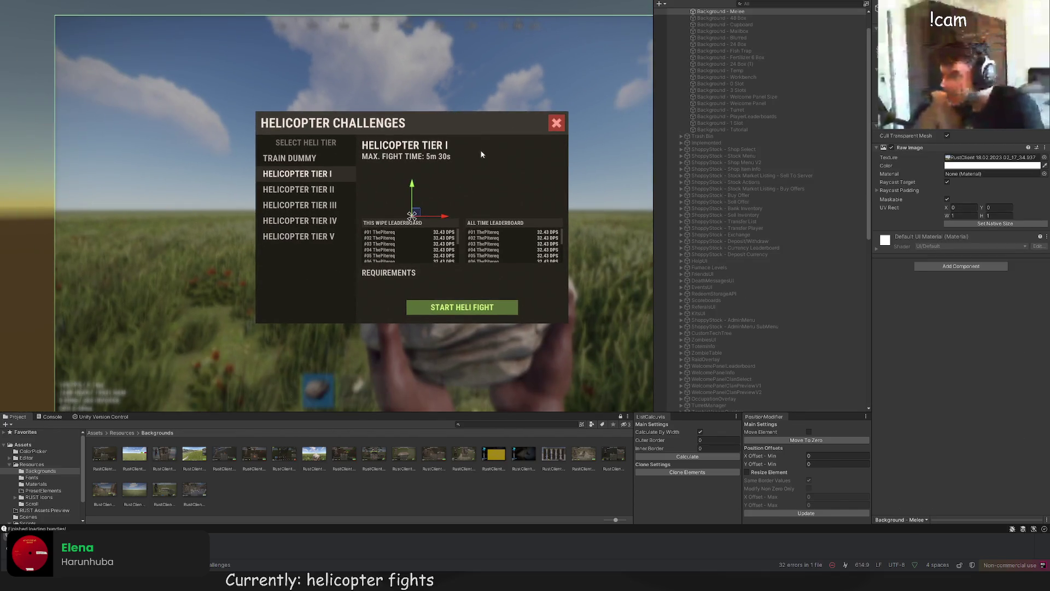
# Step: Check the label's placement and shift the tier details panel one pixel right
pyautogui.click(481, 174)
pyautogui.scroll(-5, 952, 383)
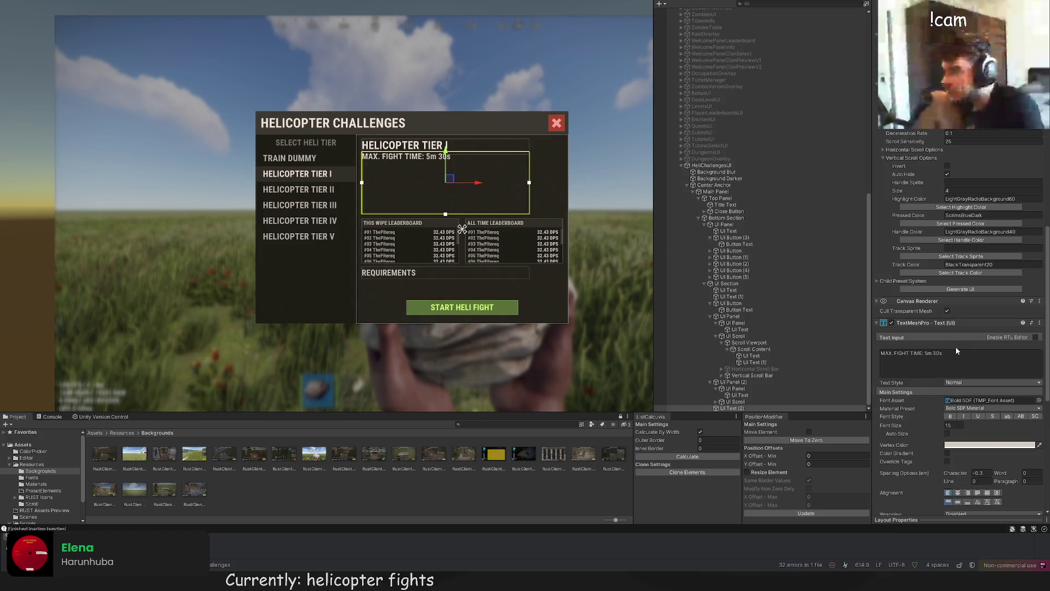
pyautogui.click(483, 83)
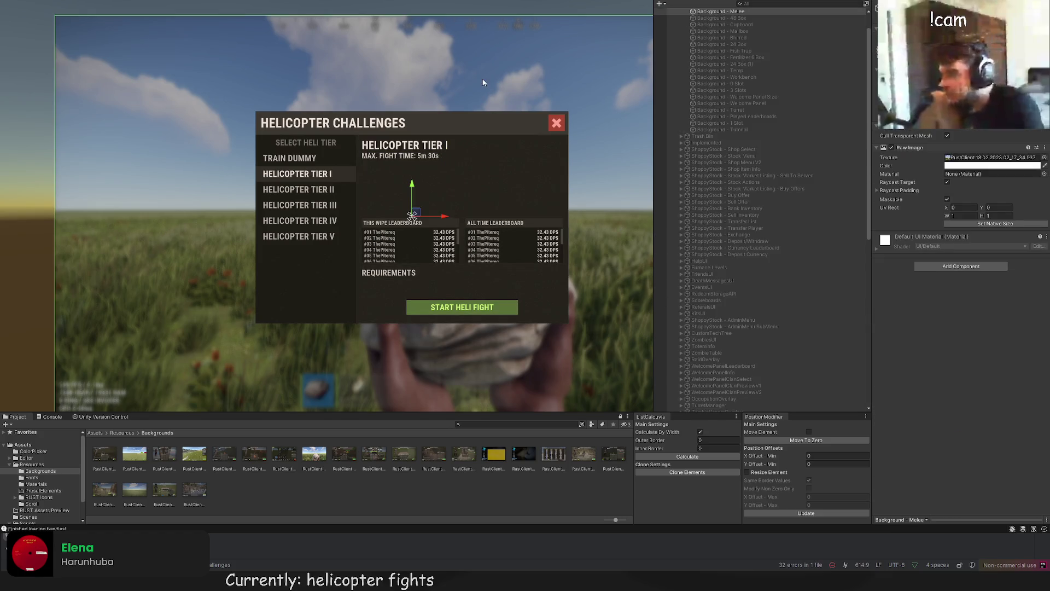
pyautogui.click(470, 180)
pyautogui.scroll(3, 436, 156)
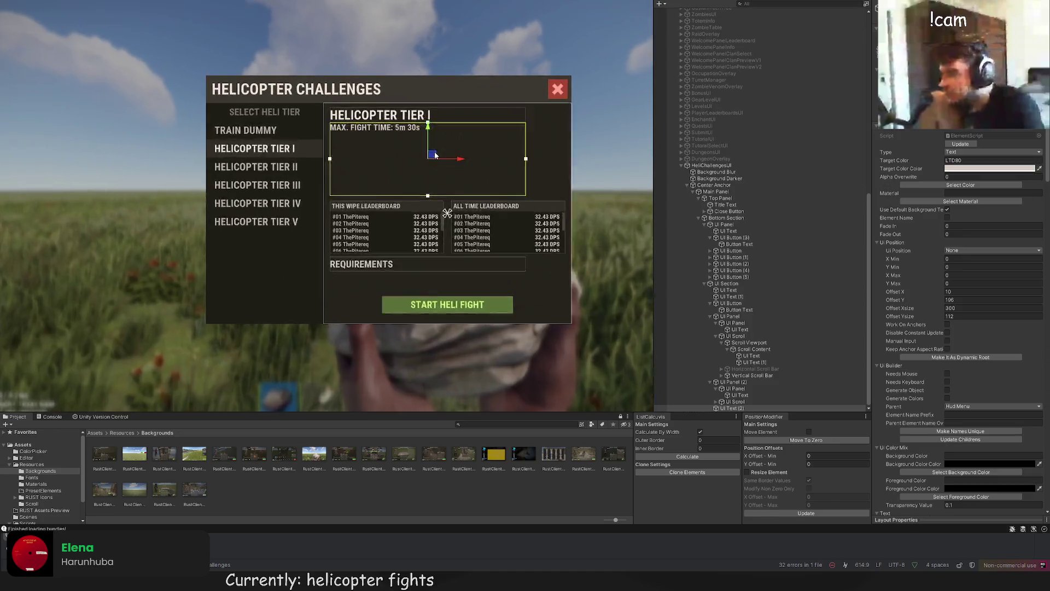
pyautogui.scroll(2, 436, 155)
pyautogui.moveTo(461, 162); pyautogui.dragTo(461, 163)
pyautogui.click(534, 14)
pyautogui.scroll(-3, 525, 118)
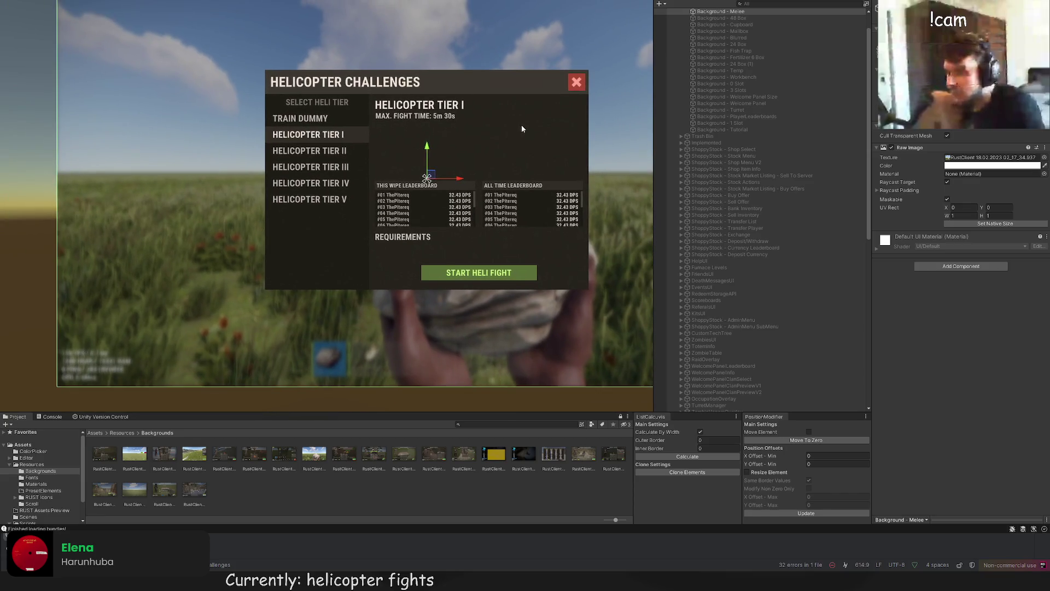
pyautogui.scroll(2, 443, 157)
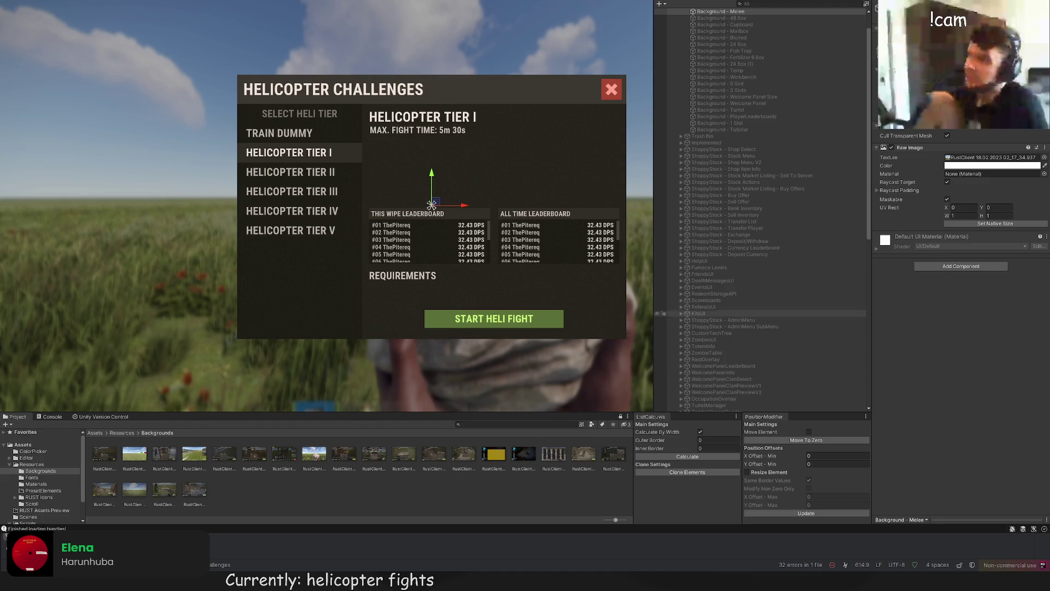
# Step: Browse the leaderboard elements in the Hierarchy to locate UI Text (2)
pyautogui.scroll(-10, 749, 328)
pyautogui.click(749, 372)
pyautogui.click(751, 386)
pyautogui.click(754, 392)
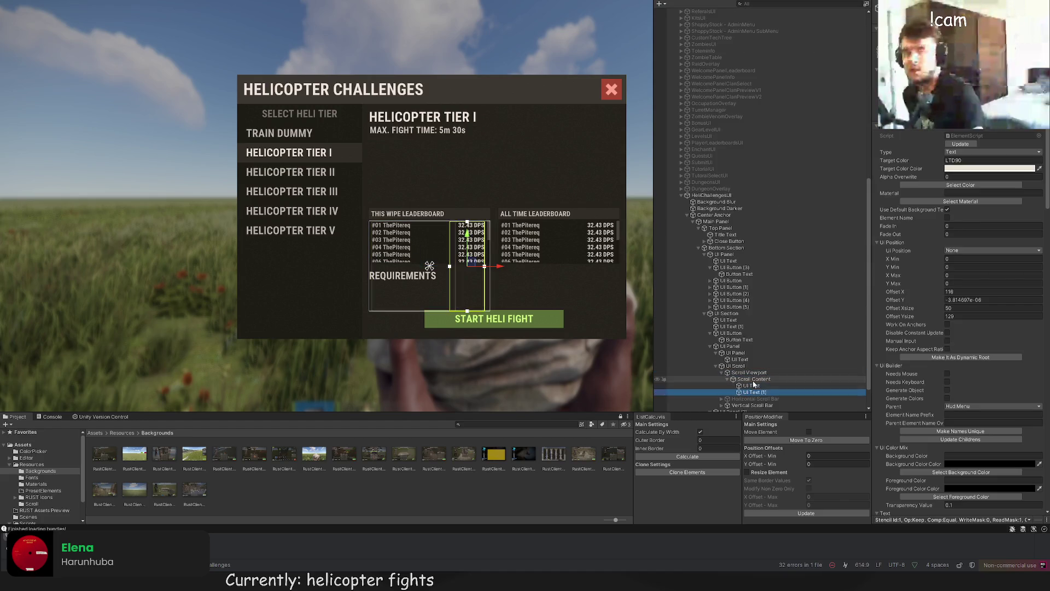
pyautogui.click(750, 365)
pyautogui.click(747, 359)
pyautogui.click(742, 366)
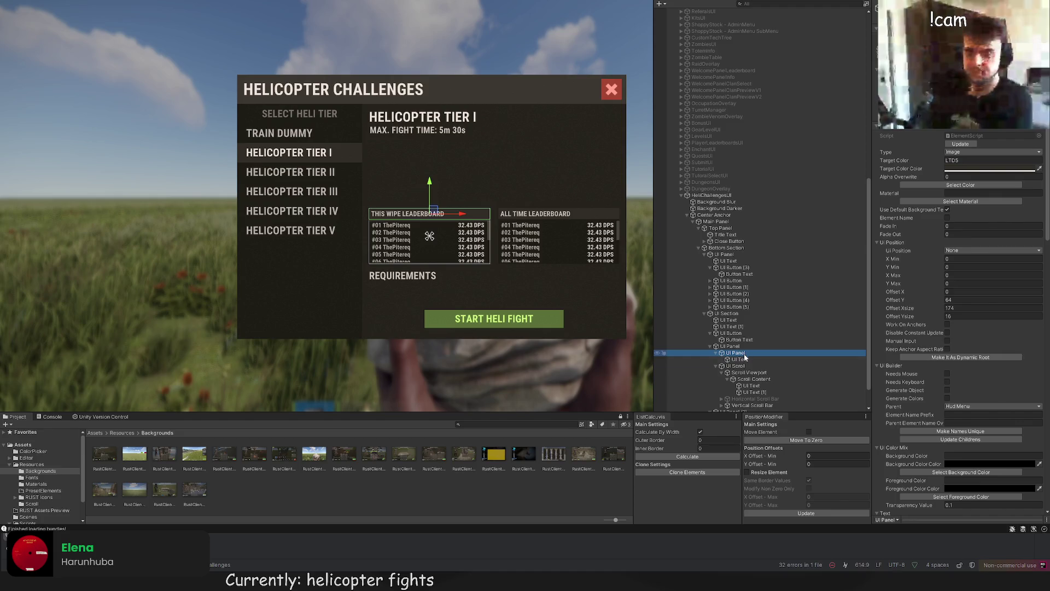
pyautogui.click(740, 360)
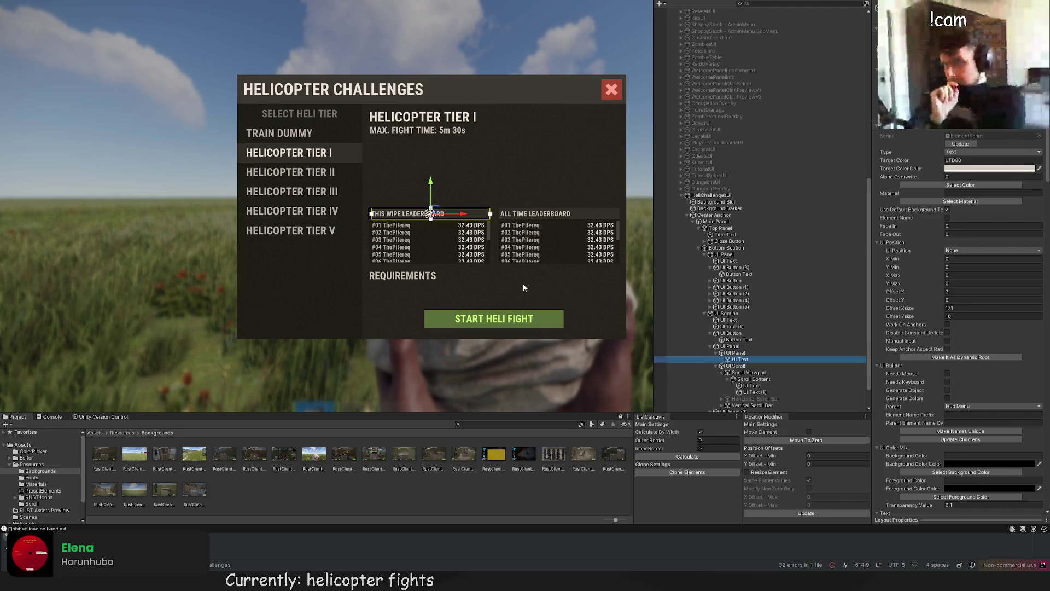
pyautogui.scroll(-2, 777, 356)
pyautogui.click(752, 387)
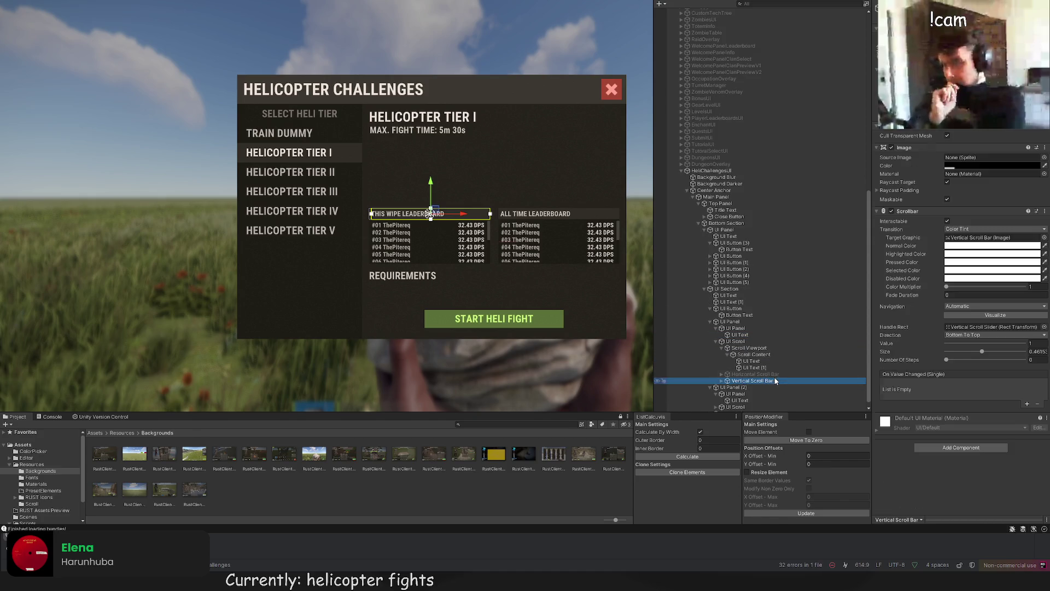
pyautogui.click(750, 401)
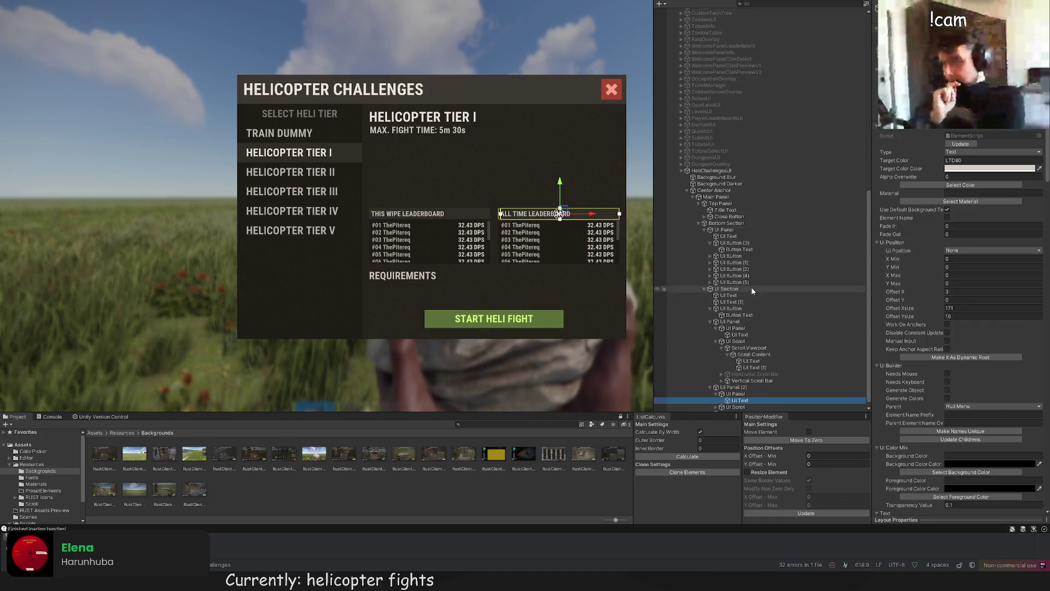
pyautogui.scroll(-1, 744, 407)
# Step: Move UI Text (2) into UI Section just after the Requirements label UI Text (1)
pyautogui.click(735, 409)
pyautogui.moveTo(736, 410); pyautogui.dragTo(731, 308)
pyautogui.click(732, 296)
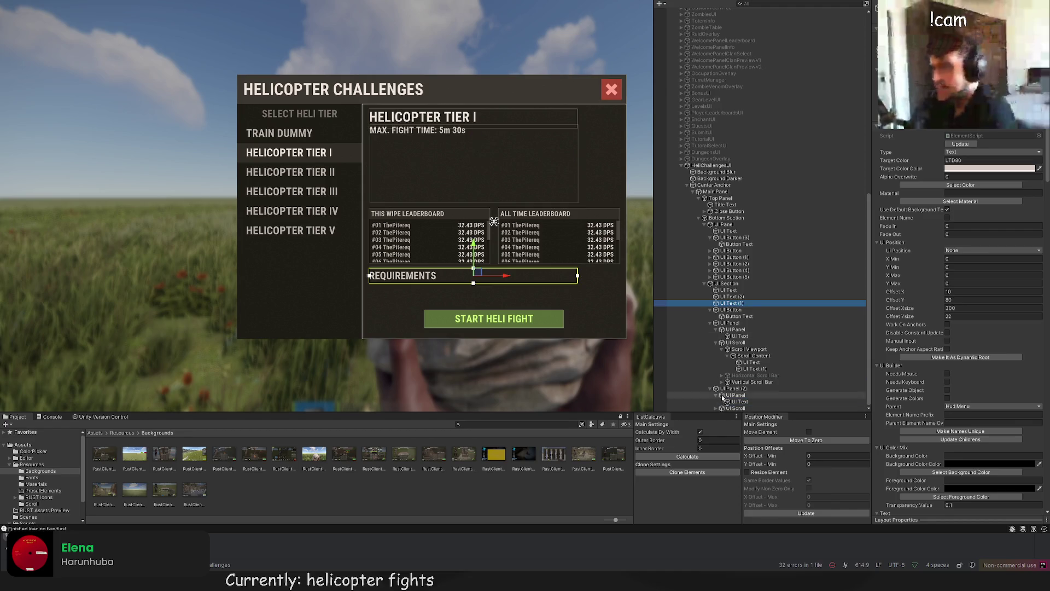
pyautogui.moveTo(718, 411); pyautogui.dragTo(726, 383)
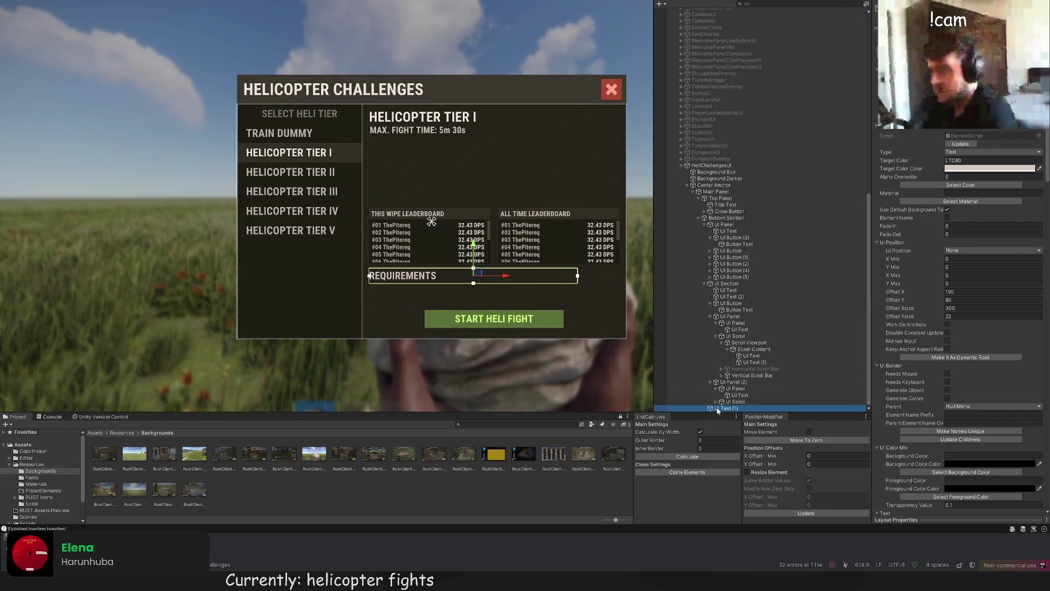
# Step: Move the Start Heli Fight UI Button to the bottom, then select UI Text (2)
pyautogui.click(732, 258)
pyautogui.click(733, 264)
pyautogui.click(726, 284)
pyautogui.click(726, 290)
pyautogui.click(730, 303)
pyautogui.moveTo(723, 414); pyautogui.dragTo(723, 413)
pyautogui.click(732, 394)
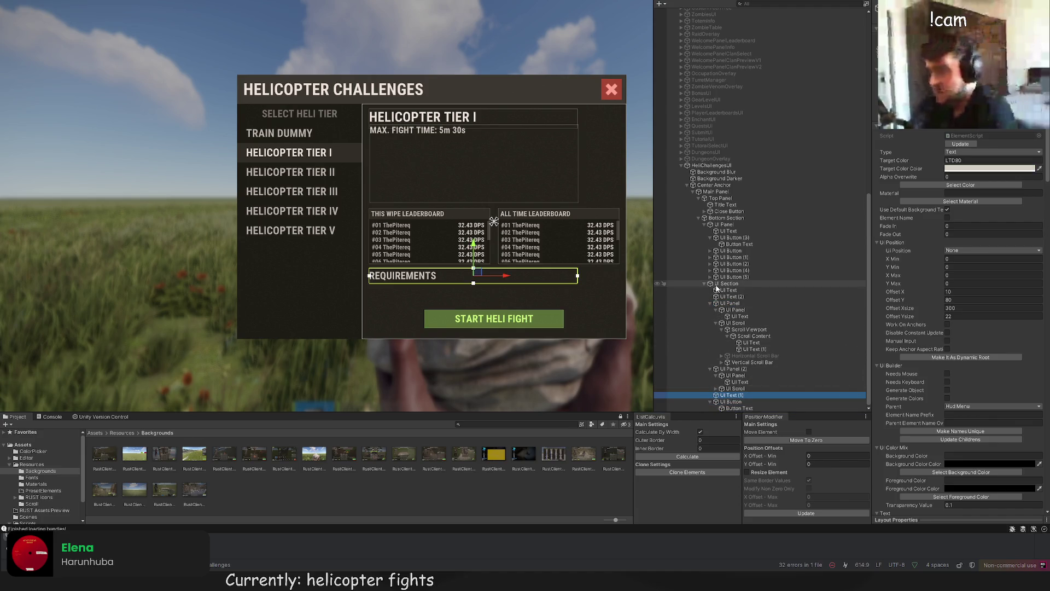
pyautogui.click(723, 297)
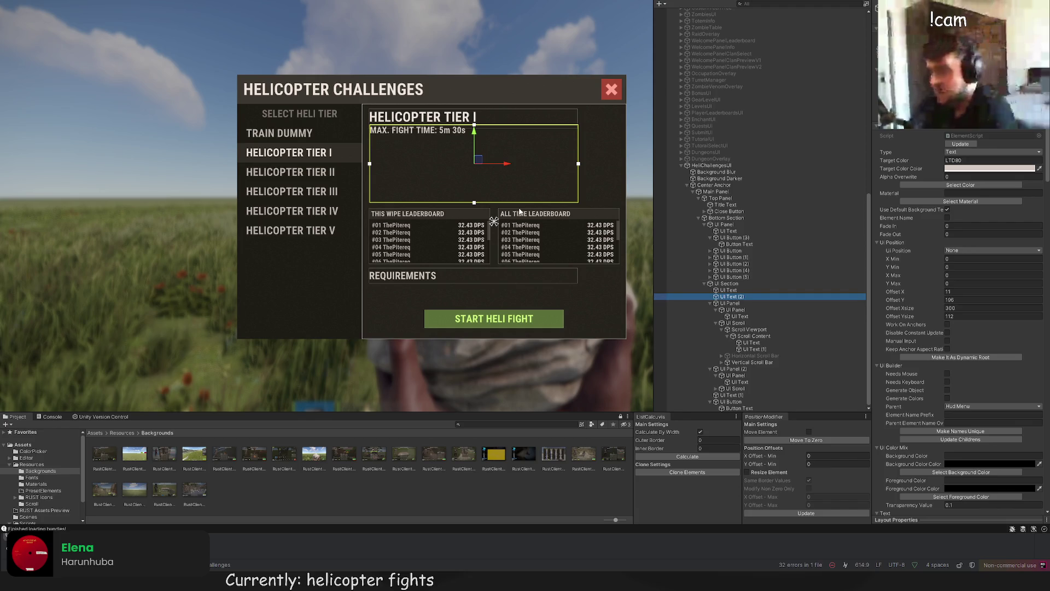
# Step: Add 'INITIAL HEALTH <size=5>(BODY/MAIN ROTOR/TAIL ROTOR)</size>: 5000/2000/1000' below the MAX. FIGHT TIME line
pyautogui.scroll(2, 500, 160)
pyautogui.scroll(-10, 965, 316)
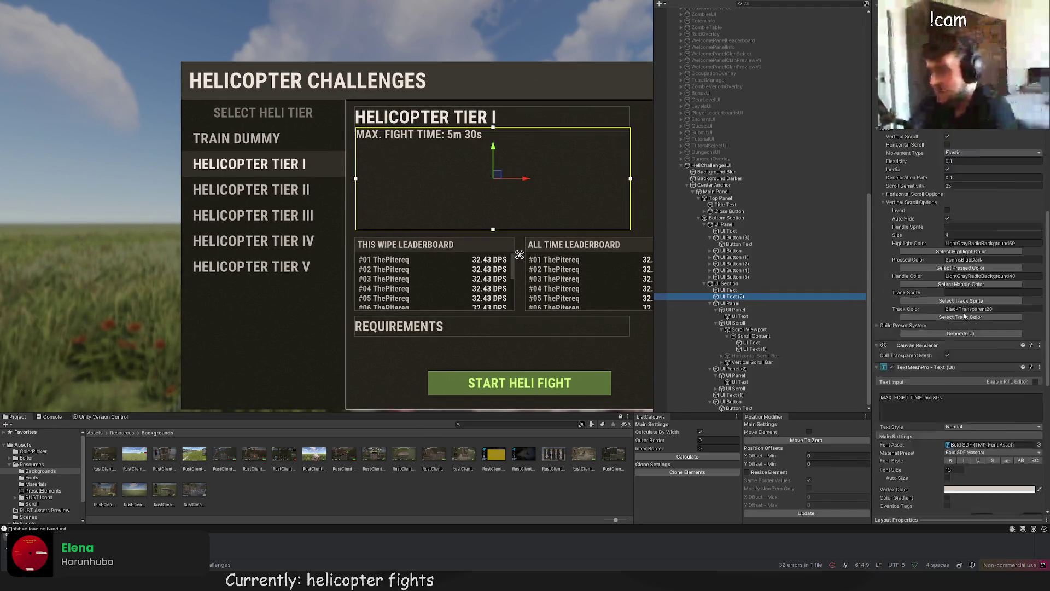
pyautogui.scroll(-3, 965, 316)
pyautogui.click(955, 332)
pyautogui.click(952, 333)
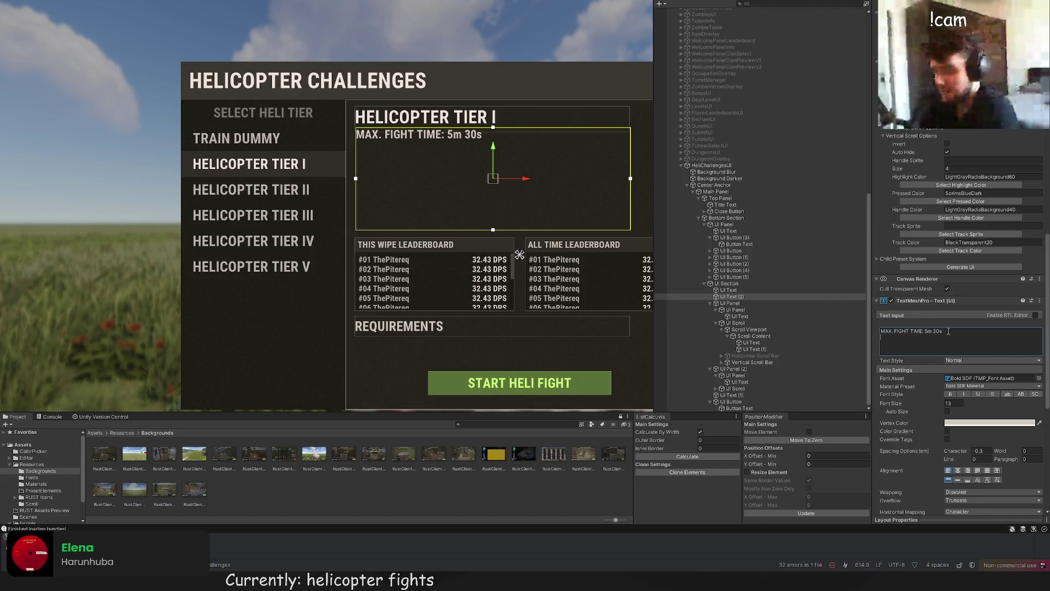
pyautogui.write('INITIAL')
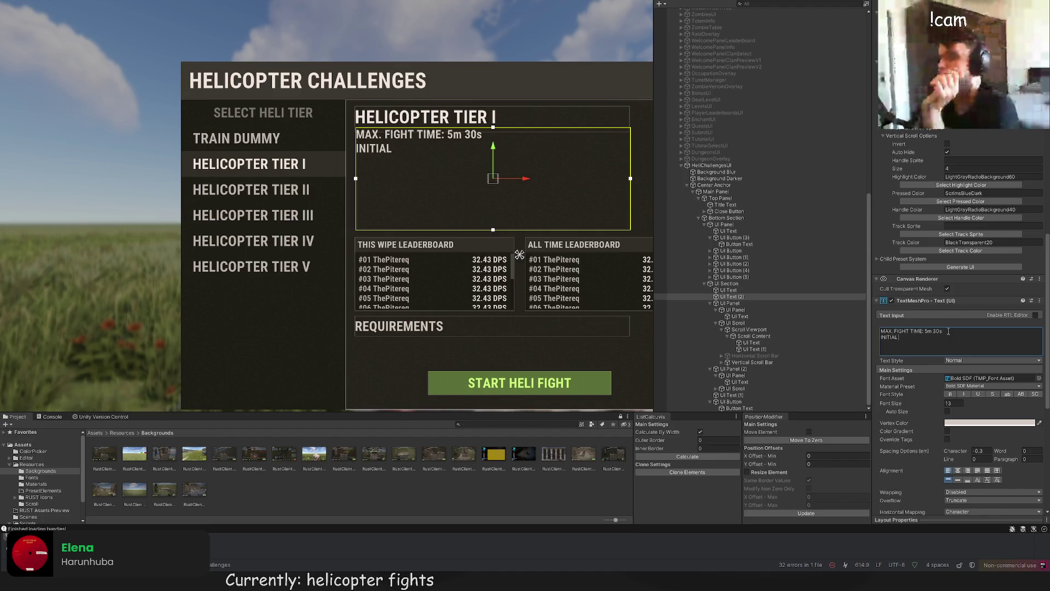
pyautogui.write(' HEALT:')
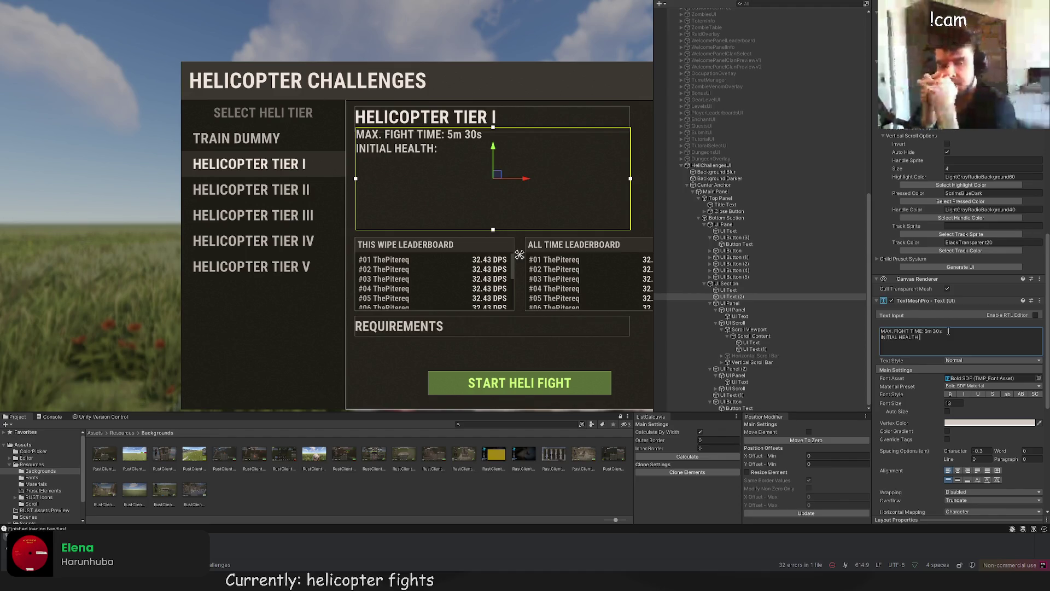
pyautogui.write(' (BUD)')
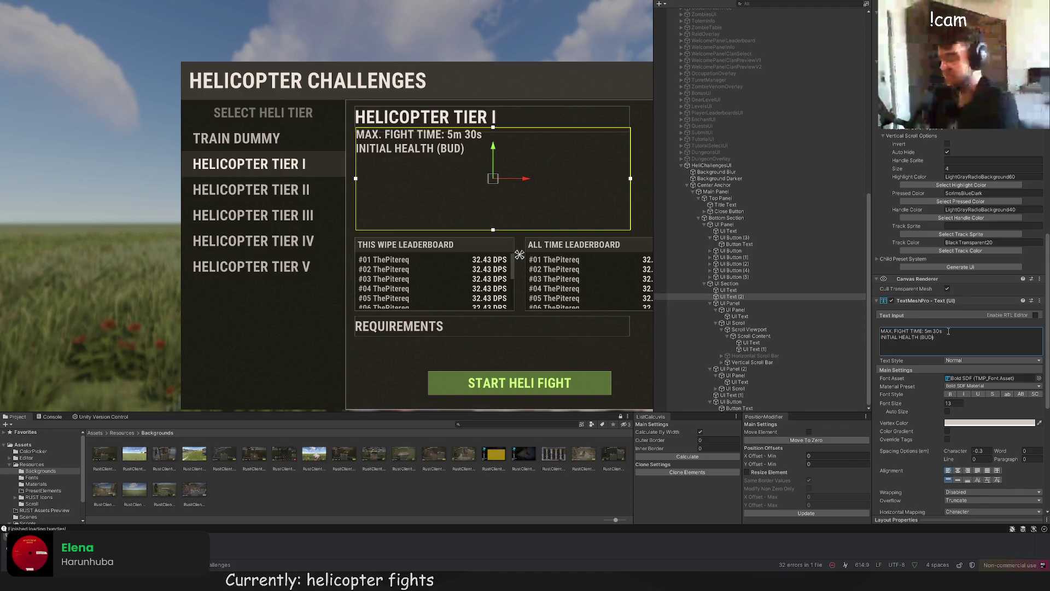
pyautogui.press('BackSpace')
pyautogui.press('BackSpace')
pyautogui.write('ODY/')
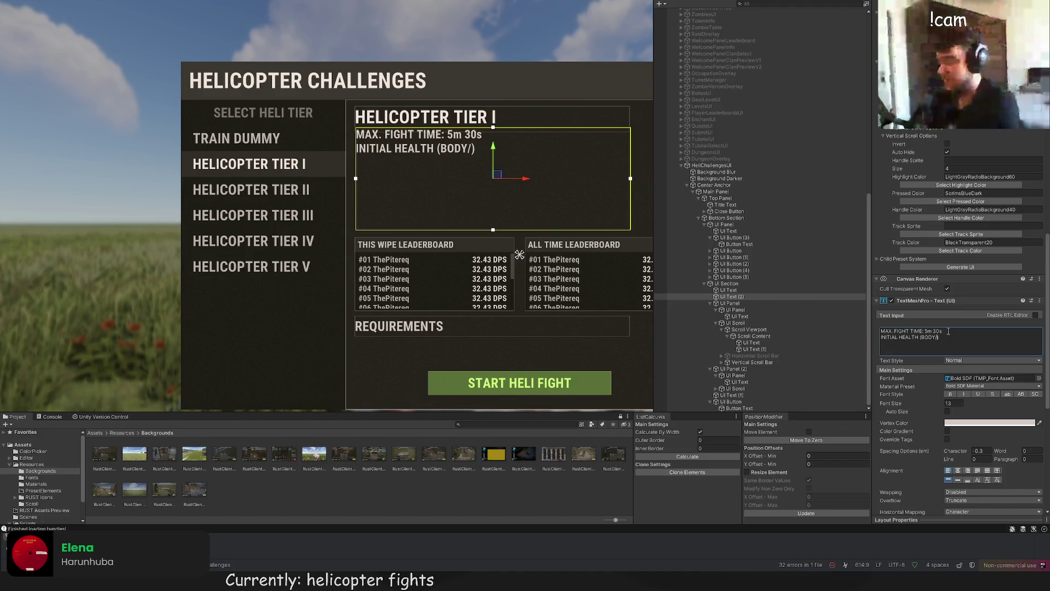
pyautogui.write('MAIN/TAIL ROTOR')
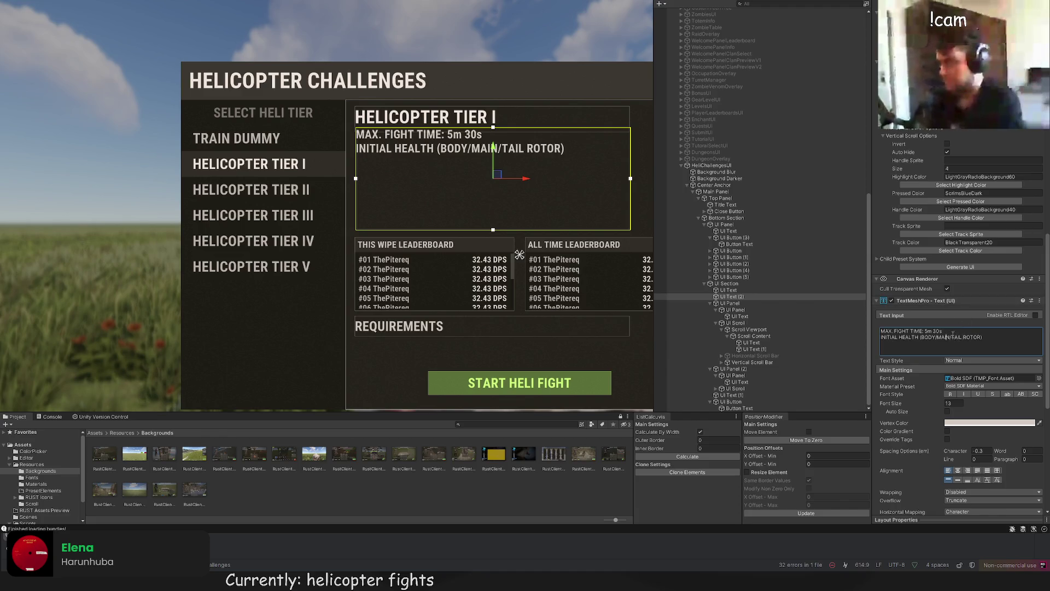
pyautogui.write(' ROTOR')
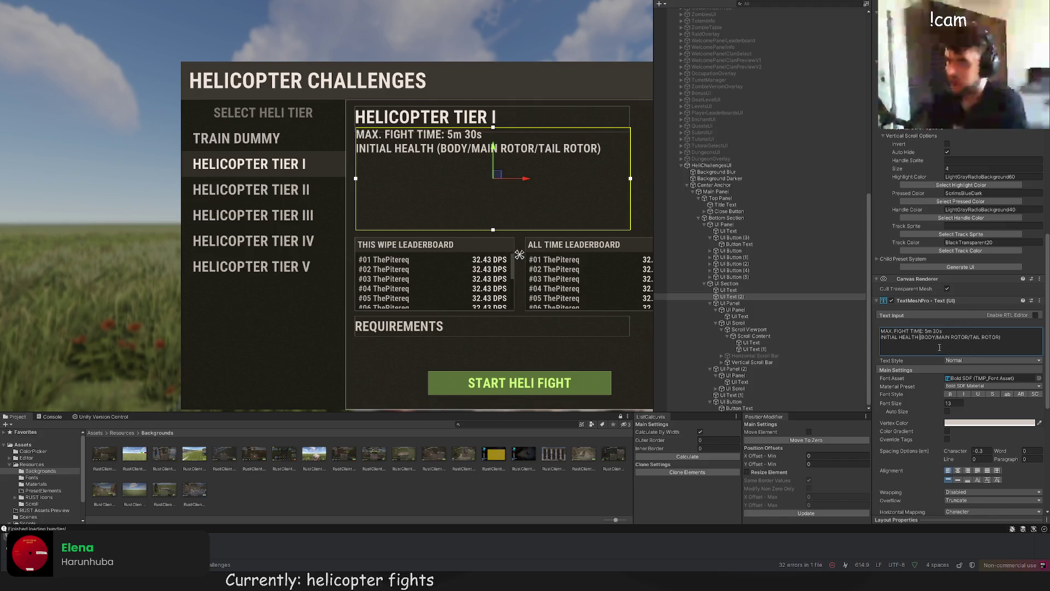
pyautogui.write('<size=5>')
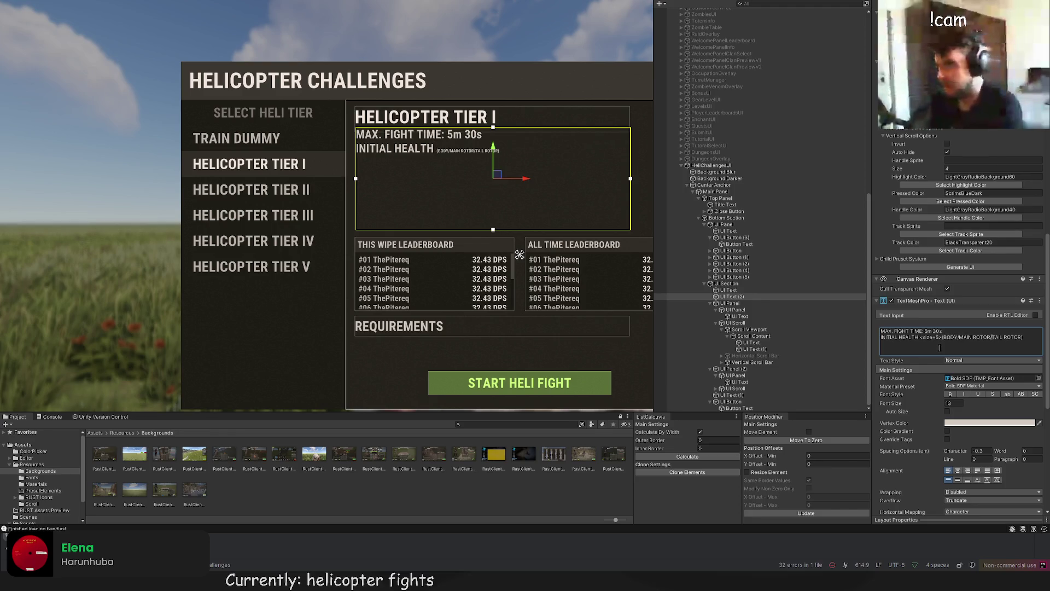
pyautogui.write('</siz')
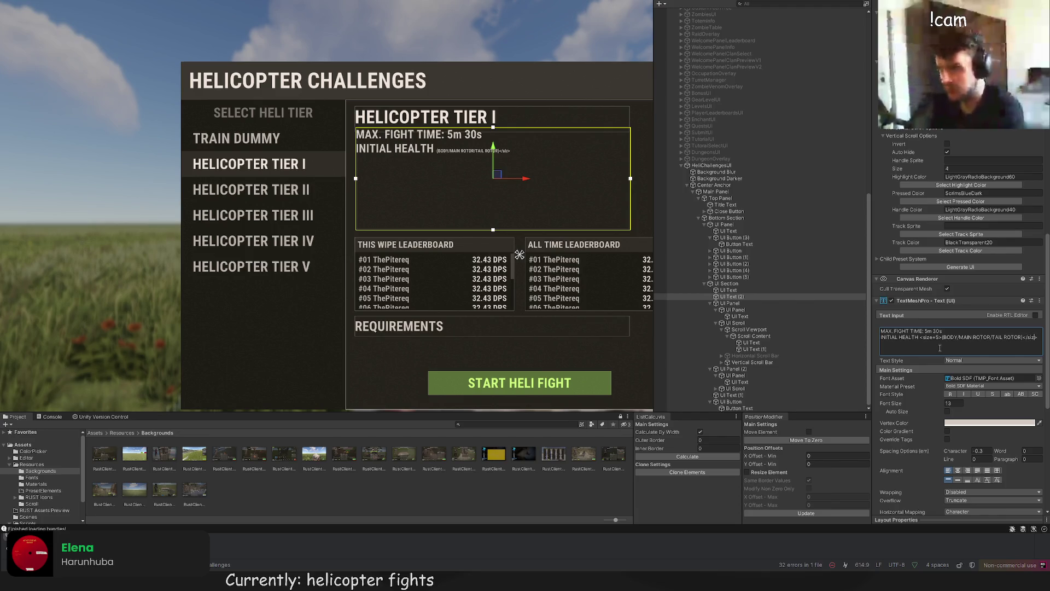
pyautogui.write('e>')
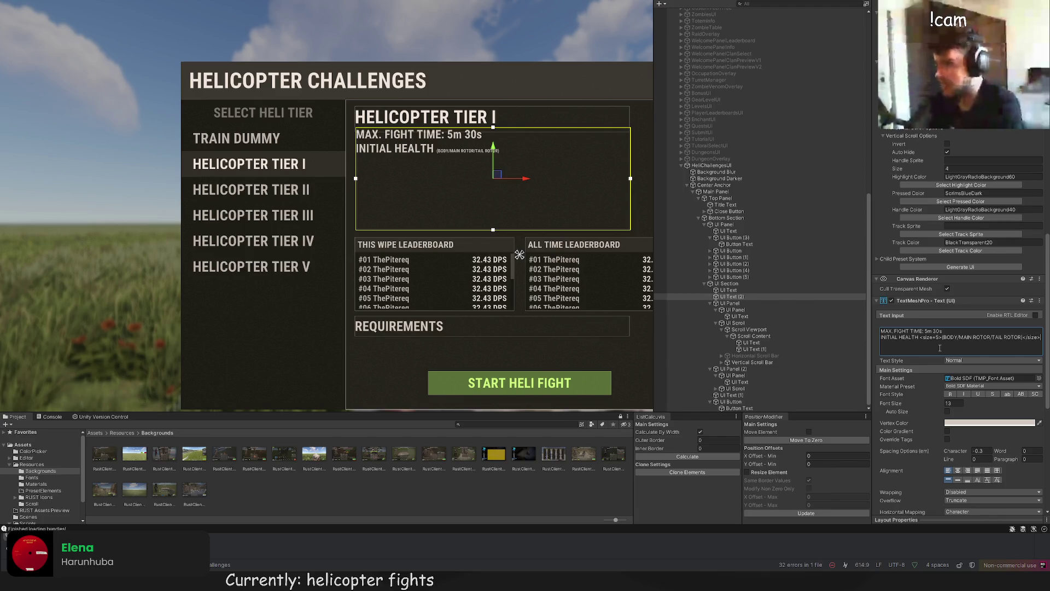
pyautogui.write(':')
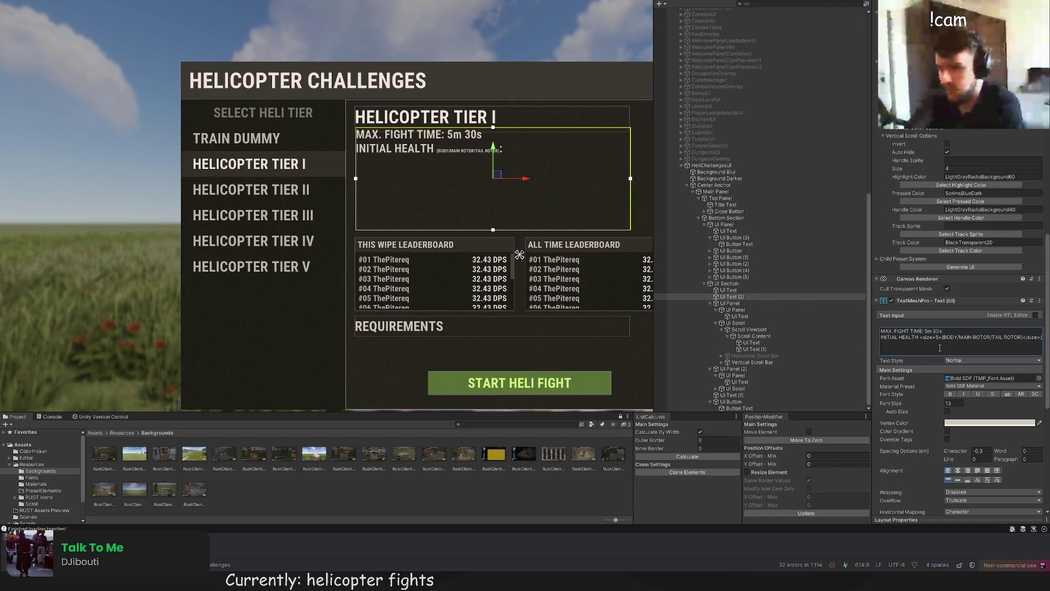
pyautogui.write(':')
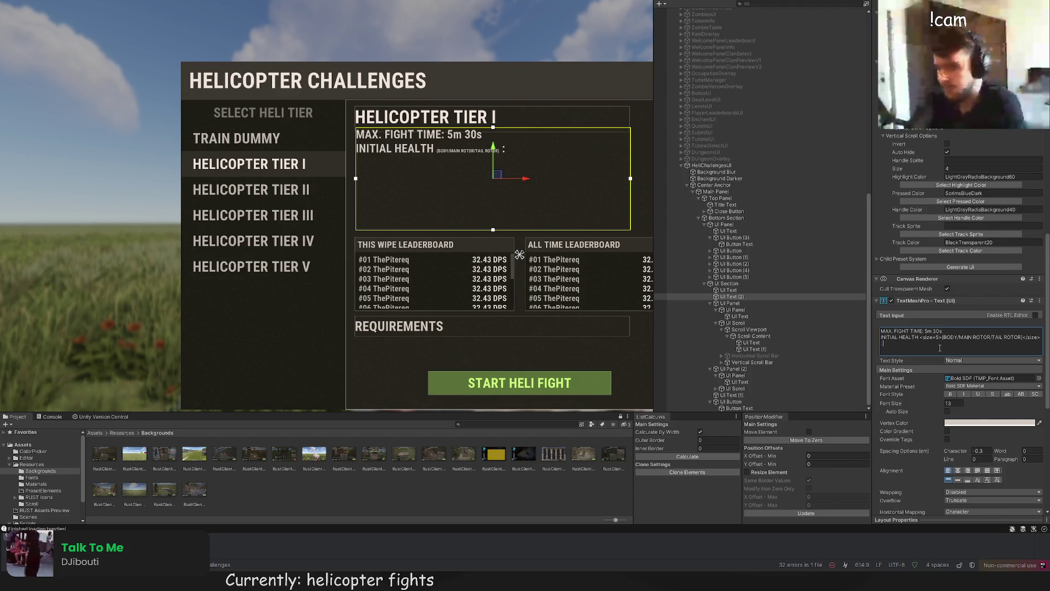
pyautogui.write(' 5000/2000/1000')
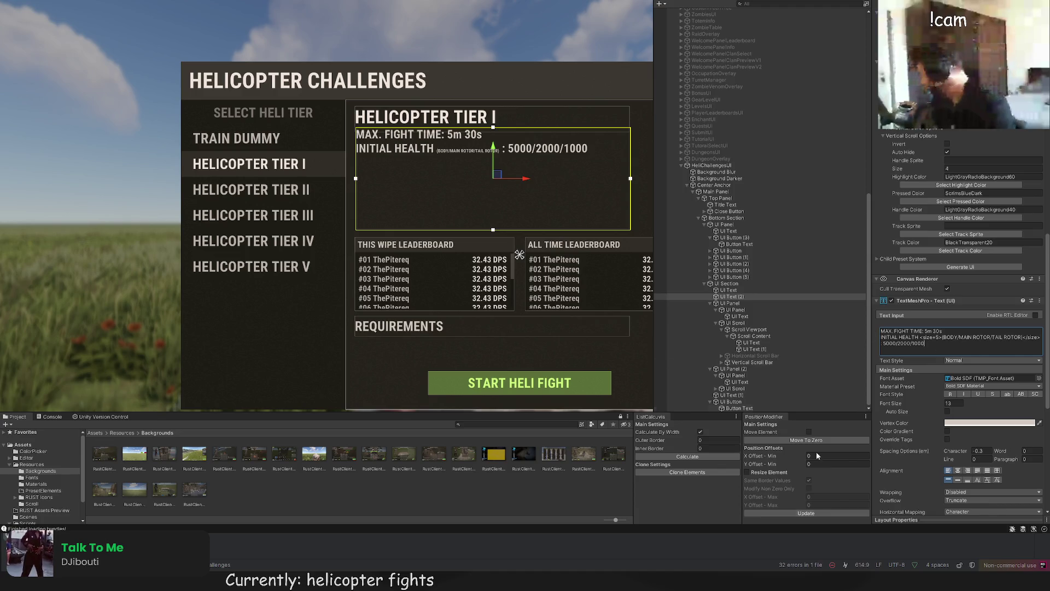
pyautogui.moveTo(489, 266); pyautogui.dragTo(427, 312)
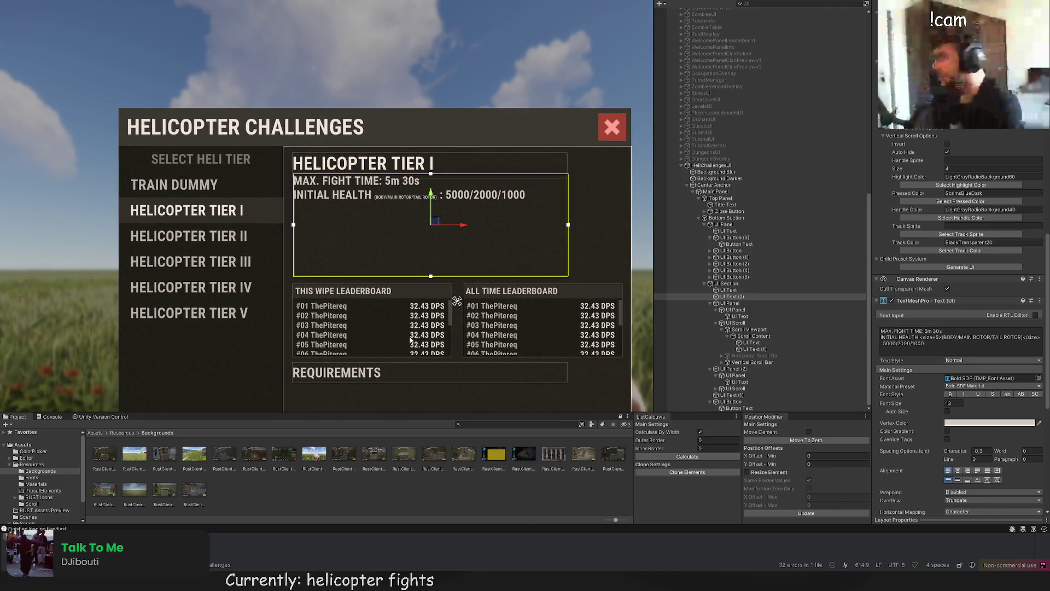
# Step: Select the blank white panel in the UI Section and move it into the tier details area
pyautogui.scroll(2, 372, 265)
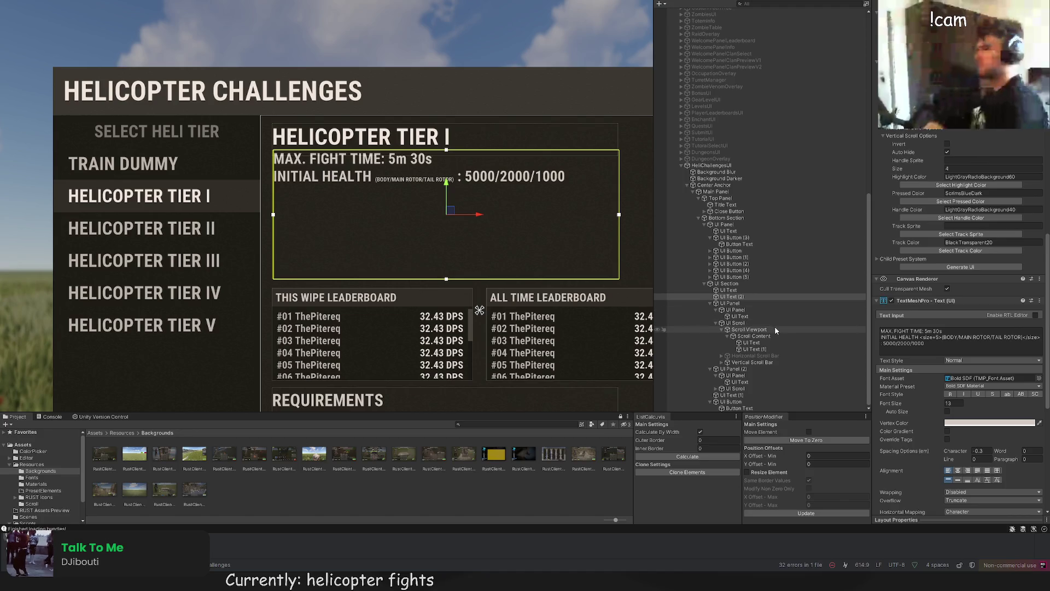
pyautogui.click(738, 297)
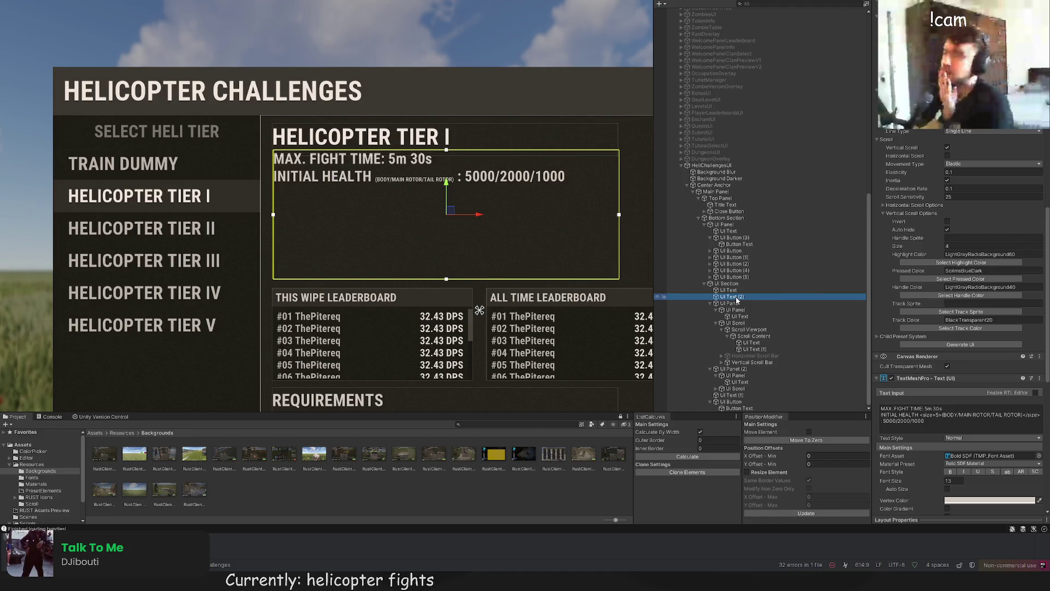
pyautogui.click(737, 284)
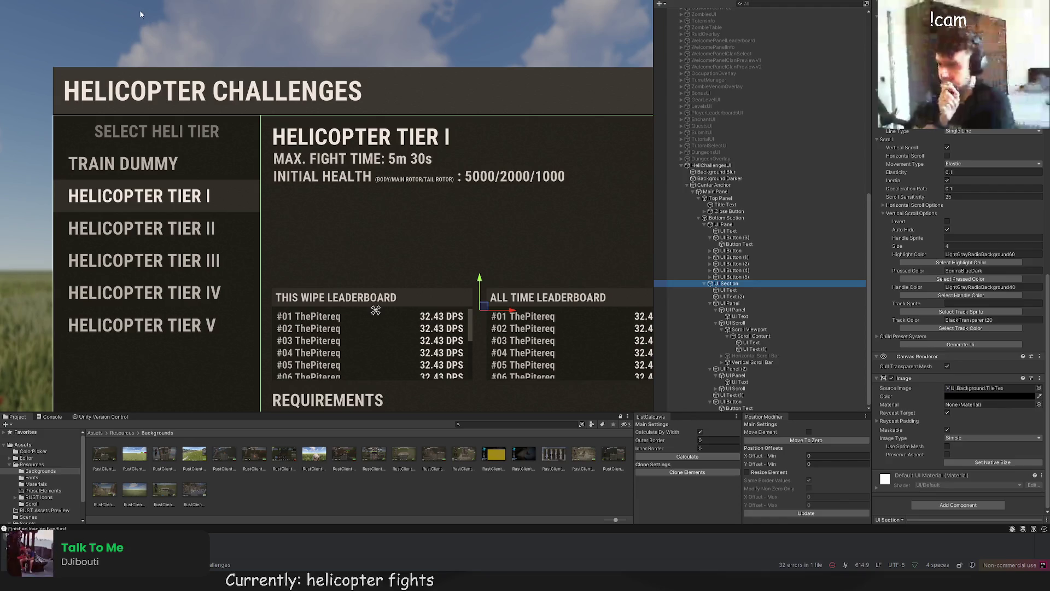
pyautogui.click(445, 229)
pyautogui.scroll(-1, 329, 257)
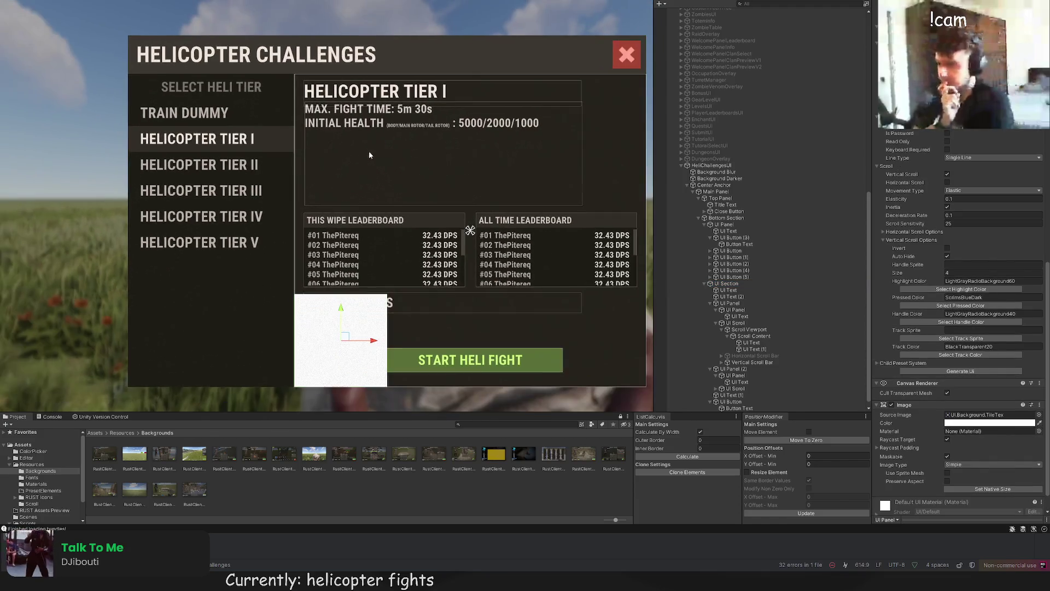
pyautogui.moveTo(339, 311)
pyautogui.mouseDown()
pyautogui.moveTo(349, 129)
pyautogui.moveTo(383, 159)
pyautogui.mouseUp()
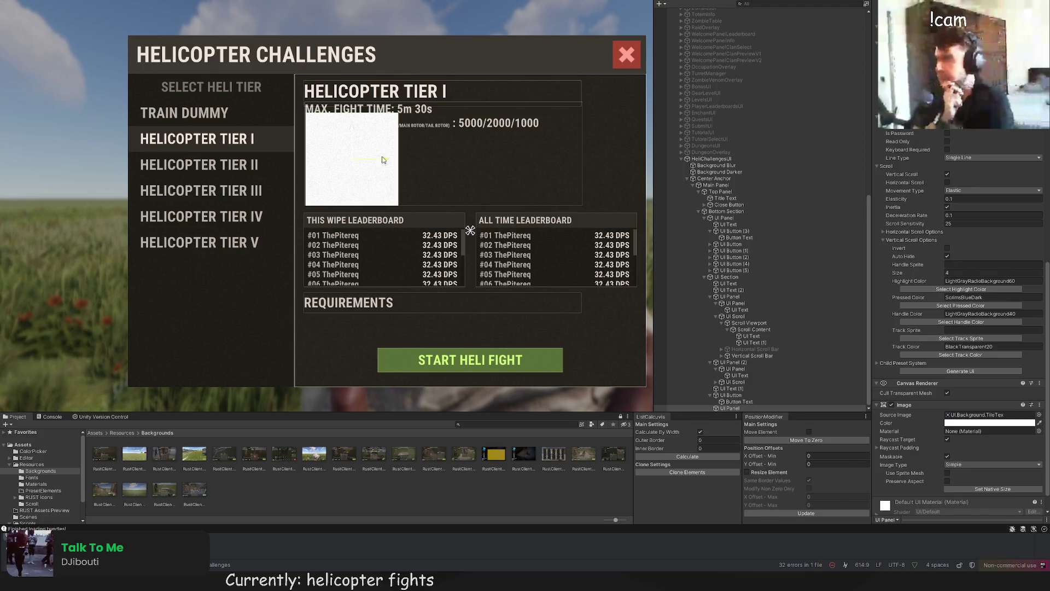
# Step: Resize the white panel to about 300×110 under HELICOPTER TIER I and bring up its colour swatches
pyautogui.press('t')
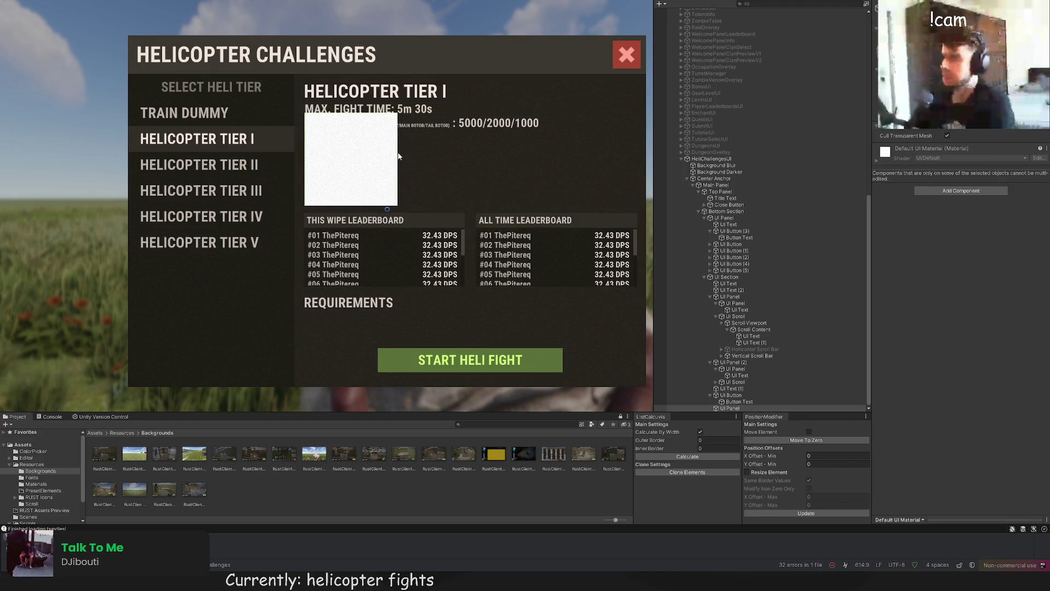
pyautogui.moveTo(396, 153)
pyautogui.mouseDown()
pyautogui.moveTo(568, 164)
pyautogui.moveTo(582, 174)
pyautogui.mouseUp()
pyautogui.moveTo(473, 113); pyautogui.dragTo(473, 104)
pyautogui.scroll(3, 460, 139)
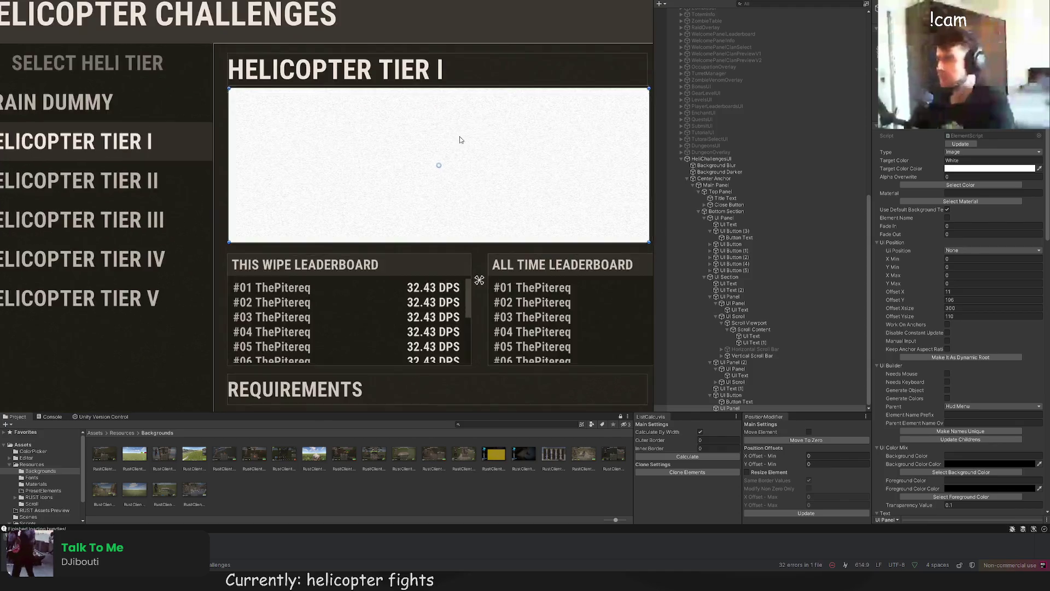
pyautogui.scroll(2, 460, 140)
pyautogui.moveTo(437, 145); pyautogui.dragTo(437, 141)
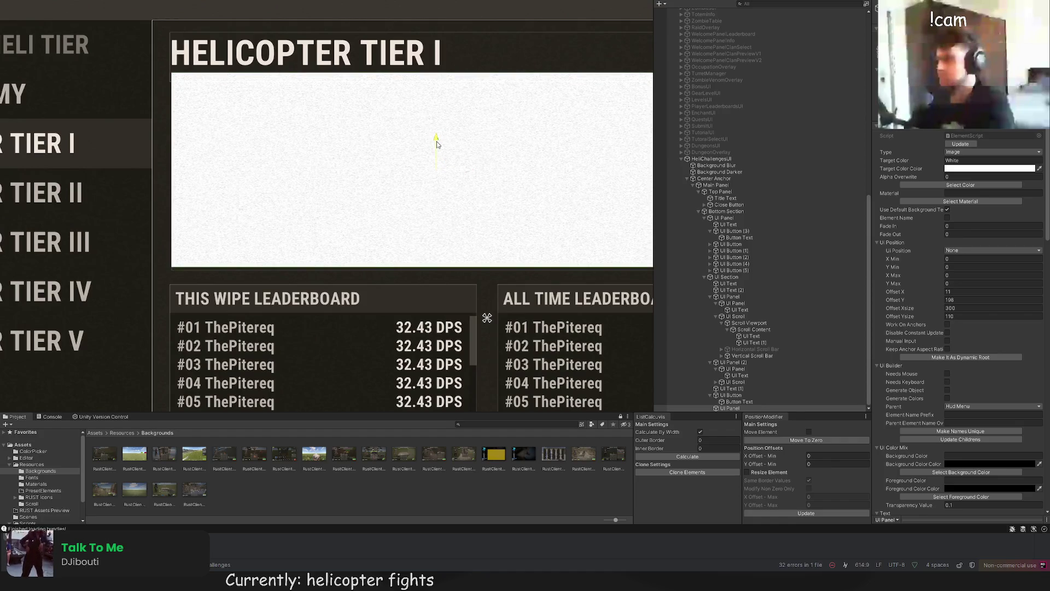
pyautogui.scroll(-3, 437, 143)
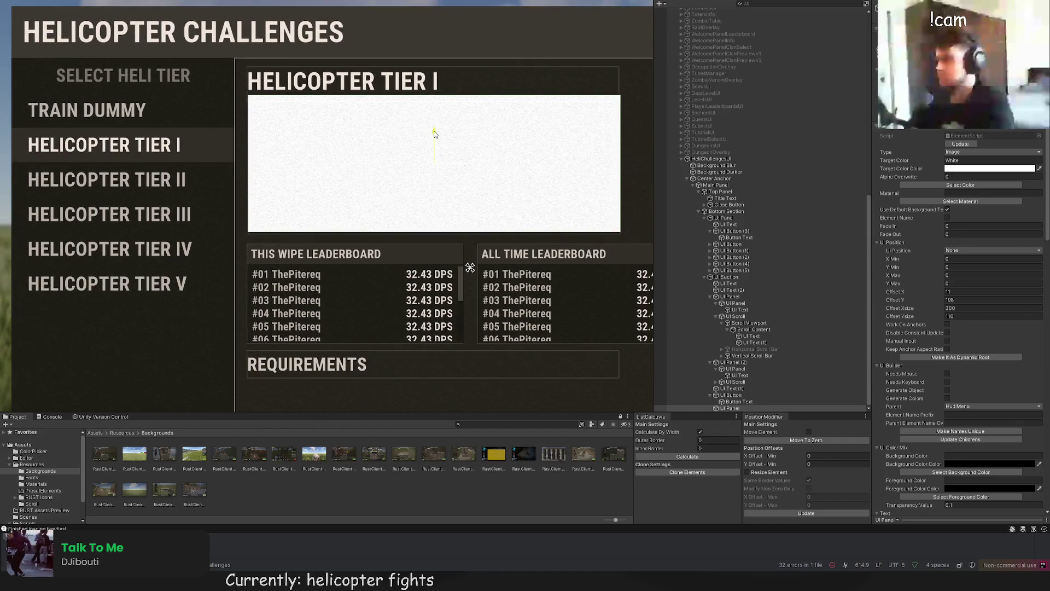
pyautogui.moveTo(434, 134); pyautogui.dragTo(434, 134)
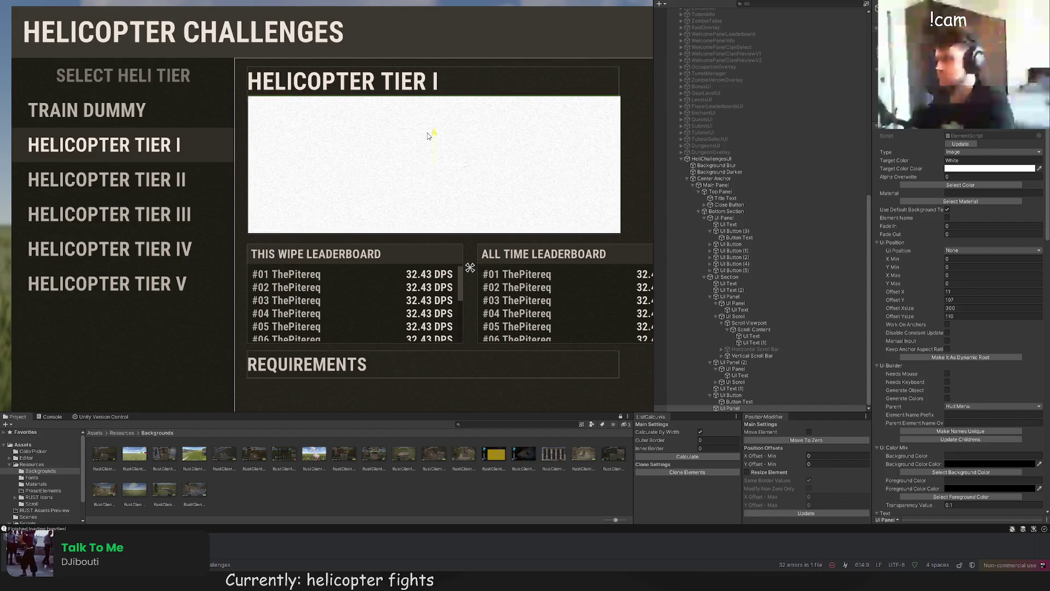
pyautogui.click(942, 185)
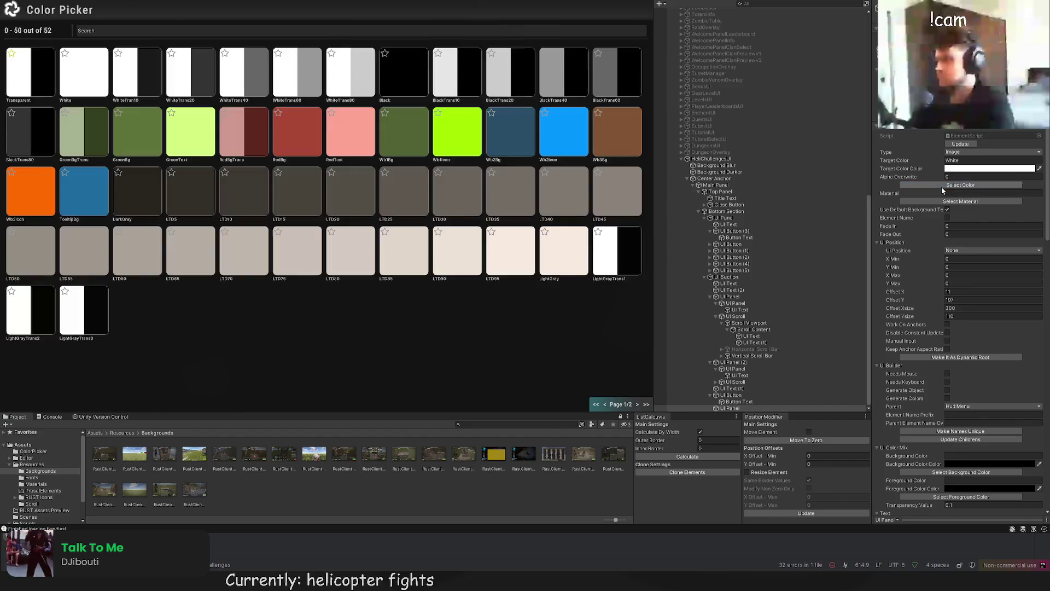
# Step: Colour the detail box LTD5 and nudge it slightly downward
pyautogui.click(180, 184)
pyautogui.scroll(-3, 215, 145)
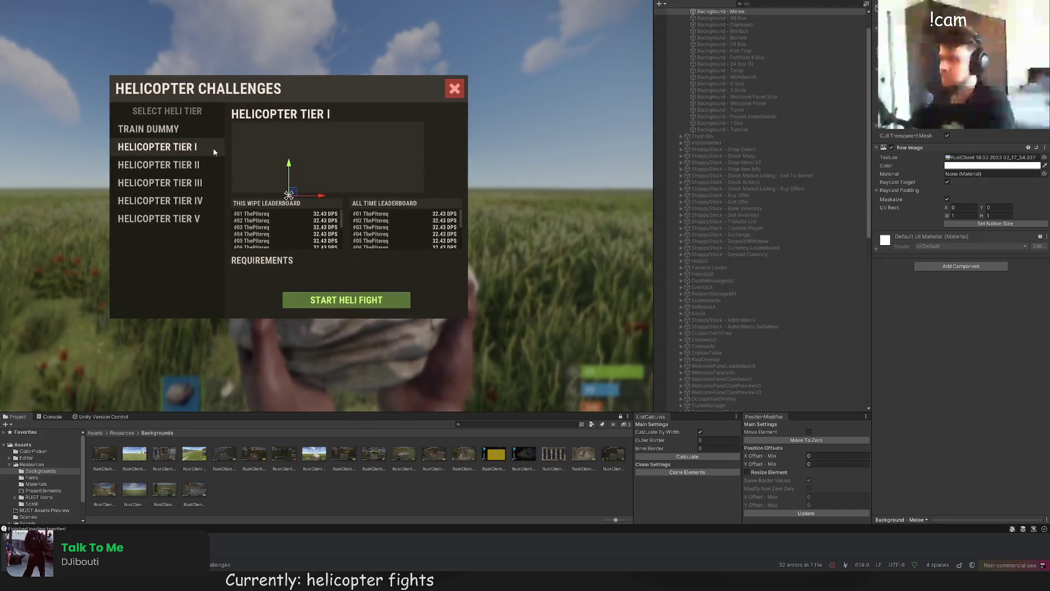
pyautogui.scroll(2, 291, 133)
pyautogui.moveTo(331, 137); pyautogui.dragTo(331, 138)
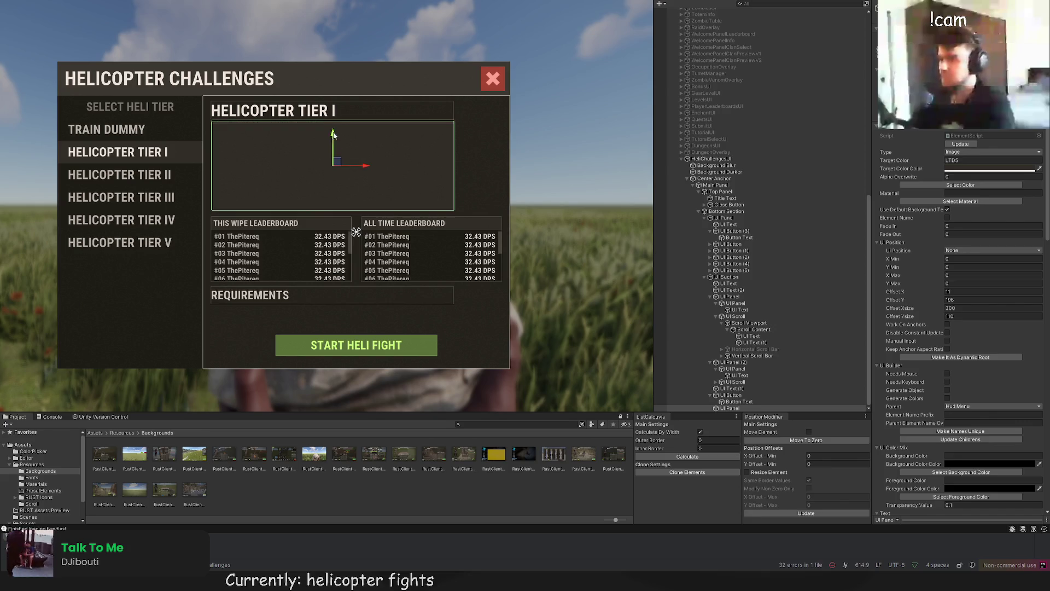
pyautogui.click(365, 119)
pyautogui.press('f')
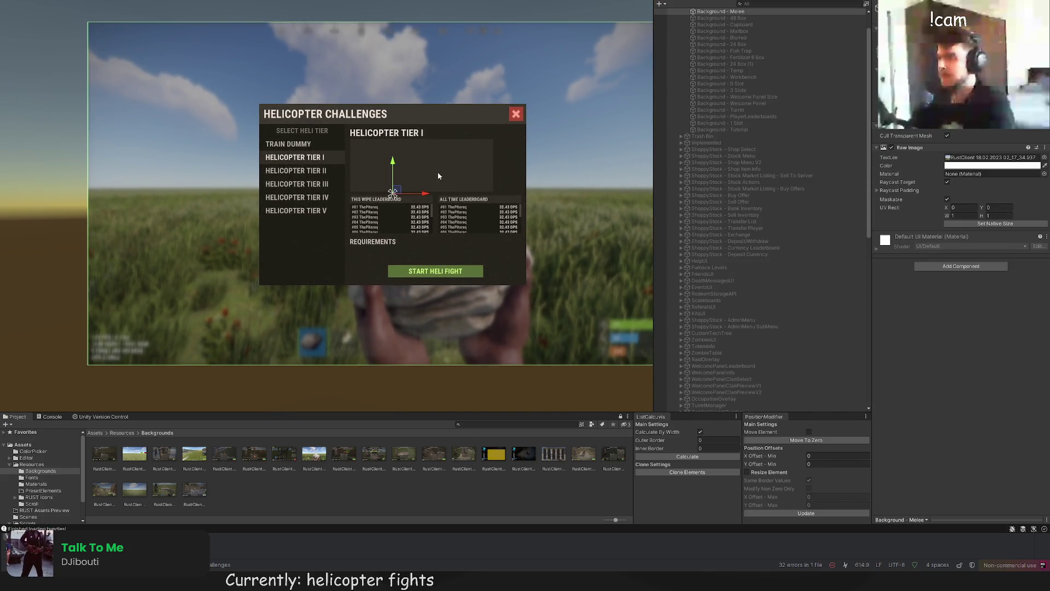
# Step: Change the tier detail UI Panel colour to BlackTrans10
pyautogui.scroll(2, 437, 171)
pyautogui.scroll(-5, 743, 308)
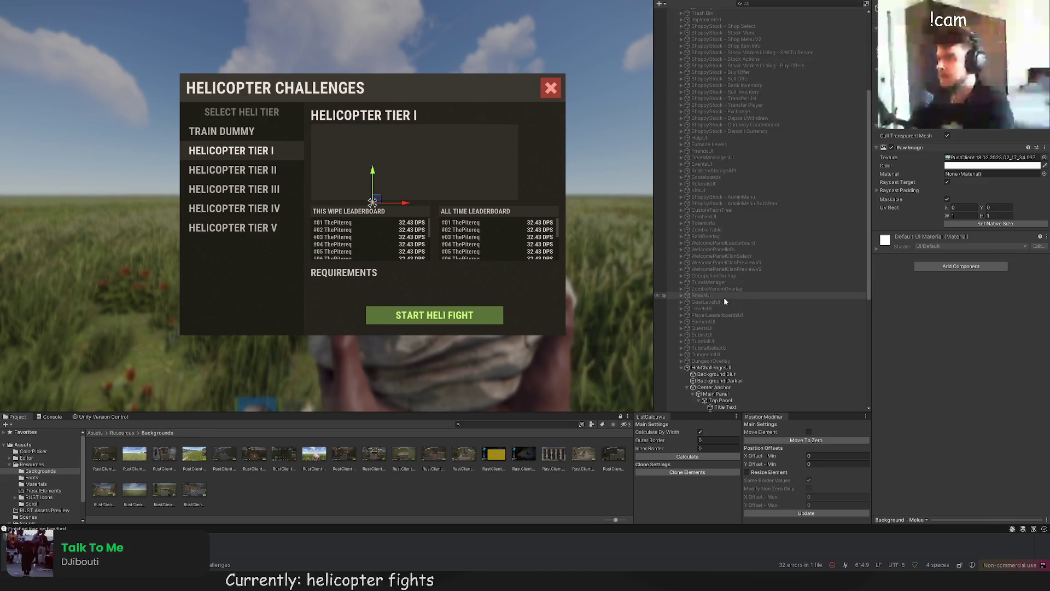
pyautogui.scroll(-8, 723, 301)
pyautogui.click(724, 302)
pyautogui.click(954, 186)
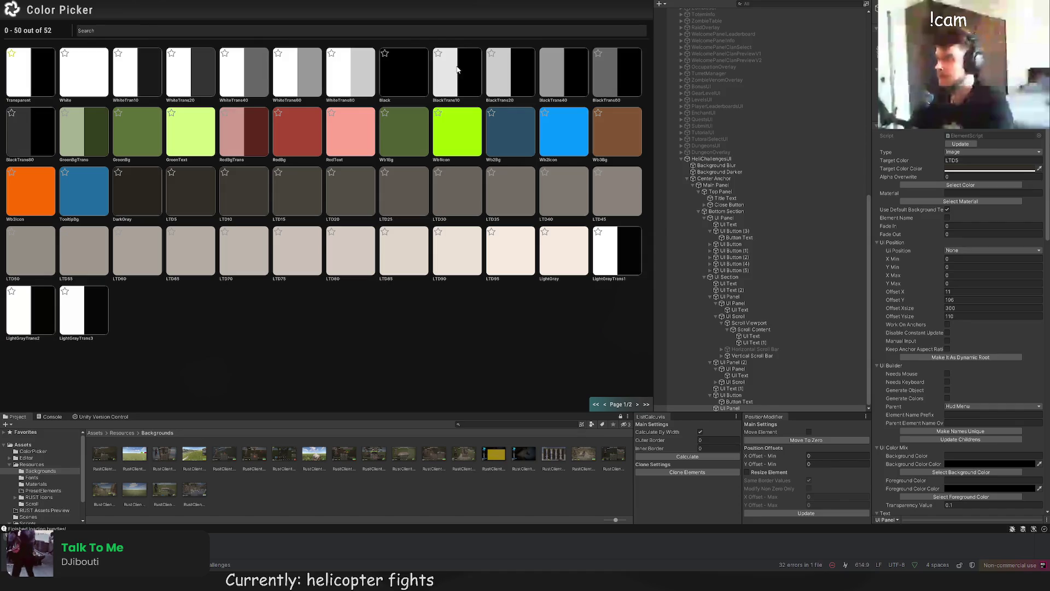
pyautogui.click(457, 69)
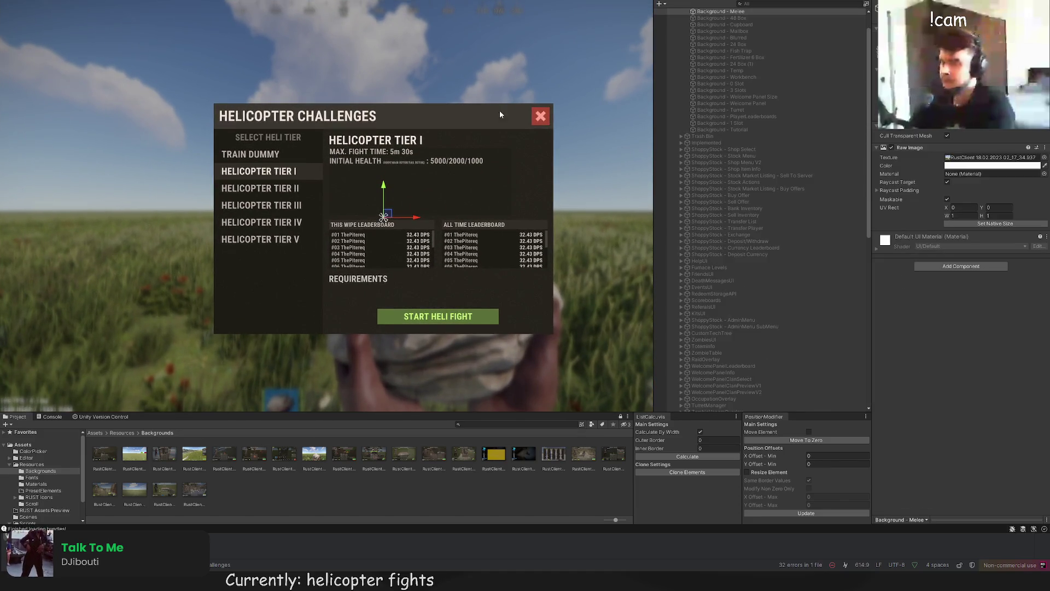
# Step: Move the UI Panel above UI Text (2) in the Hierarchy
pyautogui.click(500, 114)
pyautogui.click(726, 408)
pyautogui.moveTo(726, 408)
pyautogui.mouseDown()
pyautogui.moveTo(731, 257)
pyautogui.moveTo(733, 296)
pyautogui.mouseUp()
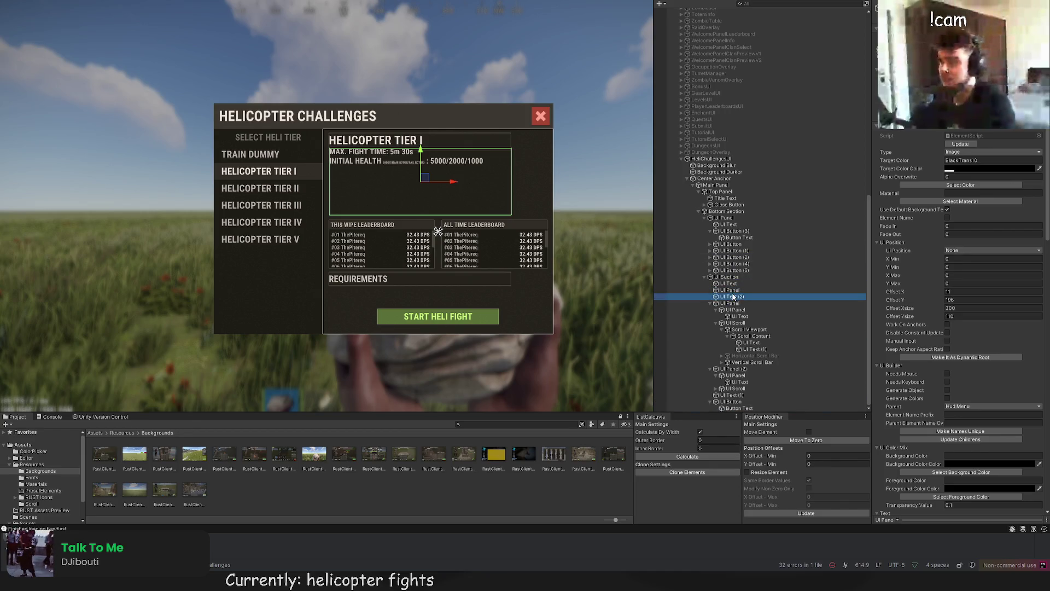
# Step: Resize the stats text box and parent UI Text (2) under the UI Panel
pyautogui.scroll(10, 310, 162)
pyautogui.moveTo(273, 132); pyautogui.dragTo(274, 155)
pyautogui.scroll(3, 279, 106)
pyautogui.scroll(3, 277, 109)
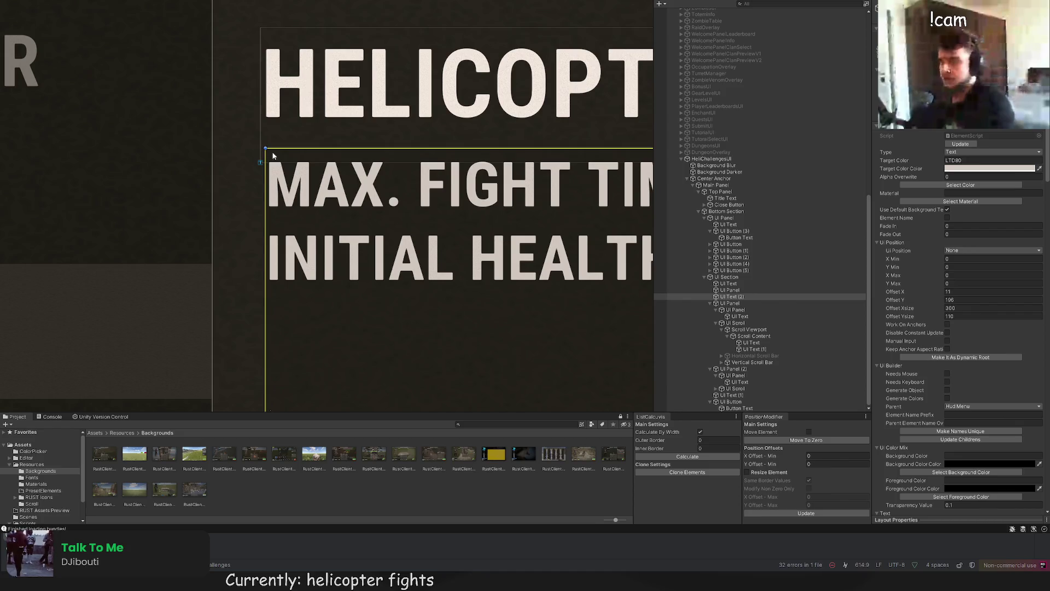
pyautogui.click(733, 298)
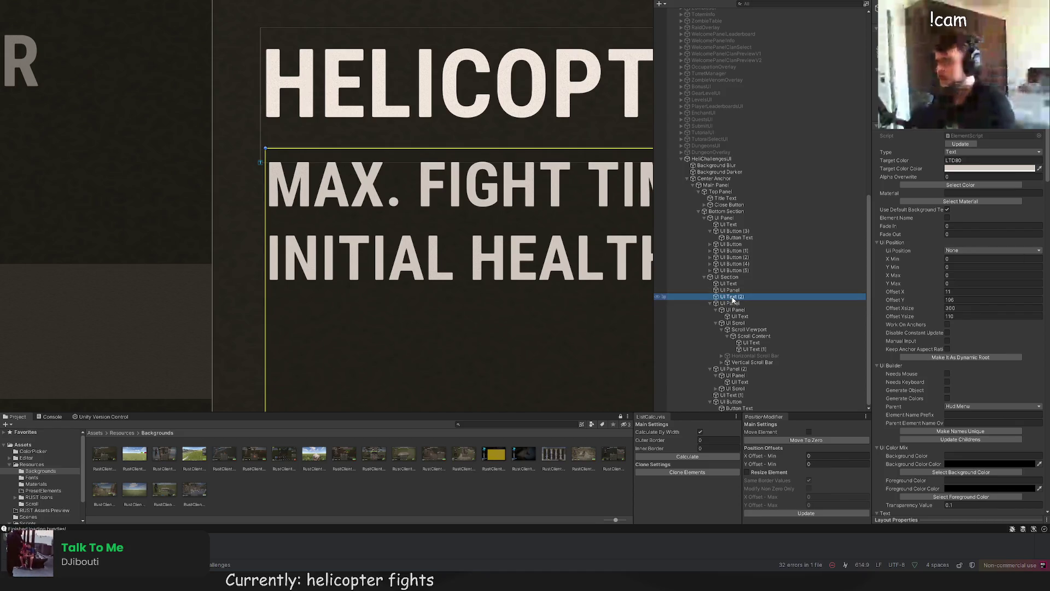
pyautogui.moveTo(734, 293); pyautogui.dragTo(735, 291)
pyautogui.press('f')
pyautogui.scroll(-10, 925, 288)
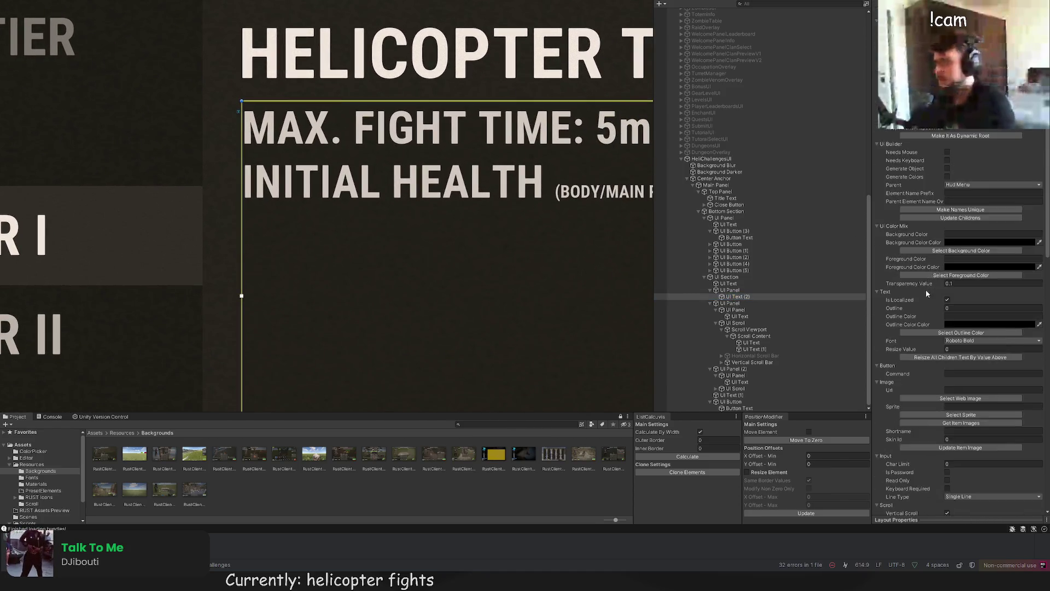
pyautogui.scroll(-2, 937, 310)
# Step: Cut the stats text down to just the labels MAX. FIGHT TIME and INITIAL HEALTH
pyautogui.click(924, 266)
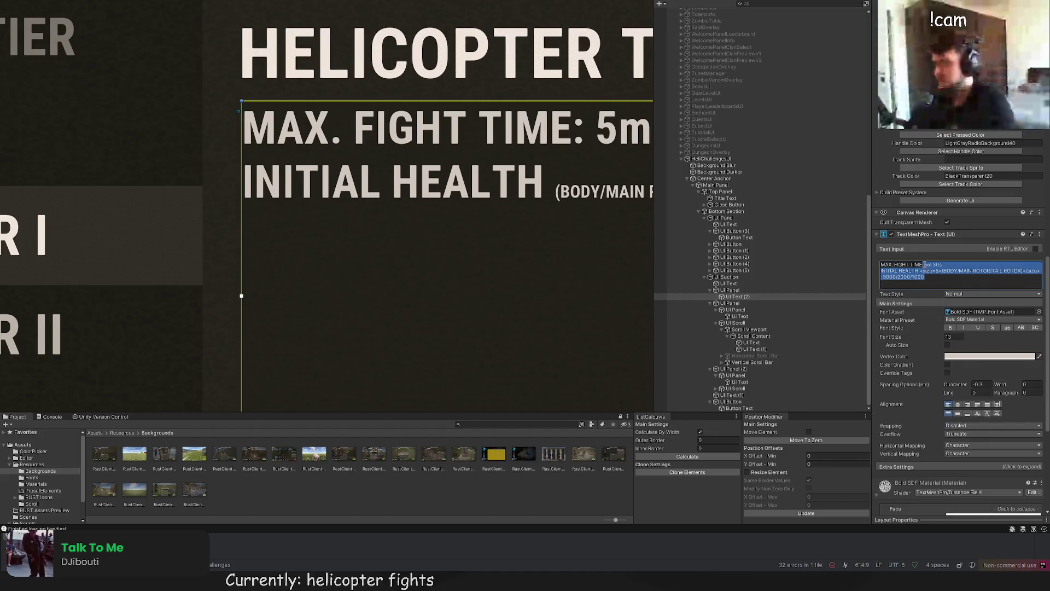
pyautogui.press('BackSpace')
pyautogui.scroll(-4, 422, 168)
pyautogui.press('BackSpace')
pyautogui.press('Return')
pyautogui.write('INITIAL HEALTH')
pyautogui.scroll(-3, 458, 242)
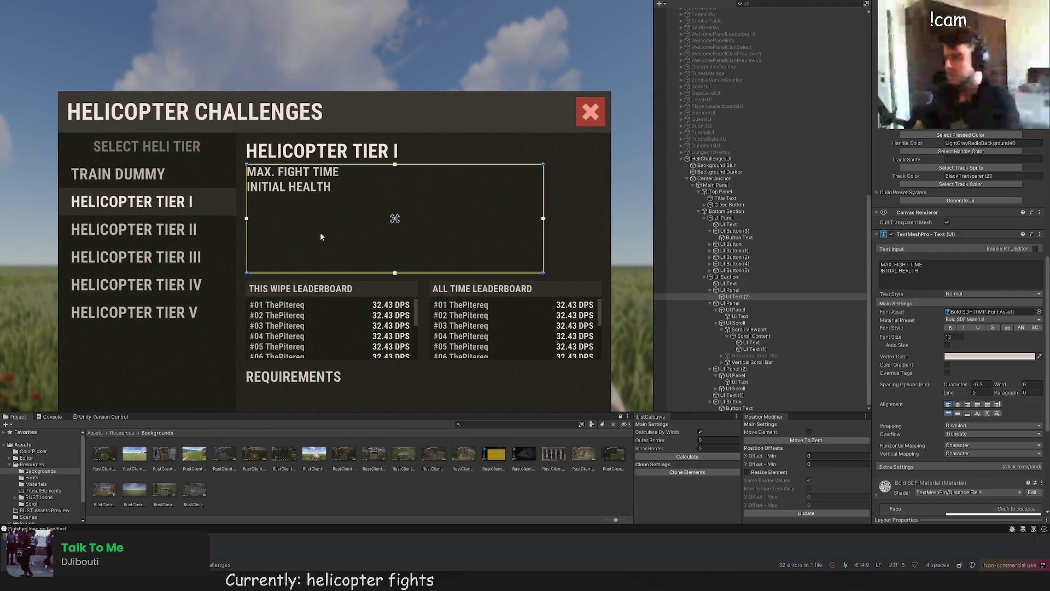
# Step: Narrow the stat labels text box to 196 wide
pyautogui.scroll(3, 268, 170)
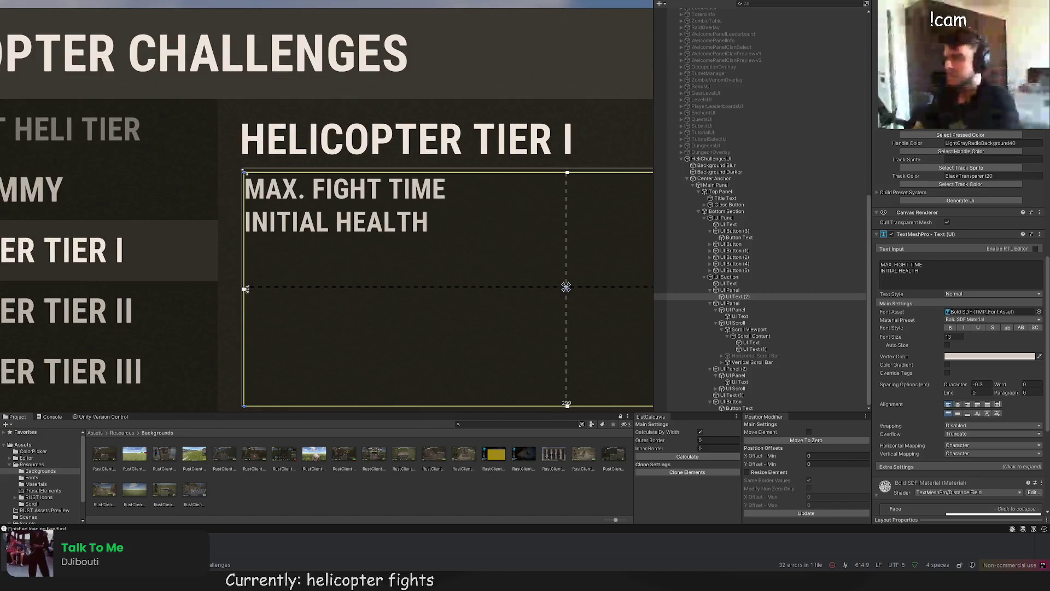
pyautogui.click(248, 163)
pyautogui.scroll(-3, 322, 241)
pyautogui.scroll(-2, 323, 248)
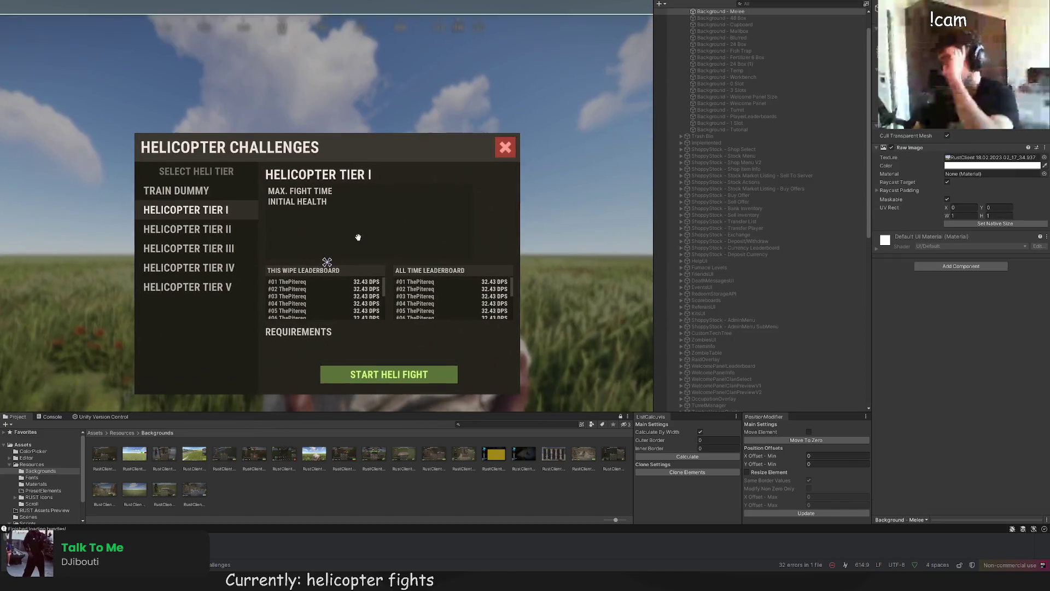
pyautogui.click(356, 235)
pyautogui.scroll(3, 469, 204)
pyautogui.moveTo(459, 193); pyautogui.dragTo(359, 193)
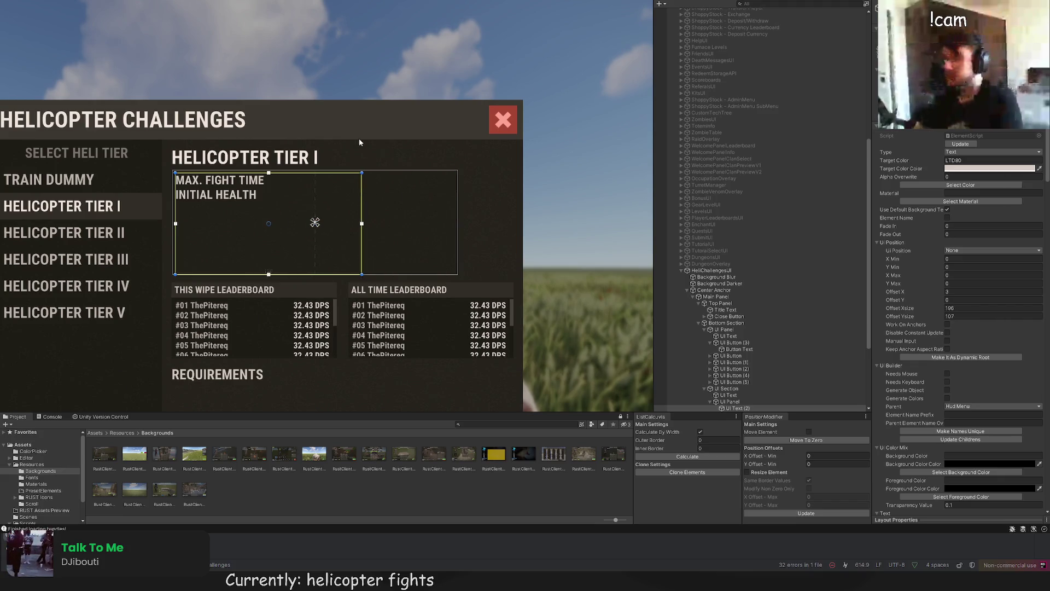
pyautogui.scroll(-2, 373, 214)
pyautogui.scroll(2, 394, 178)
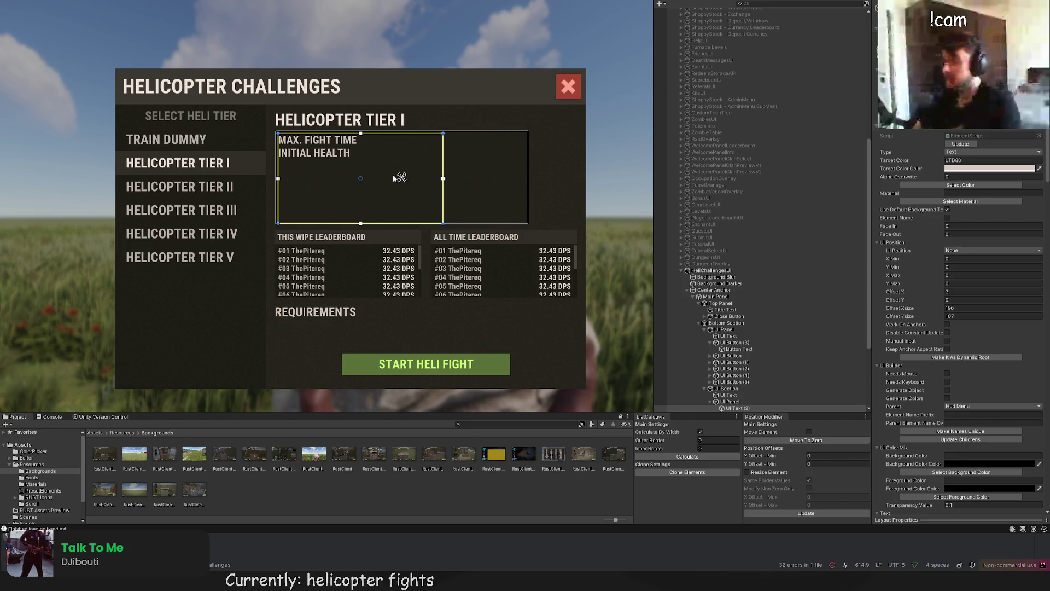
pyautogui.scroll(-5, 738, 284)
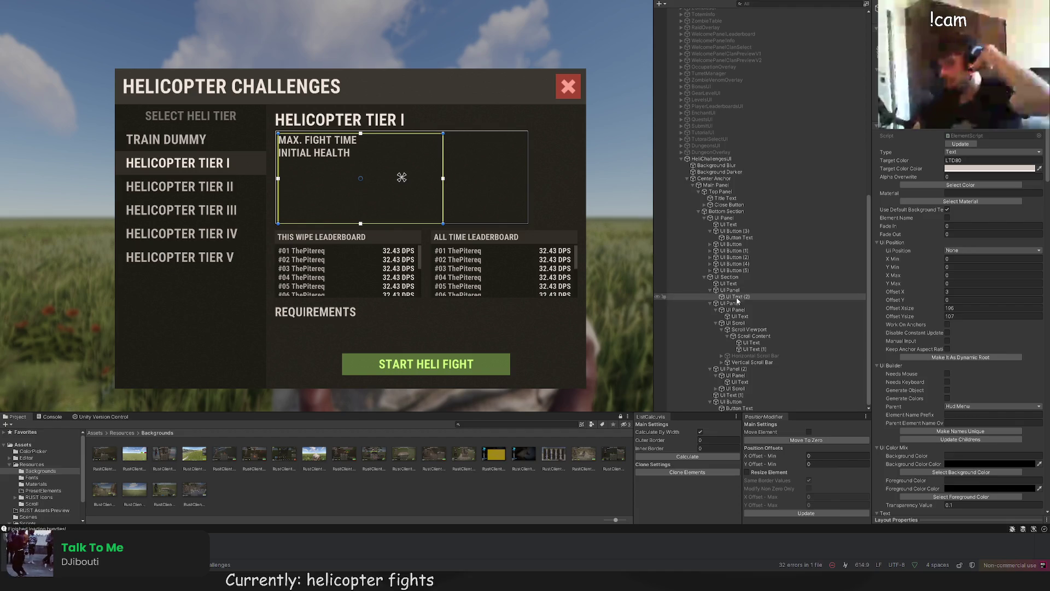
# Step: Add a third label, BULLET DAMAGE, below INITIAL HEALTH
pyautogui.click(735, 296)
pyautogui.scroll(-15, 924, 366)
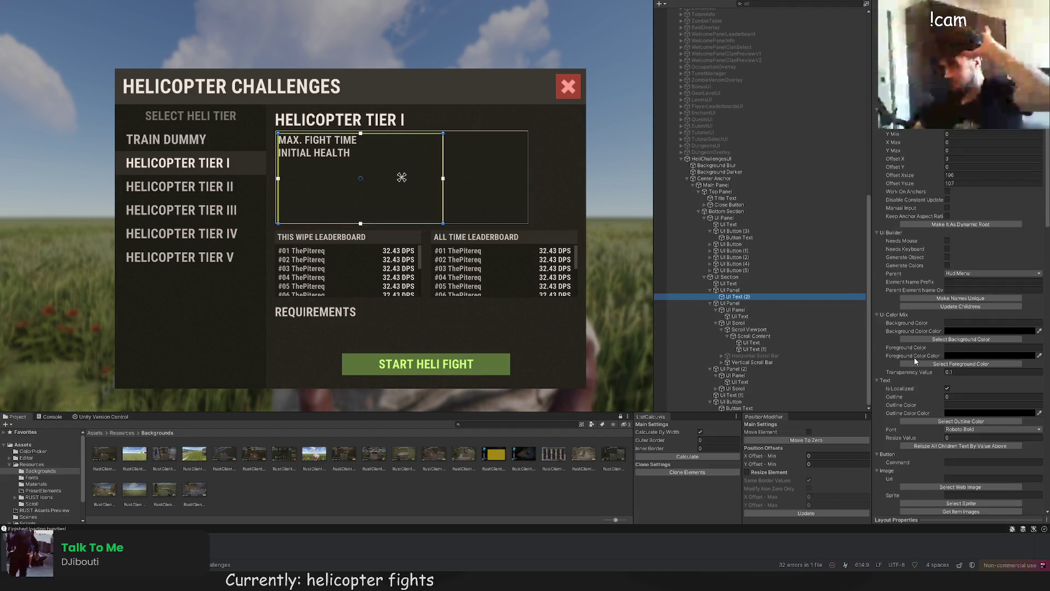
pyautogui.click(927, 315)
pyautogui.click(928, 317)
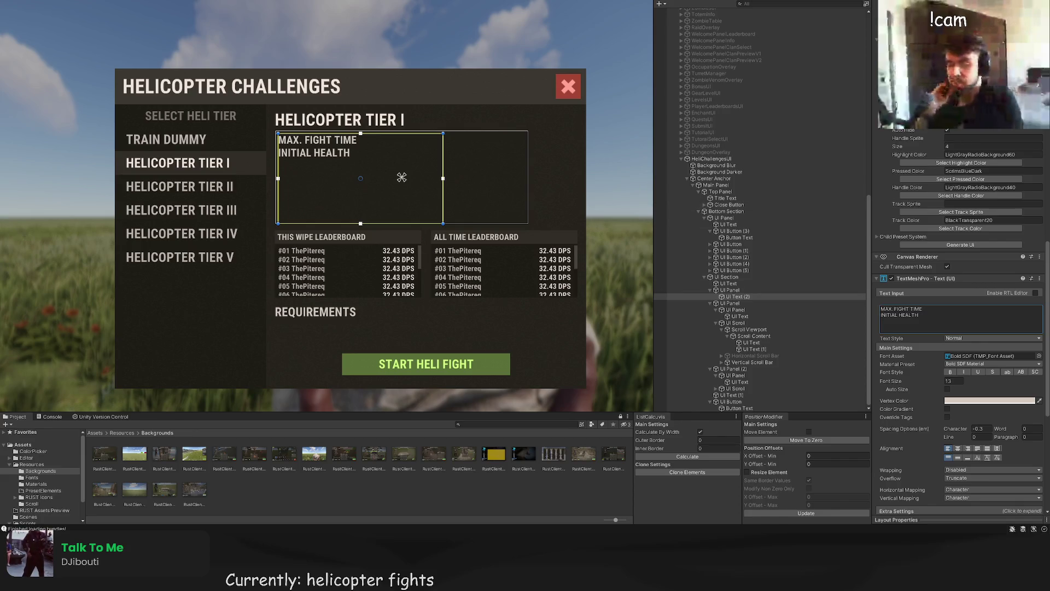
pyautogui.click(942, 317)
pyautogui.press('Return')
pyautogui.write('BULLET DAMAGE')
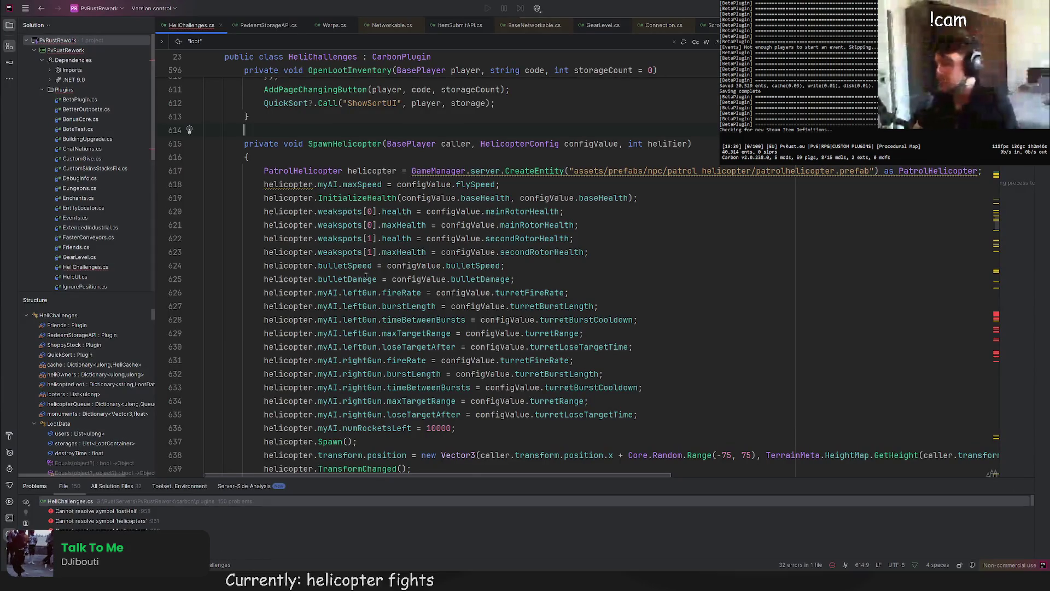
# Step: Scroll through SpawnHelicopter in HeliChallenges.cs and inspect the myAI usage on line 626
pyautogui.scroll(-2, 366, 277)
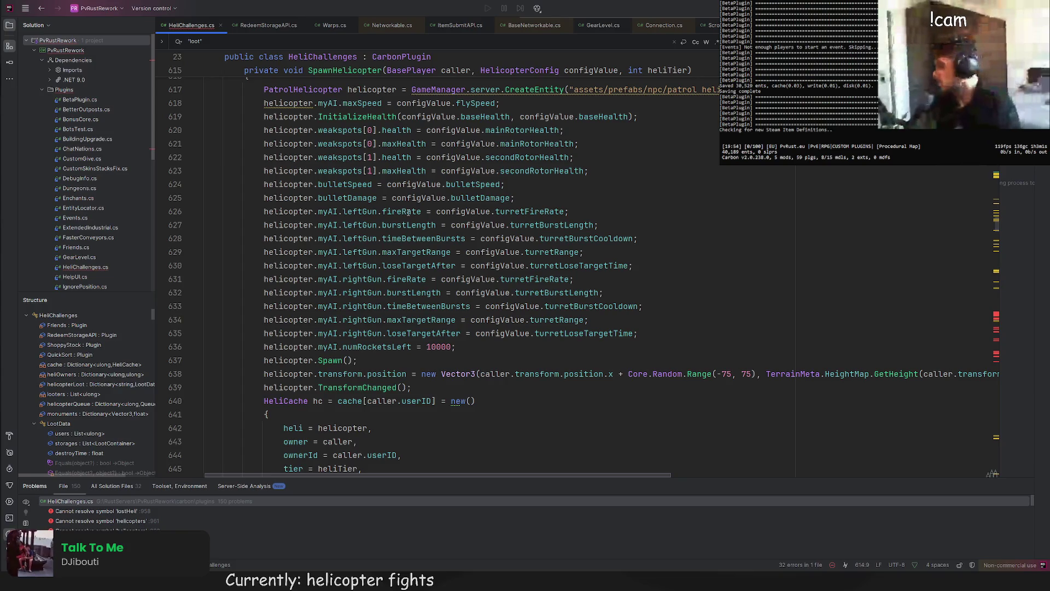
pyautogui.scroll(-2, 405, 219)
pyautogui.scroll(-5, 404, 222)
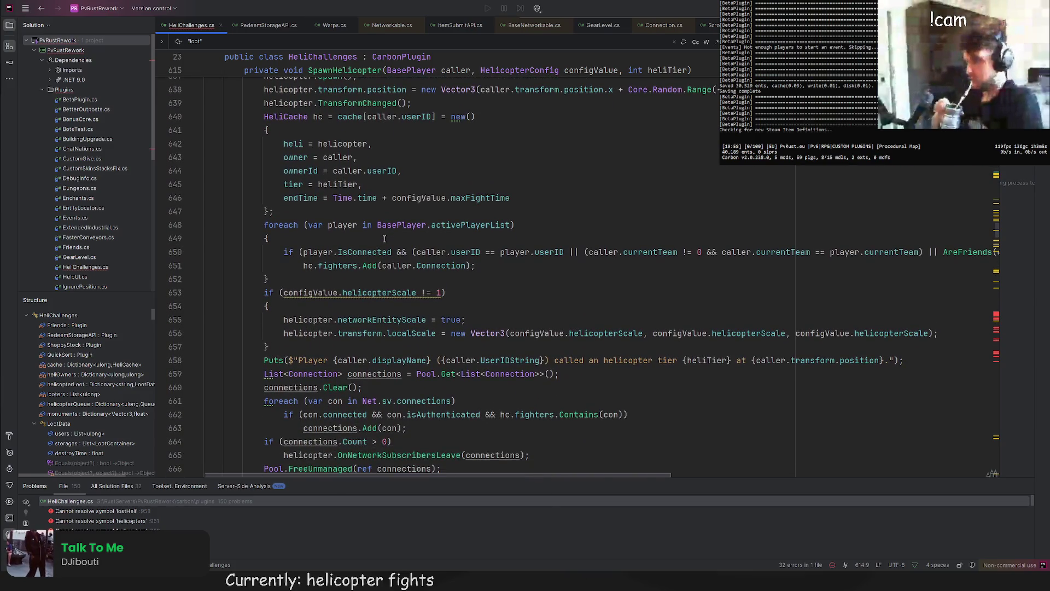
pyautogui.scroll(4, 382, 241)
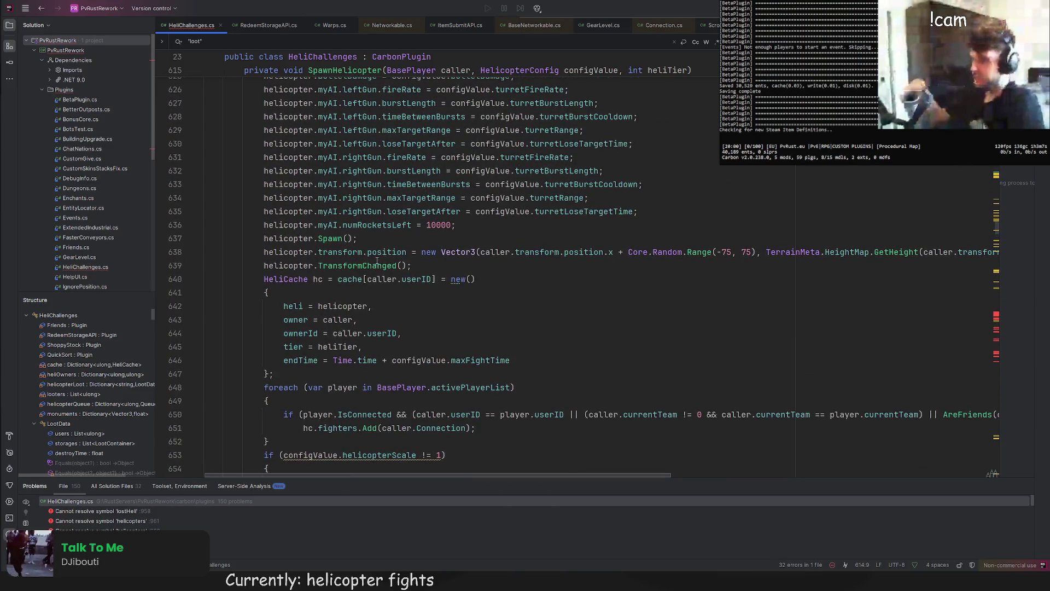
pyautogui.scroll(1, 380, 246)
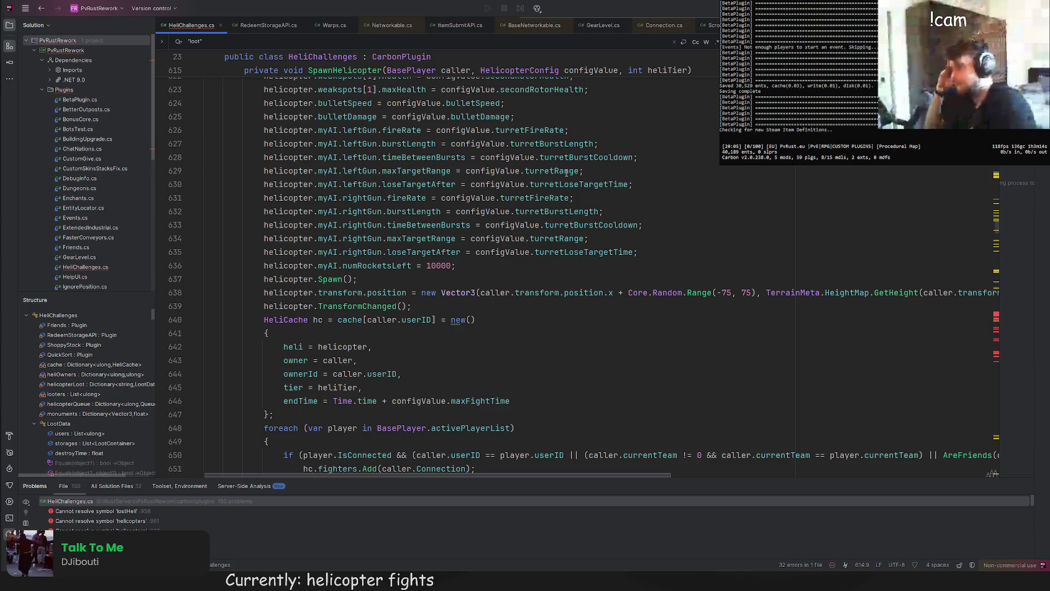
pyautogui.scroll(2, 567, 173)
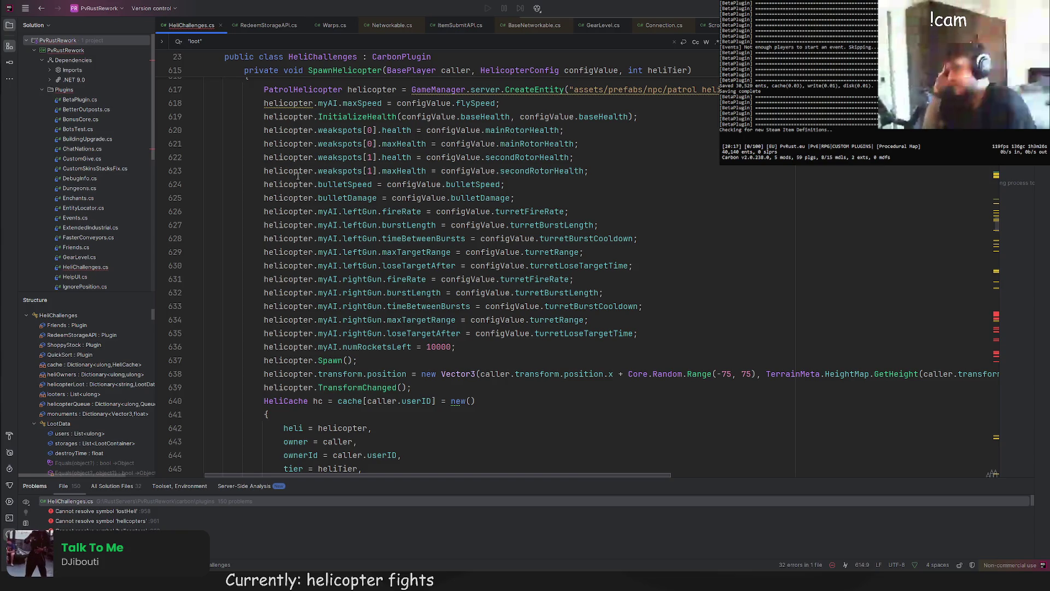
pyautogui.scroll(2, 297, 175)
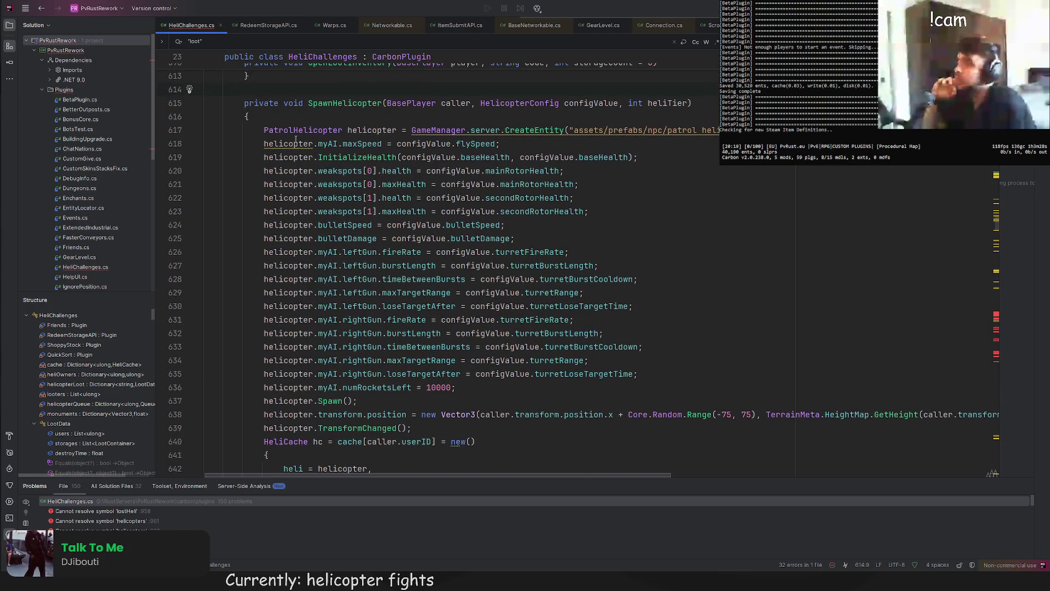
pyautogui.click(334, 252)
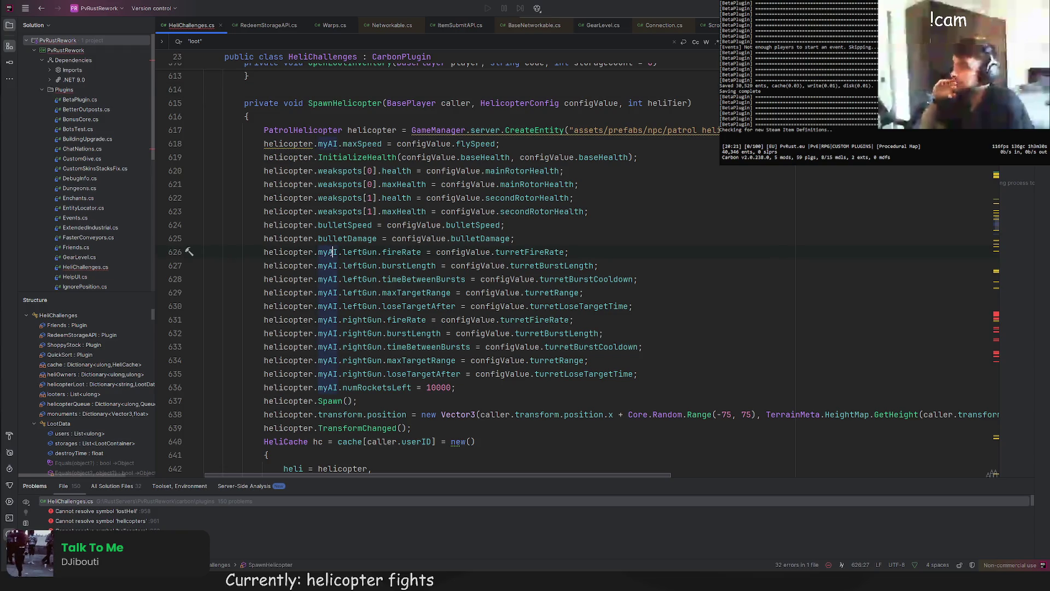
# Step: Jump to the myAI declaration and inspect PatrolHelicopterAI's leftGun and helicopterBase fields
pyautogui.keyDown('ctrl'); pyautogui.click(320, 251); pyautogui.keyUp('ctrl')
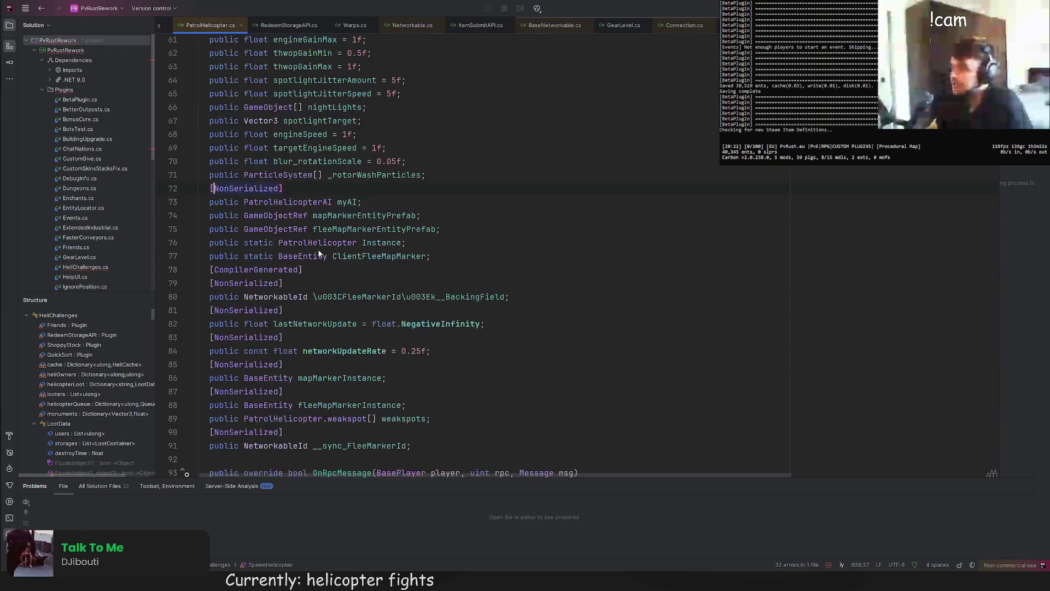
pyautogui.keyDown('ctrl'); pyautogui.click(344, 202); pyautogui.keyUp('ctrl')
pyautogui.scroll(-5, 342, 203)
pyautogui.click(345, 216)
pyautogui.click(356, 257)
# Step: Scroll through PatrolHelicopterAI.cs and inspect the maxRockets constant
pyautogui.scroll(1, 302, 240)
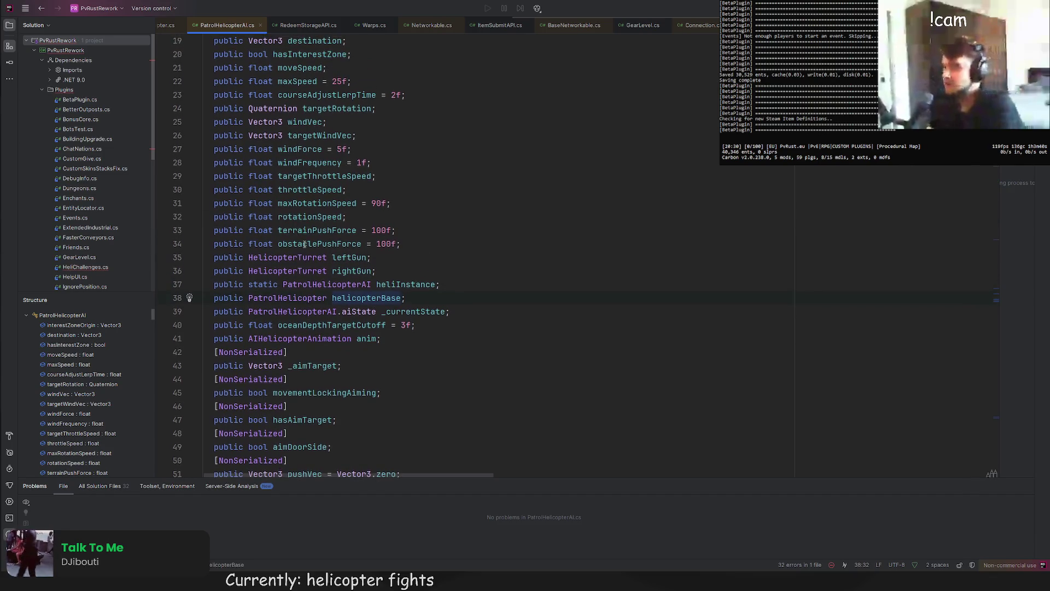
pyautogui.scroll(2, 299, 259)
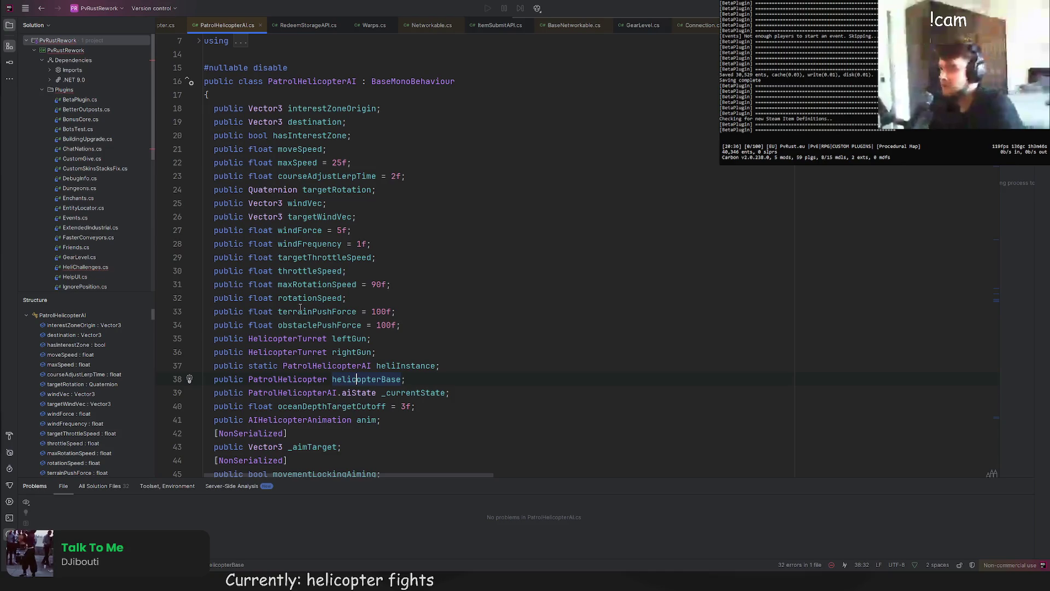
pyautogui.scroll(-10, 325, 328)
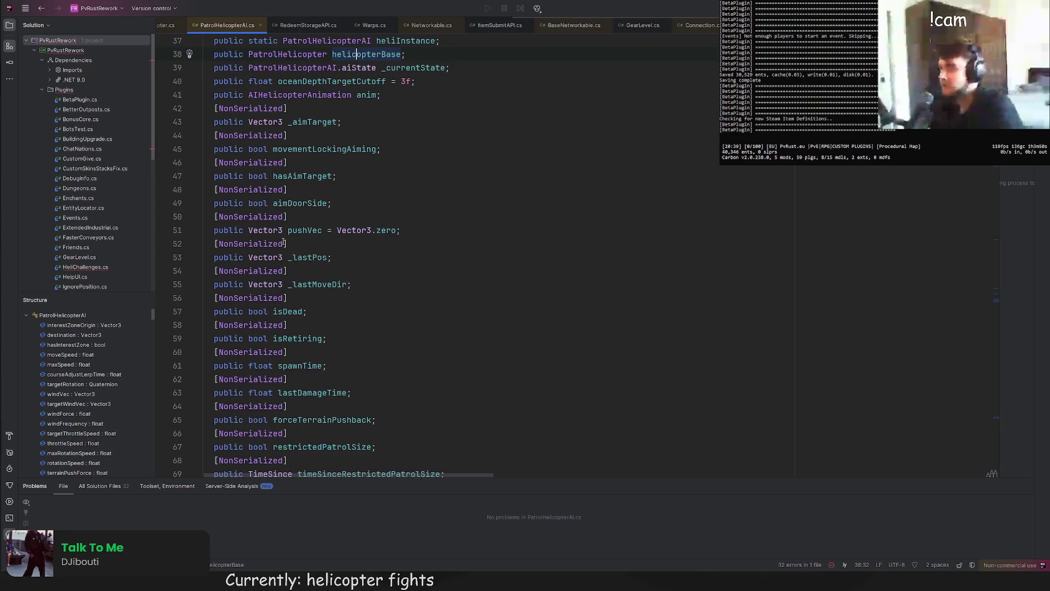
pyautogui.scroll(-6, 281, 241)
pyautogui.scroll(-10, 284, 257)
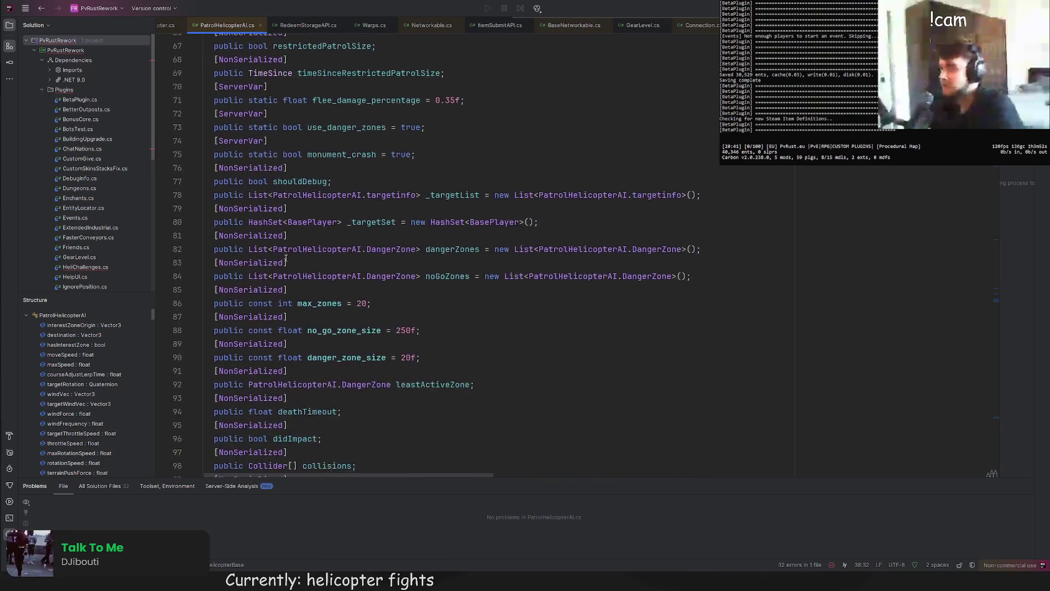
pyautogui.scroll(-3, 295, 241)
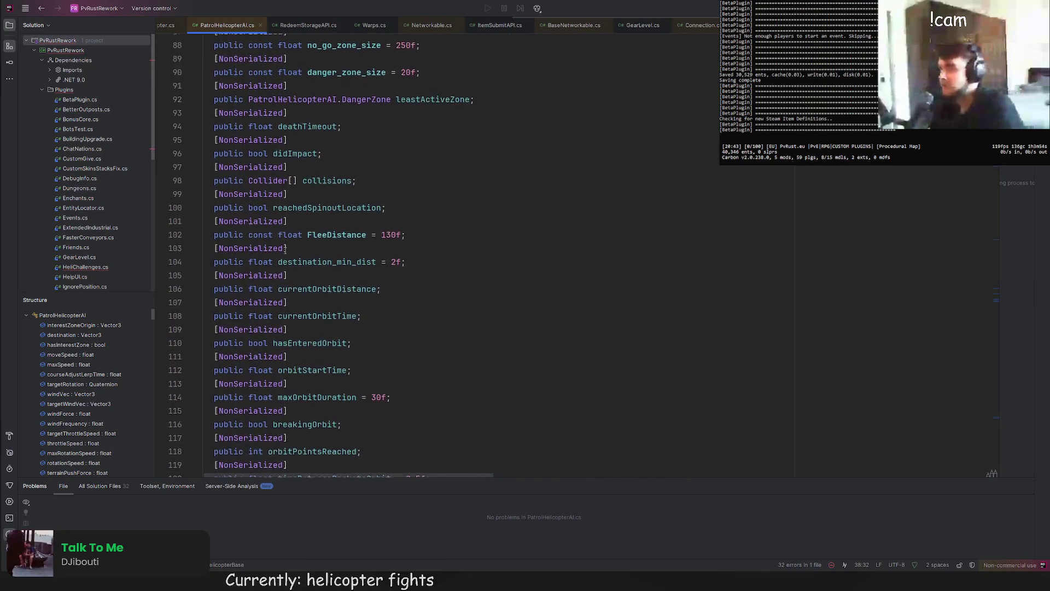
pyautogui.scroll(-10, 308, 219)
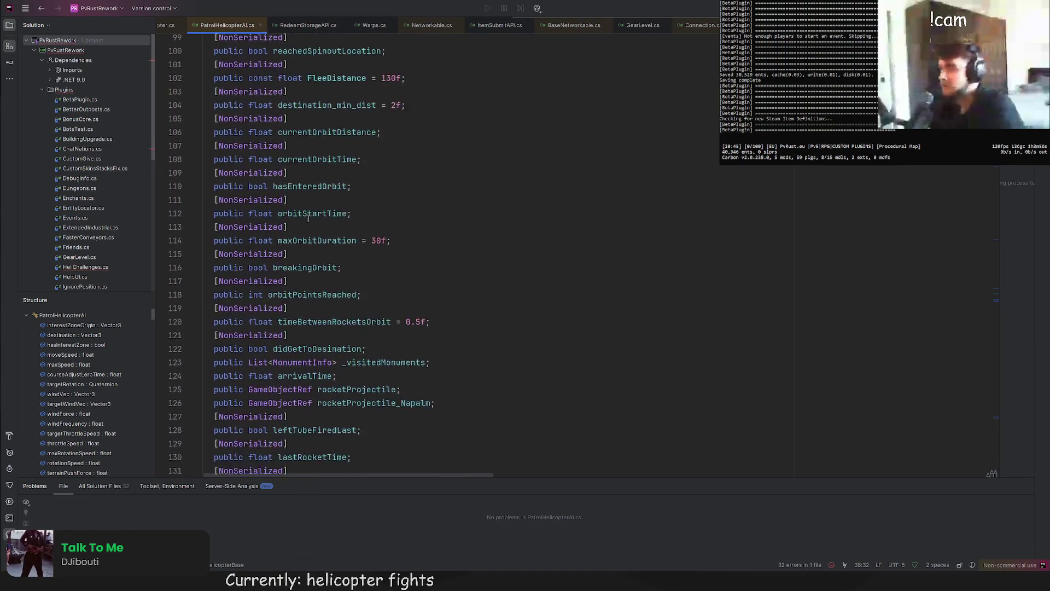
pyautogui.scroll(-5, 307, 197)
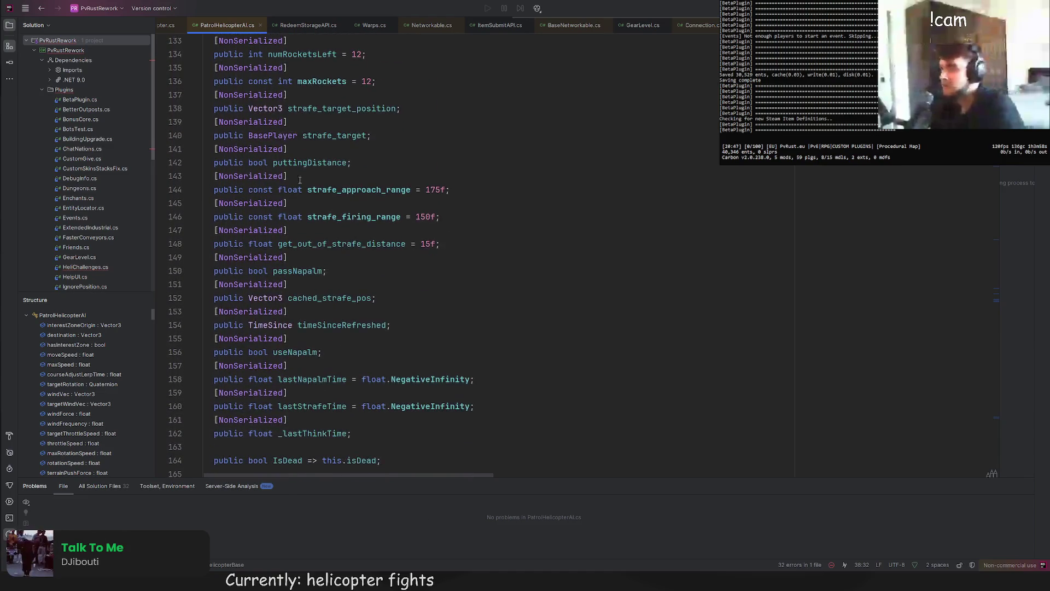
pyautogui.scroll(5, 304, 177)
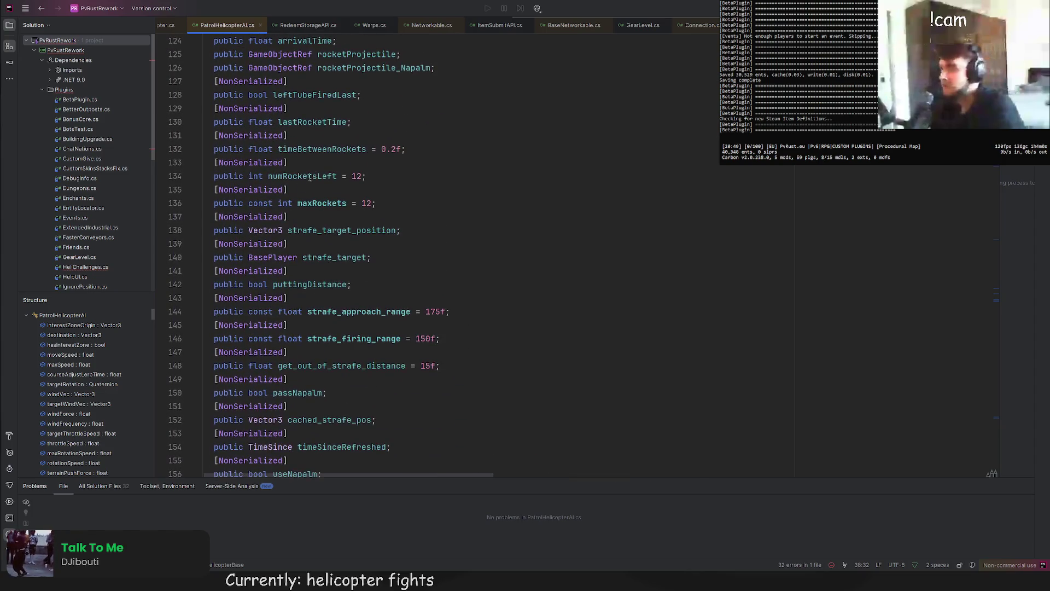
pyautogui.click(334, 204)
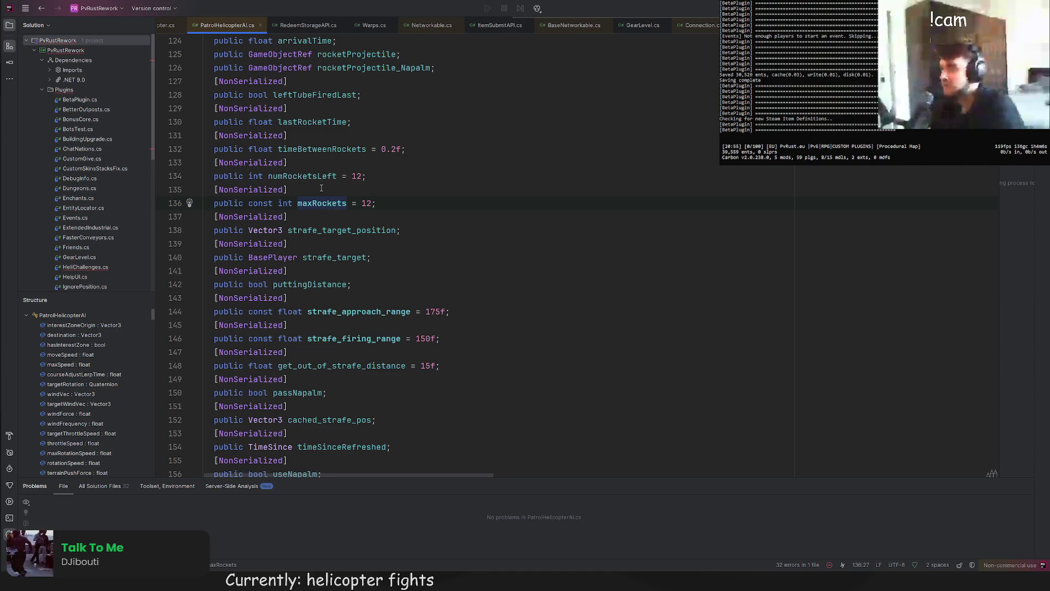
# Step: Step back through code history to maxRockets, then go to the HelicopterTurret class definition
pyautogui.scroll(-3, 321, 188)
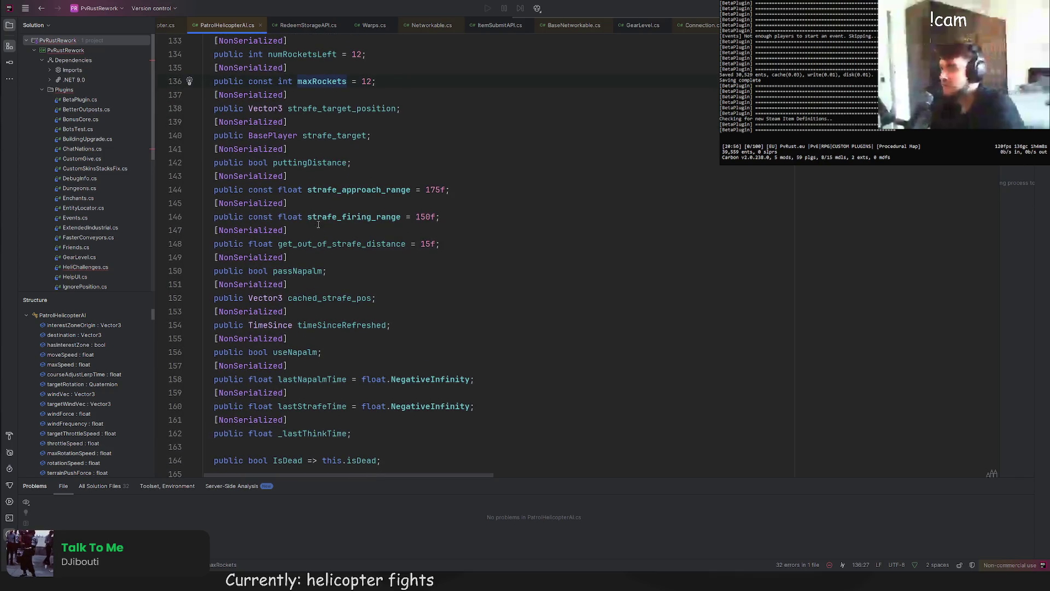
pyautogui.scroll(-1, 318, 224)
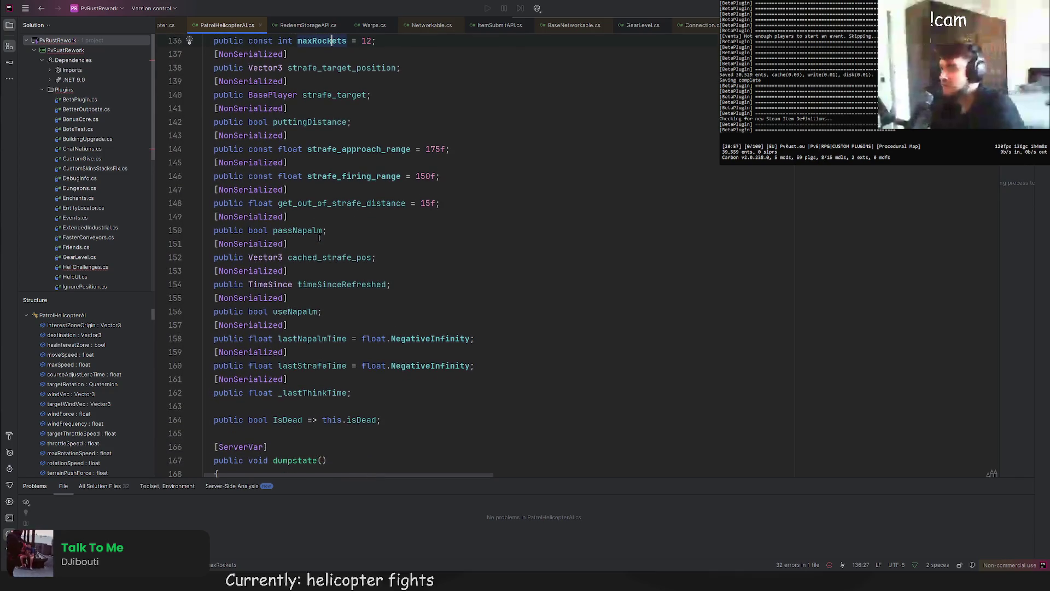
pyautogui.click(42, 8)
pyautogui.click(42, 8)
pyautogui.click(42, 9)
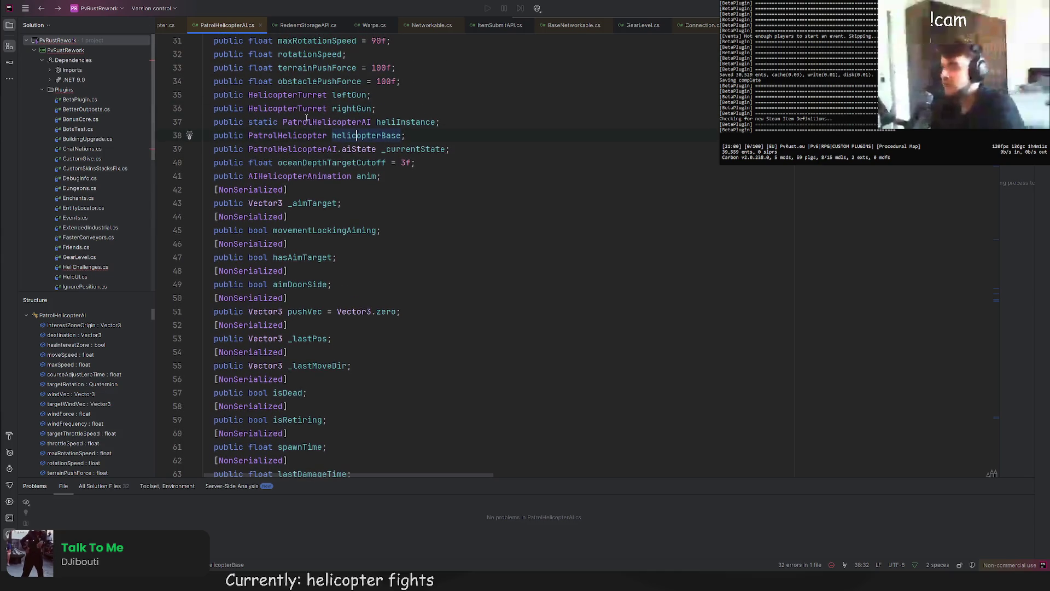
pyautogui.click(62, 9)
pyautogui.scroll(15, 308, 211)
pyautogui.scroll(20, 308, 210)
pyautogui.keyDown('ctrl'); pyautogui.click(307, 375); pyautogui.keyUp('ctrl')
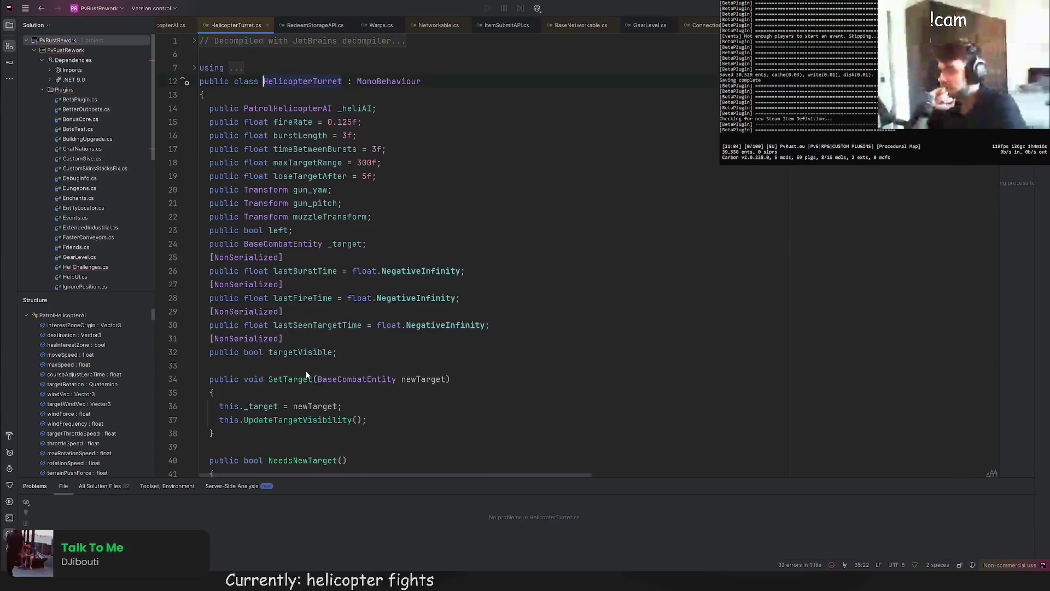
# Step: Navigate back to SpawnHelicopter in HeliChallenges.cs, then return to Unity's stat label text
pyautogui.scroll(-1, 319, 191)
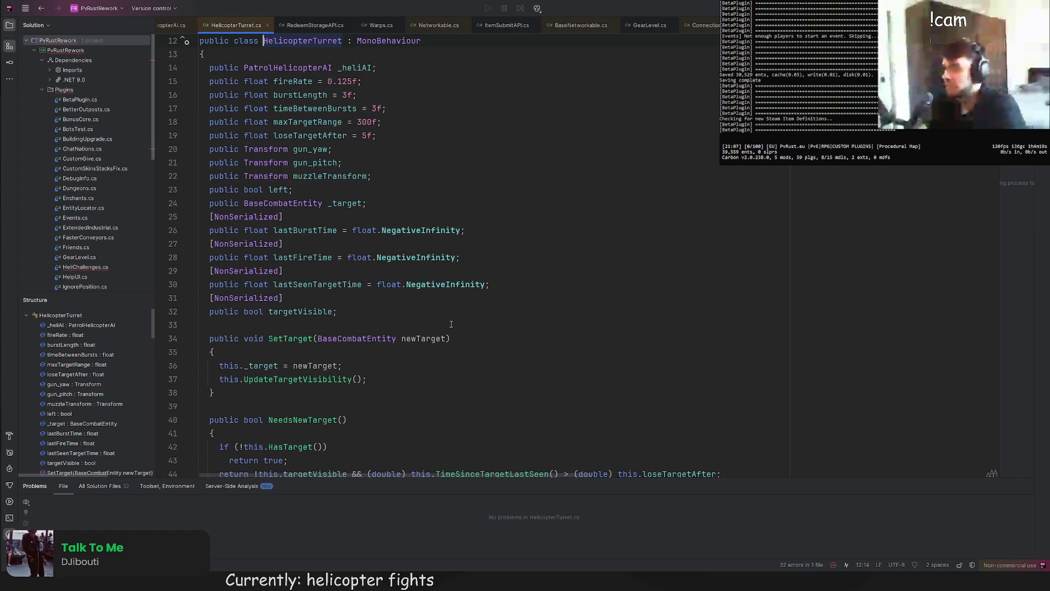
pyautogui.scroll(-5, 451, 325)
pyautogui.scroll(7, 339, 268)
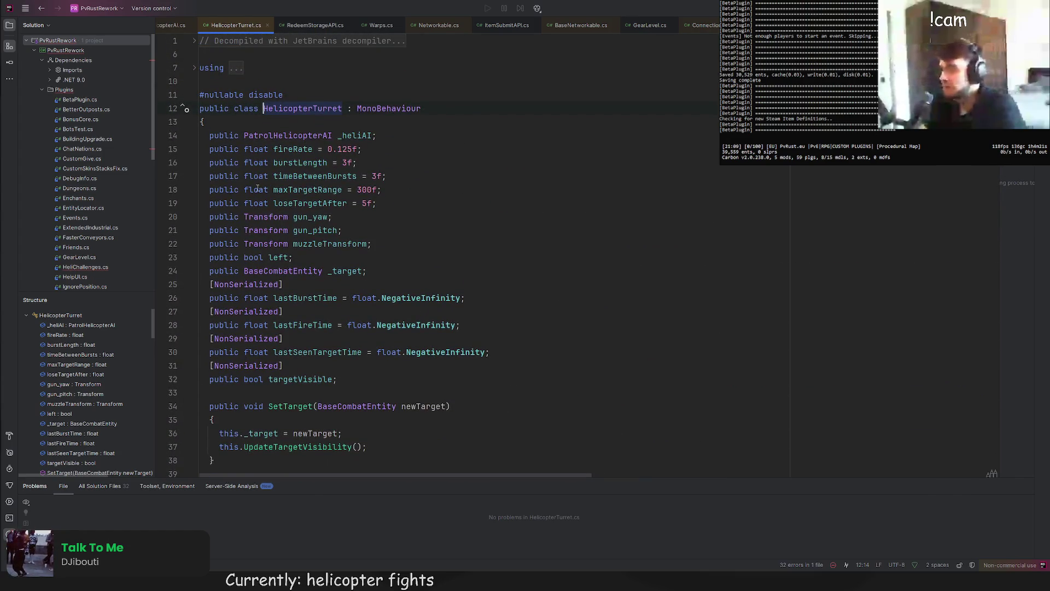
pyautogui.click(45, 10)
pyautogui.click(45, 10)
pyautogui.click(45, 10)
pyautogui.click(46, 10)
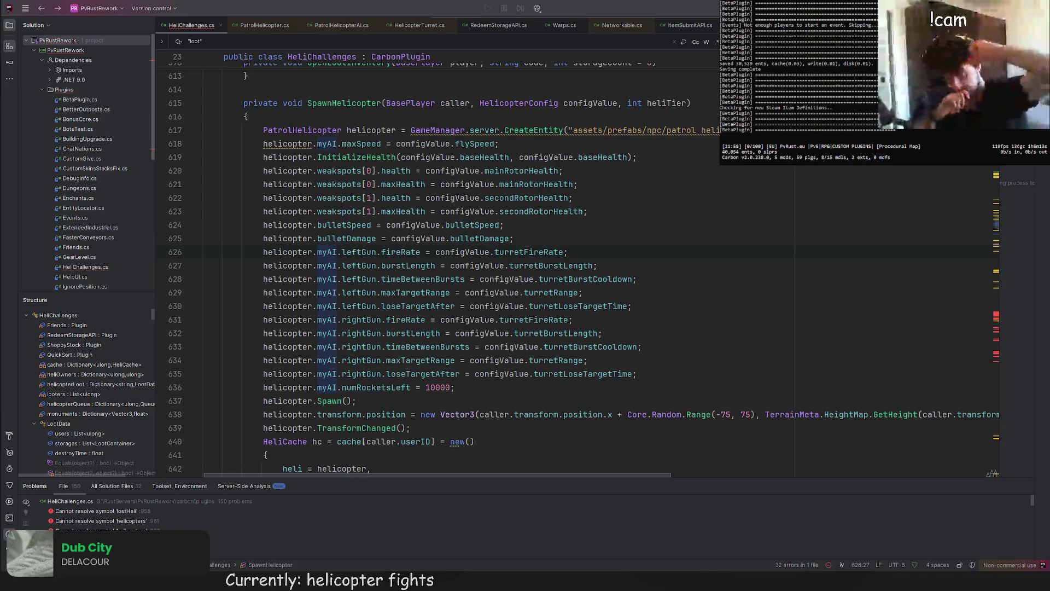
pyautogui.scroll(-1, 583, 270)
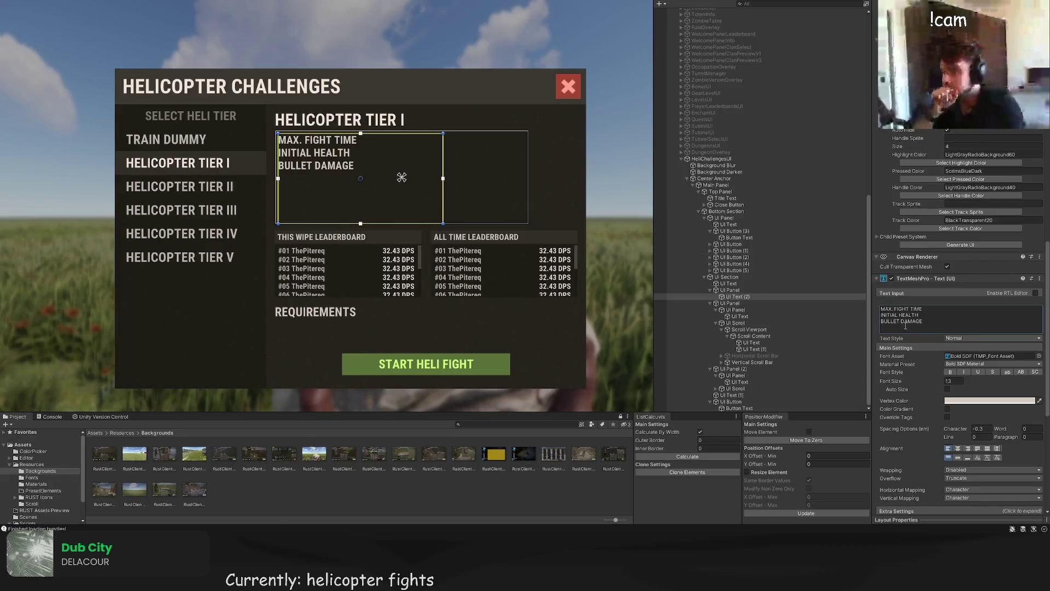
pyautogui.click(926, 320)
# Step: Append ROCKET DAMAGE and FIRE RATE label lines after BULLET DAMAGE
pyautogui.click(935, 321)
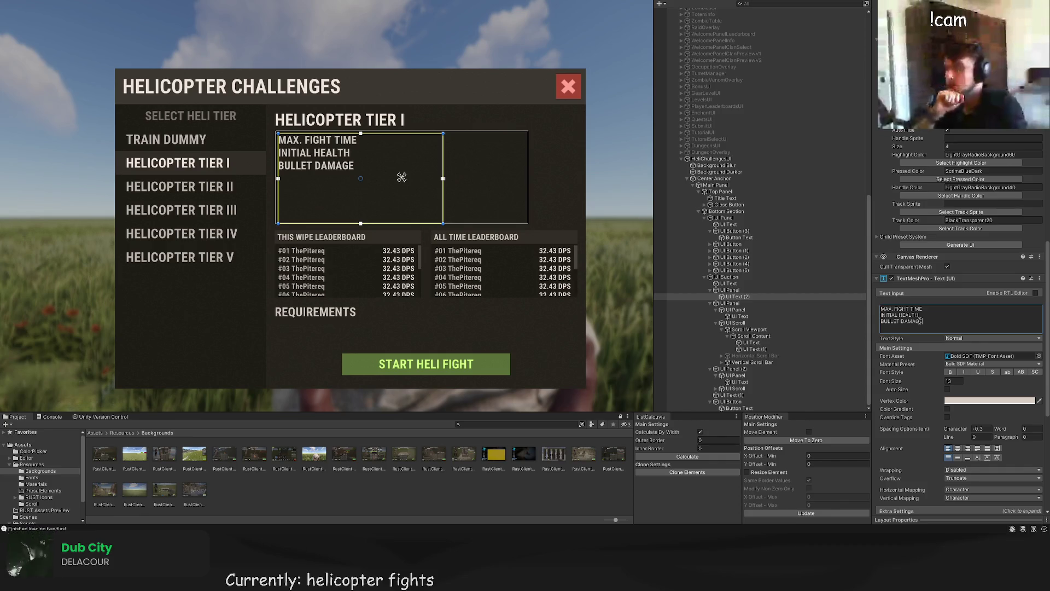
pyautogui.write('ROCKET DAMAGE')
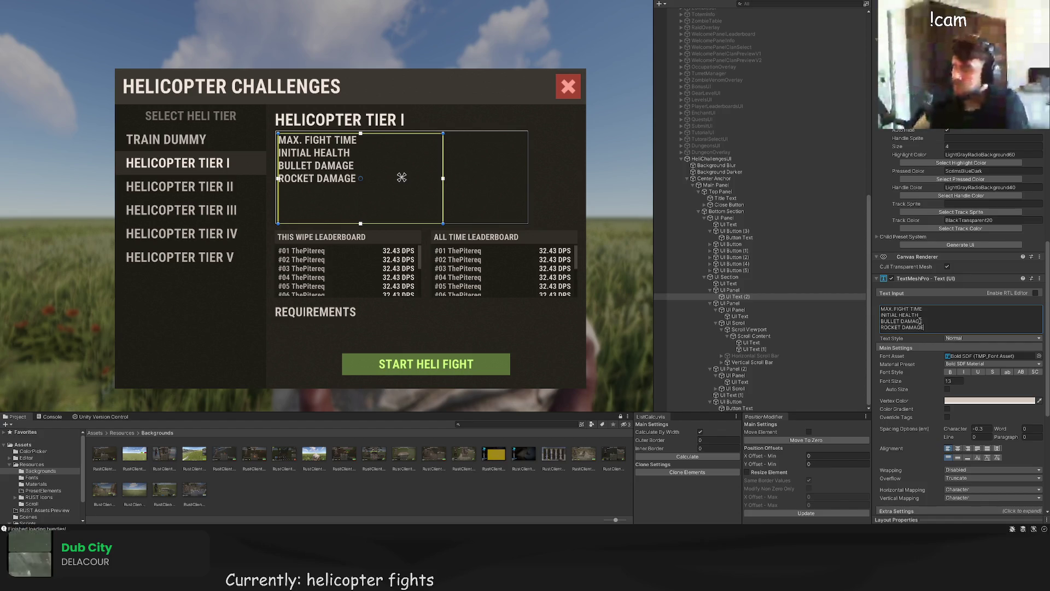
pyautogui.press('Return')
pyautogui.write('BURST LENGTH')
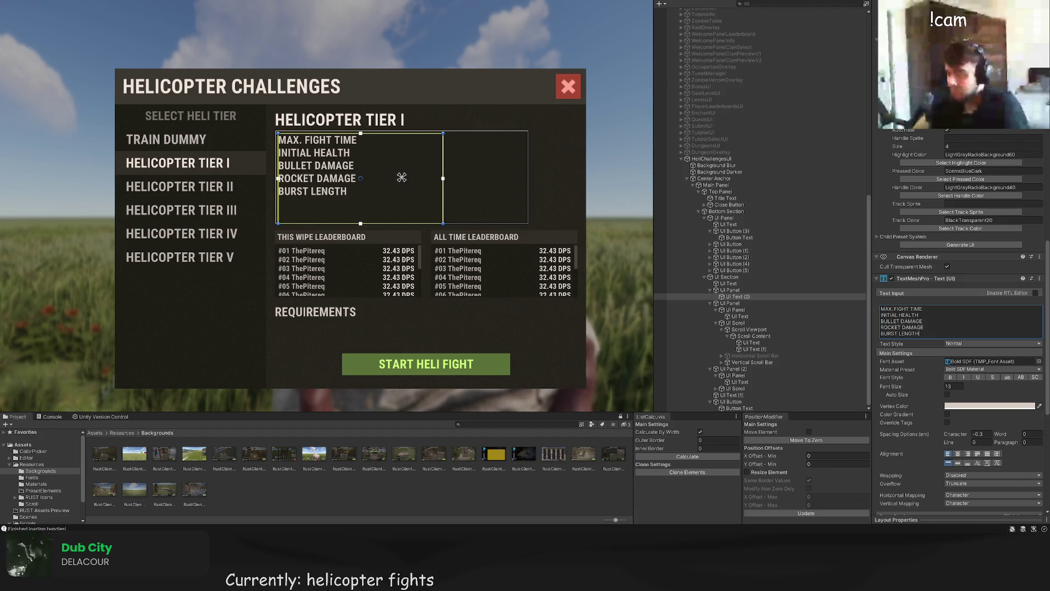
pyautogui.hotkey('shift', 'Home')
pyautogui.write('FIRE RATE')
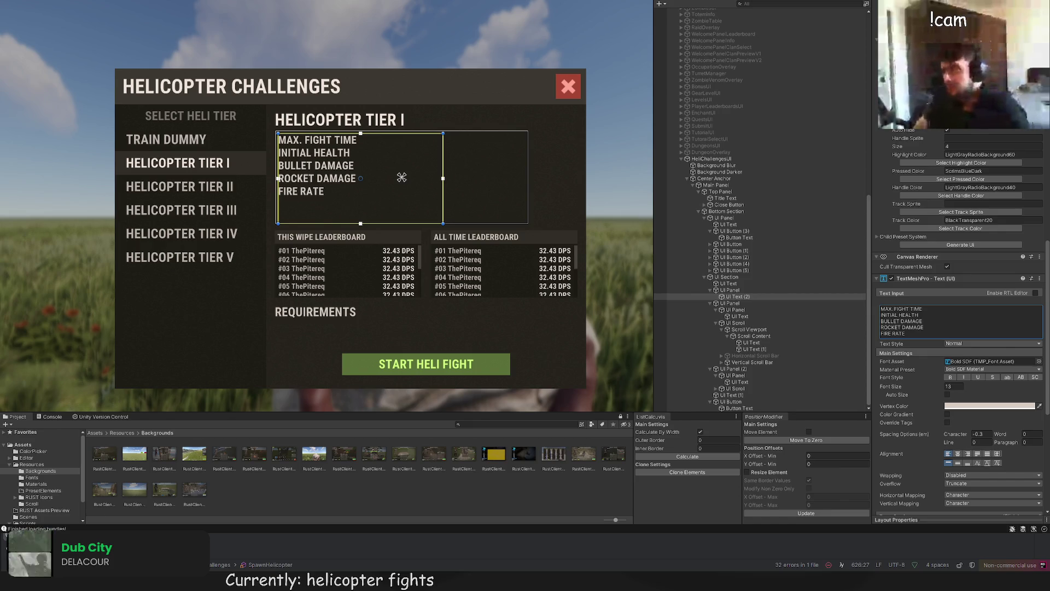
pyautogui.scroll(3, 358, 180)
# Step: In the stat labels text, draft BODY, MAIN ROTOR and TAIL ROTOR initial-health lines
pyautogui.scroll(-3, 944, 322)
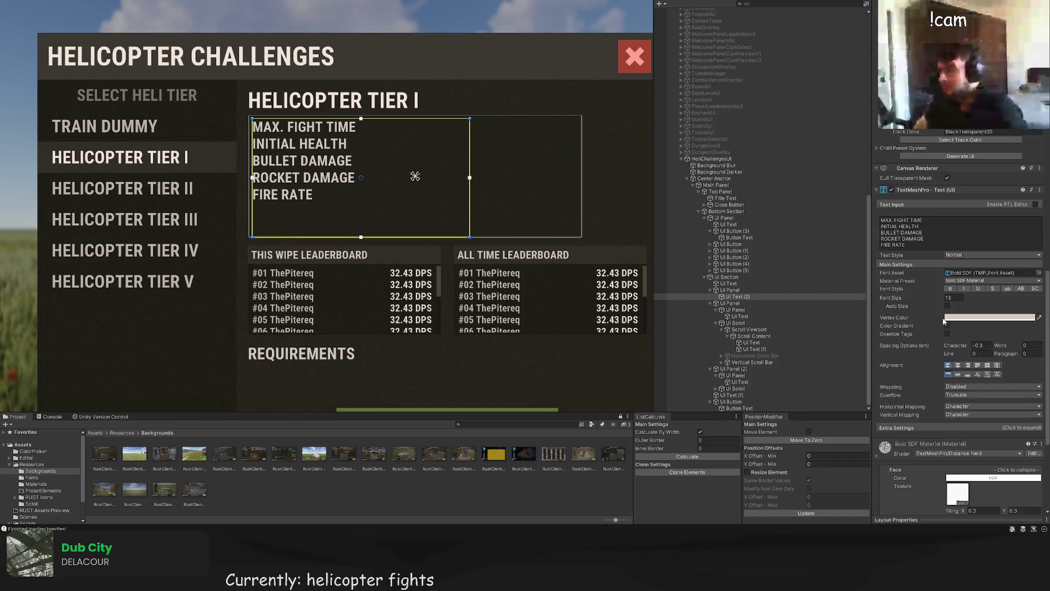
pyautogui.click(486, 252)
pyautogui.scroll(-3, 486, 252)
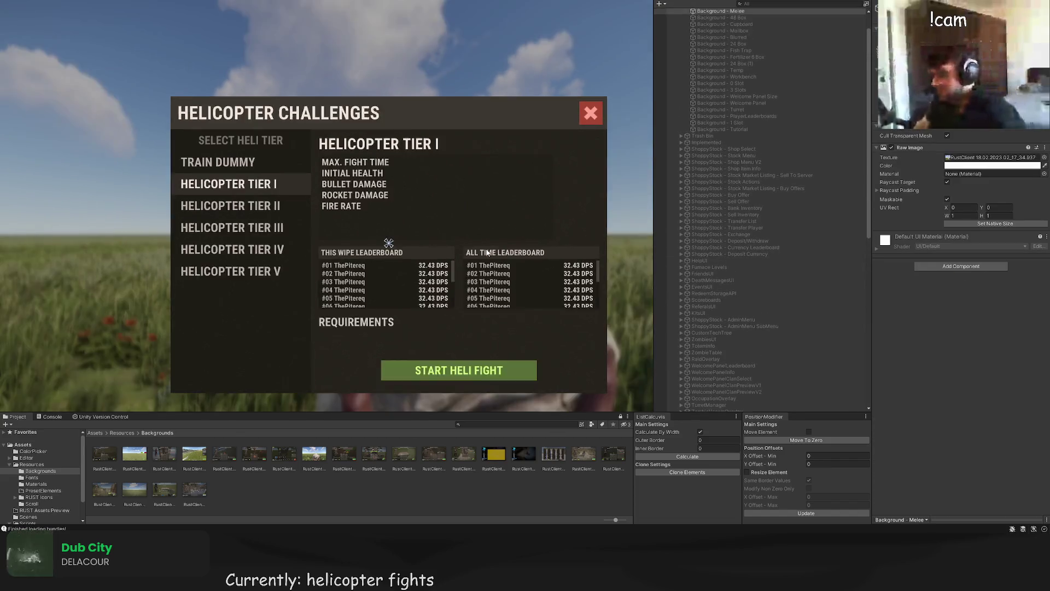
pyautogui.scroll(-2, 416, 261)
pyautogui.click(410, 254)
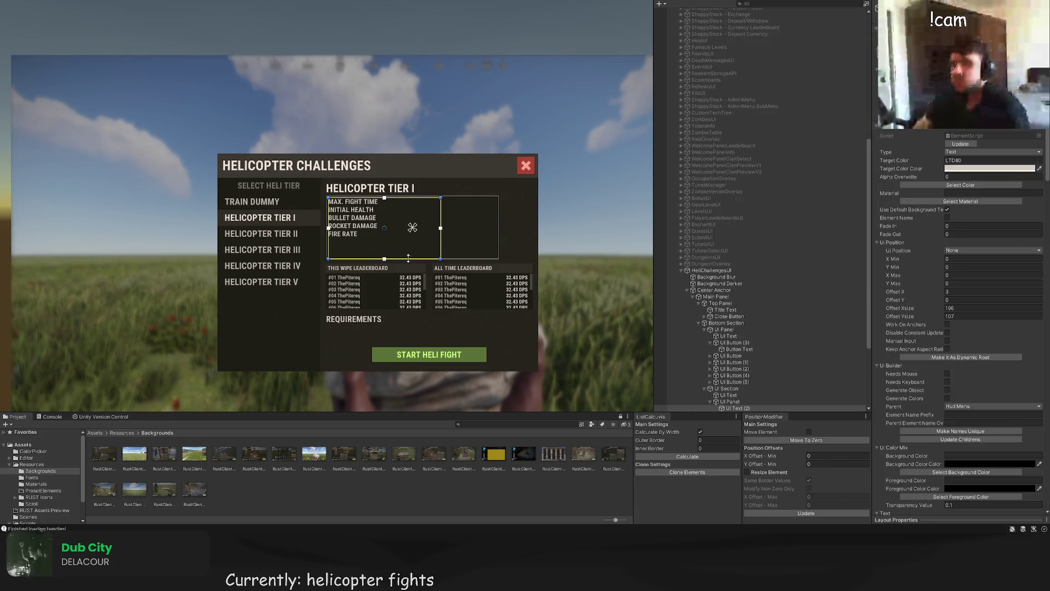
pyautogui.scroll(2, 395, 255)
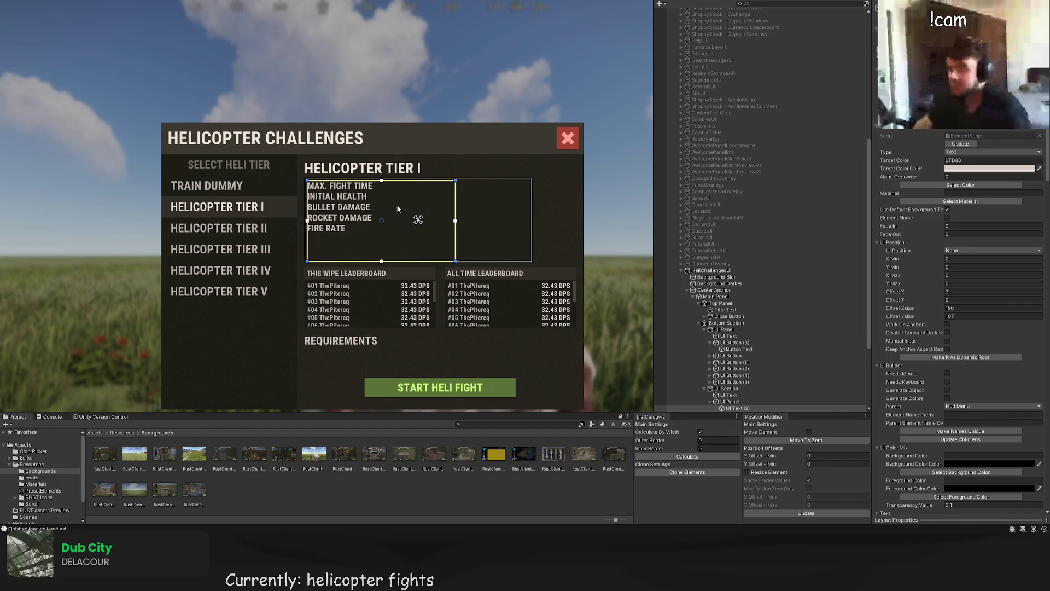
pyautogui.scroll(-3, 808, 341)
pyautogui.scroll(-3, 808, 342)
pyautogui.scroll(-15, 963, 370)
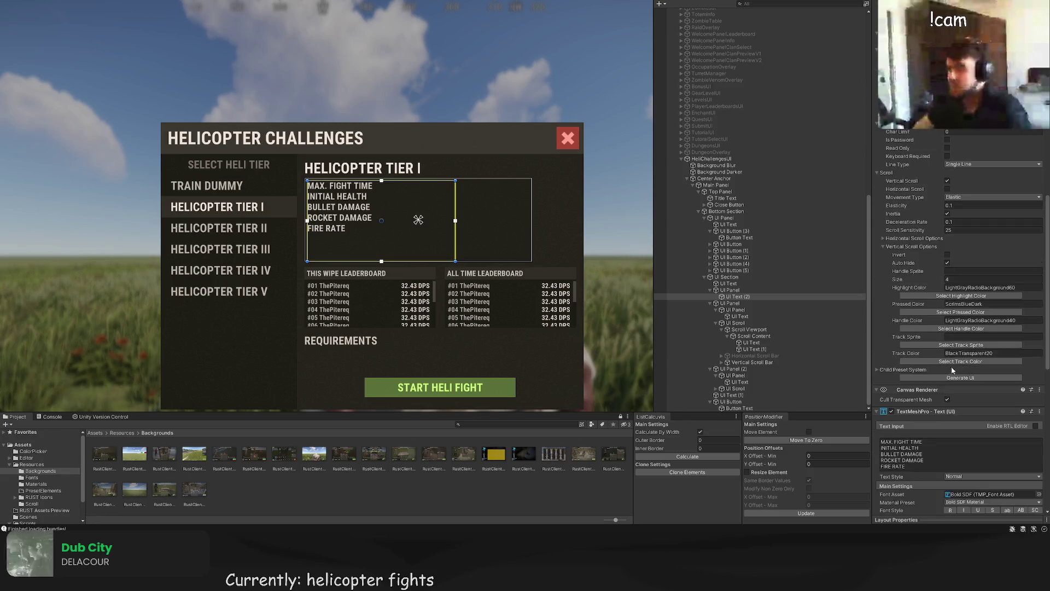
pyautogui.scroll(-2, 952, 369)
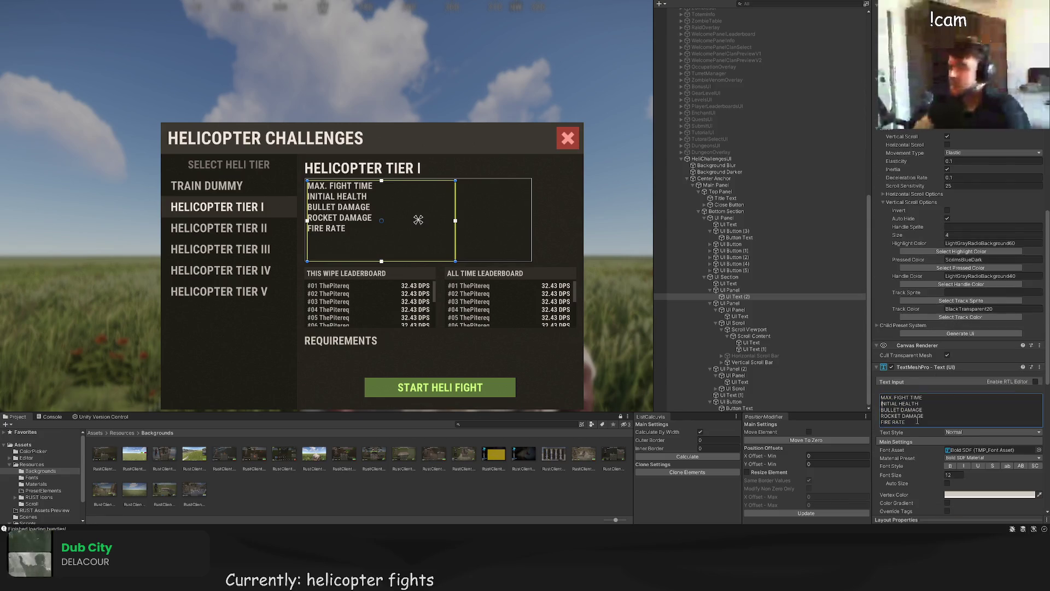
pyautogui.write('BOD')
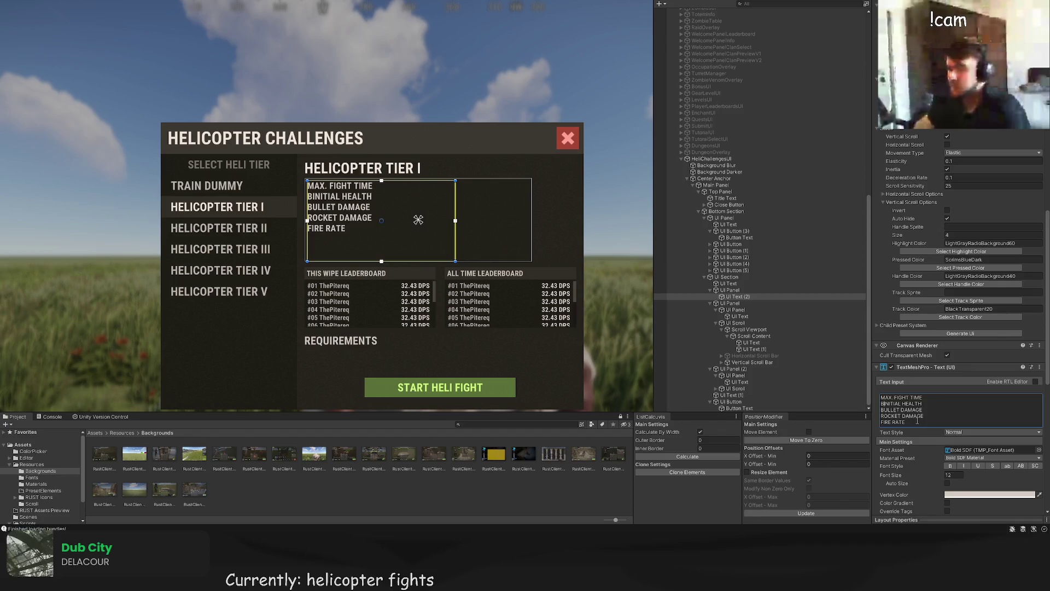
pyautogui.write('Y -')
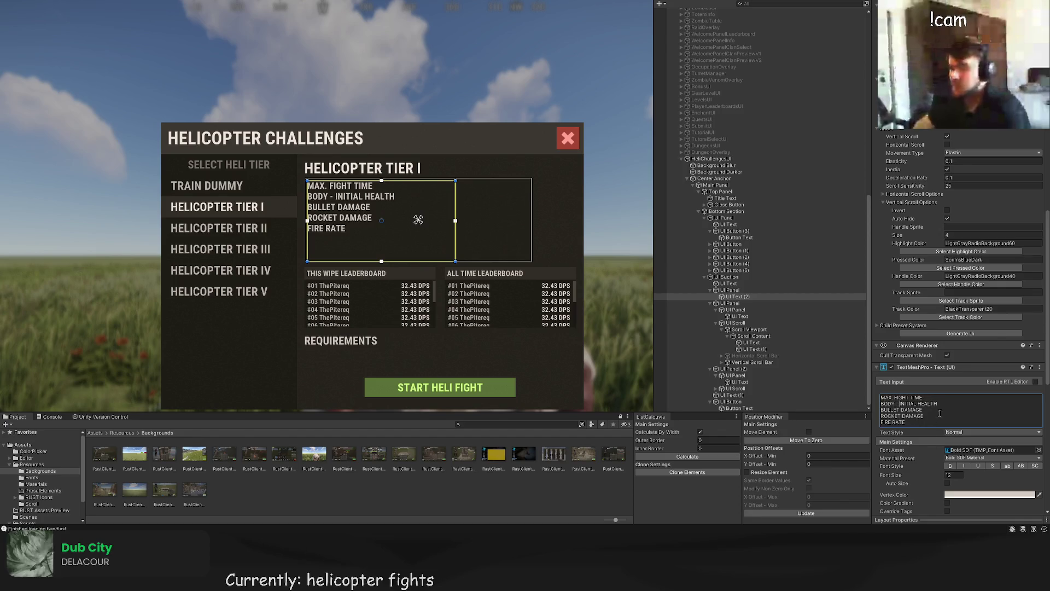
pyautogui.press('Return')
pyautogui.write('MAI')
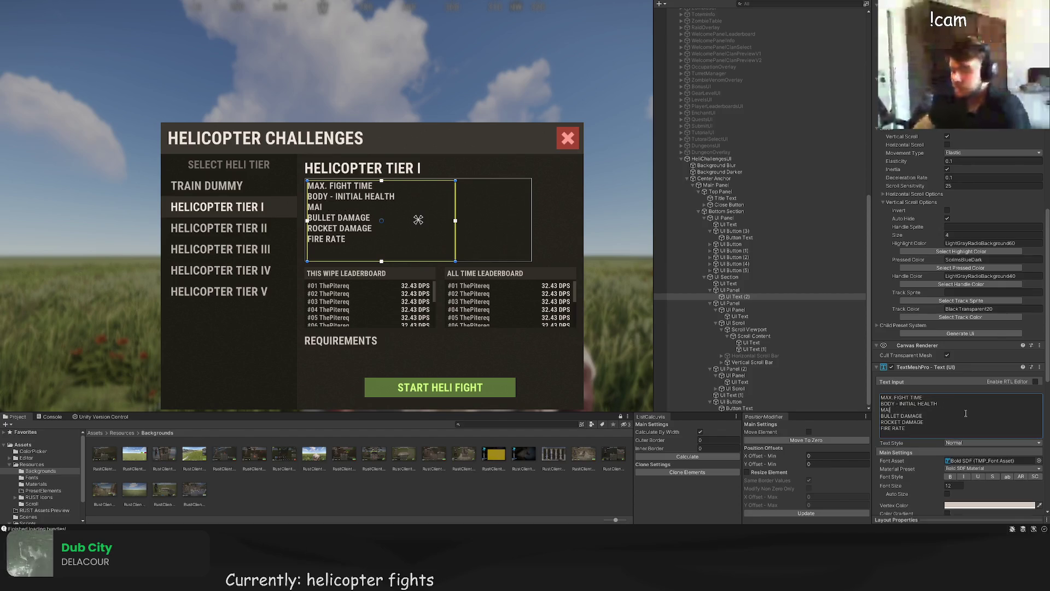
pyautogui.write('N ROTOR - INITIAL HEALTH')
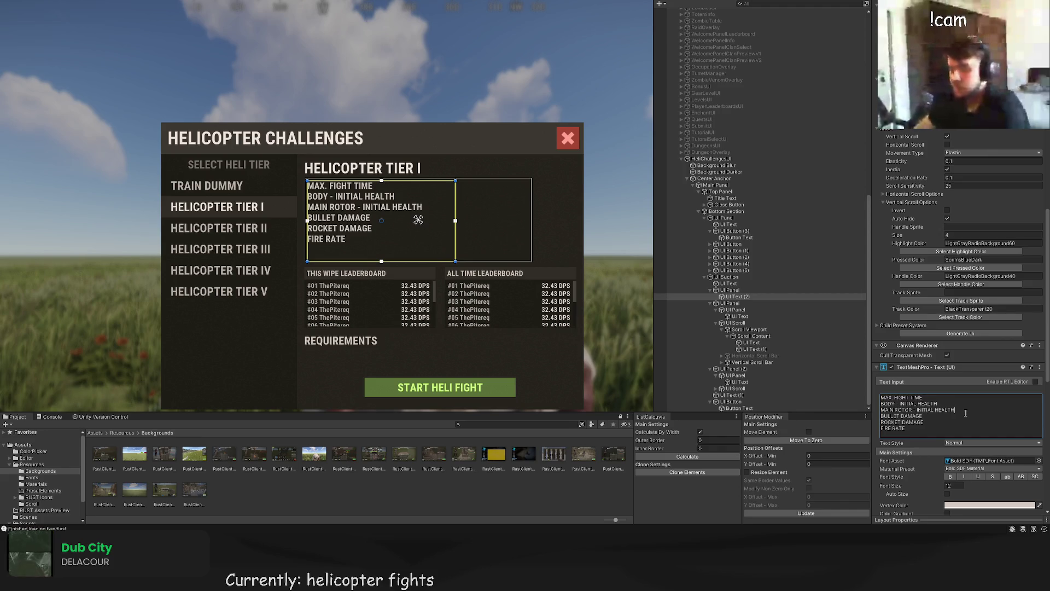
pyautogui.press('Return')
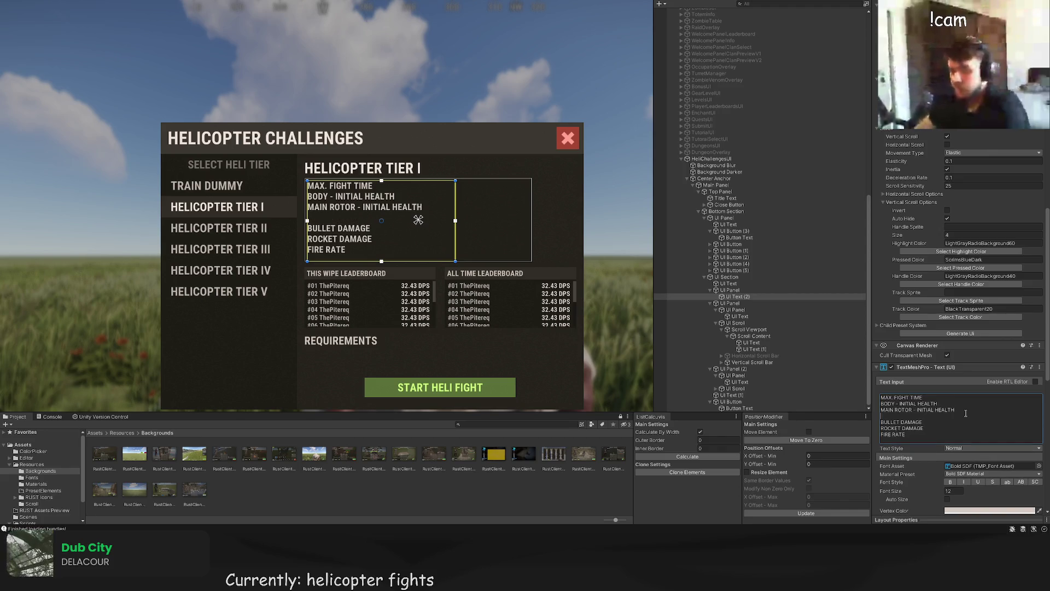
pyautogui.write('TAIL ROTOR')
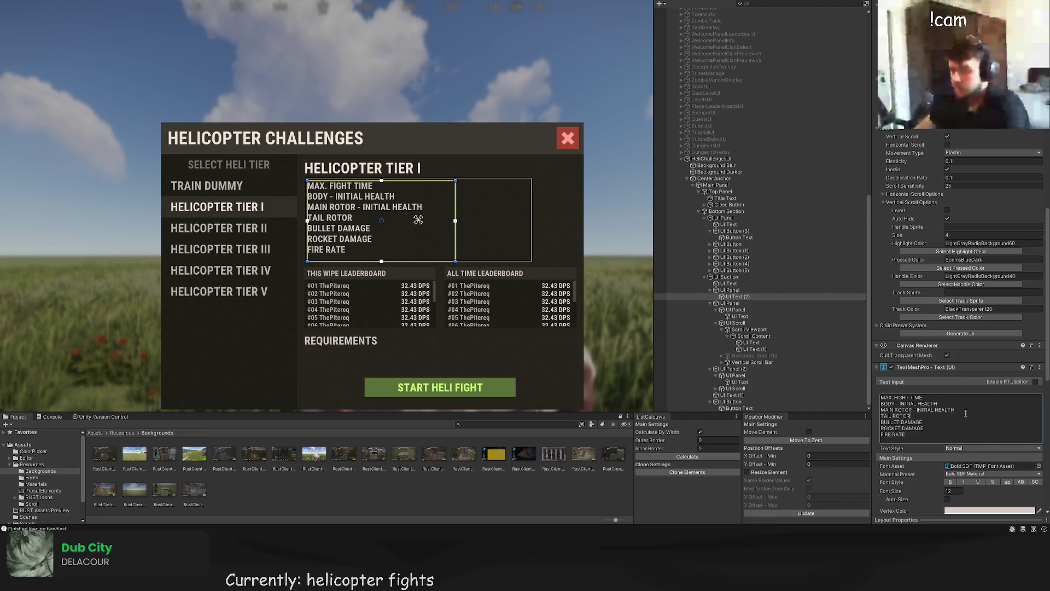
pyautogui.write(' - INITIAL HEALTH')
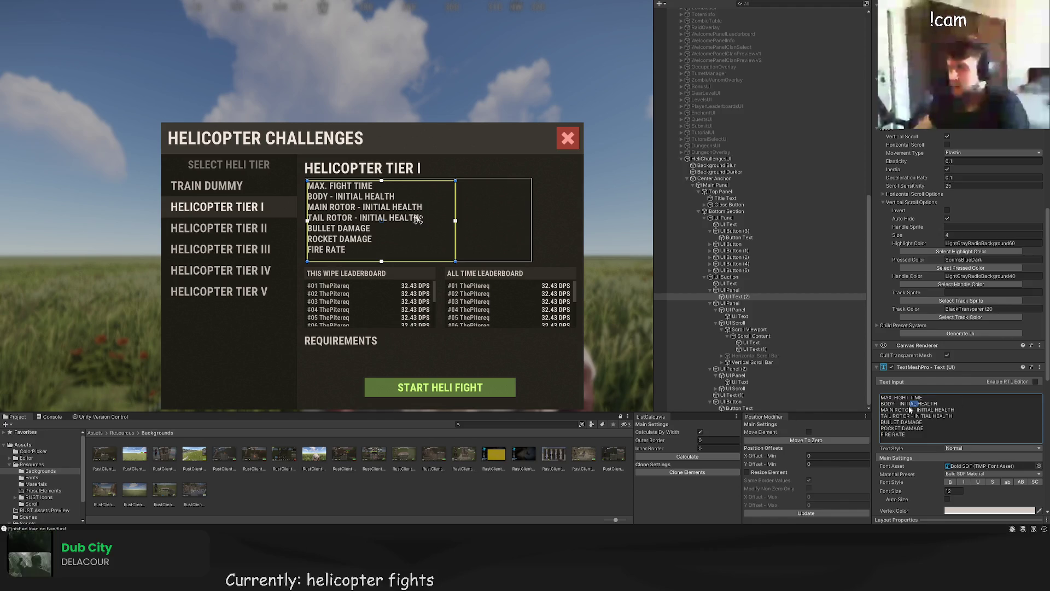
# Step: Rewrite those lines as HEALTH - BODY, HEALTH - MAIN ROTOR and HEALTH - TAIL ROTOR
pyautogui.press('BackSpace')
pyautogui.doubleClick(934, 410)
pyautogui.press('BackSpace')
pyautogui.moveTo(952, 417); pyautogui.dragTo(880, 404)
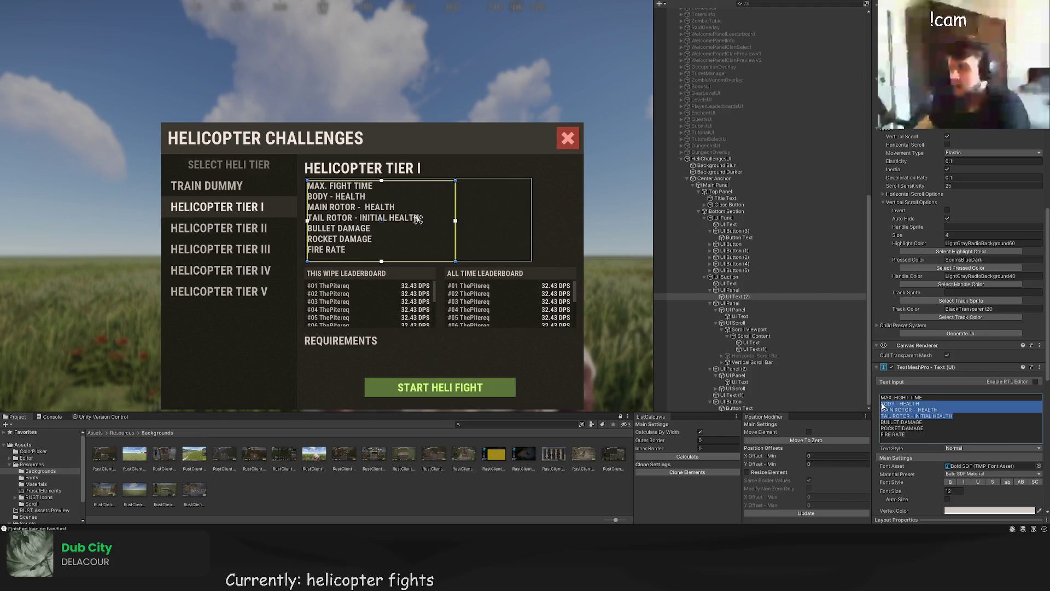
pyautogui.press('BackSpace')
pyautogui.write('HEA')
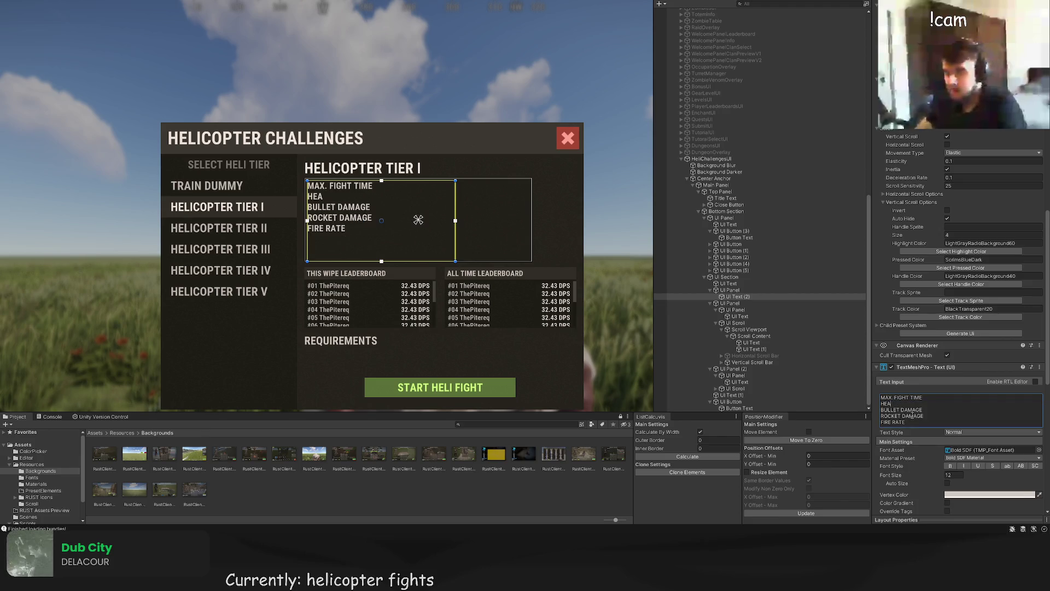
pyautogui.write('LTH - BODY')
pyautogui.press('Return')
pyautogui.write('HEALTH - MAIN ROTOR')
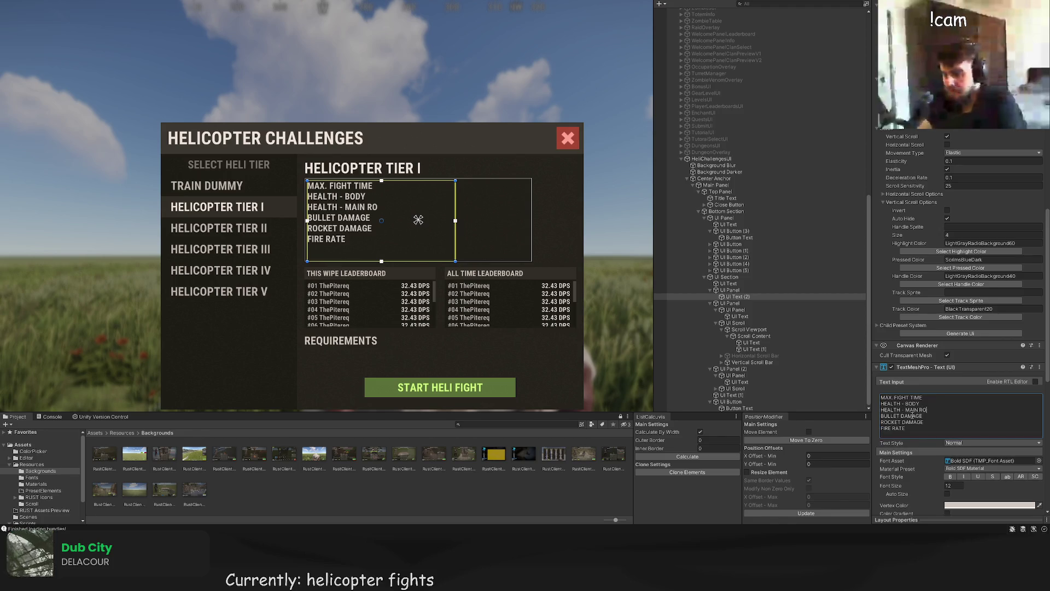
pyautogui.press('Return')
pyautogui.write('HEALTH-')
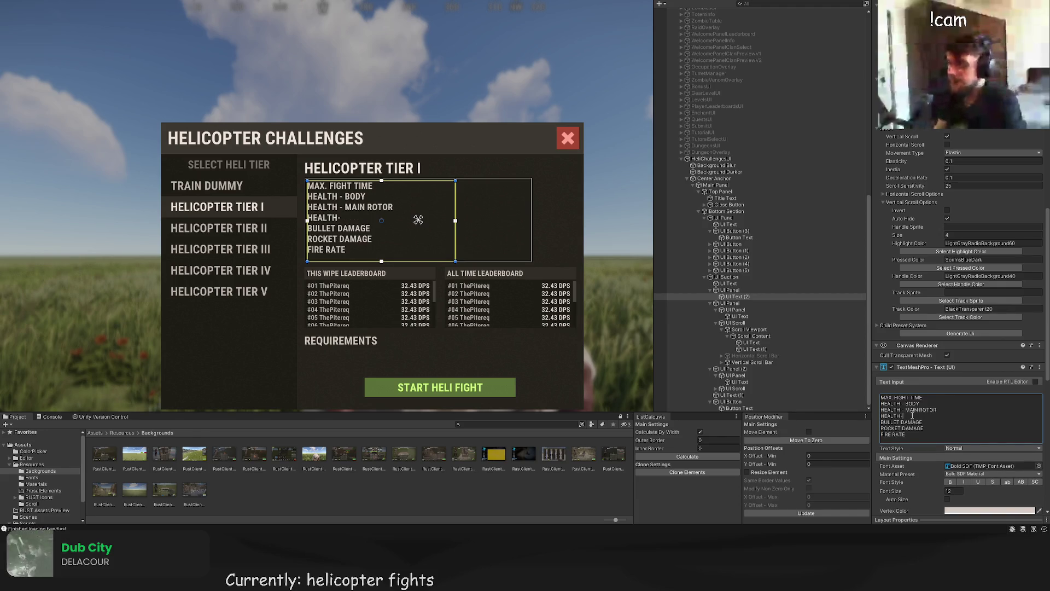
pyautogui.press('BackSpace')
pyautogui.write('-')
pyautogui.write('L ROTOR')
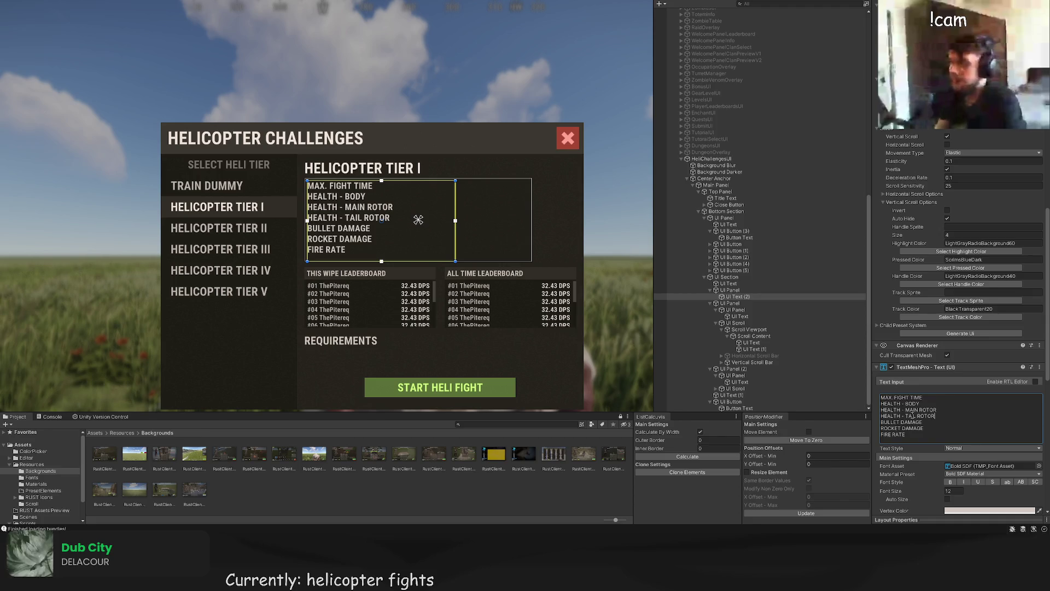
pyautogui.click(419, 58)
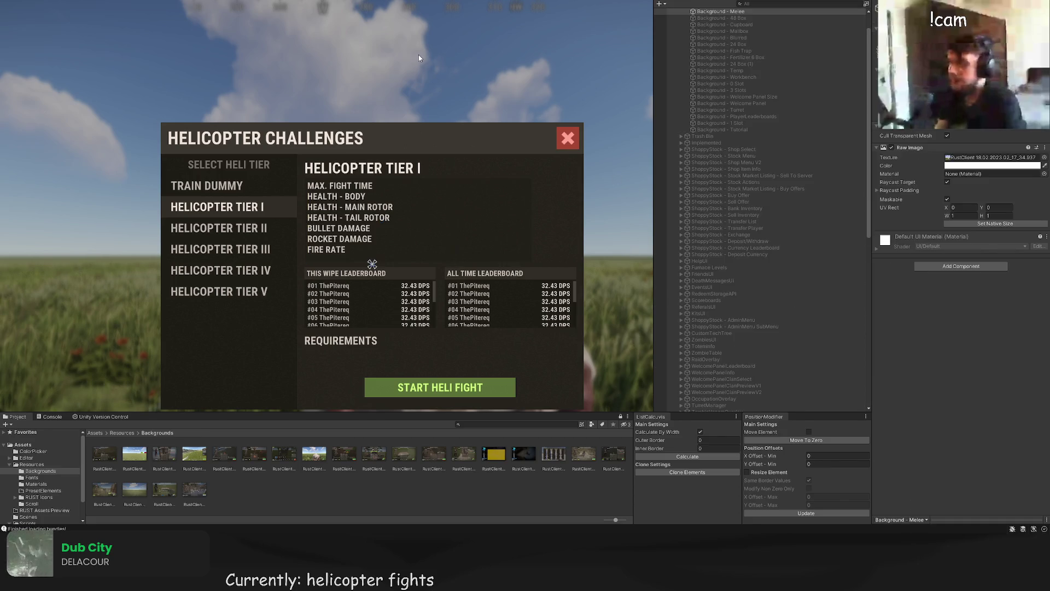
# Step: Add a child panel inside the stats panel, resize it, and colour it dark LTD5
pyautogui.click(428, 162)
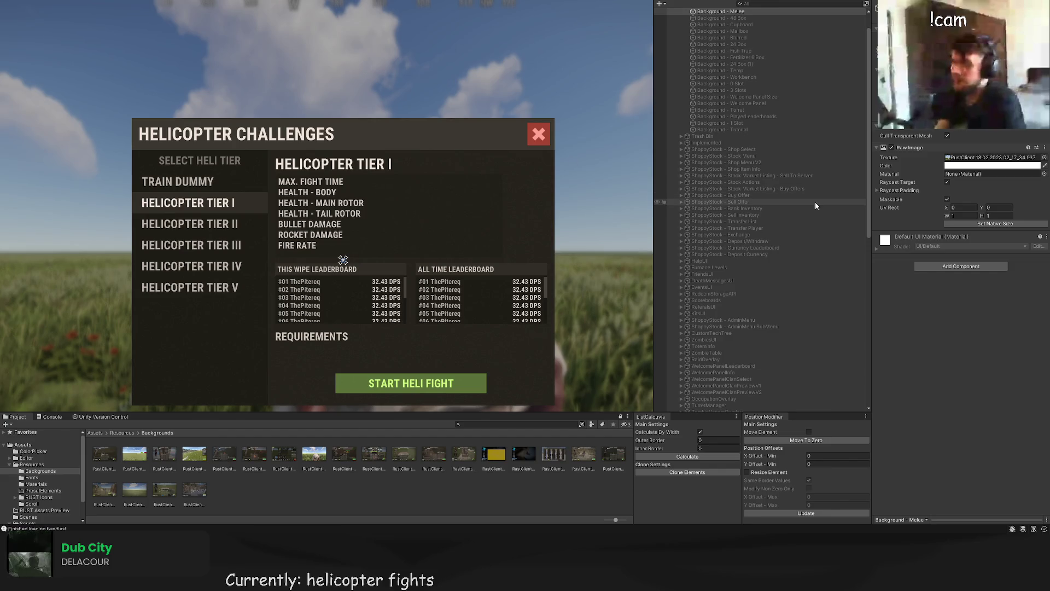
pyautogui.scroll(-3, 776, 274)
pyautogui.click(730, 352)
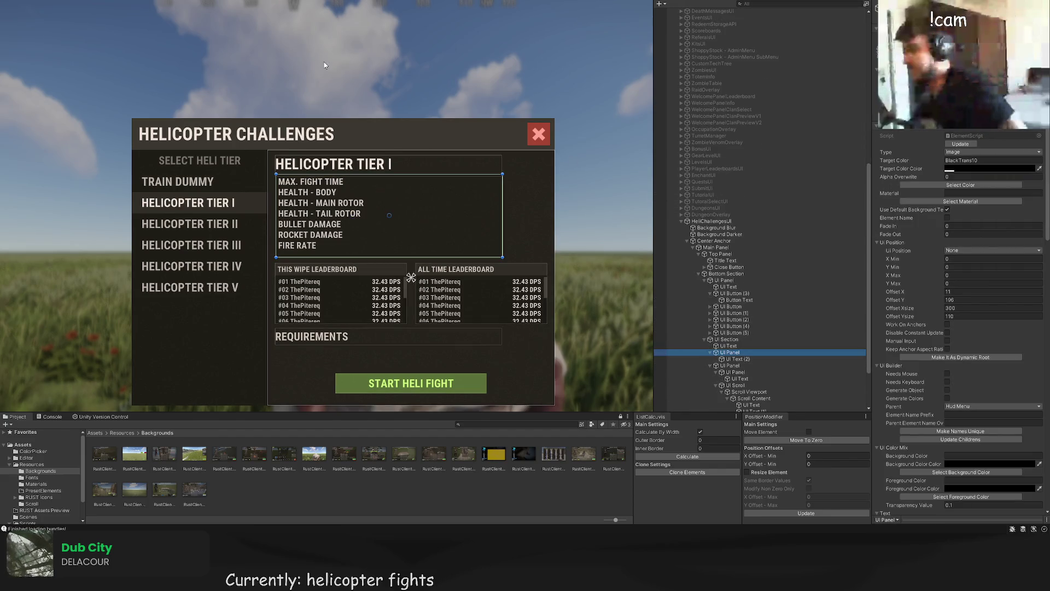
pyautogui.scroll(3, 251, 42)
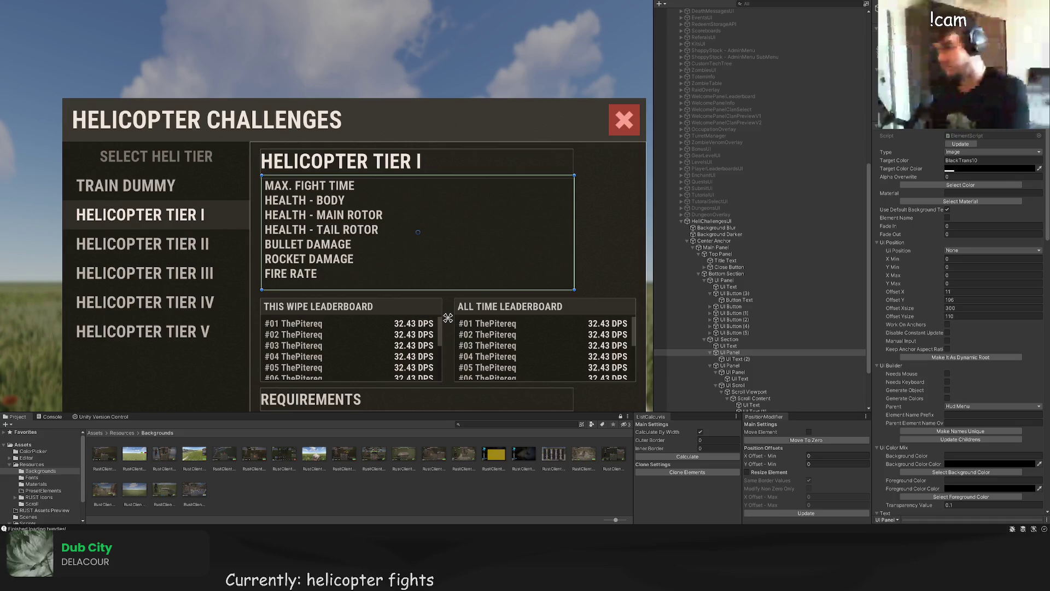
pyautogui.hotkey('alt', 'shift', 'n')
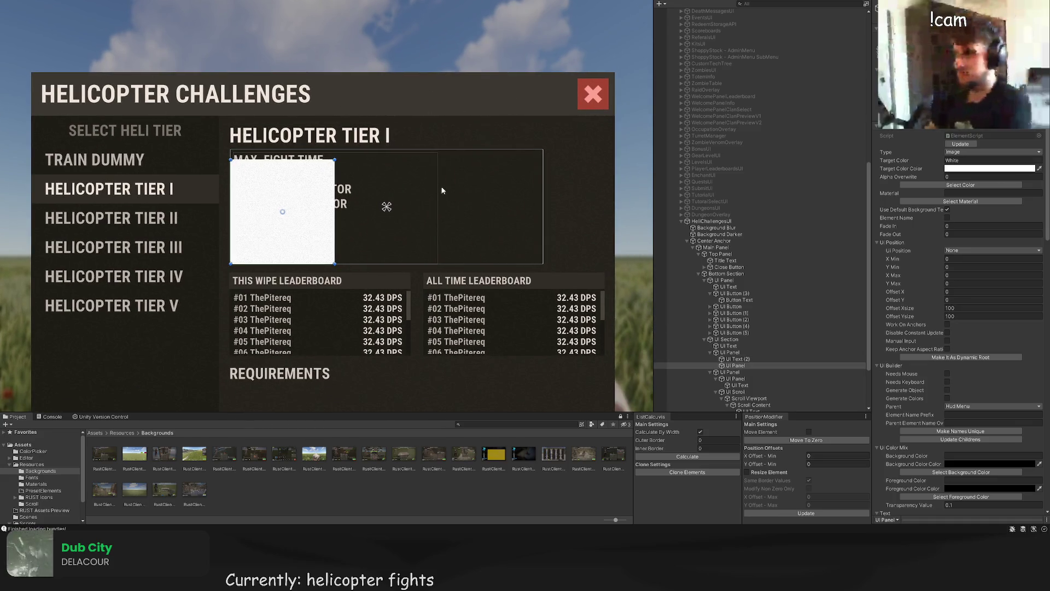
pyautogui.moveTo(337, 199); pyautogui.dragTo(330, 199)
pyautogui.moveTo(294, 159); pyautogui.dragTo(294, 151)
pyautogui.click(1012, 185)
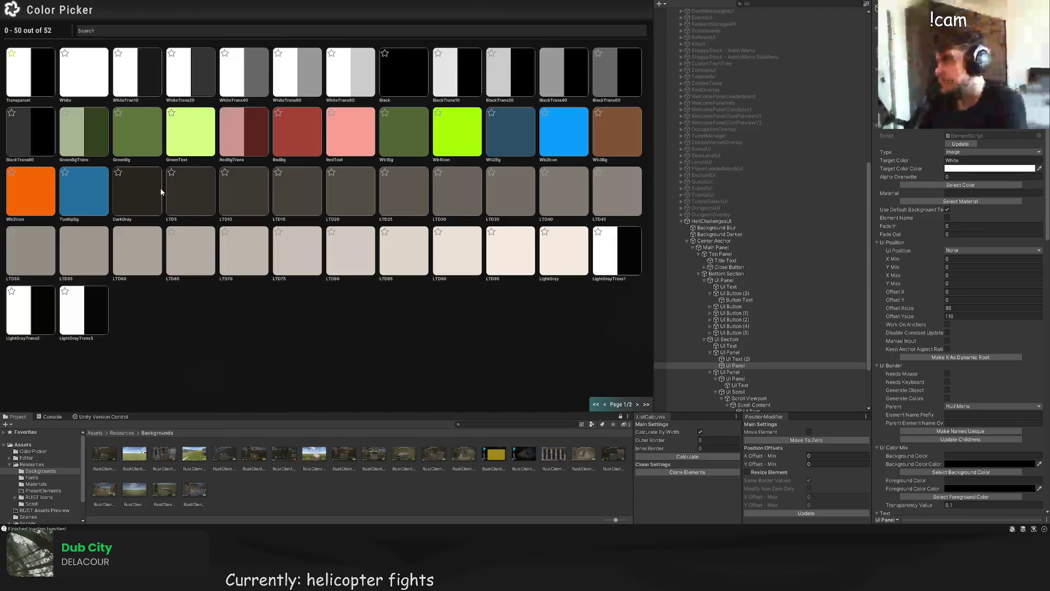
pyautogui.click(160, 189)
# Step: Move the dark panel to the right of the stat list and widen it to 120
pyautogui.press('w')
pyautogui.moveTo(313, 208); pyautogui.dragTo(533, 208)
pyautogui.scroll(-2, 576, 188)
pyautogui.click(573, 185)
pyautogui.press('t')
pyautogui.scroll(2, 573, 184)
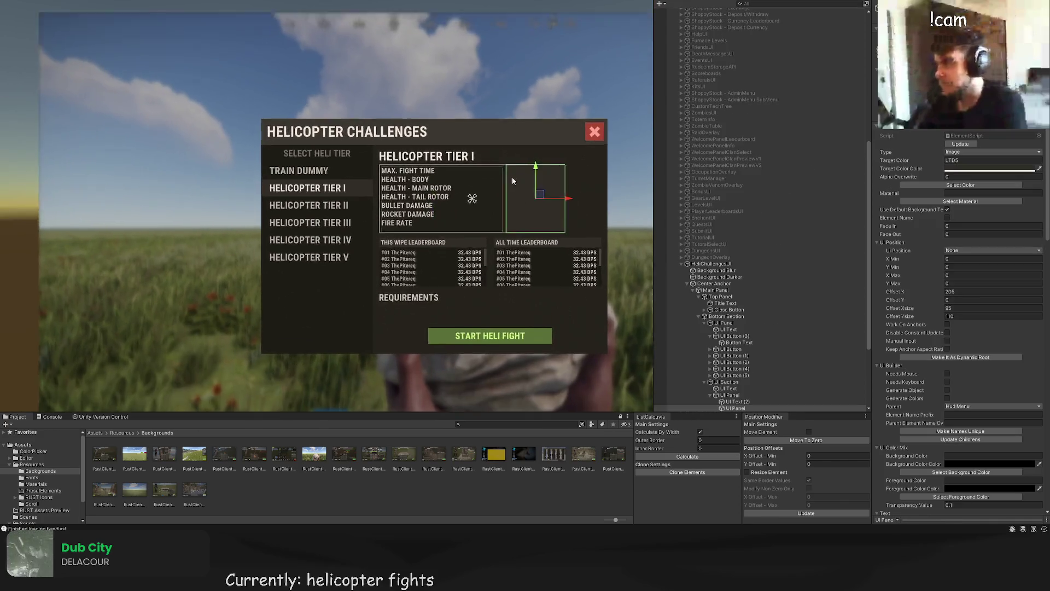
pyautogui.moveTo(497, 172); pyautogui.dragTo(487, 173)
pyautogui.click(500, 150)
pyautogui.scroll(-2, 515, 170)
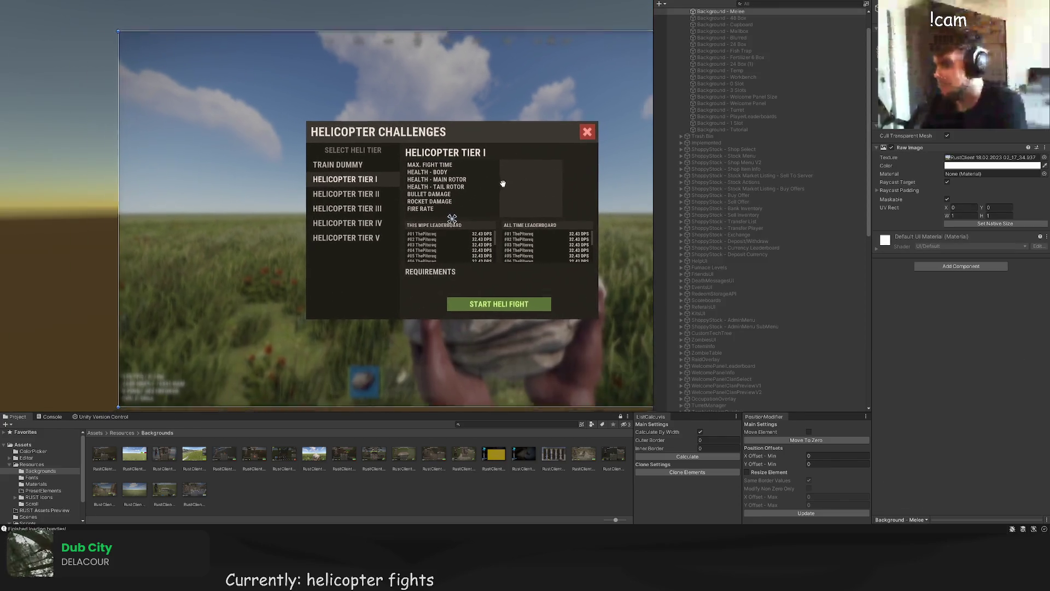
pyautogui.click(514, 187)
pyautogui.scroll(3, 443, 182)
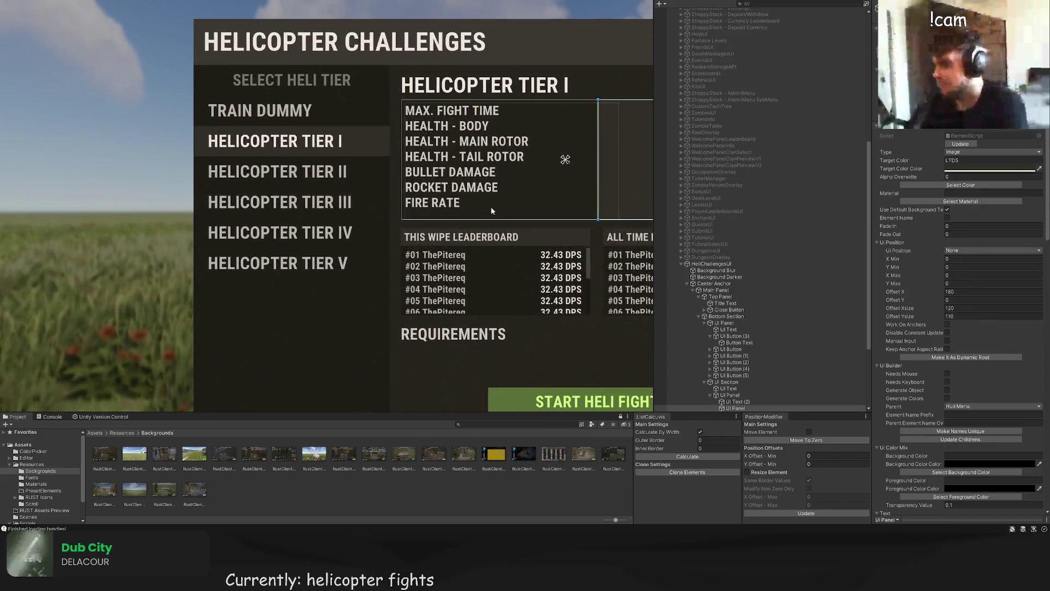
# Step: Frame the stat text and the challenges dialog in the Scene view
pyautogui.click(735, 352)
pyautogui.press('f')
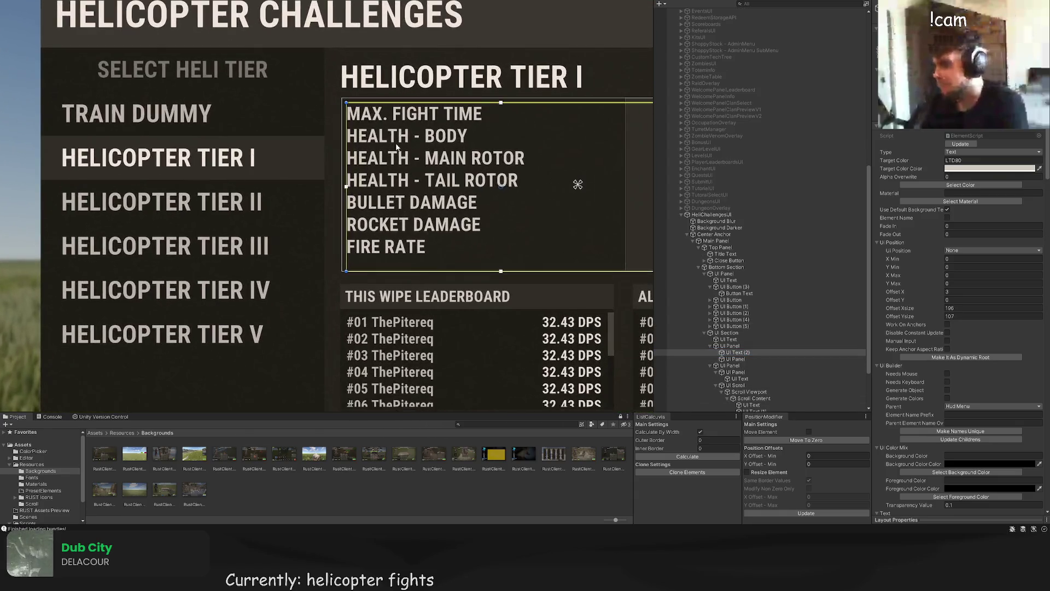
pyautogui.scroll(-2, 340, 148)
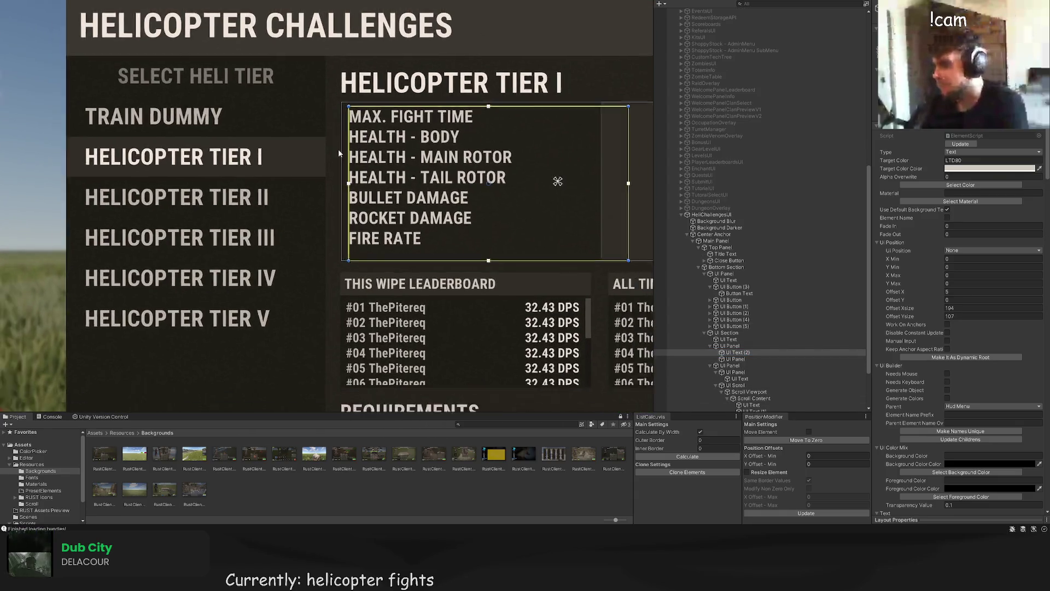
pyautogui.click(325, 157)
pyautogui.scroll(-3, 327, 172)
pyautogui.scroll(4, 328, 187)
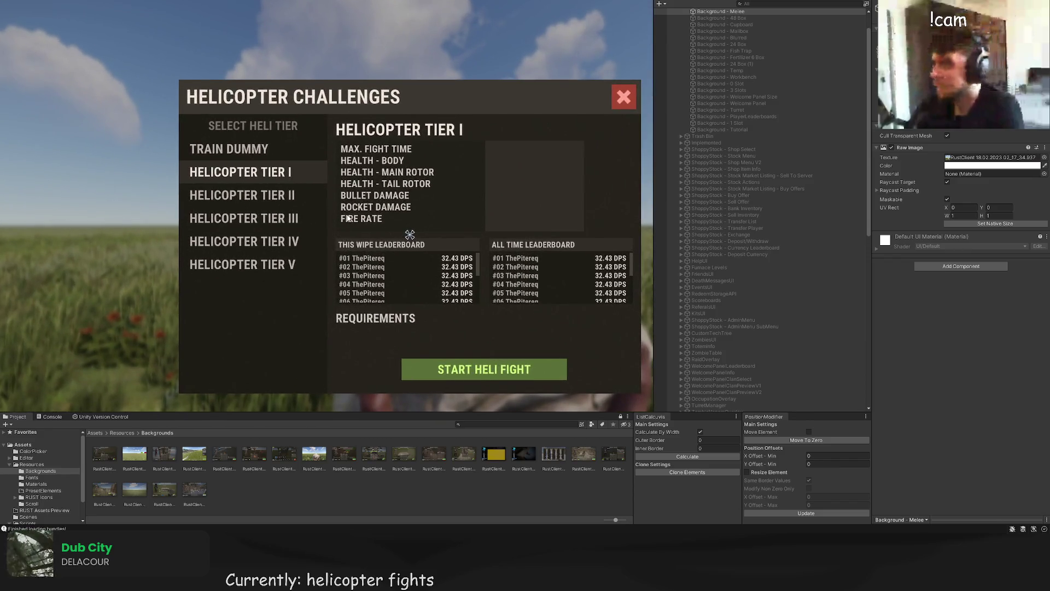
pyautogui.press('f')
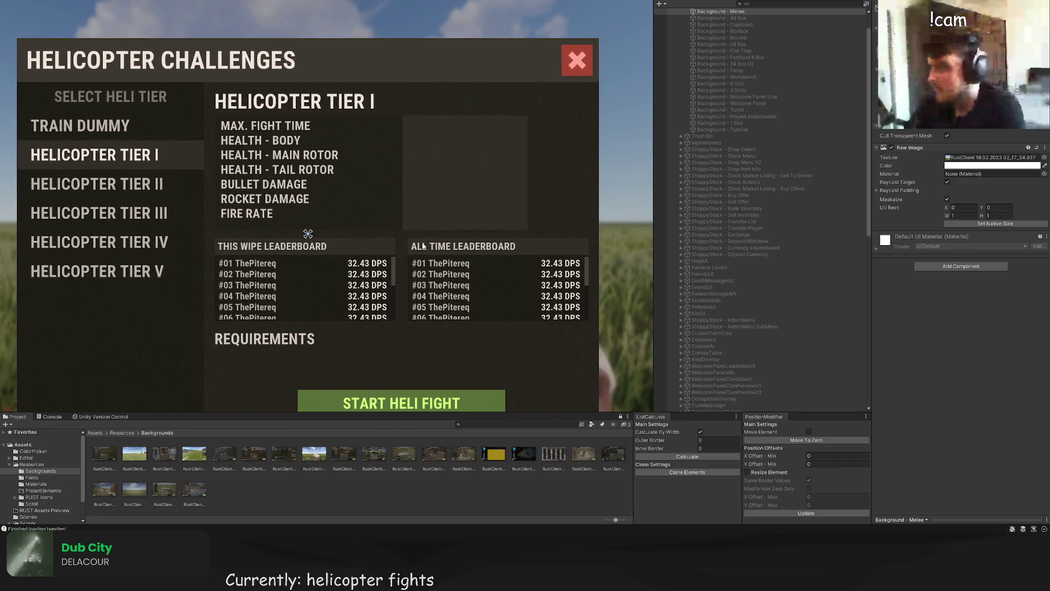
pyautogui.scroll(-10, 777, 235)
# Step: Add an Example Text label as a child of the dark panel
pyautogui.click(735, 367)
pyautogui.click(744, 374)
pyautogui.click(738, 275)
pyautogui.click(740, 281)
pyautogui.scroll(-2, 741, 296)
pyautogui.click(739, 311)
pyautogui.click(735, 297)
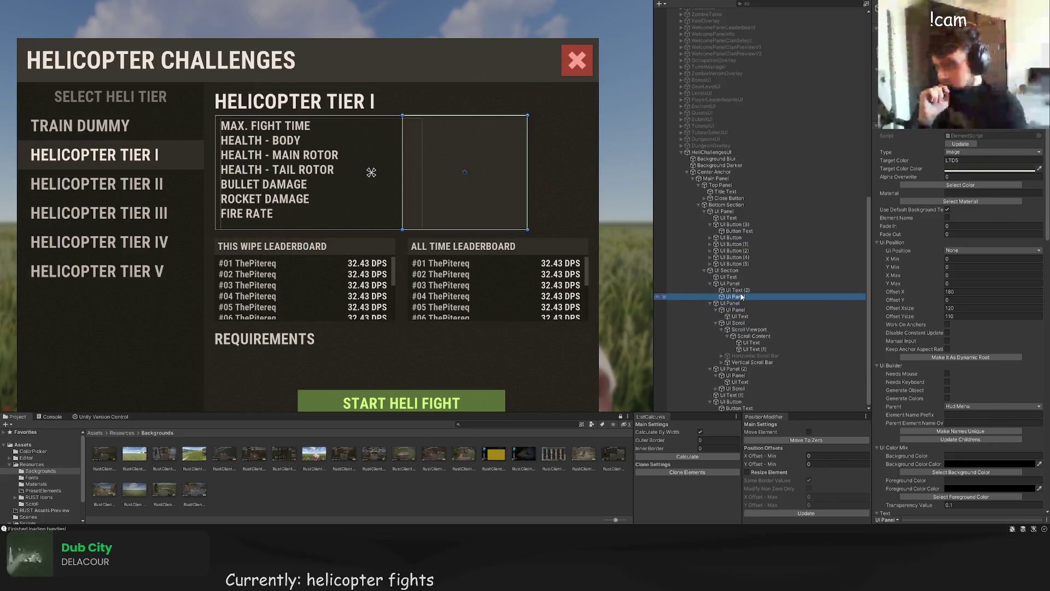
pyautogui.hotkey('alt', 'shift', 'n')
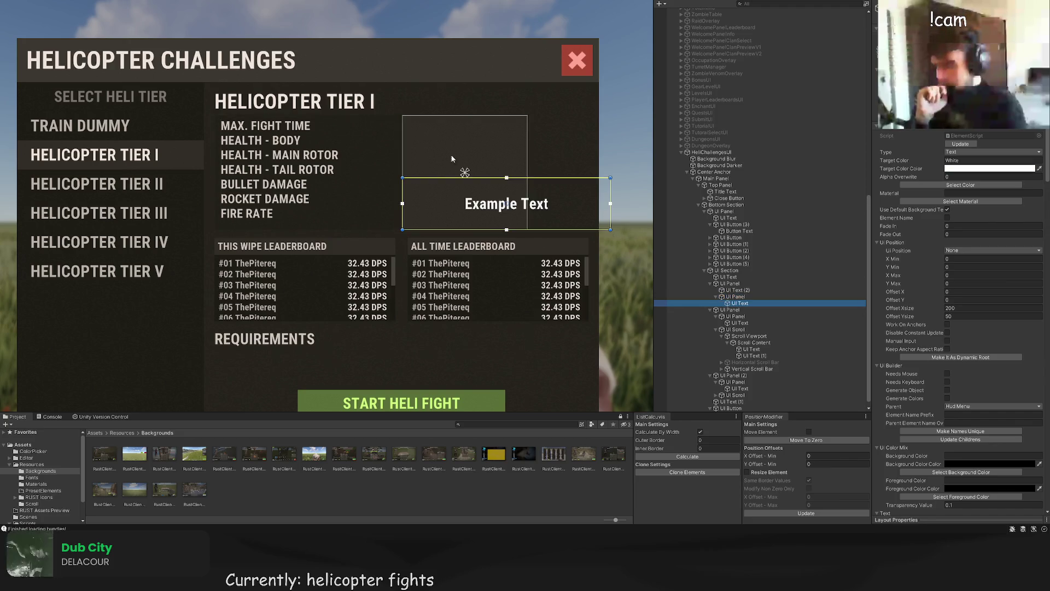
# Step: Stretch the Example Text label to fill the dark panel and recentre it
pyautogui.scroll(2, 649, 167)
pyautogui.moveTo(626, 159)
pyautogui.mouseDown()
pyautogui.moveTo(518, 158)
pyautogui.moveTo(486, 106)
pyautogui.moveTo(485, 70)
pyautogui.mouseUp()
pyautogui.scroll(-12, 916, 313)
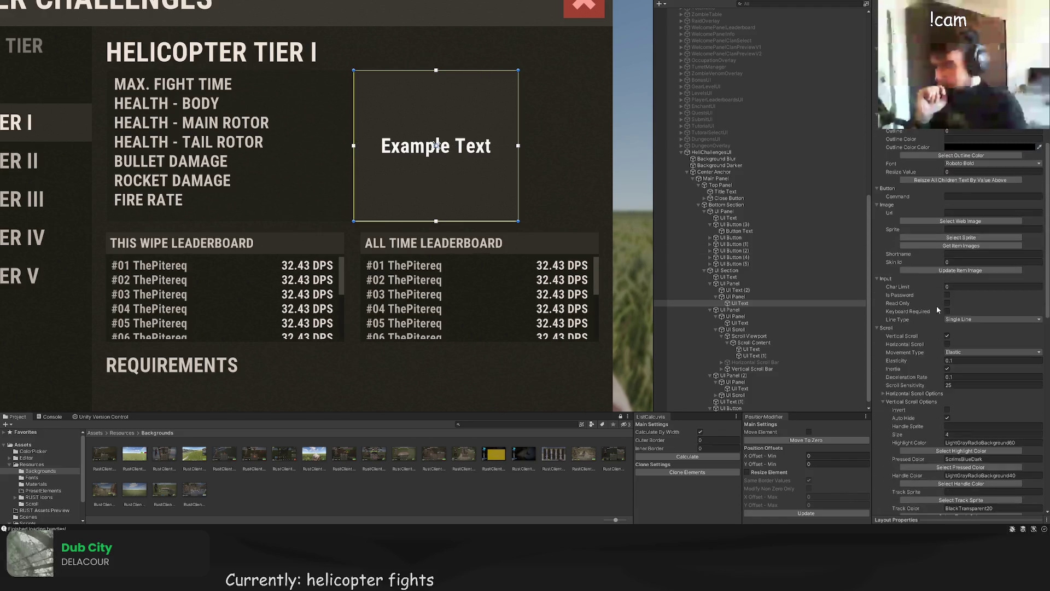
pyautogui.click(926, 309)
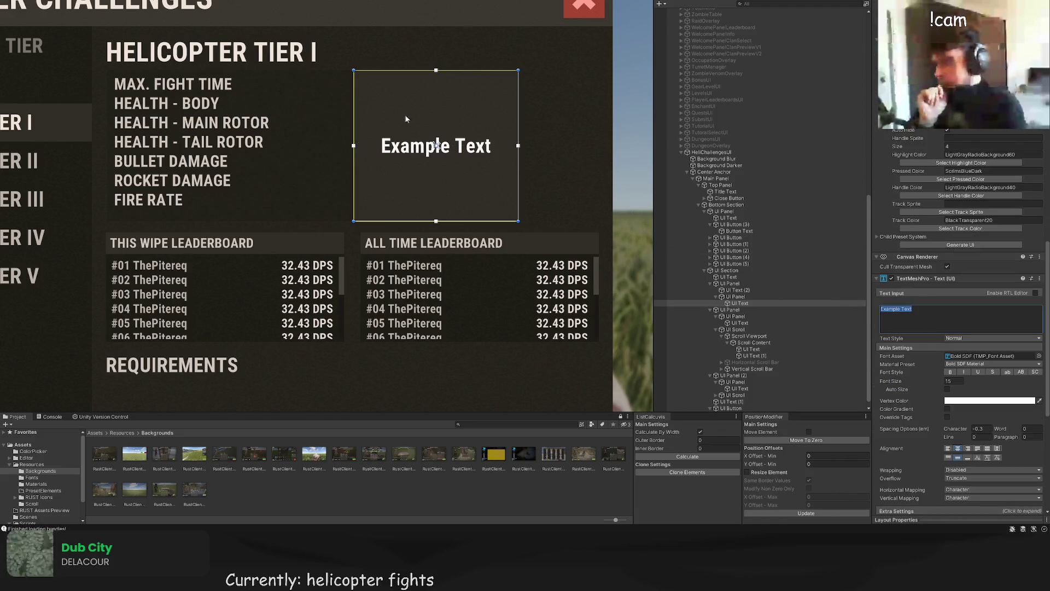
pyautogui.click(735, 296)
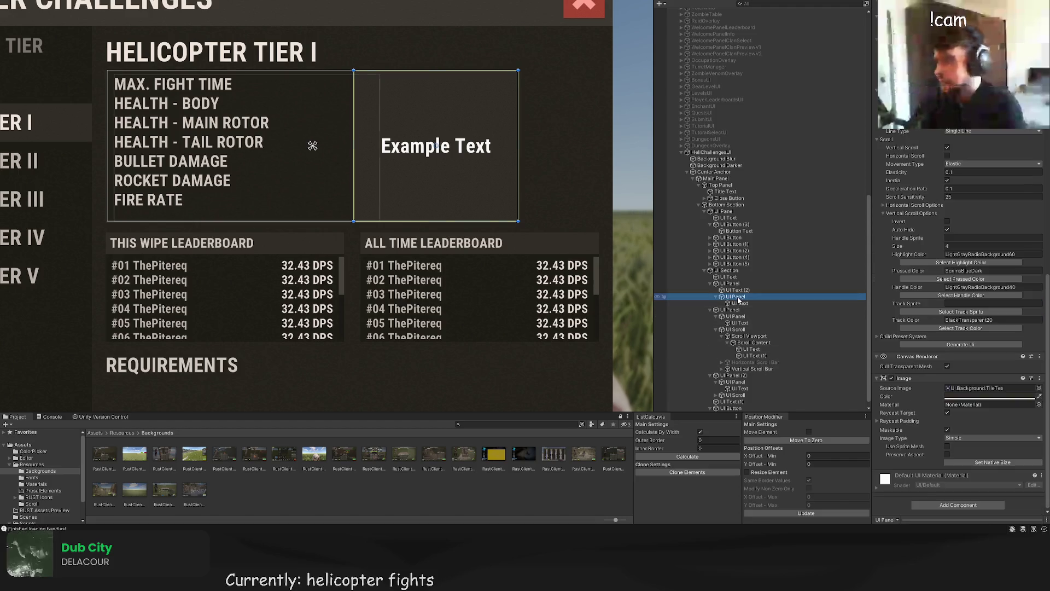
pyautogui.scroll(3, 646, 241)
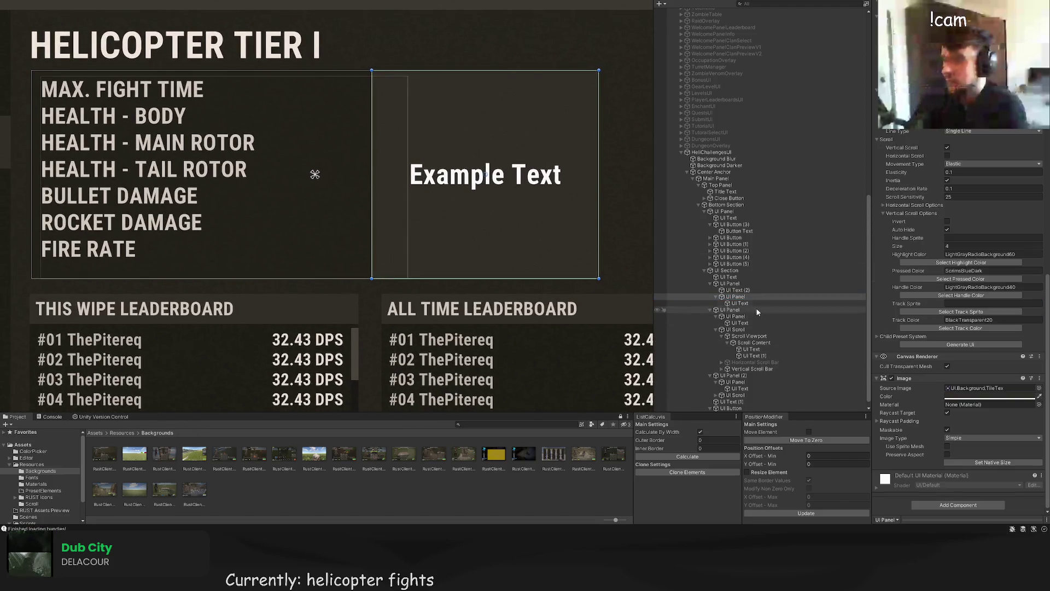
pyautogui.click(746, 304)
pyautogui.moveTo(410, 70); pyautogui.dragTo(410, 76)
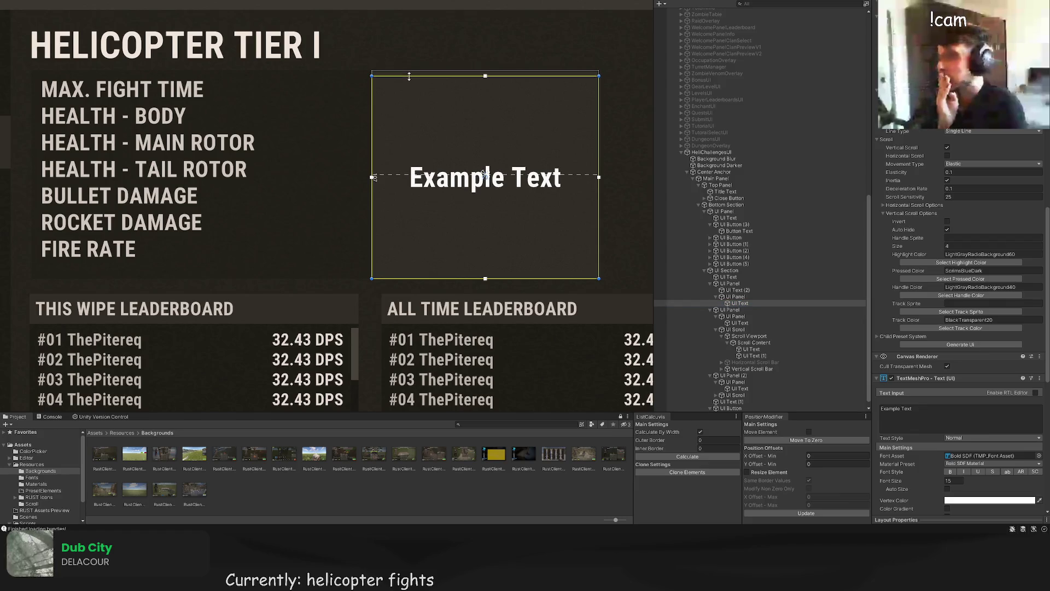
# Step: Set the Example Text font size to 12, matching the stat list text
pyautogui.click(740, 310)
pyautogui.click(740, 303)
pyautogui.click(738, 297)
pyautogui.click(740, 303)
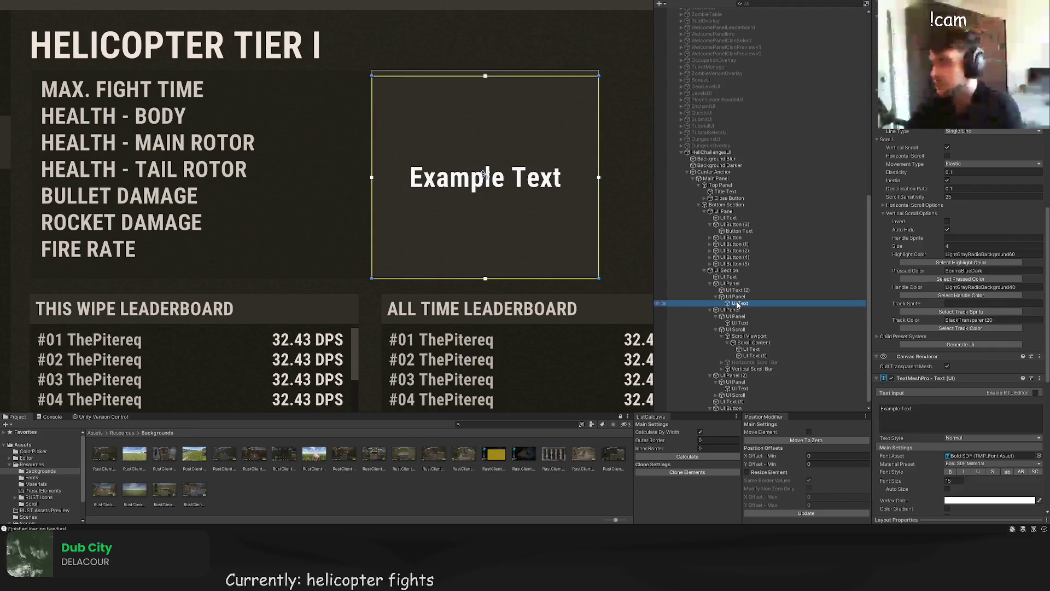
pyautogui.scroll(-5, 945, 315)
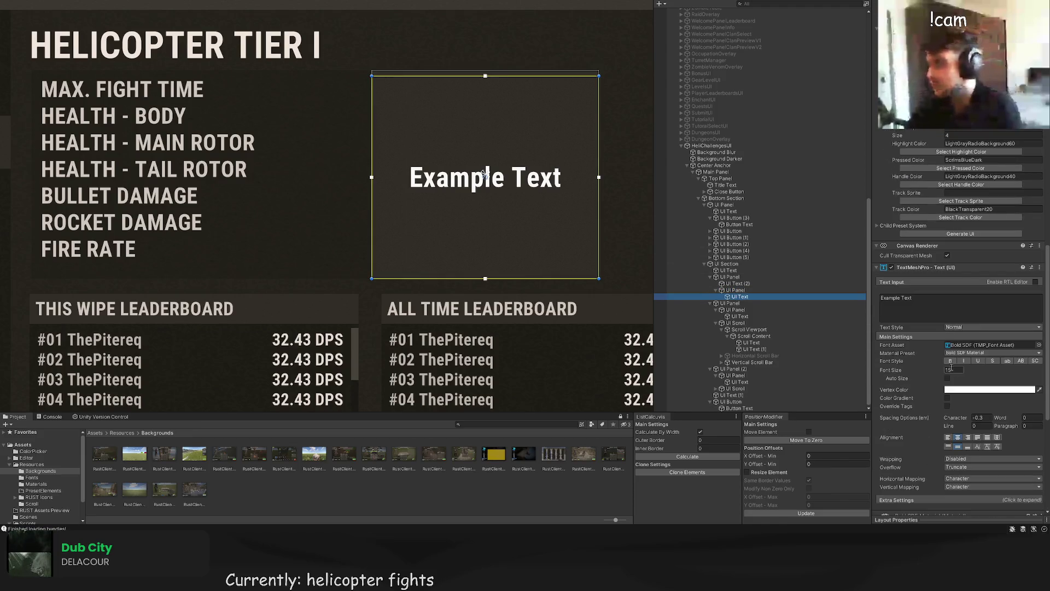
pyautogui.click(735, 290)
pyautogui.click(743, 297)
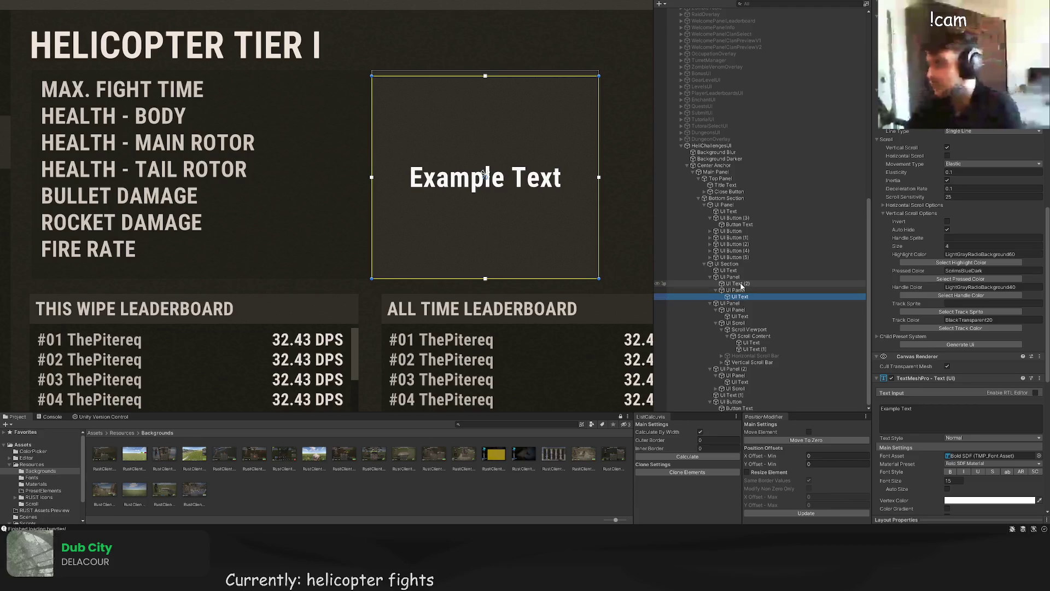
pyautogui.click(738, 283)
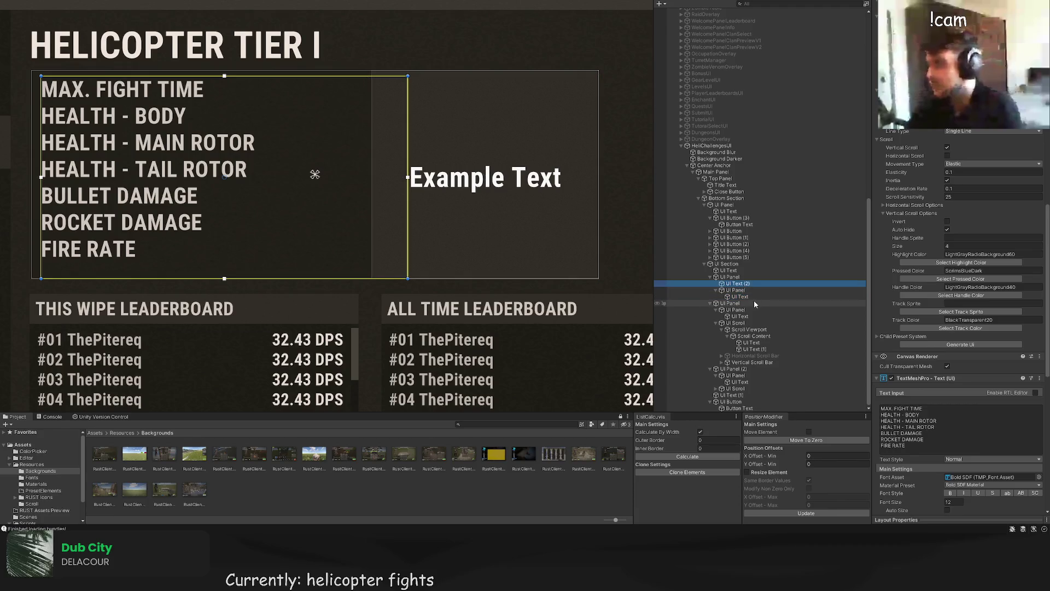
pyautogui.click(752, 297)
pyautogui.click(950, 480)
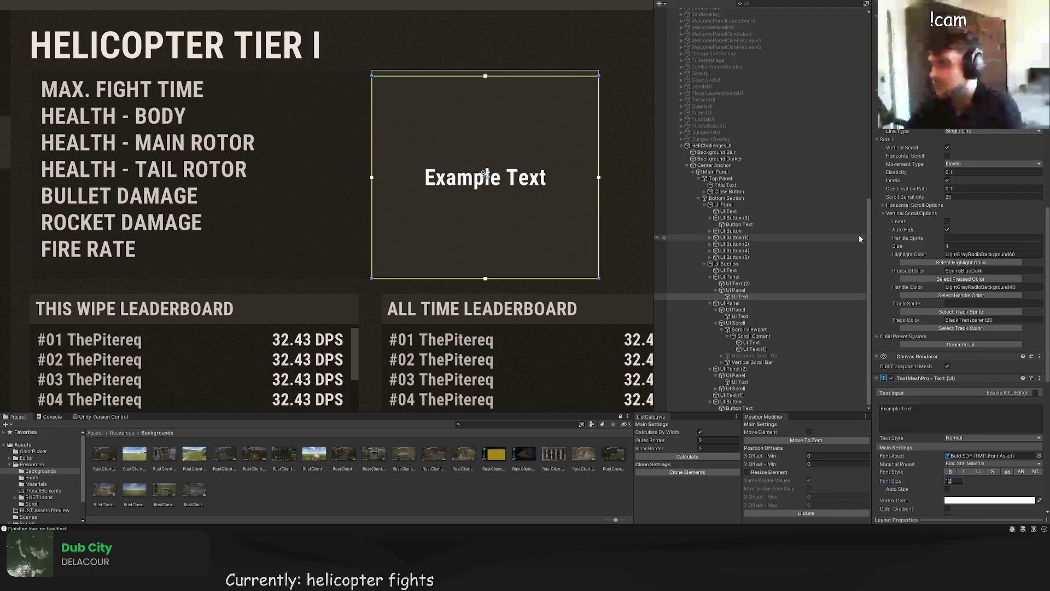
pyautogui.scroll(-10, 960, 328)
pyautogui.click(1007, 152)
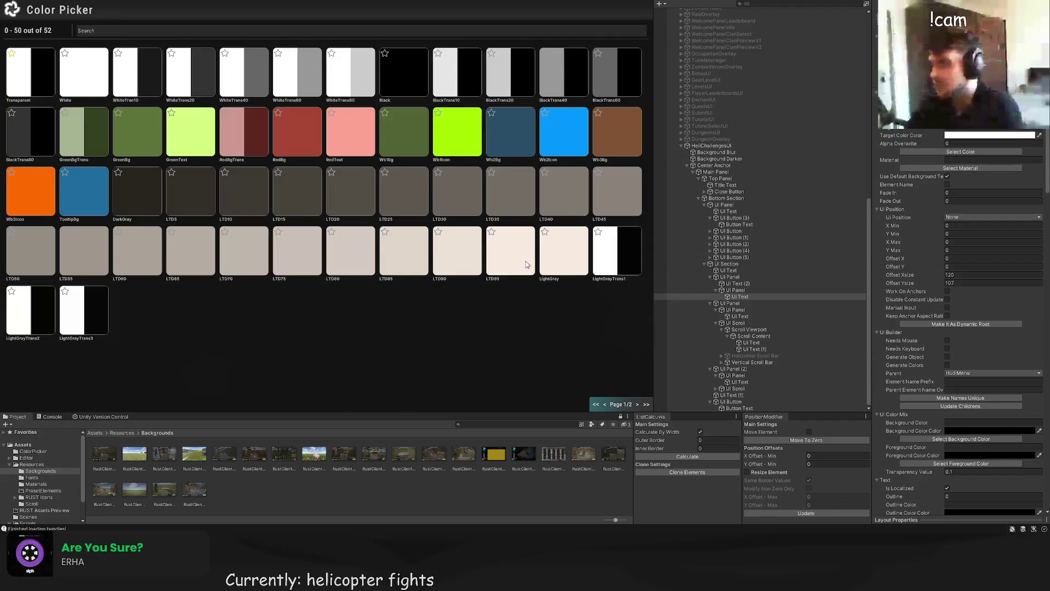
# Step: Colour the Example Text with the LTD95 swatch and align it centre-top
pyautogui.click(526, 261)
pyautogui.scroll(-10, 972, 388)
pyautogui.scroll(-5, 972, 388)
pyautogui.click(948, 481)
pyautogui.click(957, 481)
pyautogui.click(948, 490)
pyautogui.click(928, 345)
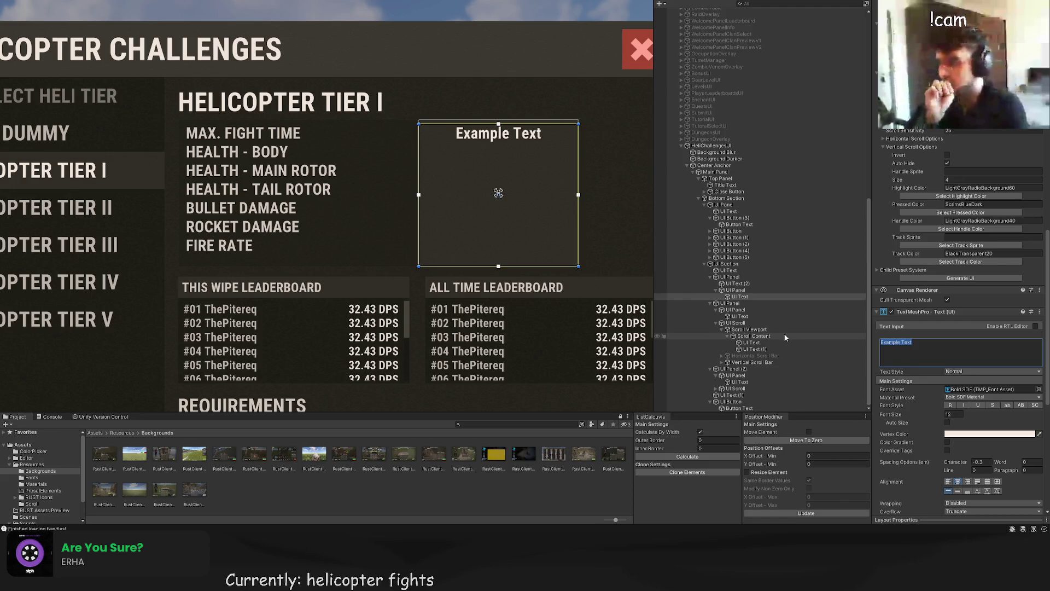
# Step: Replace Example Text with 5m 30s, 15000 and a size-8 (+10000 PER FIGHTER) note
pyautogui.write('5m 30s ')
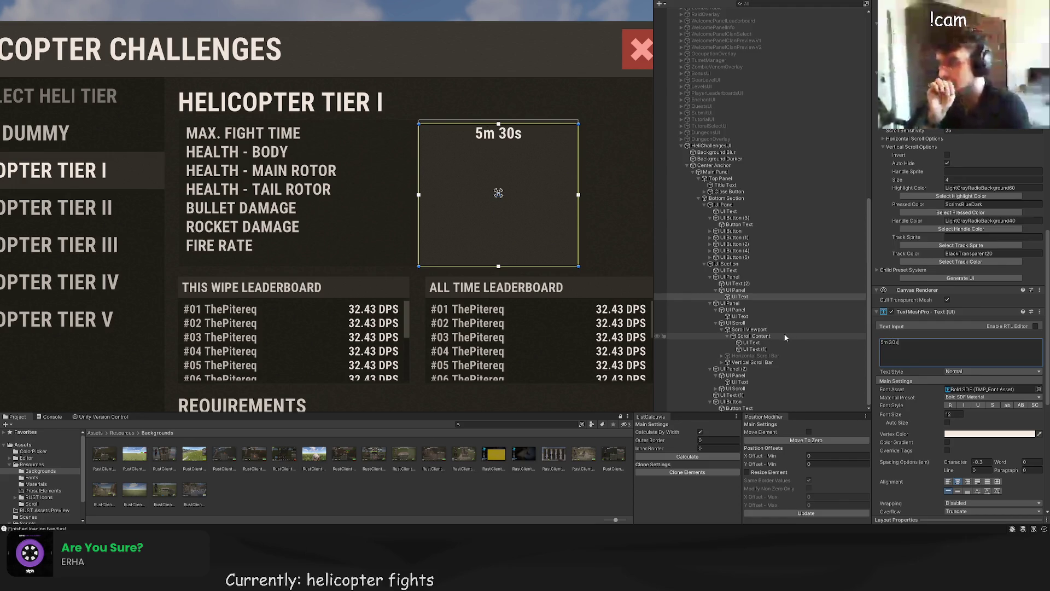
pyautogui.write('15')
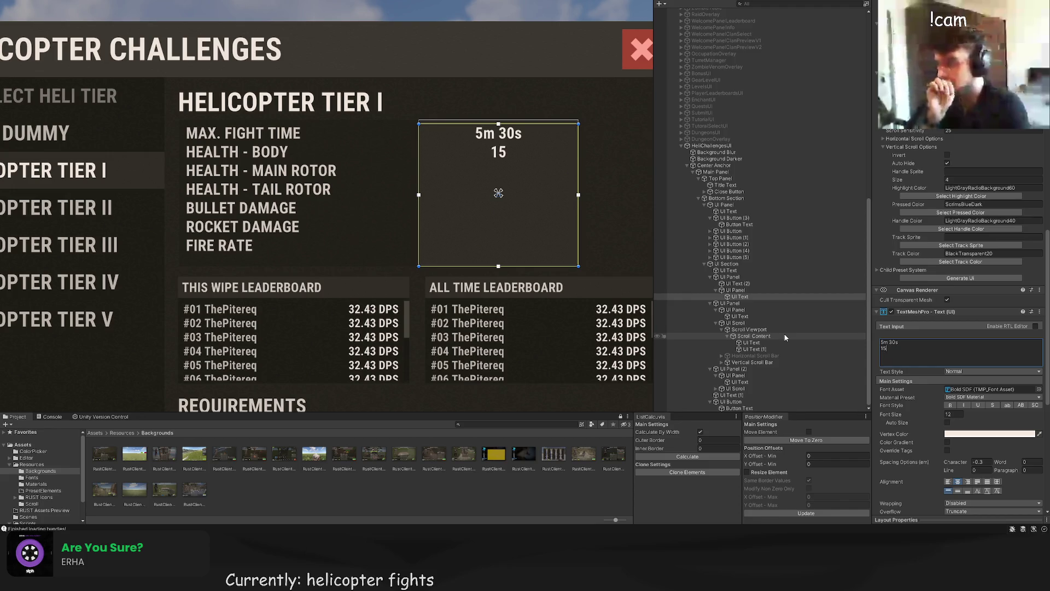
pyautogui.write('000 (+)')
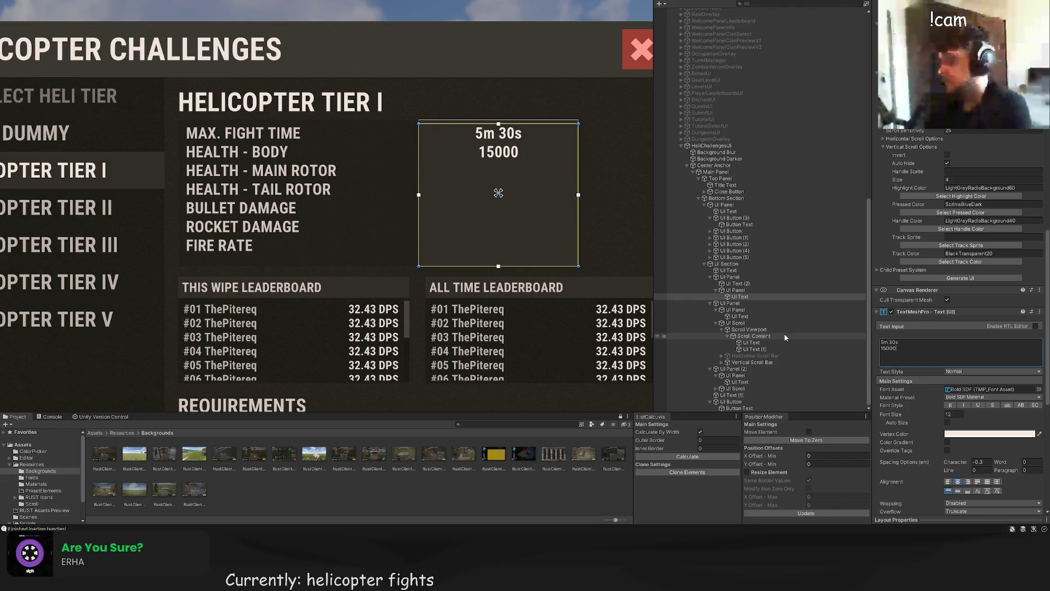
pyautogui.press('Left')
pyautogui.write('+')
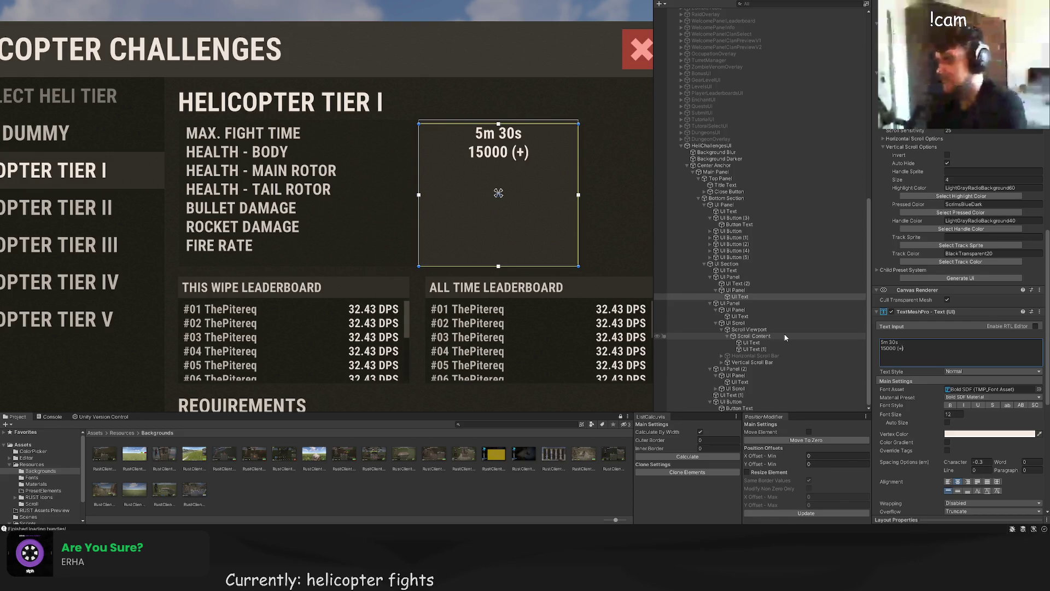
pyautogui.press('BackSpace')
pyautogui.write('+')
pyautogui.write('<s')
pyautogui.write('ize=>')
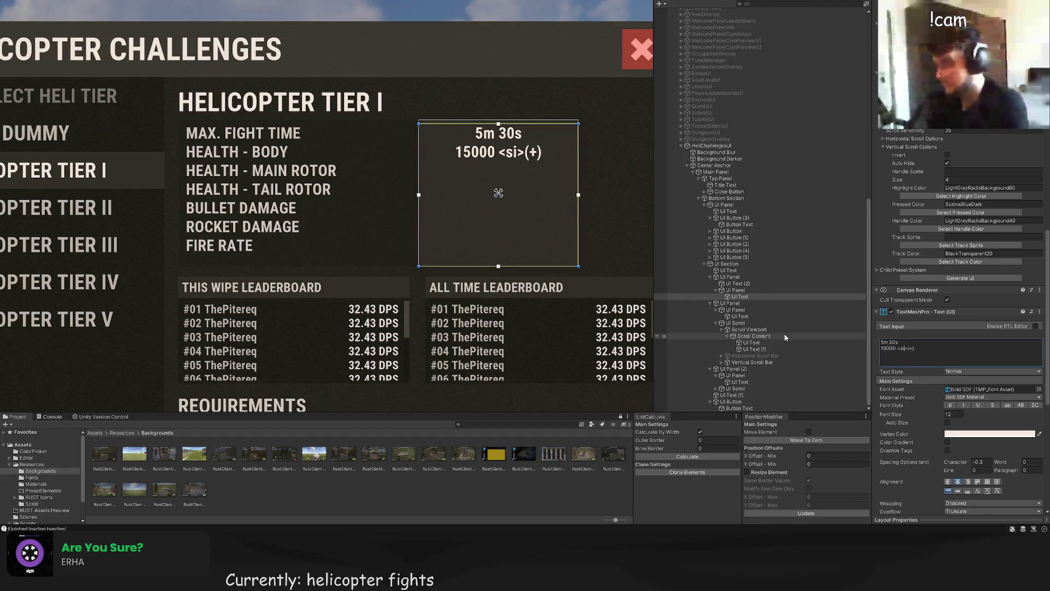
pyautogui.write('8')
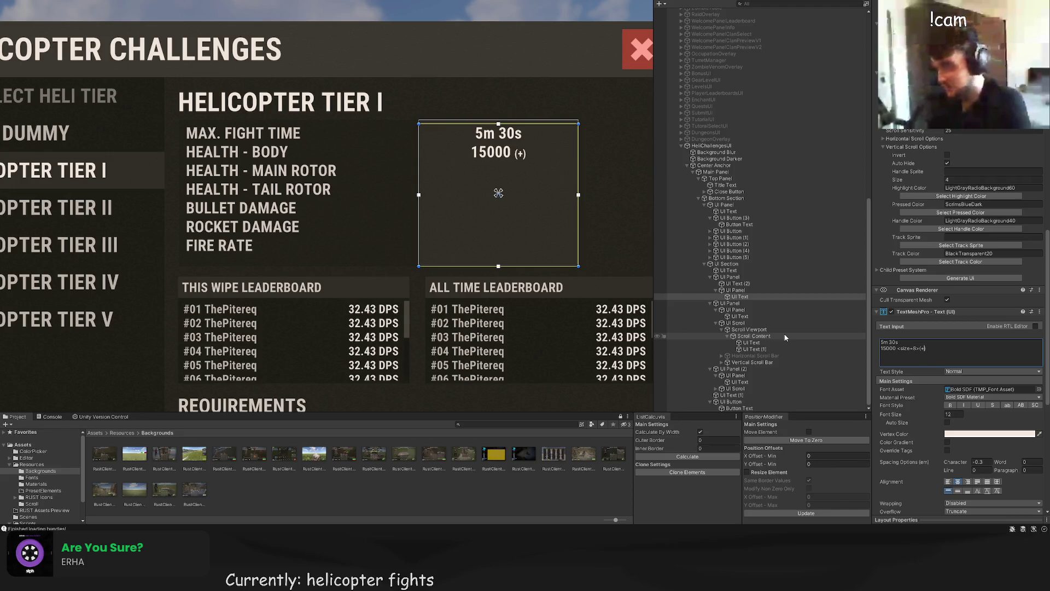
pyautogui.write(' 10000')
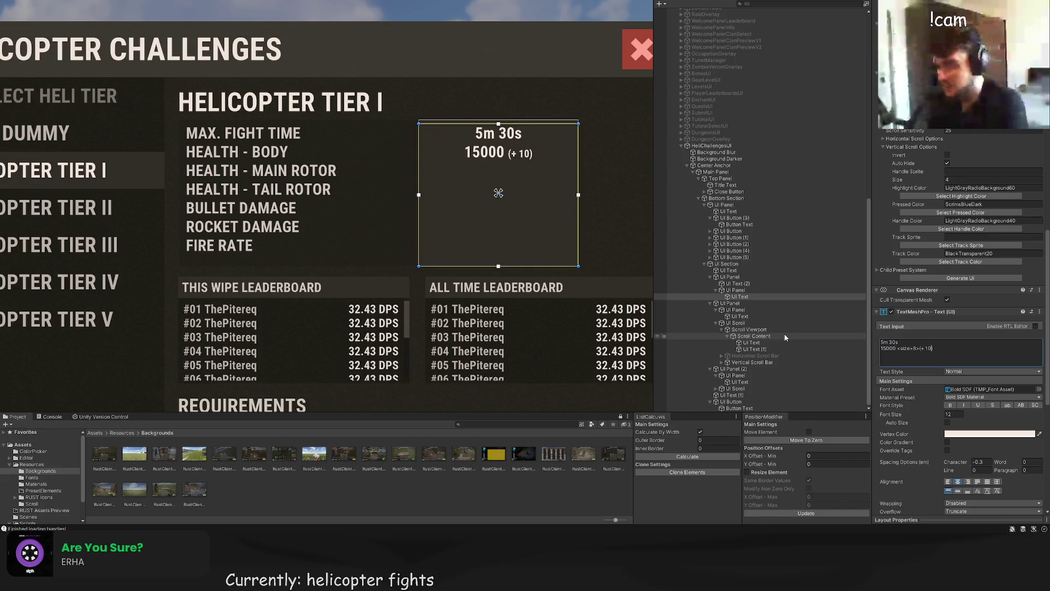
pyautogui.press('BackSpace')
pyautogui.write('PER FIGHTE')
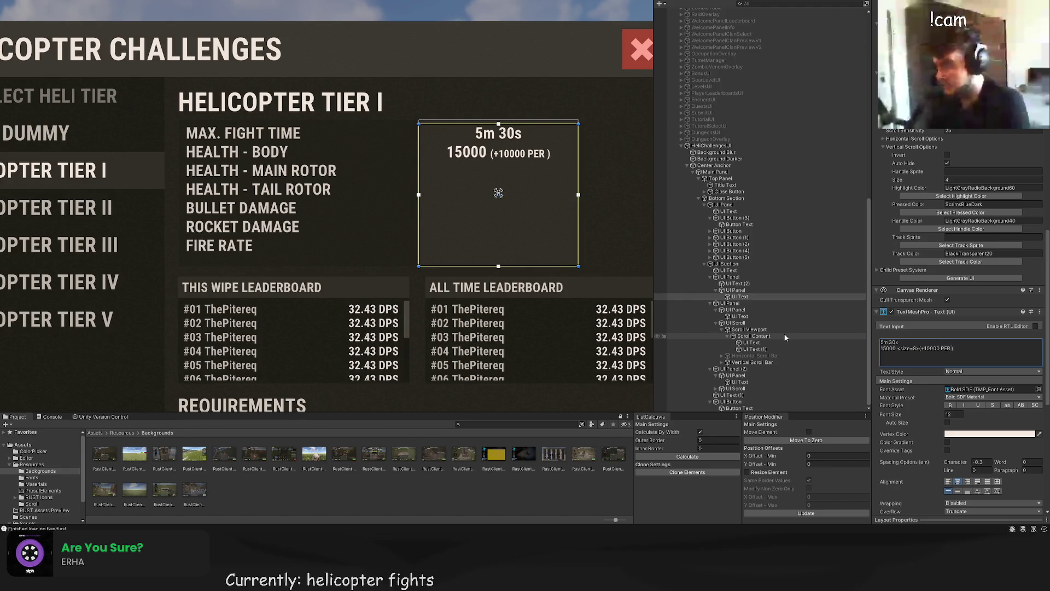
pyautogui.write('R')
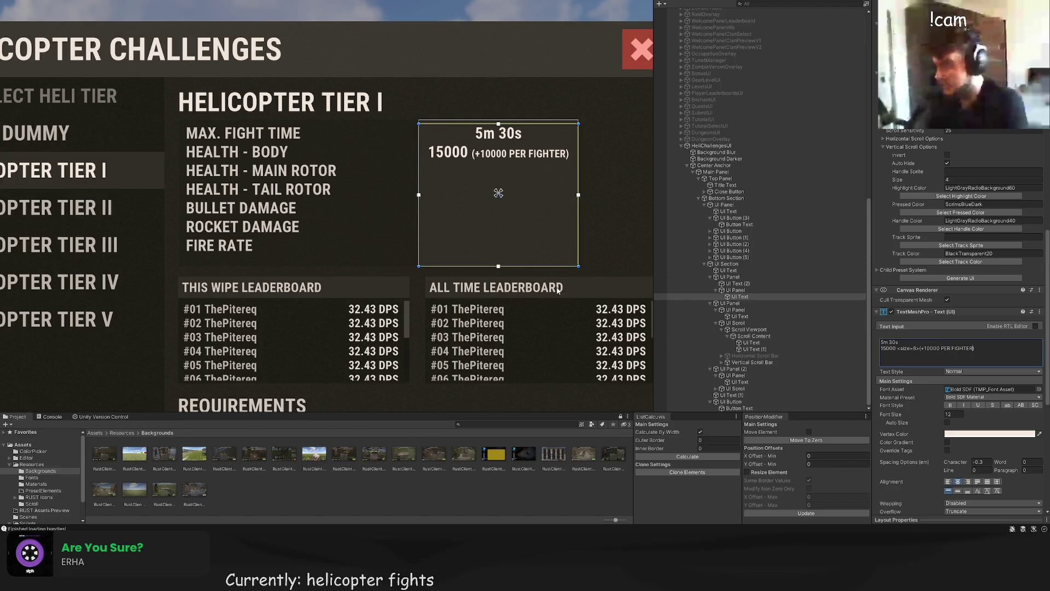
pyautogui.click(562, 293)
# Step: Close the size tag by appending </size> after the body health value
pyautogui.press('f')
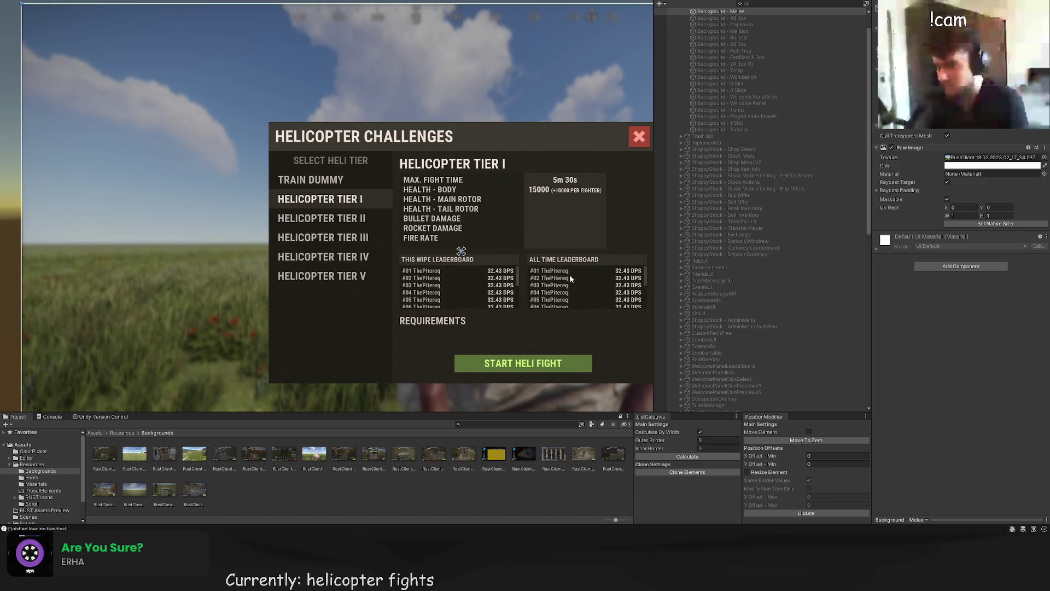
pyautogui.click(566, 219)
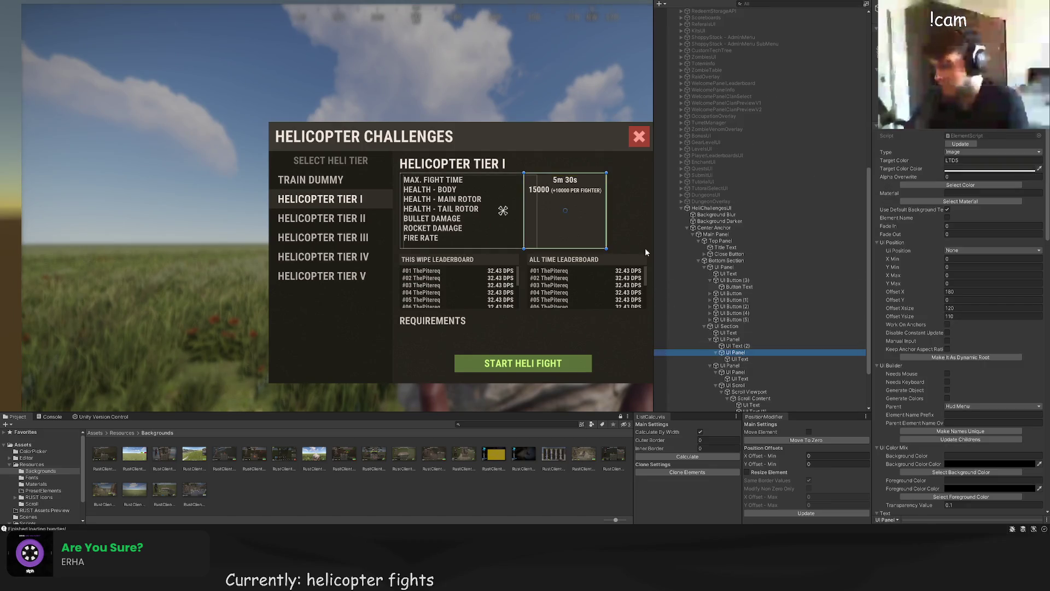
pyautogui.scroll(3, 645, 252)
pyautogui.click(560, 176)
pyautogui.scroll(4, 560, 176)
pyautogui.press('w')
pyautogui.scroll(-10, 983, 389)
pyautogui.scroll(-5, 983, 389)
pyautogui.click(986, 379)
pyautogui.write('</size>')
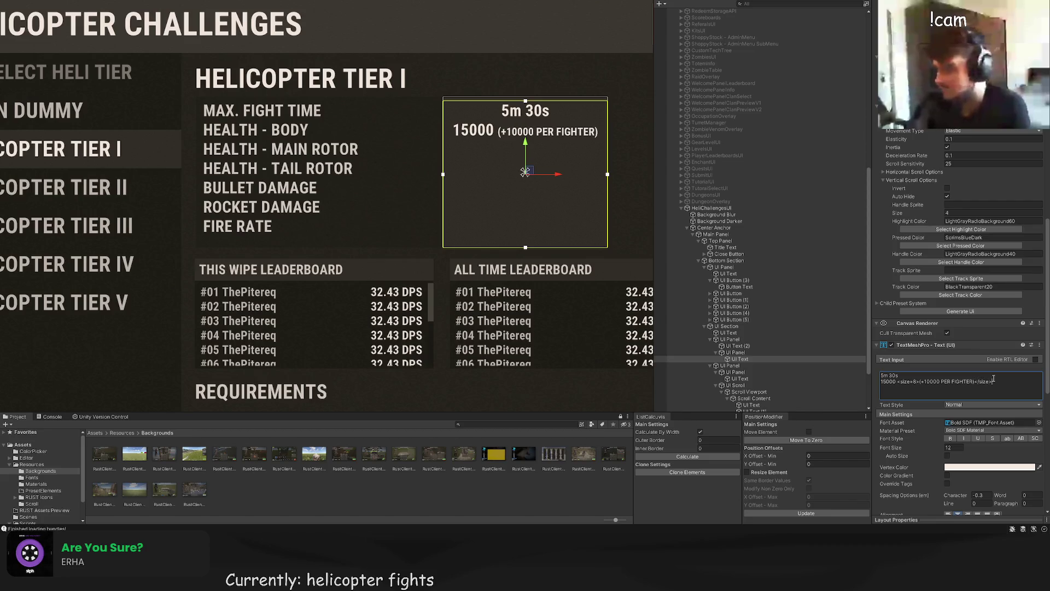
# Step: Duplicate the health line twice and edit the copies to 5000 (+3500) and 3000 (+1000)
pyautogui.moveTo(994, 383); pyautogui.dragTo(881, 382)
pyautogui.hotkey('ctrl', 'c')
pyautogui.press('End')
pyautogui.press('Return')
pyautogui.hotkey('ctrl', 'v')
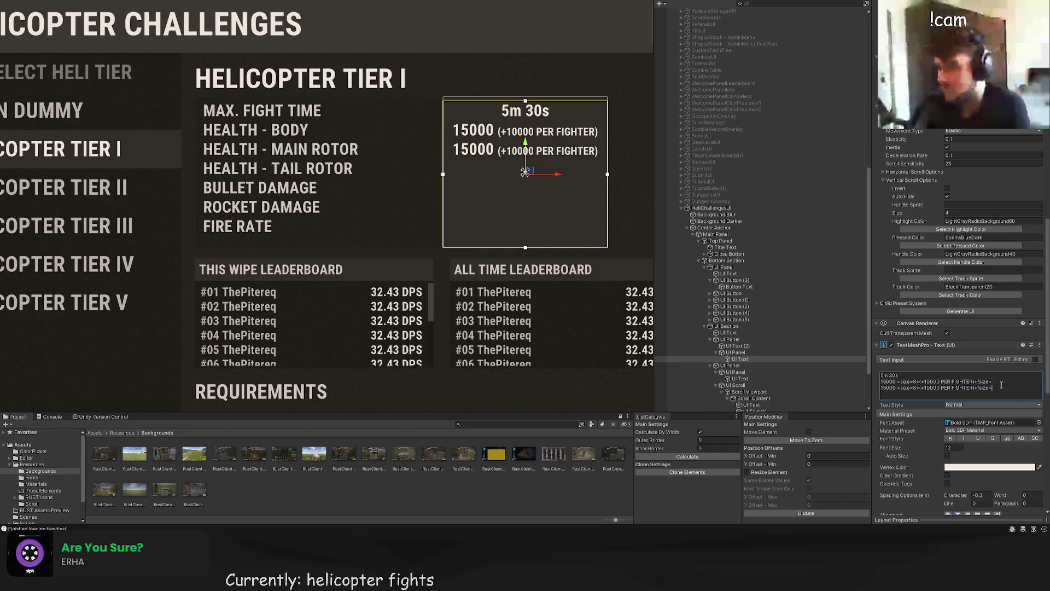
pyautogui.press('Return')
pyautogui.hotkey('ctrl', 'v')
pyautogui.click(884, 388)
pyautogui.press('BackSpace')
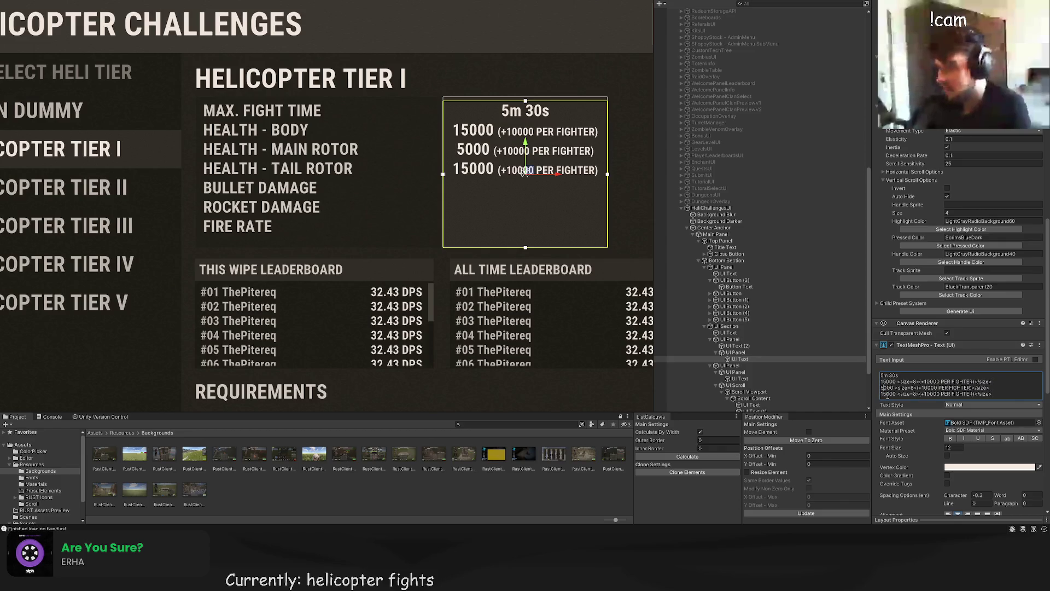
pyautogui.write('2')
pyautogui.press('BackSpace')
pyautogui.write('3')
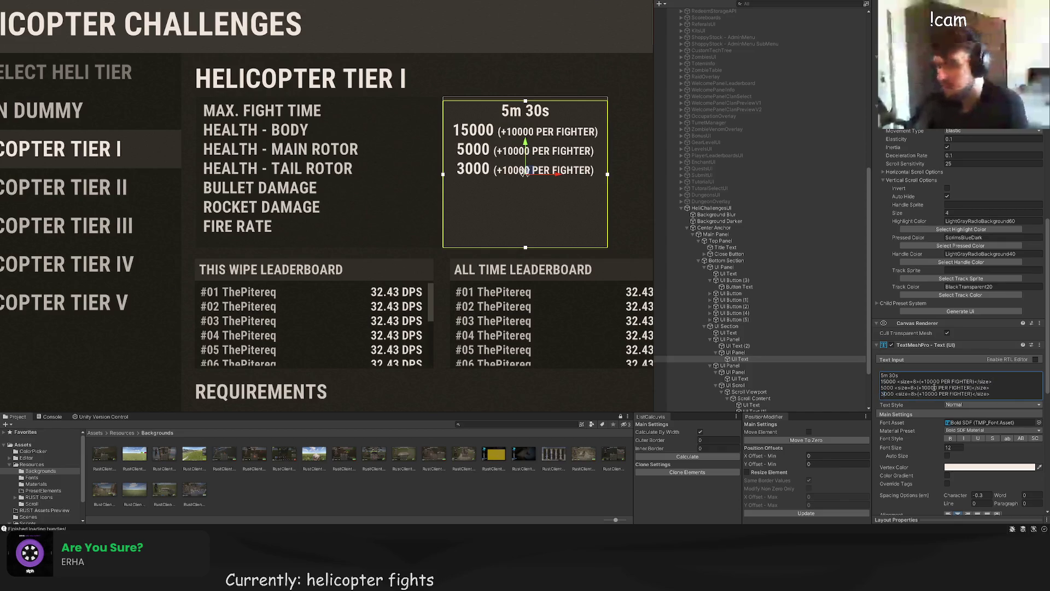
pyautogui.write('35')
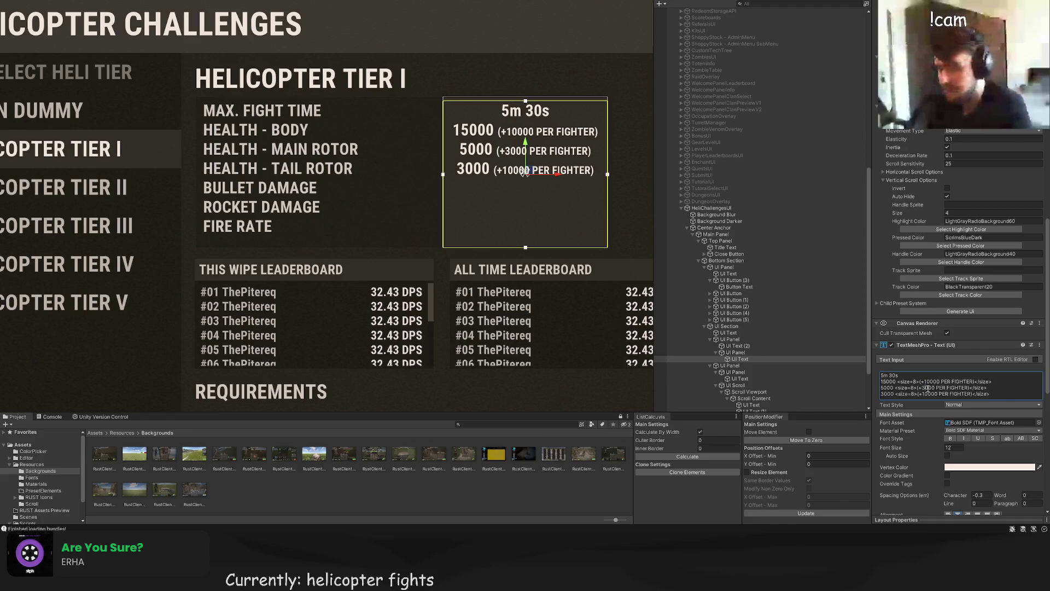
pyautogui.write('1')
pyautogui.click(543, 239)
pyautogui.press('f')
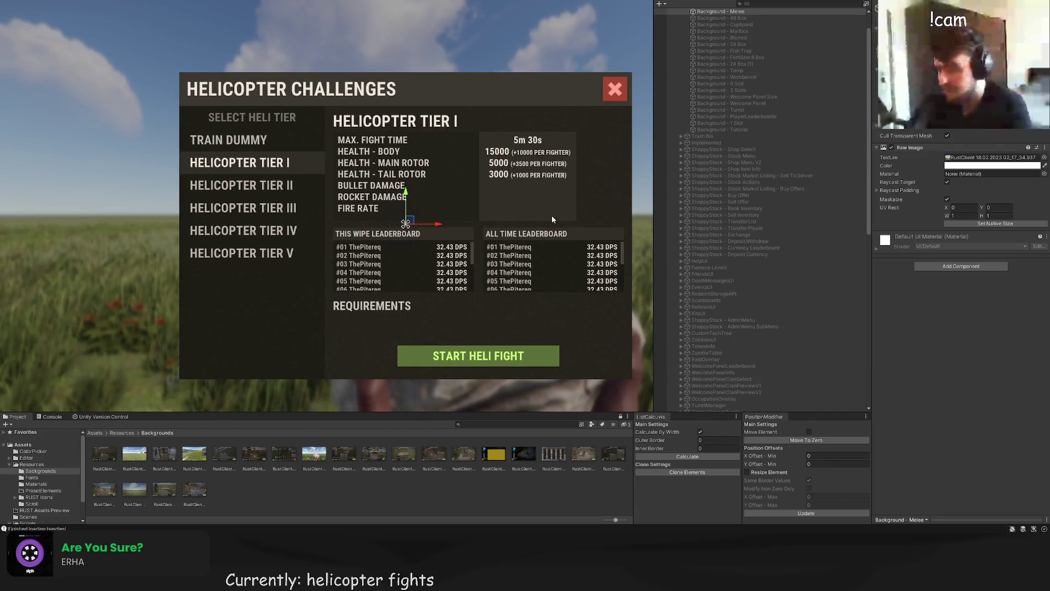
# Step: Add new lines to the Tier I stat values for 20 bullet damage and 250 rocket damage
pyautogui.click(616, 221)
pyautogui.scroll(-5, 957, 399)
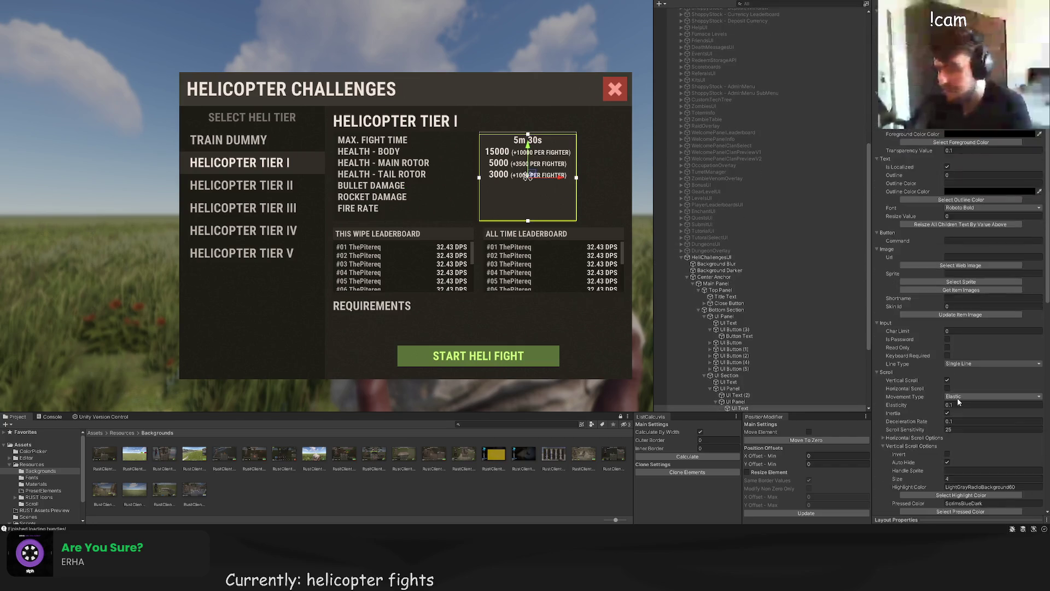
pyautogui.scroll(-2, 964, 402)
pyautogui.click(1001, 326)
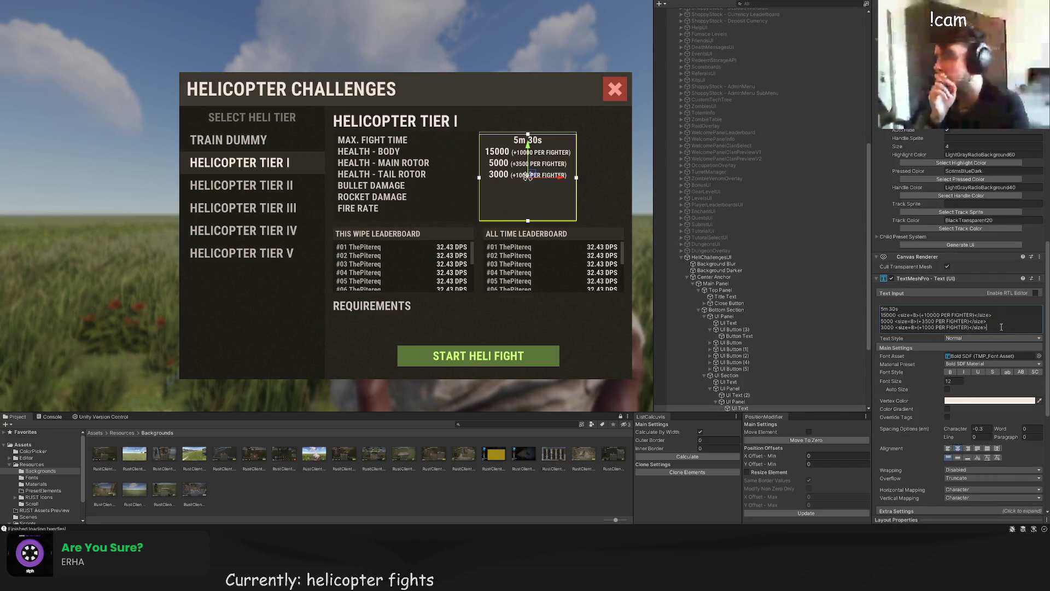
pyautogui.press('Return')
pyautogui.press('Return')
pyautogui.write('250')
pyautogui.press('Return')
# Step: Write the fire rate value as 5 SHOTS / SECOND, with spaces around the slash
pyautogui.write('0.1')
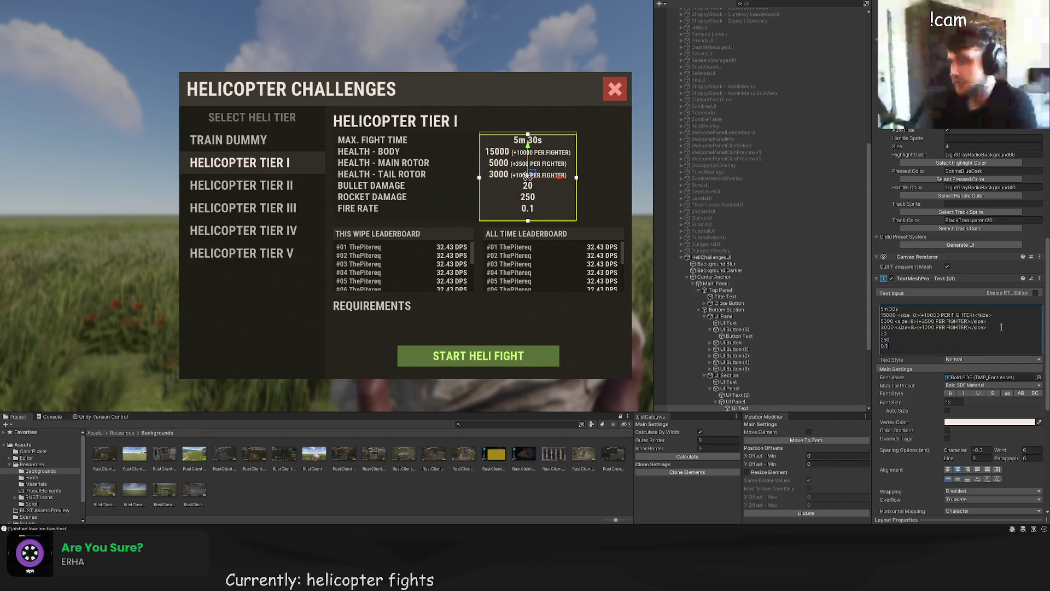
pyautogui.press('BackSpace')
pyautogui.press('BackSpace')
pyautogui.press('BackSpace')
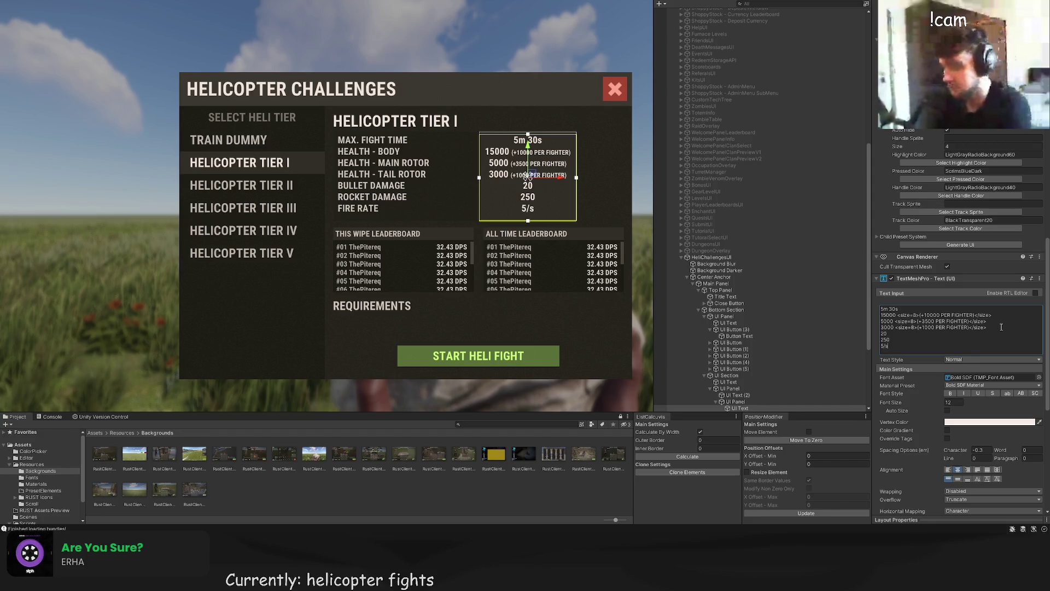
pyautogui.write('5 PER')
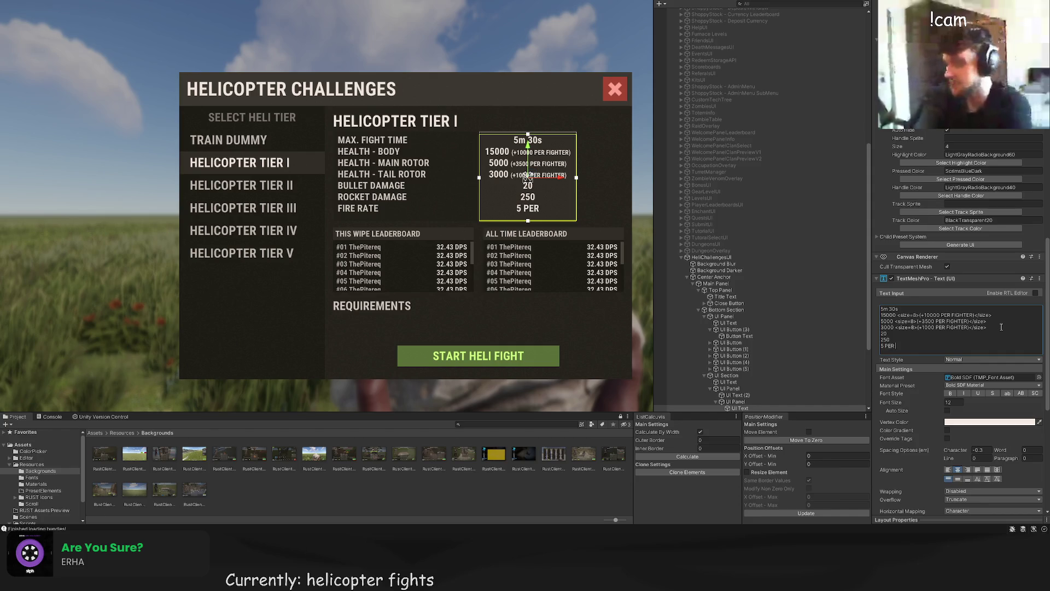
pyautogui.write('SECOND')
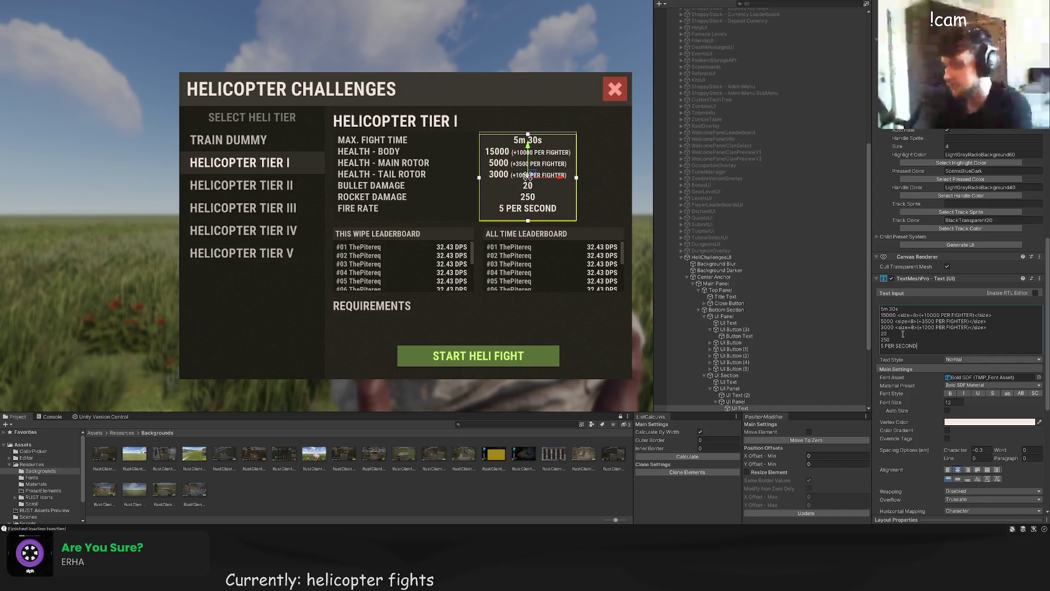
pyautogui.write('SHOTS')
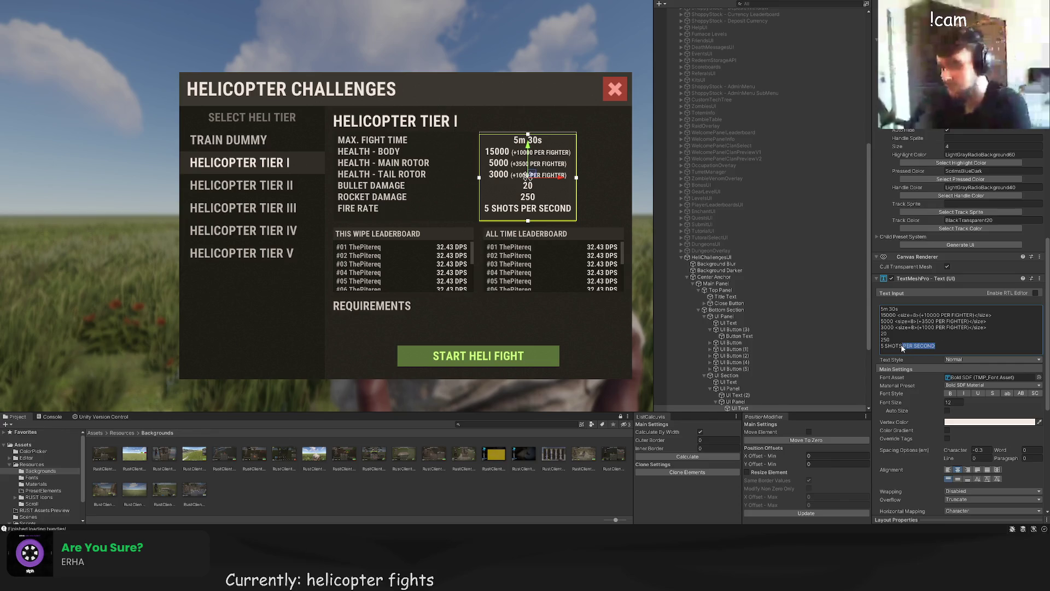
pyautogui.write('/SECOND')
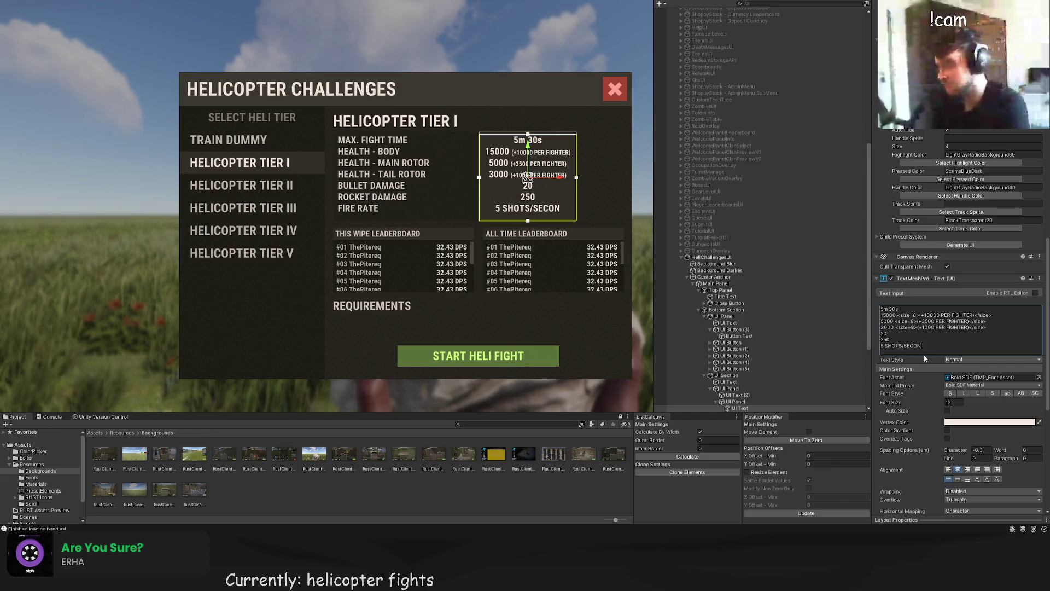
pyautogui.click(903, 347)
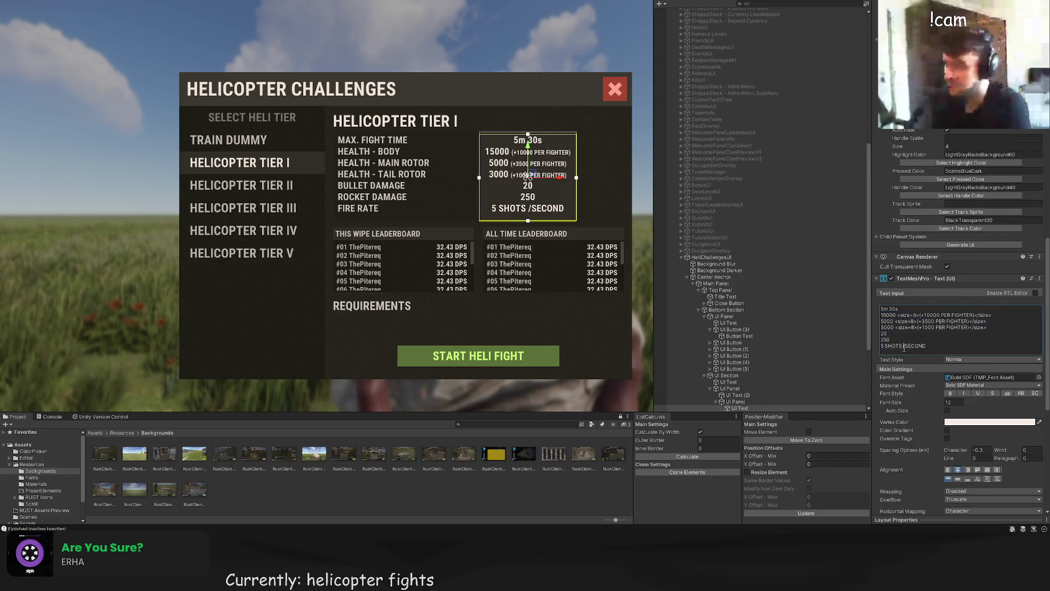
pyautogui.click(908, 346)
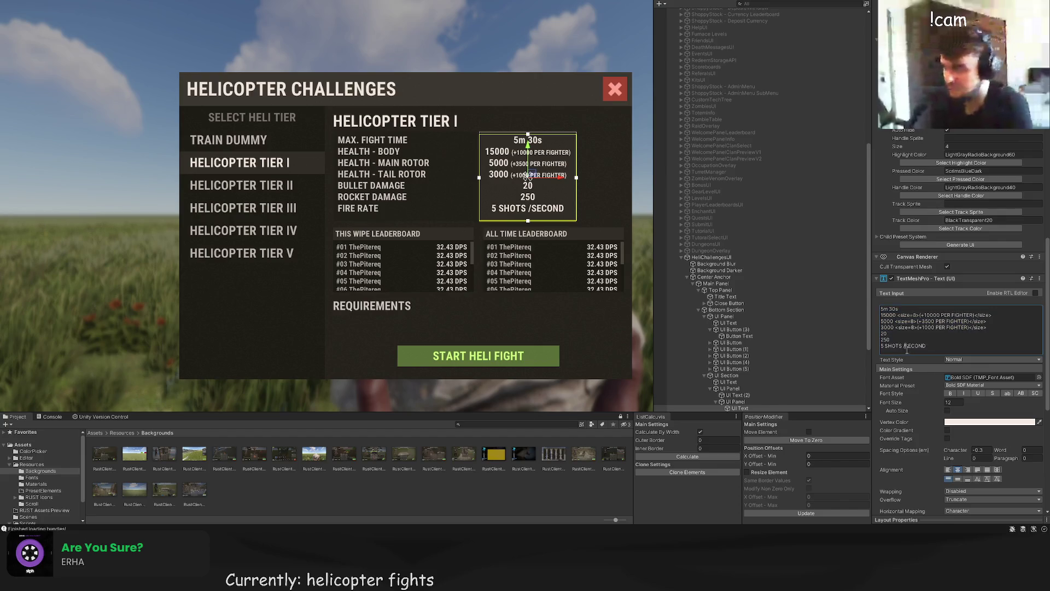
# Step: Commit the text edit and re-centre the Scene view on the challenge dialog
pyautogui.click(576, 234)
pyautogui.scroll(-2, 534, 255)
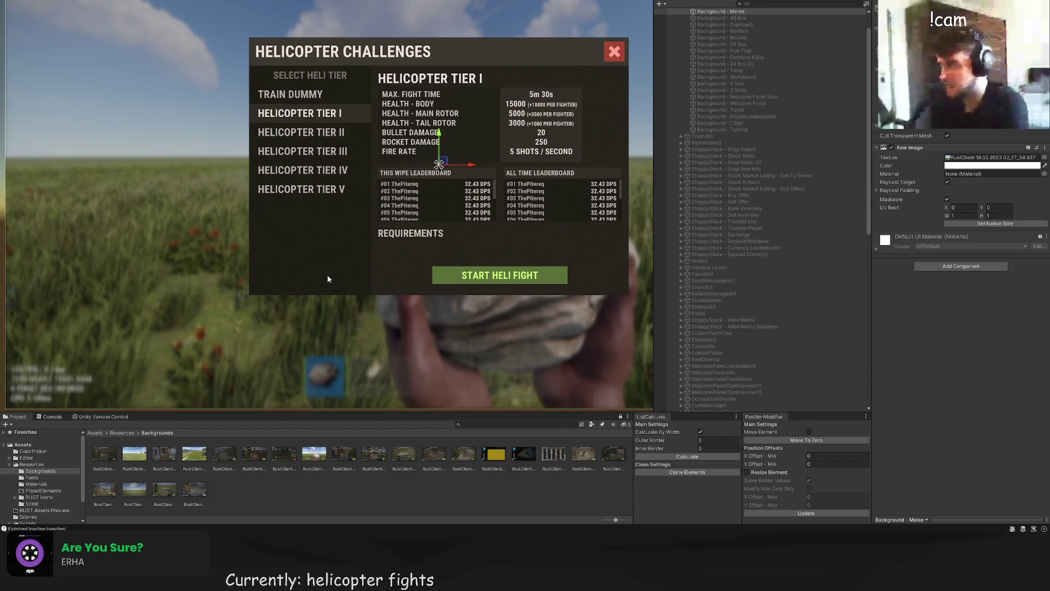
pyautogui.scroll(-2, 109, 263)
pyautogui.click(109, 263)
pyautogui.click(109, 260)
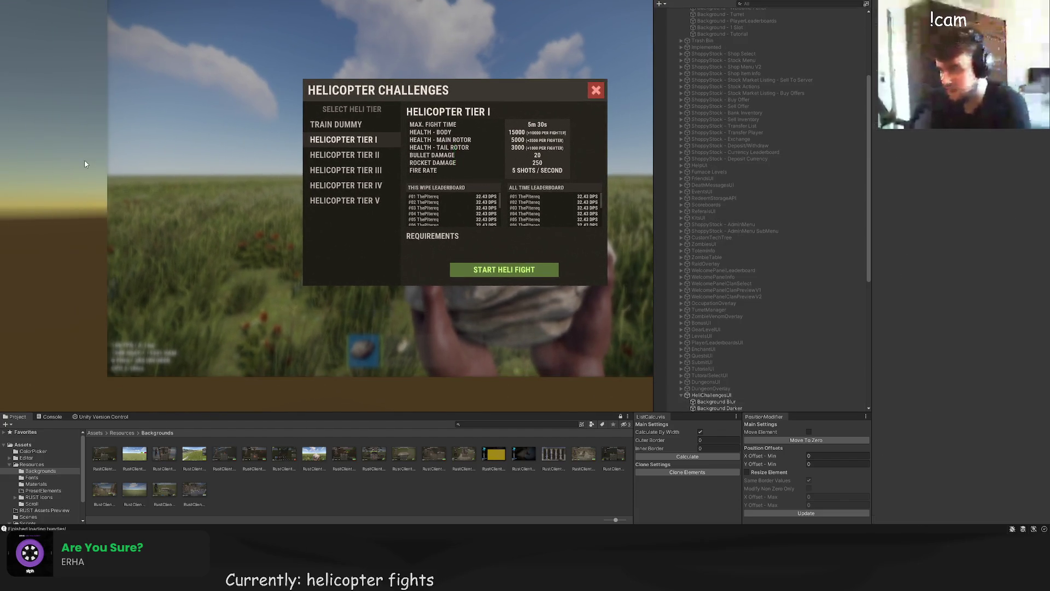
pyautogui.scroll(2, 170, 187)
pyautogui.moveTo(169, 187); pyautogui.dragTo(161, 184)
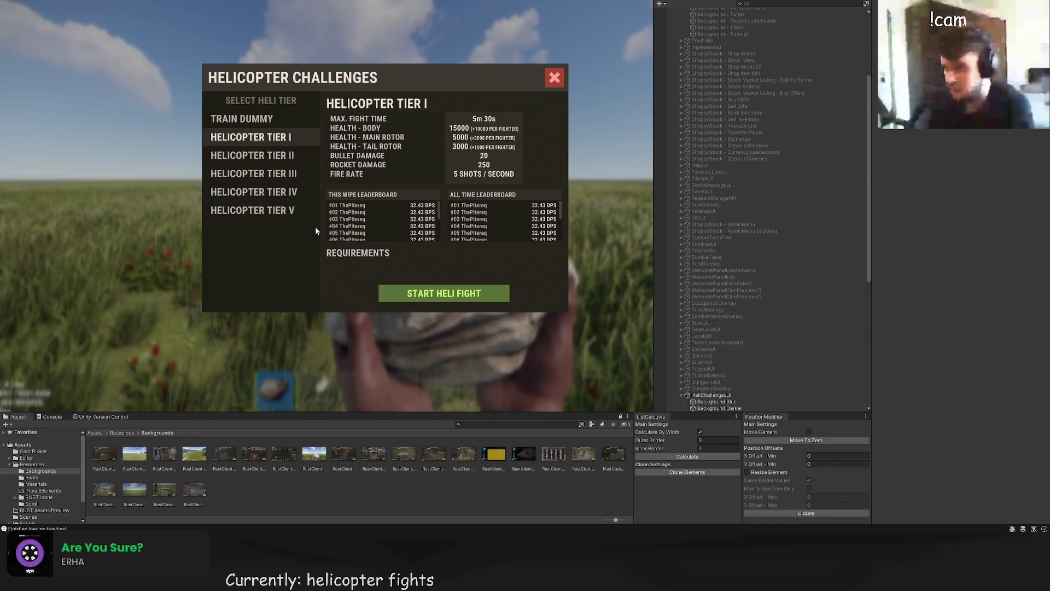
pyautogui.moveTo(315, 226); pyautogui.dragTo(341, 230)
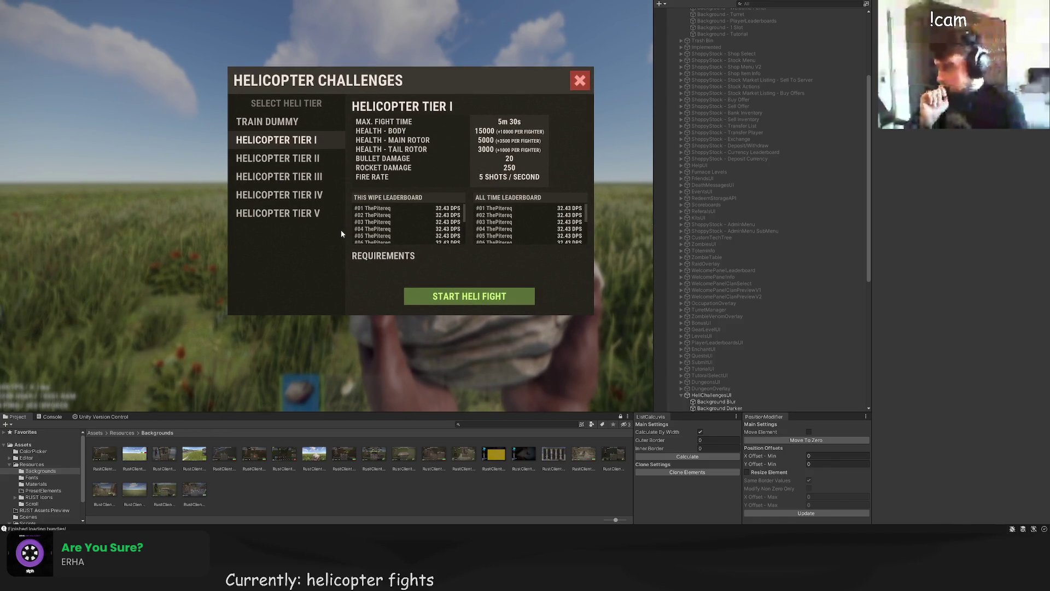
# Step: Browse the HeliChallengesUI hierarchy, framing the leaderboard headers, and select the tier title text
pyautogui.click(550, 222)
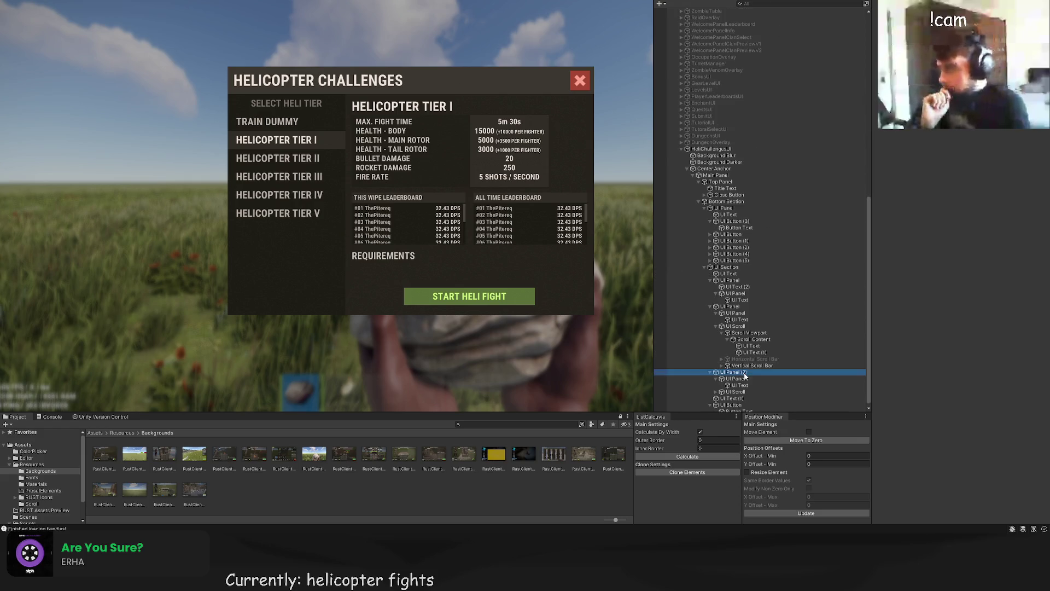
pyautogui.click(739, 385)
pyautogui.press('f')
pyautogui.click(735, 392)
pyautogui.click(755, 352)
pyautogui.click(742, 319)
pyautogui.click(736, 294)
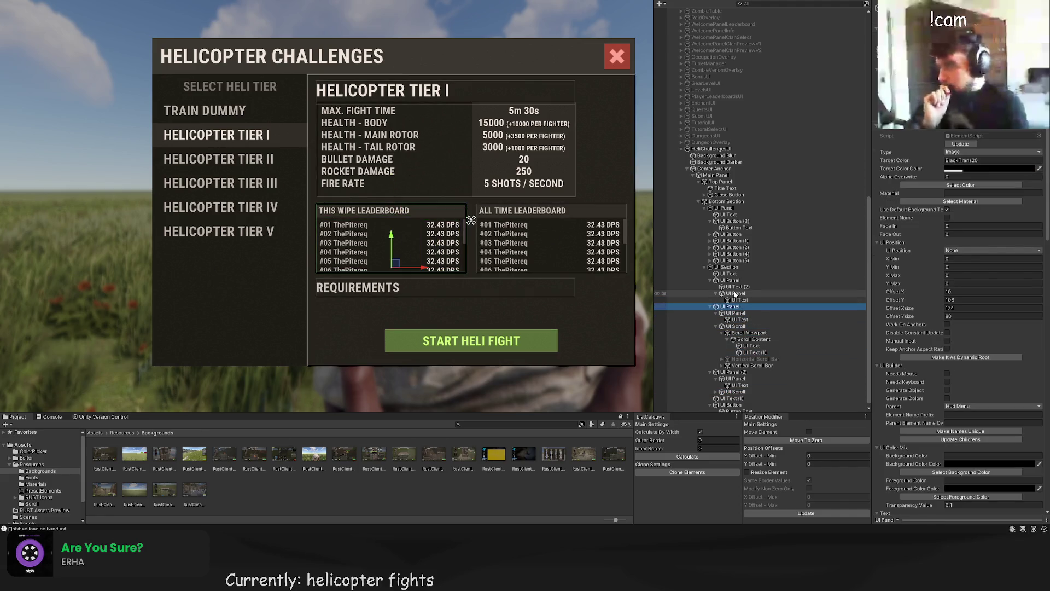
pyautogui.click(728, 274)
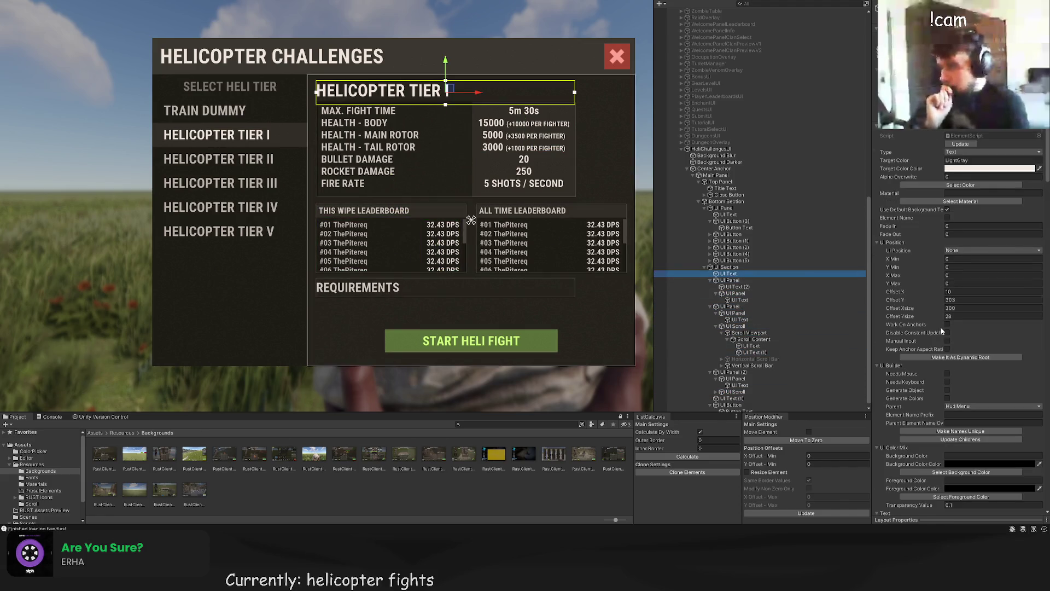
# Step: Append ' - DETAILS' so the title reads HELICOPTER TIER I - DETAILS
pyautogui.scroll(-10, 940, 327)
pyautogui.scroll(-5, 918, 390)
pyautogui.click(966, 330)
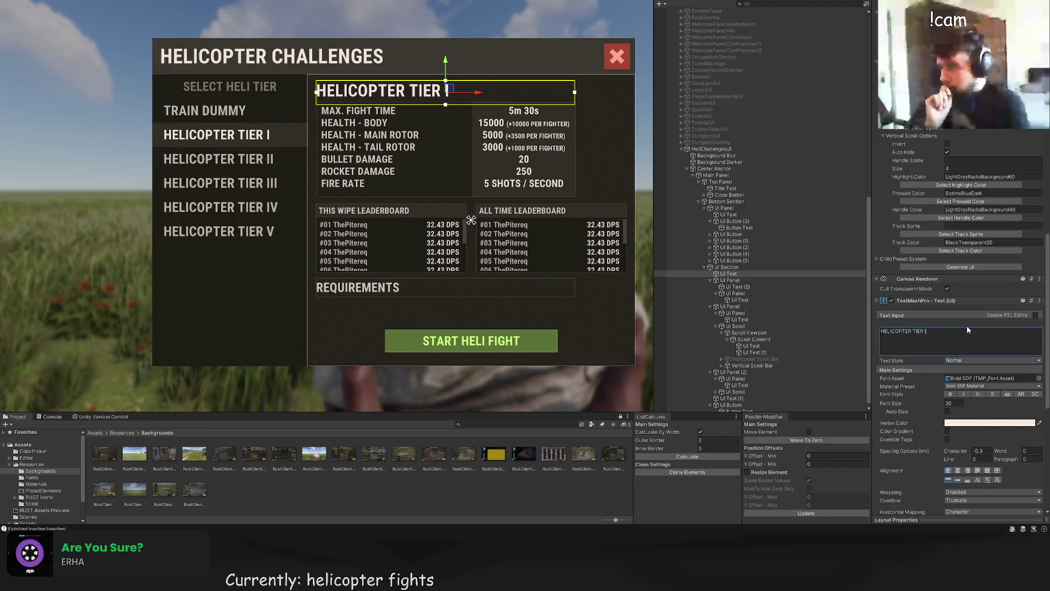
pyautogui.write('ILS')
pyautogui.click(580, 316)
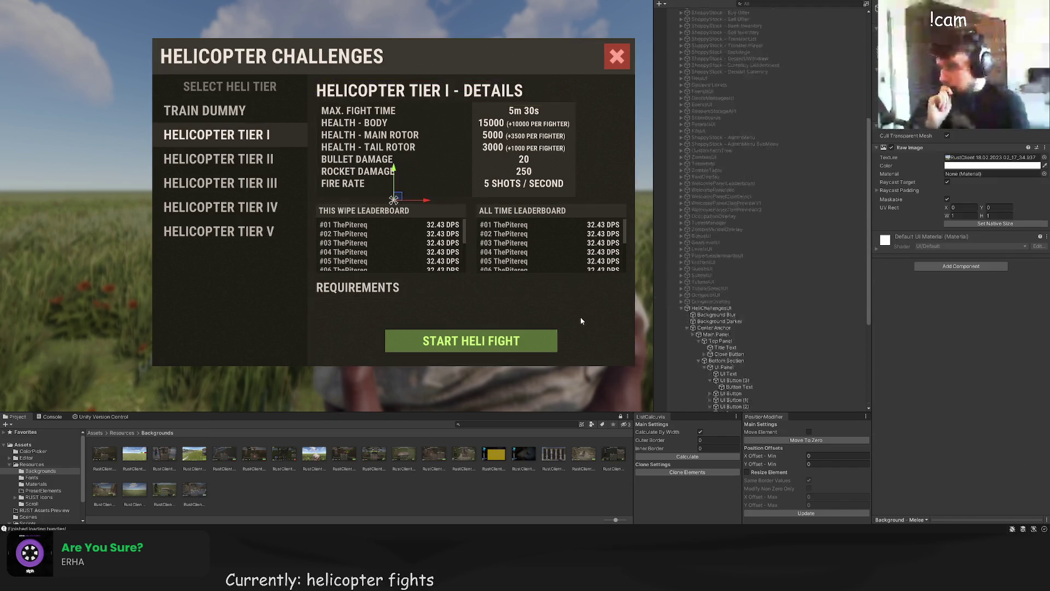
pyautogui.scroll(-3, 547, 274)
pyautogui.moveTo(535, 260); pyautogui.dragTo(461, 241)
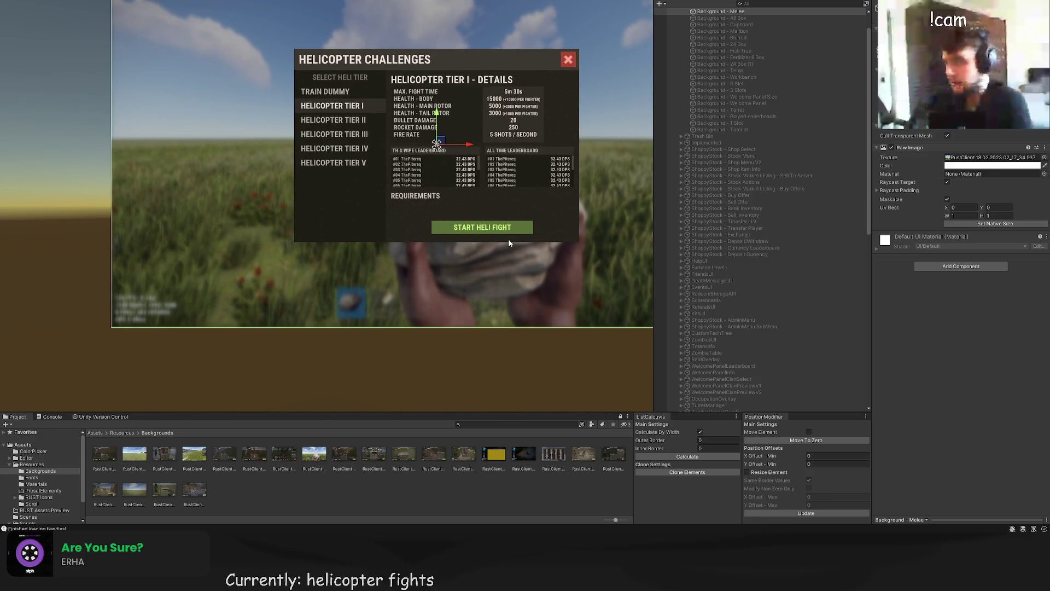
pyautogui.scroll(-10, 733, 263)
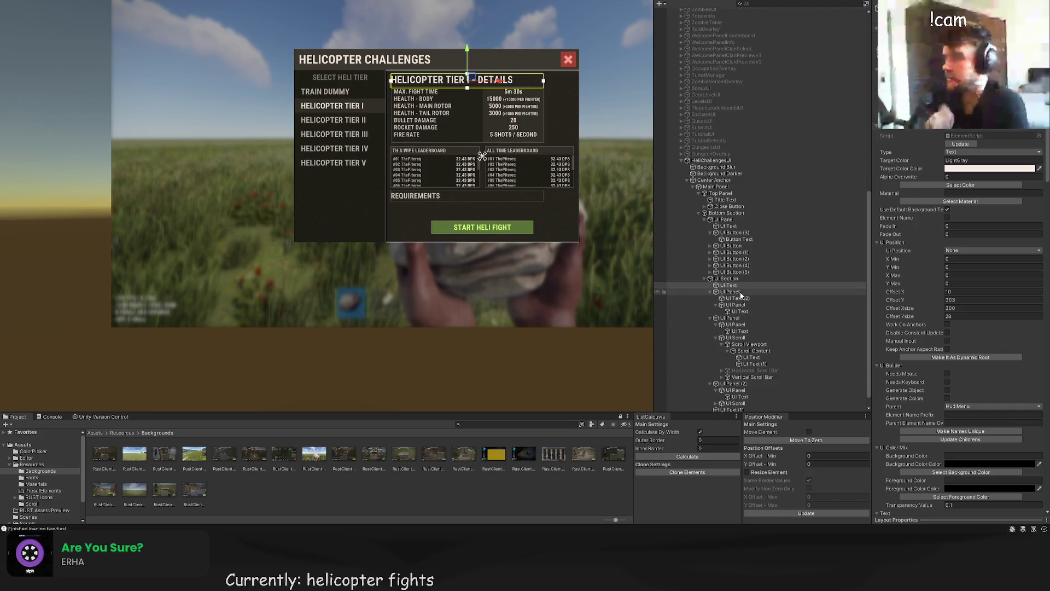
# Step: Select the stat labels text and change its TextMeshPro alignment
pyautogui.click(739, 310)
pyautogui.doubleClick(737, 299)
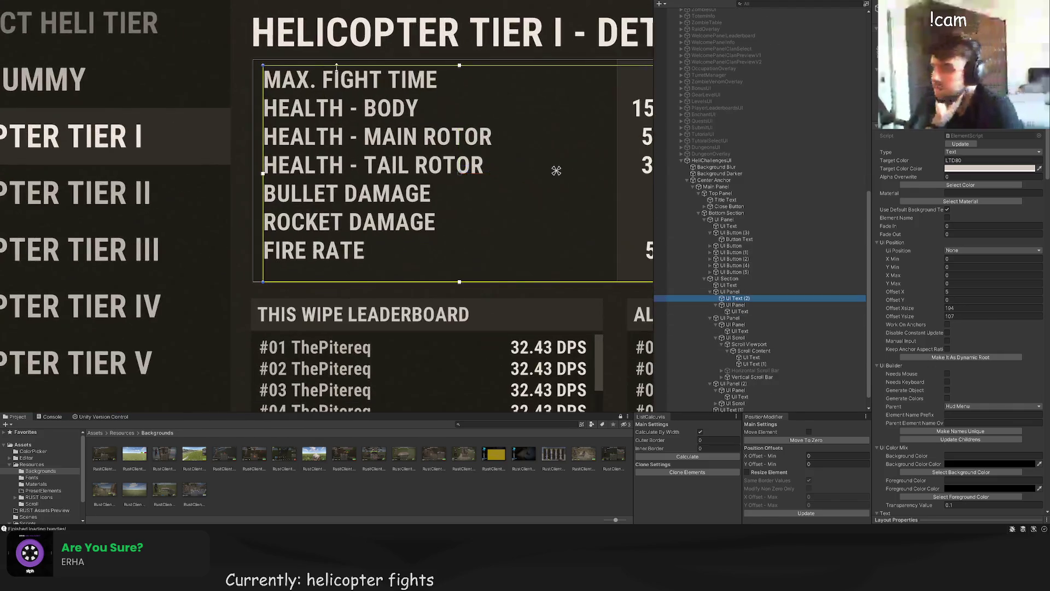
pyautogui.scroll(-15, 960, 356)
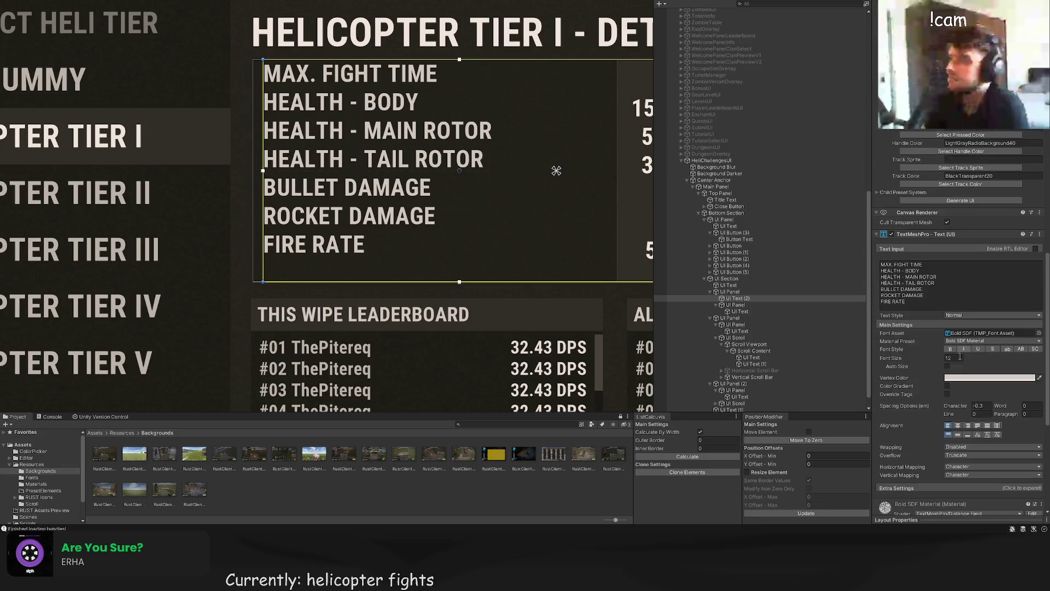
pyautogui.click(959, 436)
pyautogui.doubleClick(737, 298)
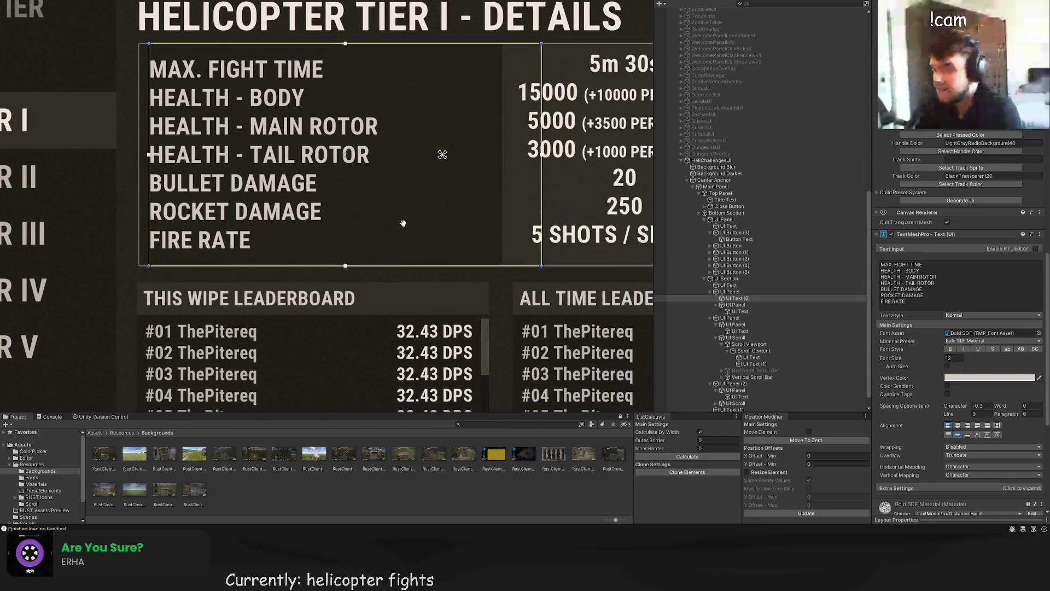
pyautogui.click(741, 305)
pyautogui.doubleClick(739, 311)
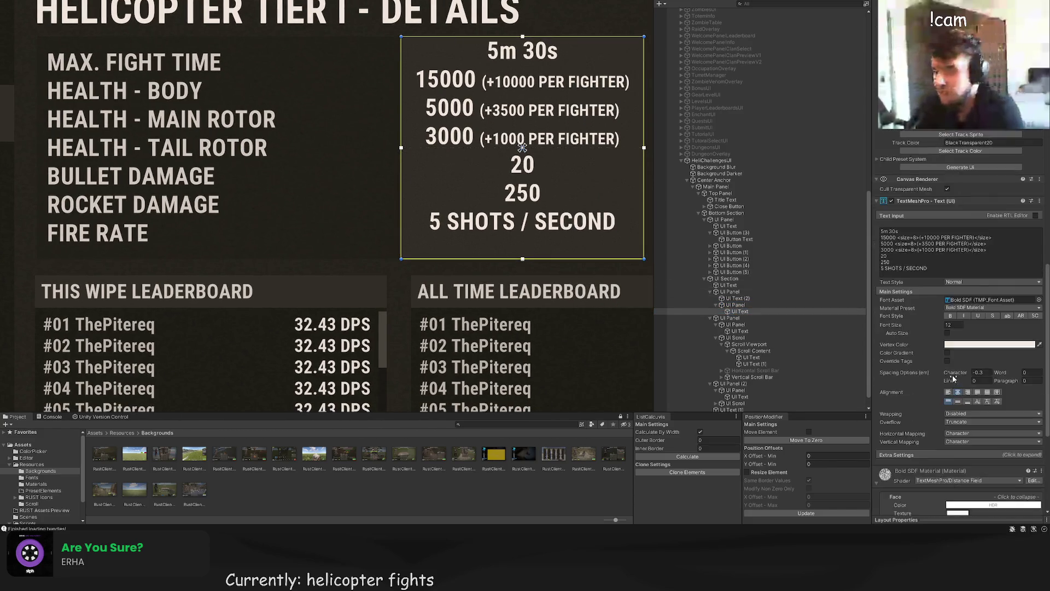
# Step: Frame the background screenshot and the Background Blur backdrop in the Scene view
pyautogui.click(626, 276)
pyautogui.press('f')
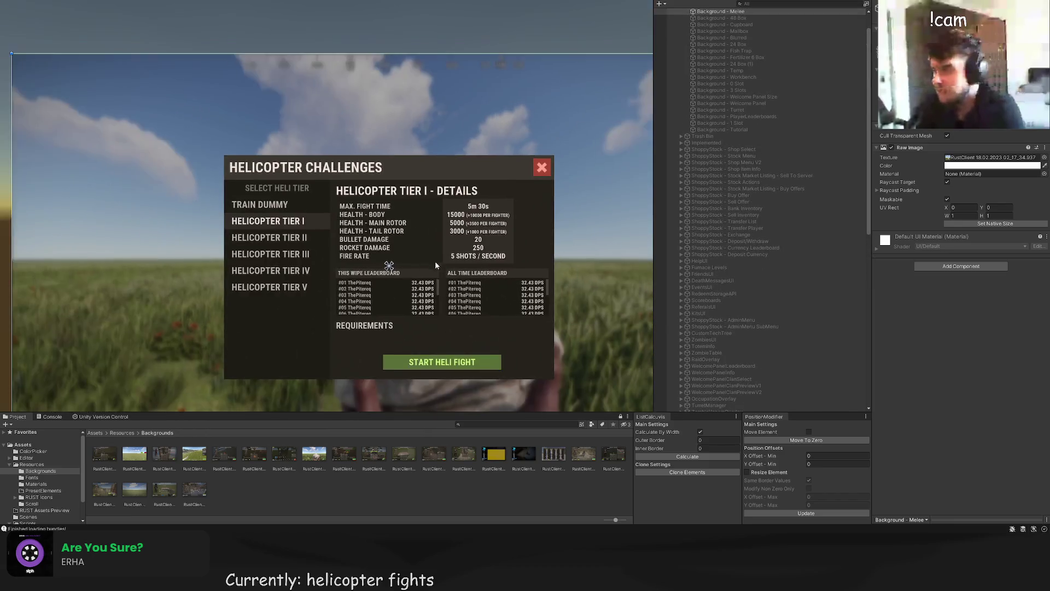
pyautogui.click(130, 180)
pyautogui.press('f')
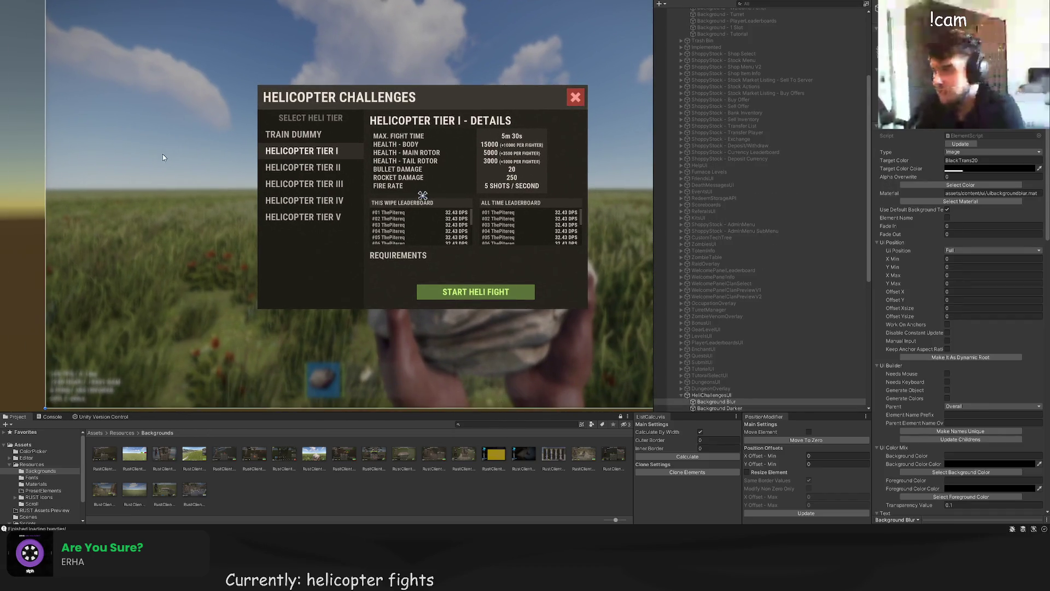
pyautogui.scroll(3, 455, 136)
pyautogui.click(455, 137)
pyautogui.scroll(-10, 777, 265)
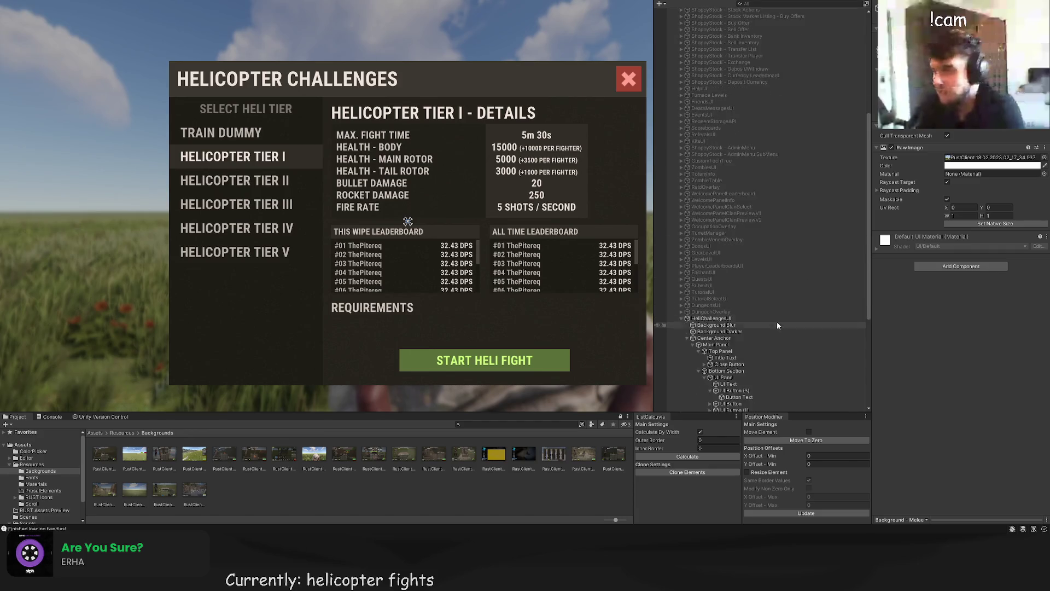
# Step: Resize the stat labels box from its left edge so it lines up beside the values
pyautogui.click(752, 337)
pyautogui.scroll(3, 753, 336)
pyautogui.click(730, 327)
pyautogui.click(737, 333)
pyautogui.scroll(5, 427, 182)
pyautogui.moveTo(249, 97); pyautogui.dragTo(253, 97)
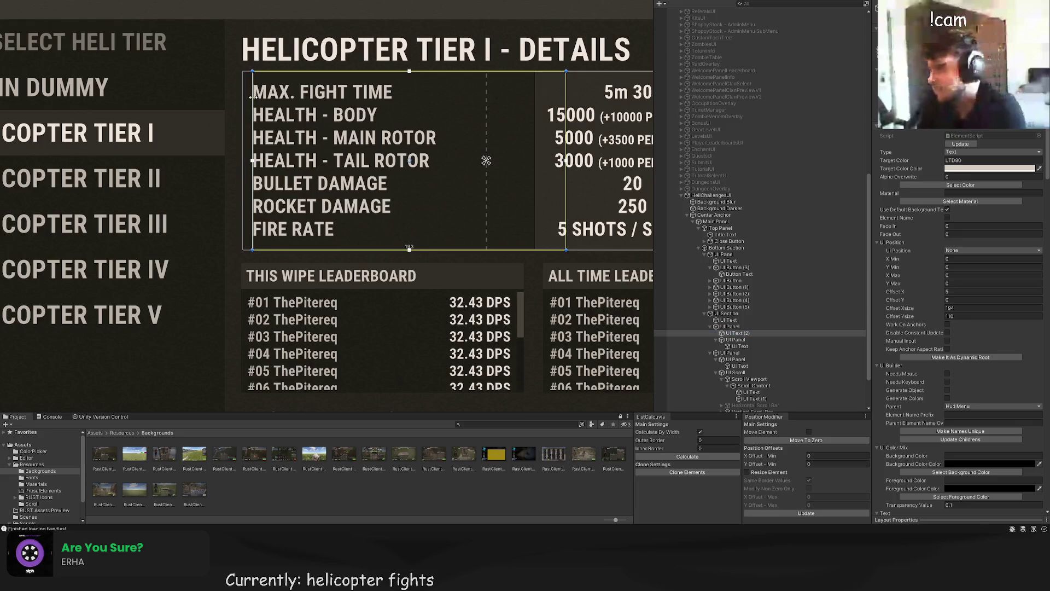
pyautogui.click(252, 97)
pyautogui.scroll(-8, 231, 116)
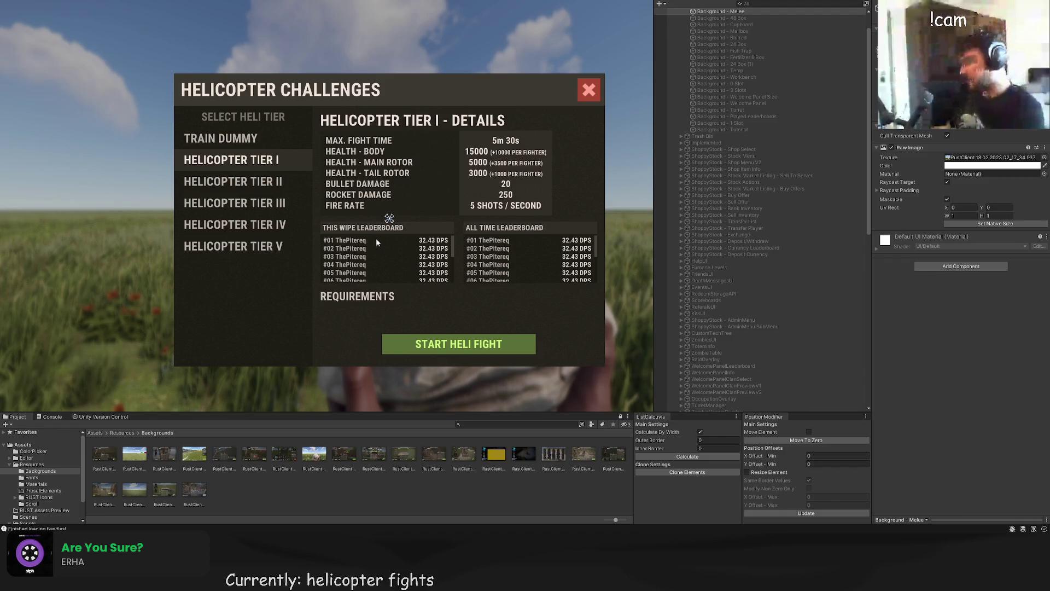
pyautogui.scroll(-10, 815, 291)
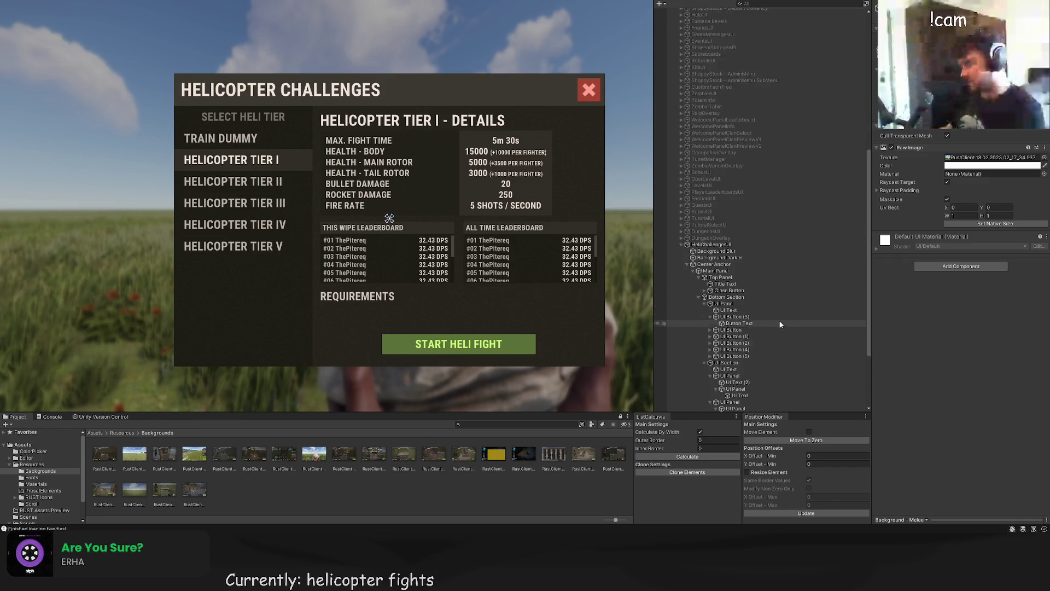
# Step: Make the START HELI FIGHT button taller by dragging its top edge up
pyautogui.click(733, 402)
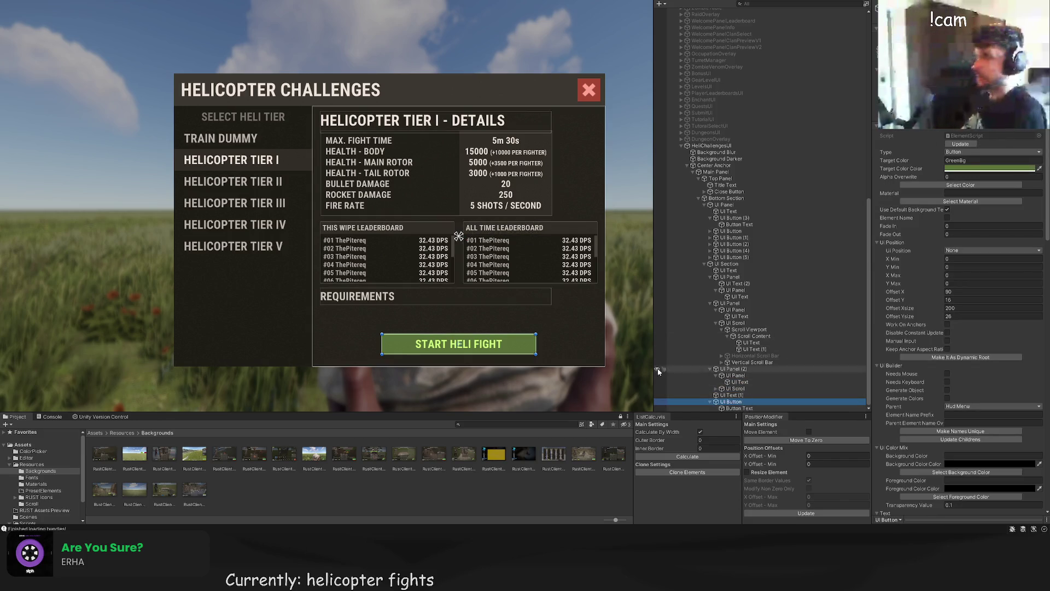
pyautogui.moveTo(564, 319); pyautogui.dragTo(565, 307)
pyautogui.scroll(5, 572, 263)
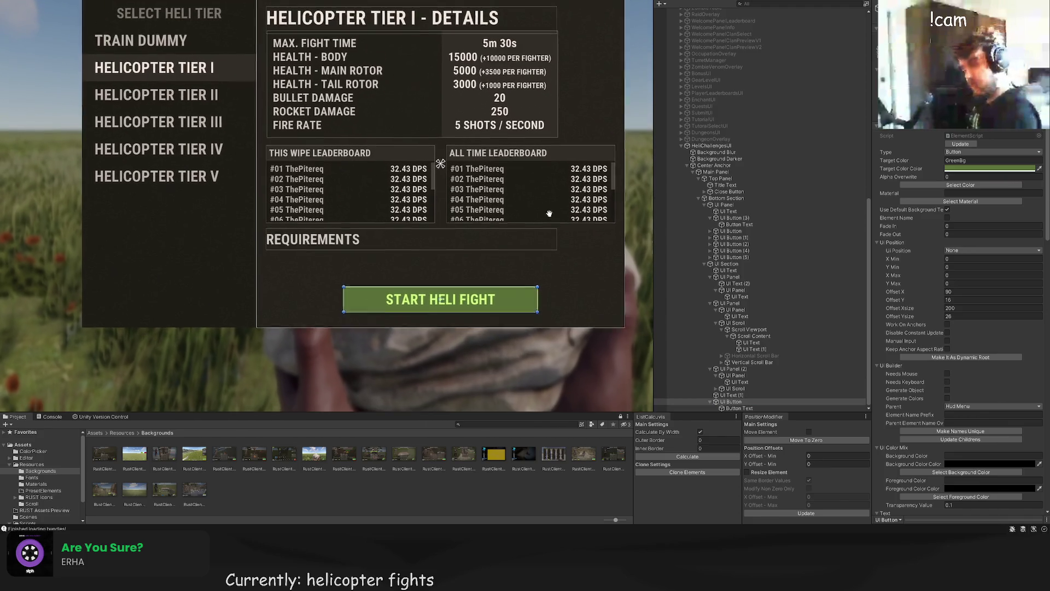
pyautogui.moveTo(423, 256); pyautogui.dragTo(424, 252)
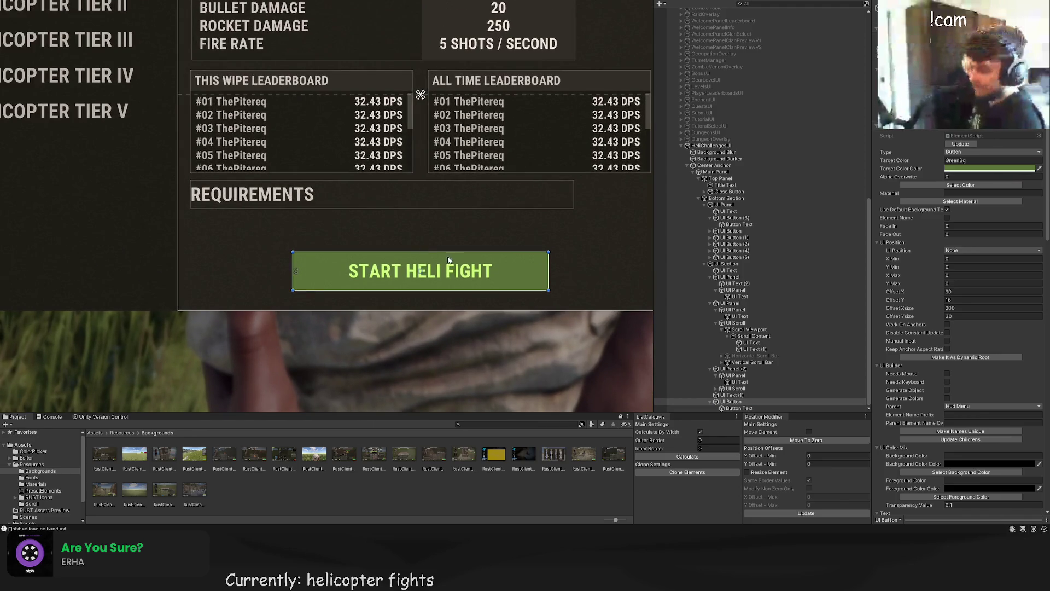
# Step: Narrow the REQUIREMENTS label to 122 wide, move it beside the button, and trim it to REQUIREMENT
pyautogui.click(729, 395)
pyautogui.moveTo(573, 184)
pyautogui.mouseDown()
pyautogui.moveTo(348, 185)
pyautogui.moveTo(375, 188)
pyautogui.mouseUp()
pyautogui.scroll(-10, 915, 332)
pyautogui.moveTo(265, 156); pyautogui.dragTo(255, 228)
pyautogui.scroll(-4, 919, 345)
pyautogui.click(927, 242)
pyautogui.press('BackSpace')
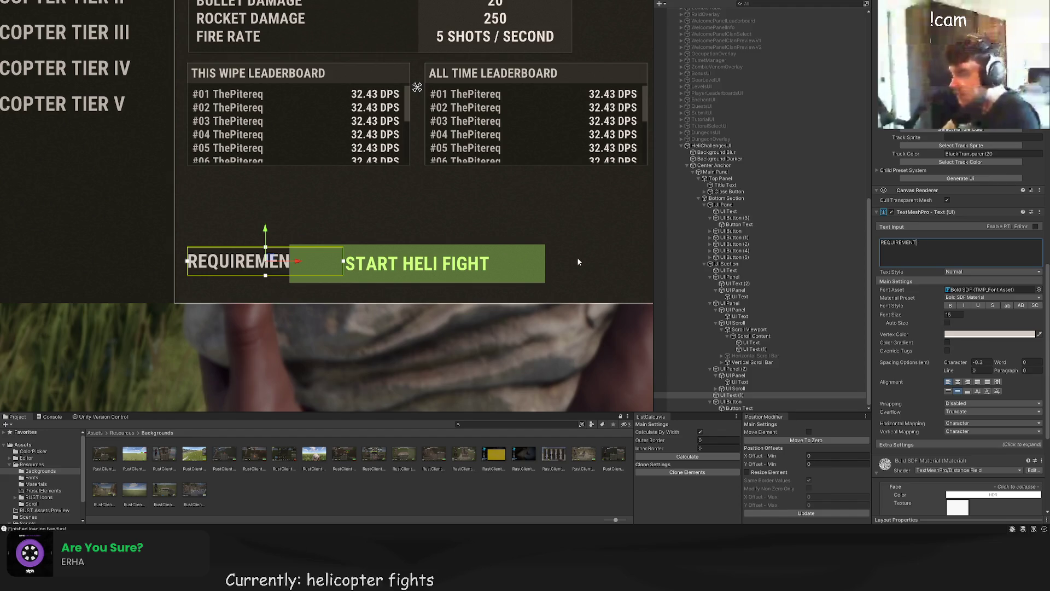
# Step: Move the START HELI FIGHT button right, clear of the REQUIREMENT label
pyautogui.click(432, 265)
pyautogui.moveTo(432, 265); pyautogui.dragTo(546, 280)
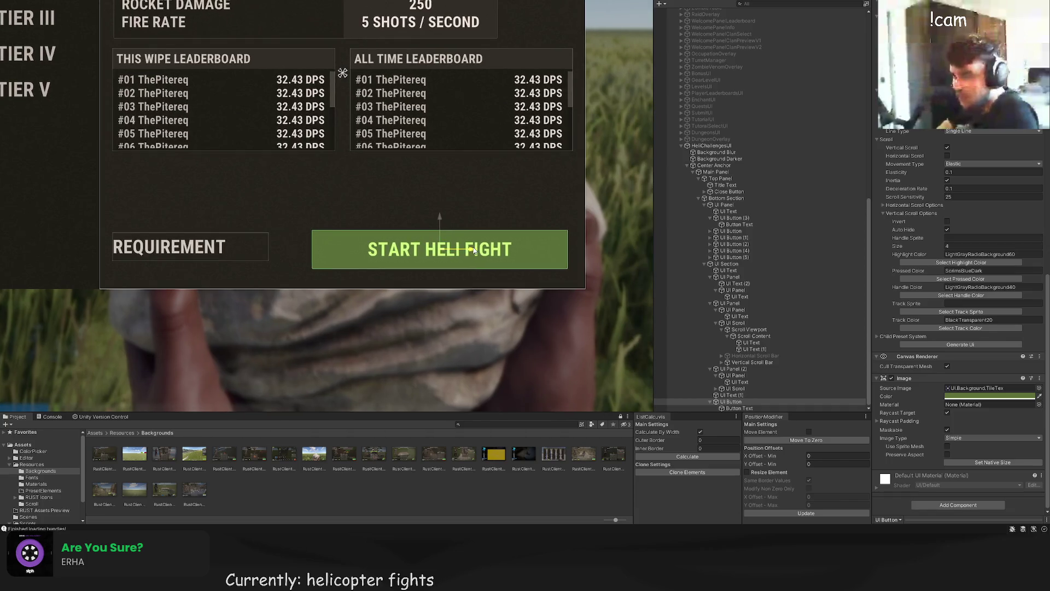
pyautogui.moveTo(458, 219)
pyautogui.mouseDown()
pyautogui.moveTo(457, 140)
pyautogui.moveTo(476, 248)
pyautogui.moveTo(443, 211)
pyautogui.moveTo(460, 143)
pyautogui.mouseUp()
pyautogui.hotkey('ctrl', 'z')
pyautogui.scroll(-1, 432, 167)
# Step: Add a second line to the REQUIREMENT label and enlarge its box to show both lines
pyautogui.click(739, 408)
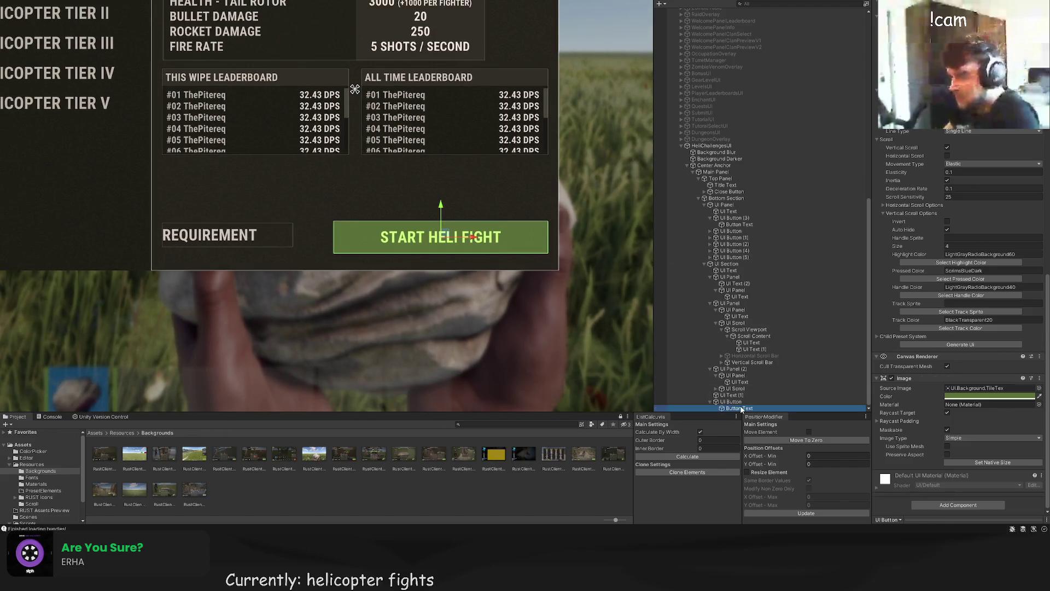
pyautogui.click(732, 395)
pyautogui.scroll(-3, 928, 331)
pyautogui.click(929, 331)
pyautogui.click(930, 327)
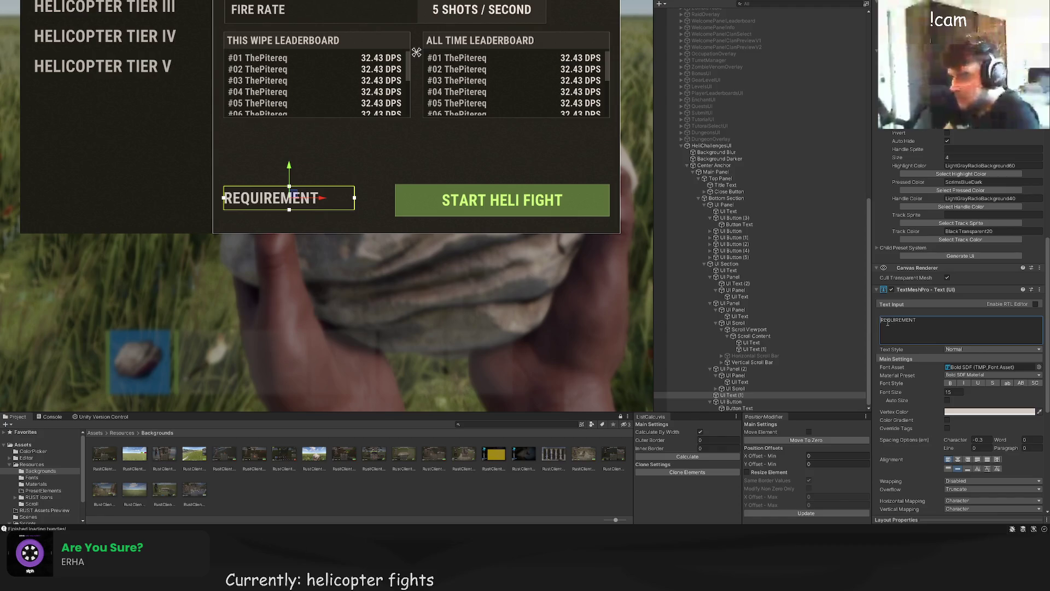
pyautogui.press('Return')
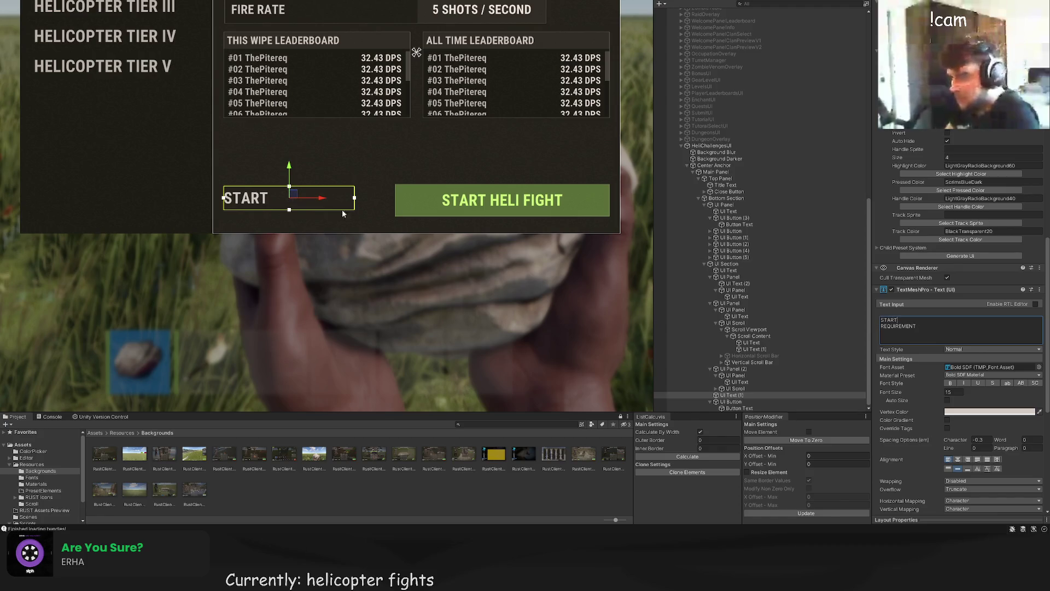
pyautogui.moveTo(315, 192); pyautogui.dragTo(311, 213)
pyautogui.moveTo(286, 170); pyautogui.dragTo(281, 151)
# Step: Set the label's vertical alignment to Top and nudge it into position
pyautogui.scroll(-10, 978, 386)
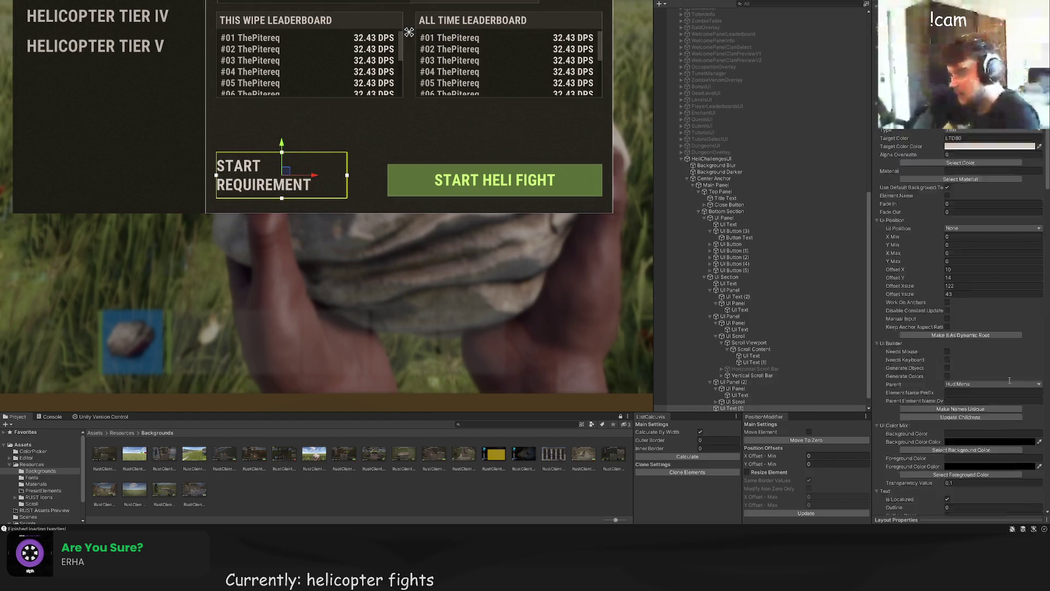
pyautogui.scroll(-5, 978, 386)
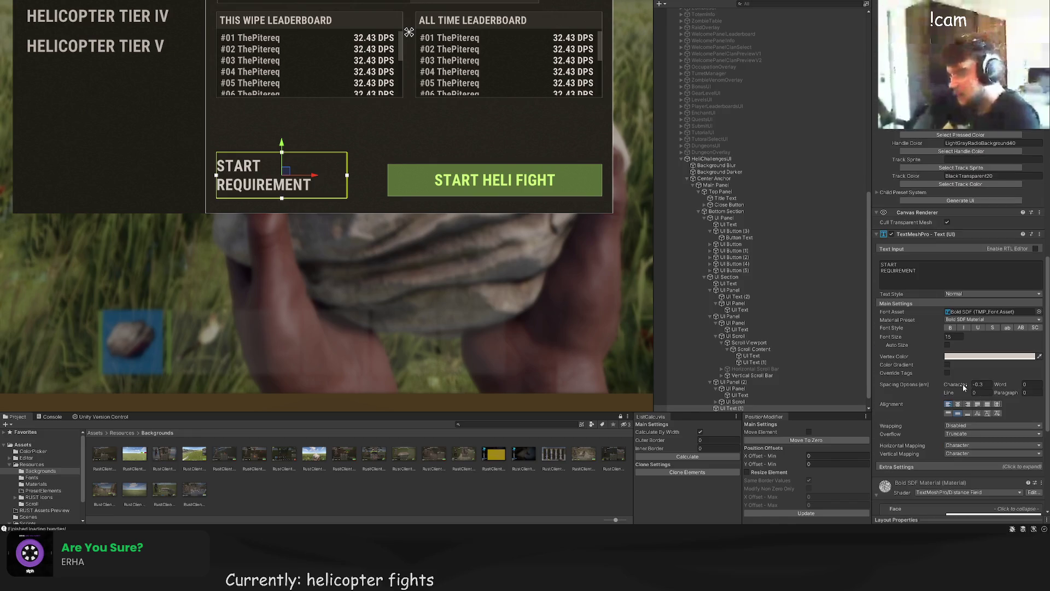
pyautogui.click(949, 414)
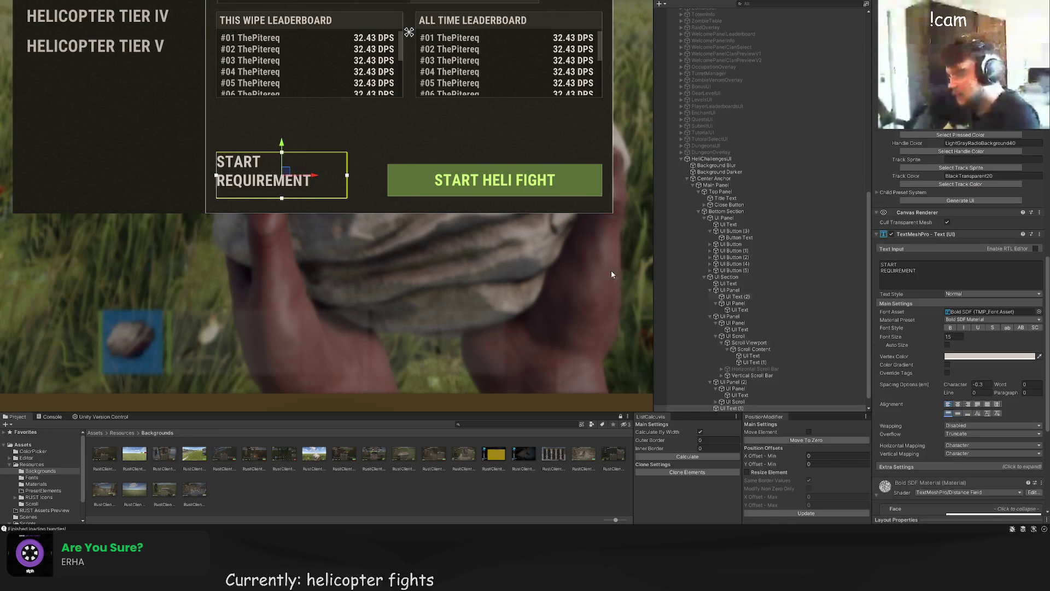
pyautogui.click(968, 414)
pyautogui.scroll(2, 231, 135)
pyautogui.moveTo(305, 156); pyautogui.dragTo(304, 153)
pyautogui.moveTo(355, 186); pyautogui.dragTo(417, 186)
pyautogui.hotkey('ctrl', 'z')
pyautogui.click(431, 139)
pyautogui.scroll(-6, 431, 165)
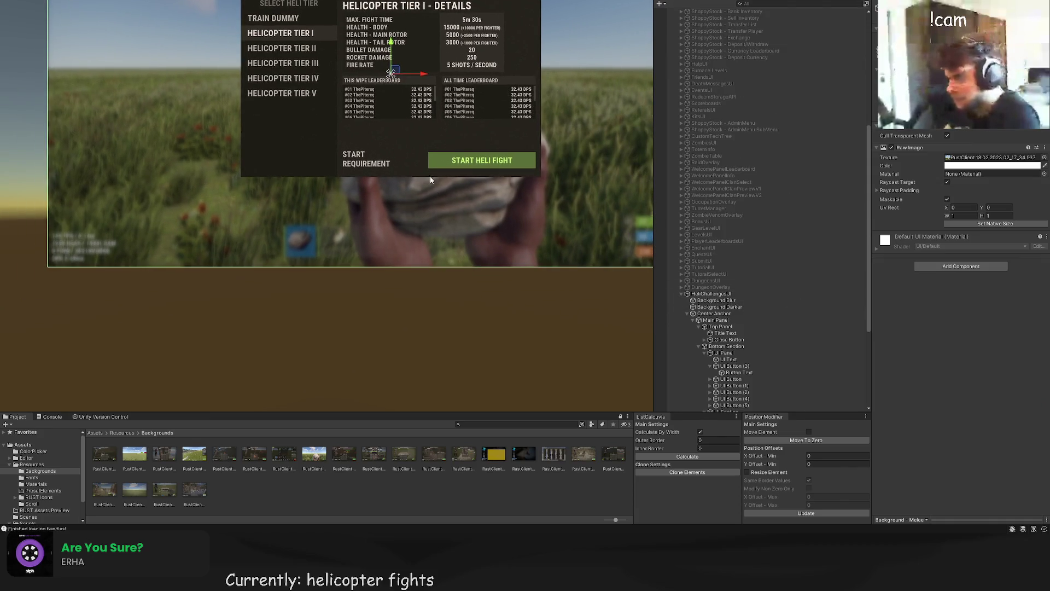
# Step: Rewrite the label text as CALL ITEM on the first line and REQUIRED on the second
pyautogui.click(366, 158)
pyautogui.scroll(-10, 925, 364)
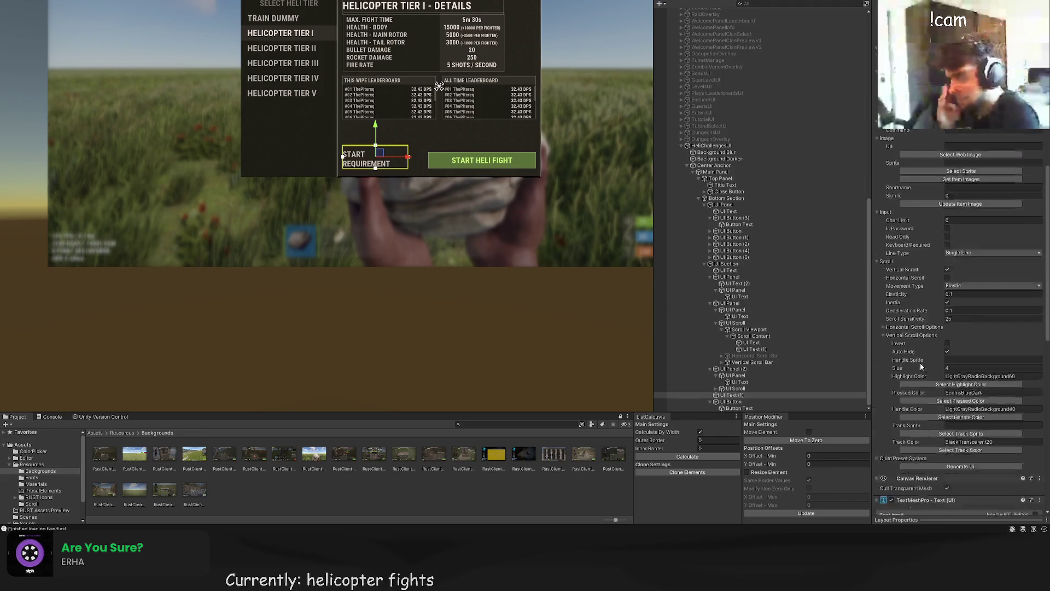
pyautogui.click(902, 224)
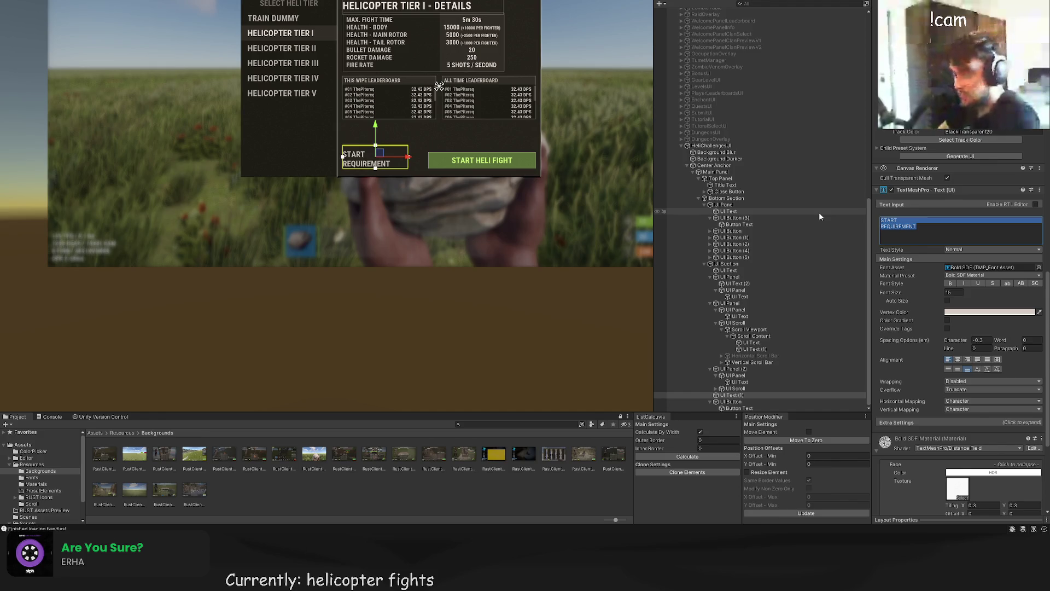
pyautogui.press('Left')
pyautogui.hotkey('shift', 'End')
pyautogui.write('CAL')
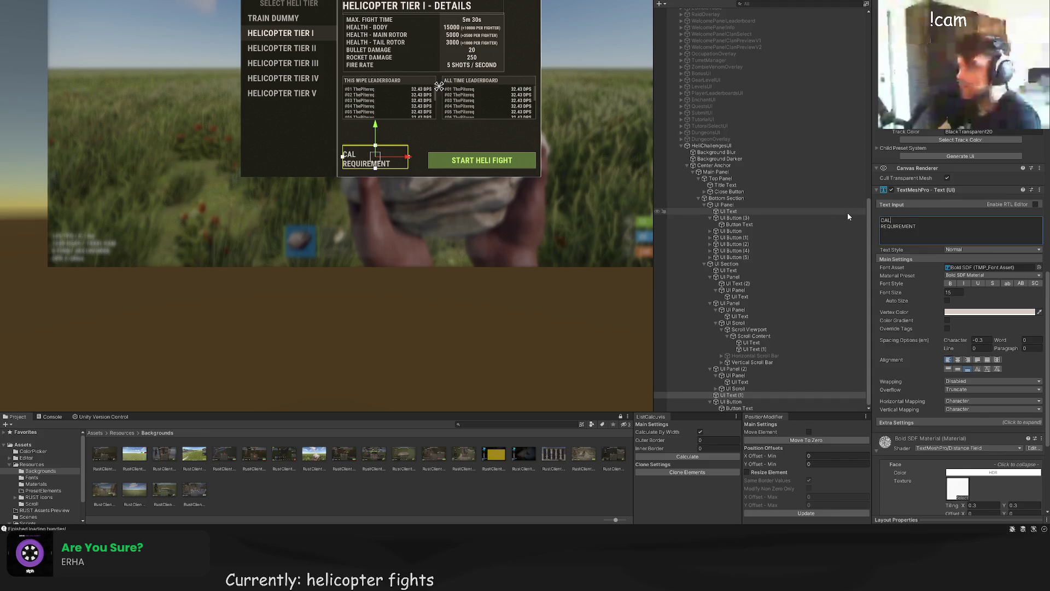
pyautogui.write('L ITEM')
pyautogui.moveTo(916, 228); pyautogui.dragTo(899, 229)
pyautogui.write('D')
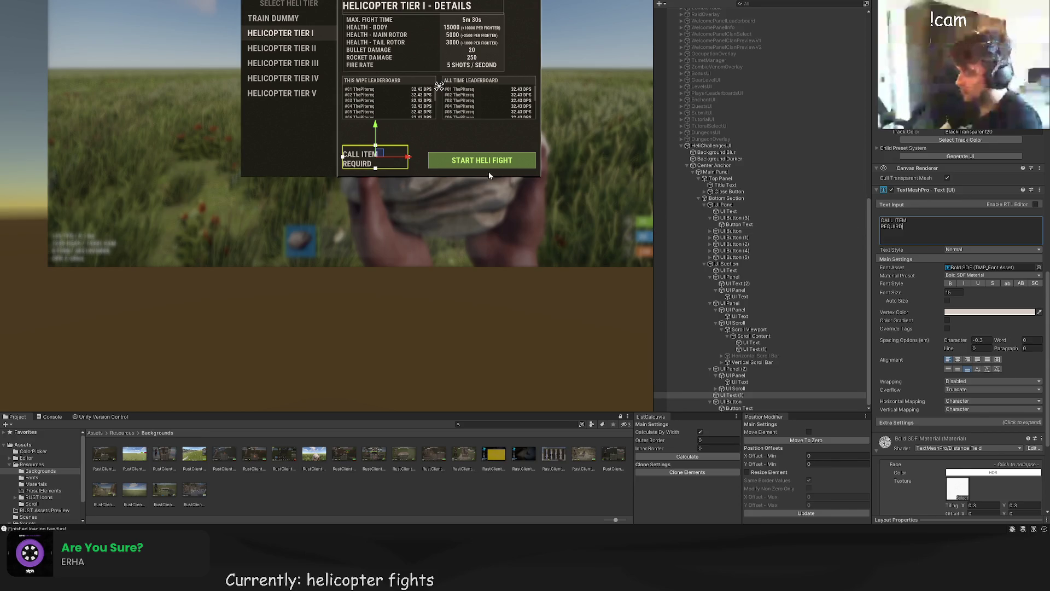
pyautogui.press('BackSpace')
pyautogui.write('ED')
pyautogui.scroll(5, 328, 183)
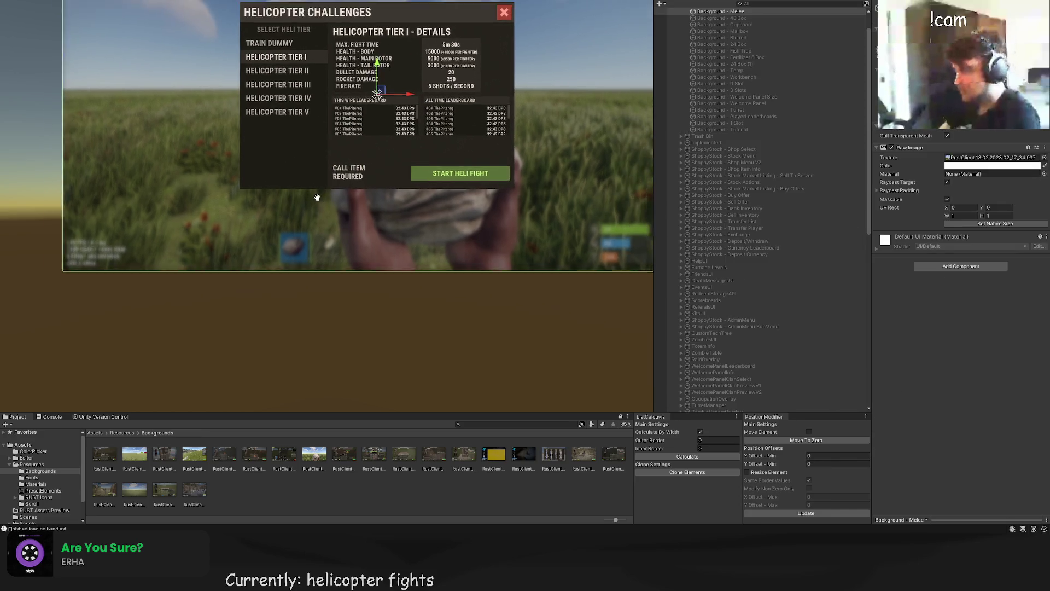
pyautogui.scroll(-1, 733, 306)
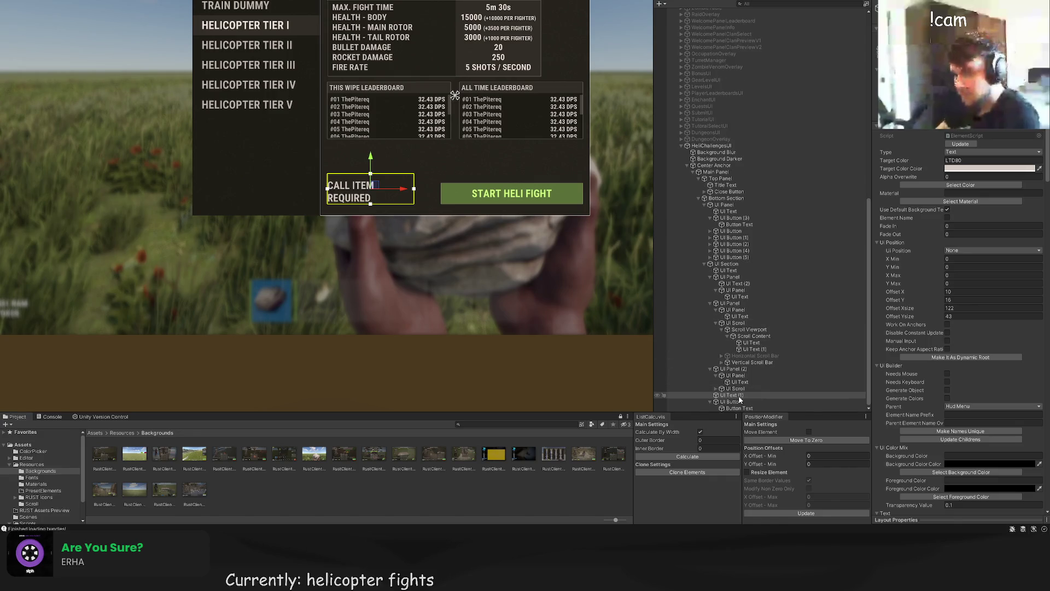
# Step: Give the item-slot panel the translucent BlackTrans20 colour
pyautogui.click(727, 264)
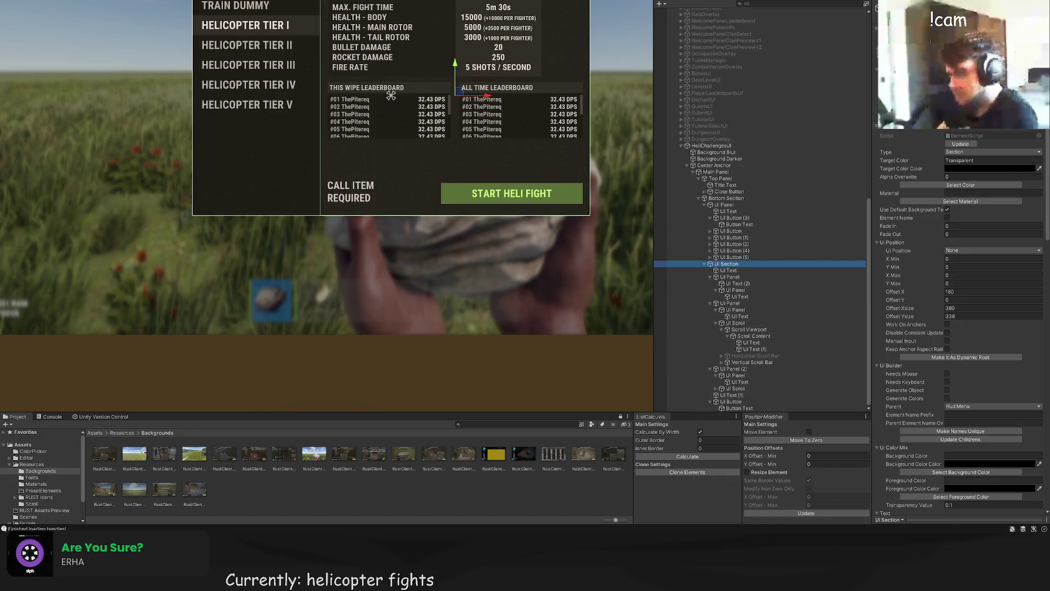
pyautogui.click(356, 175)
pyautogui.click(960, 185)
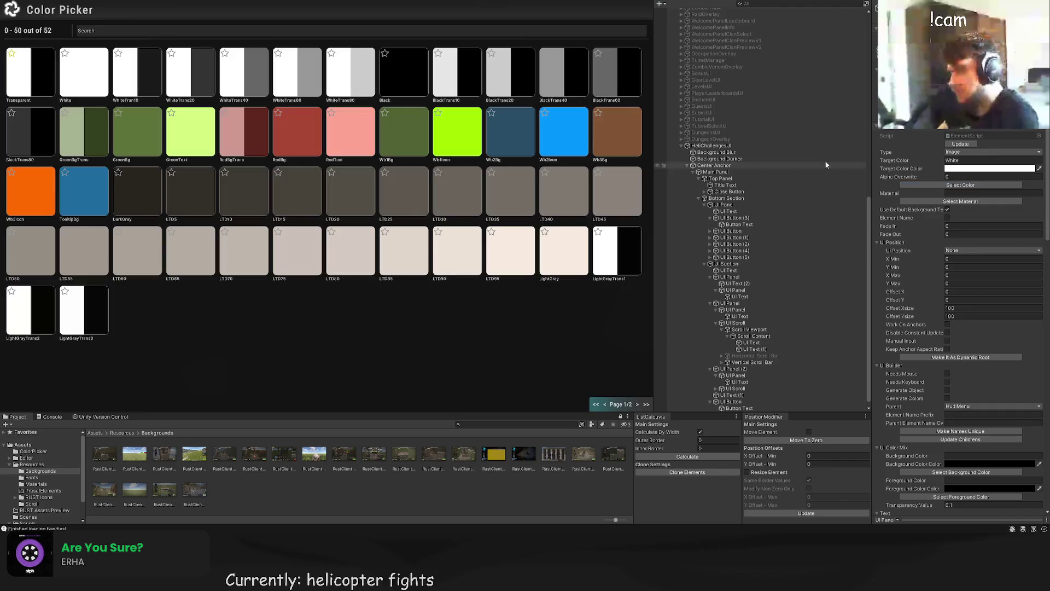
pyautogui.click(499, 89)
# Step: Resize the slot panel to about 40×40 and move it down in line with the label
pyautogui.moveTo(263, 132)
pyautogui.mouseDown()
pyautogui.moveTo(310, 185)
pyautogui.moveTo(342, 170)
pyautogui.moveTo(369, 195)
pyautogui.moveTo(426, 194)
pyautogui.mouseUp()
pyautogui.press('w')
pyautogui.press('t')
pyautogui.scroll(5, 429, 212)
pyautogui.moveTo(437, 140); pyautogui.dragTo(417, 160)
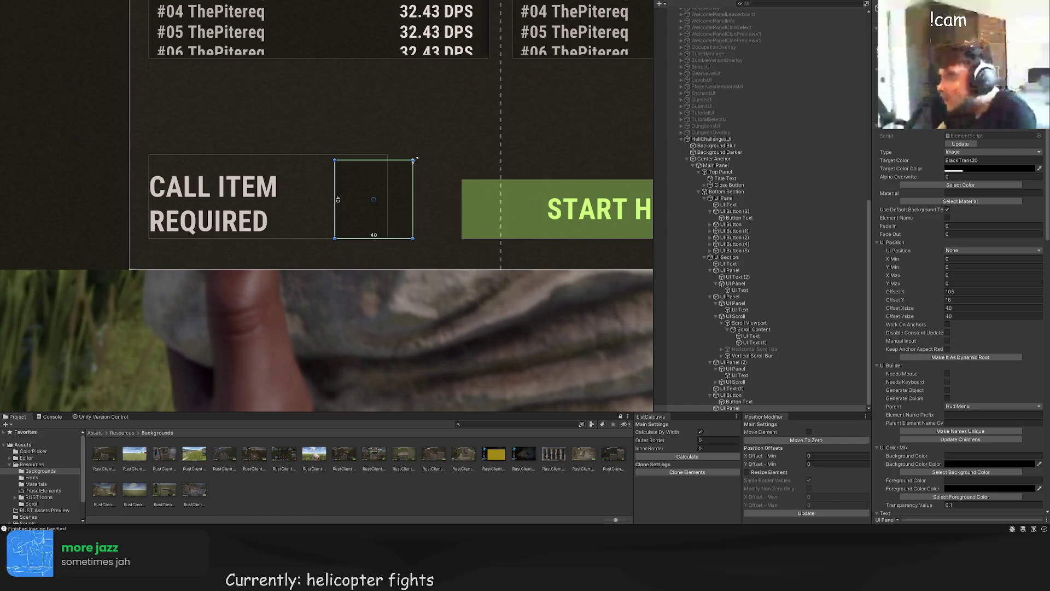
pyautogui.press('w')
pyautogui.moveTo(372, 171)
pyautogui.mouseDown()
pyautogui.moveTo(370, 187)
pyautogui.moveTo(395, 207)
pyautogui.mouseUp()
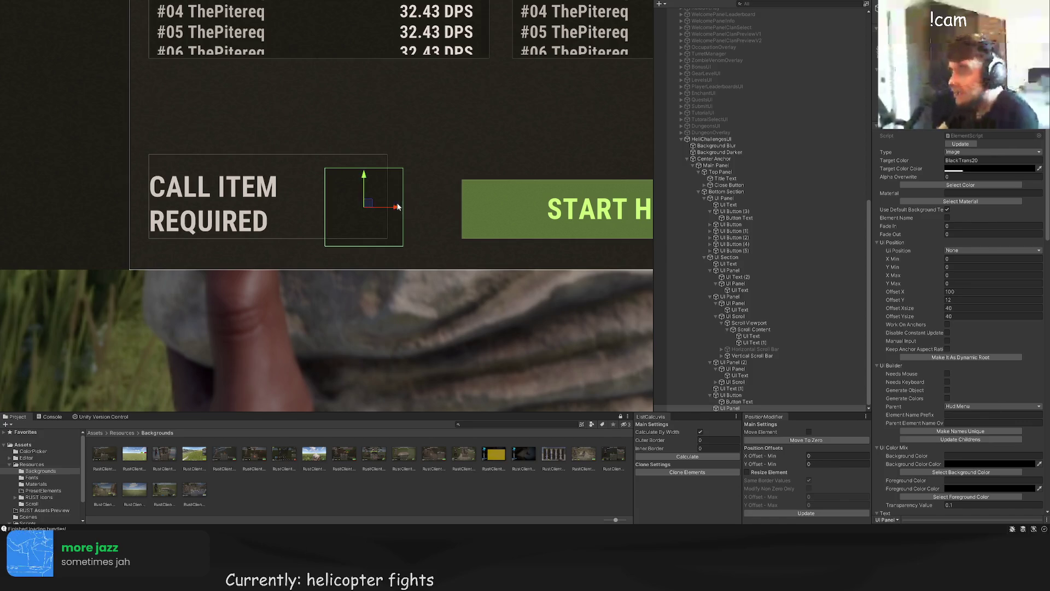
pyautogui.click(398, 207)
pyautogui.scroll(-5, 402, 154)
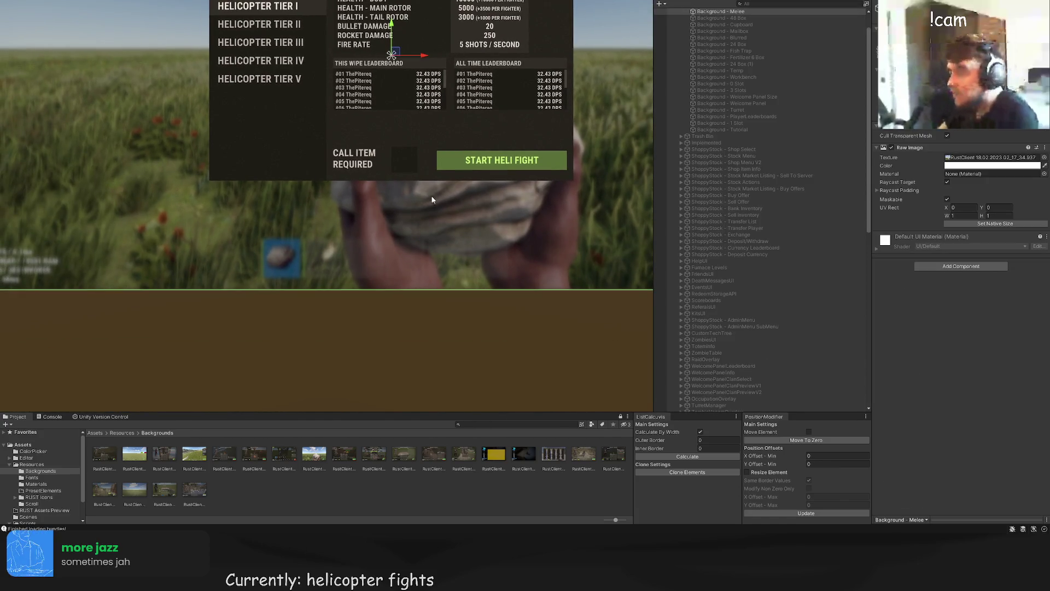
pyautogui.click(382, 180)
pyautogui.scroll(3, 328, 167)
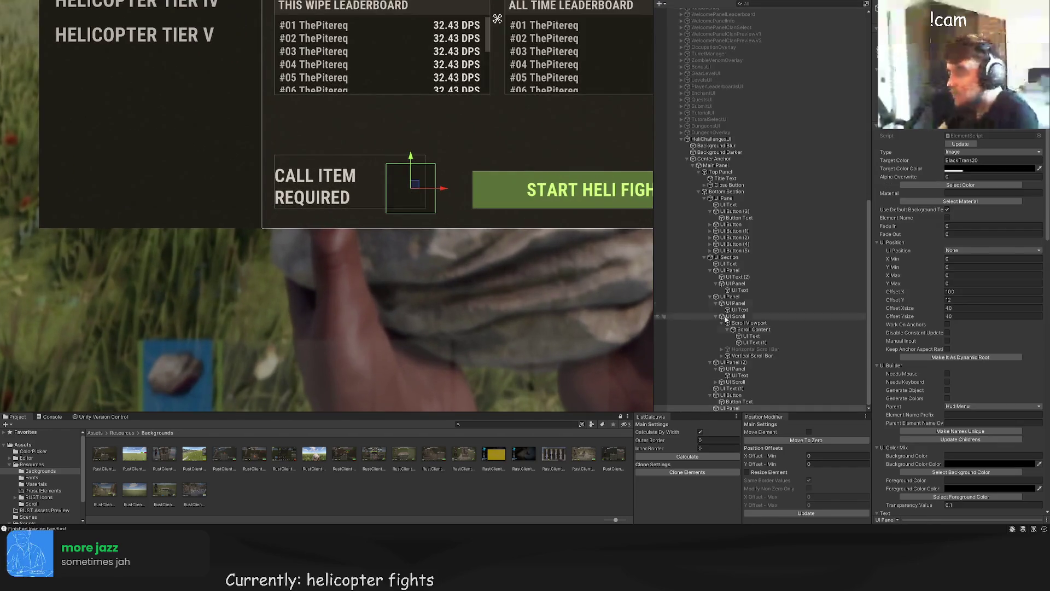
# Step: Try shifting the START HELI FIGHT button, then undo both moves to keep its place
pyautogui.doubleClick(731, 395)
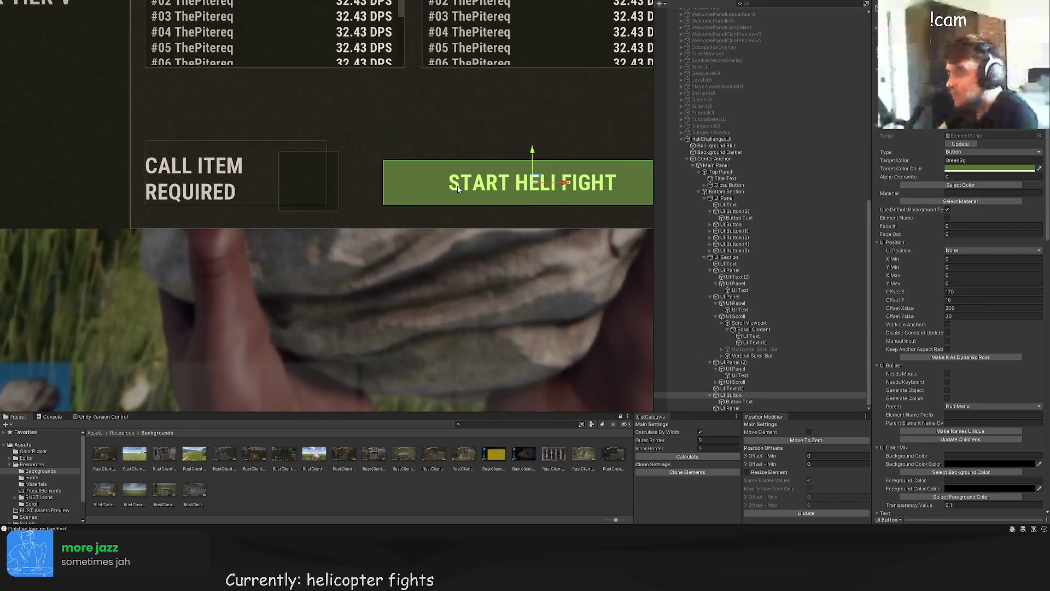
pyautogui.moveTo(527, 170); pyautogui.dragTo(483, 173)
pyautogui.scroll(4, 324, 179)
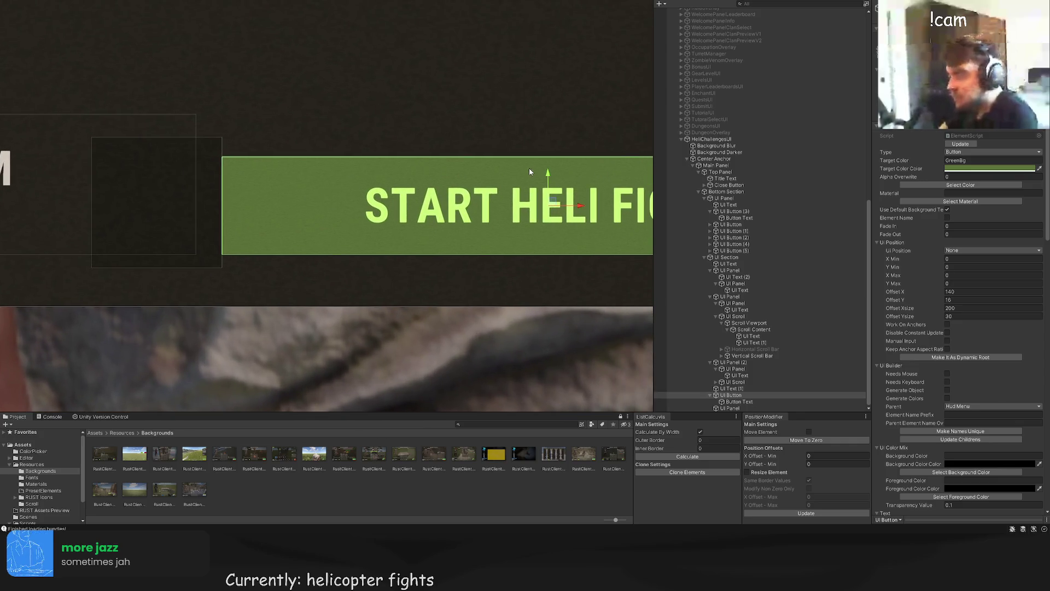
pyautogui.moveTo(546, 176); pyautogui.dragTo(547, 178)
pyautogui.hotkey('ctrl', 'z')
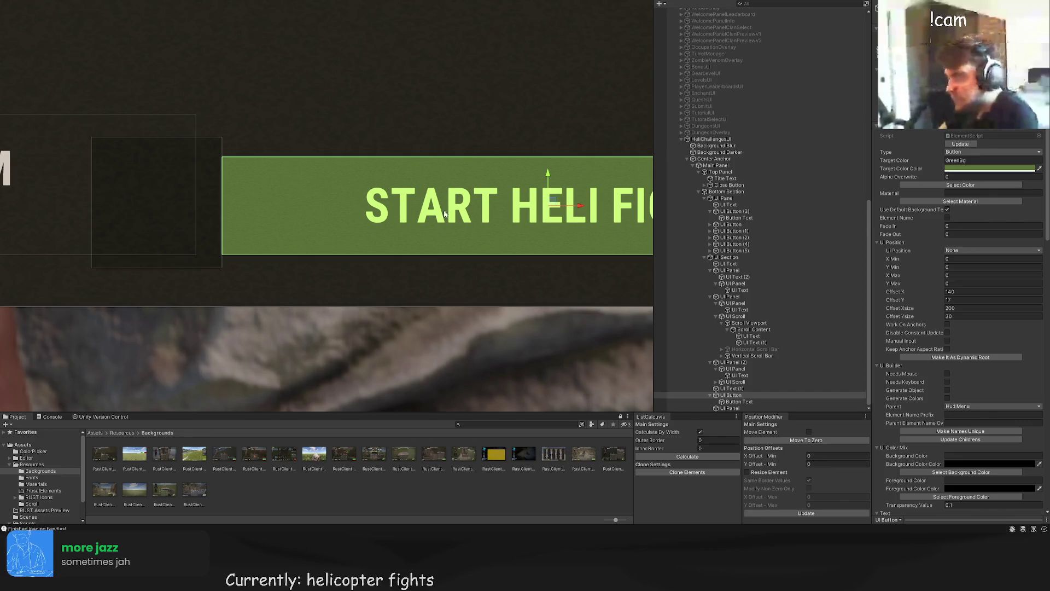
pyautogui.hotkey('ctrl', 'z')
pyautogui.scroll(-2, 370, 237)
pyautogui.click(559, 163)
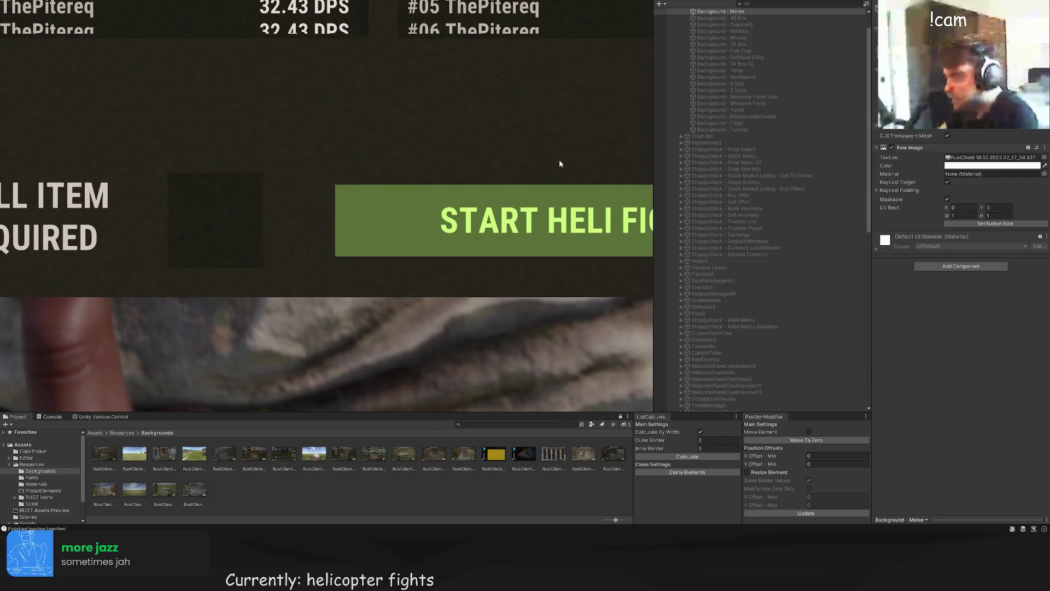
pyautogui.scroll(-4, 559, 163)
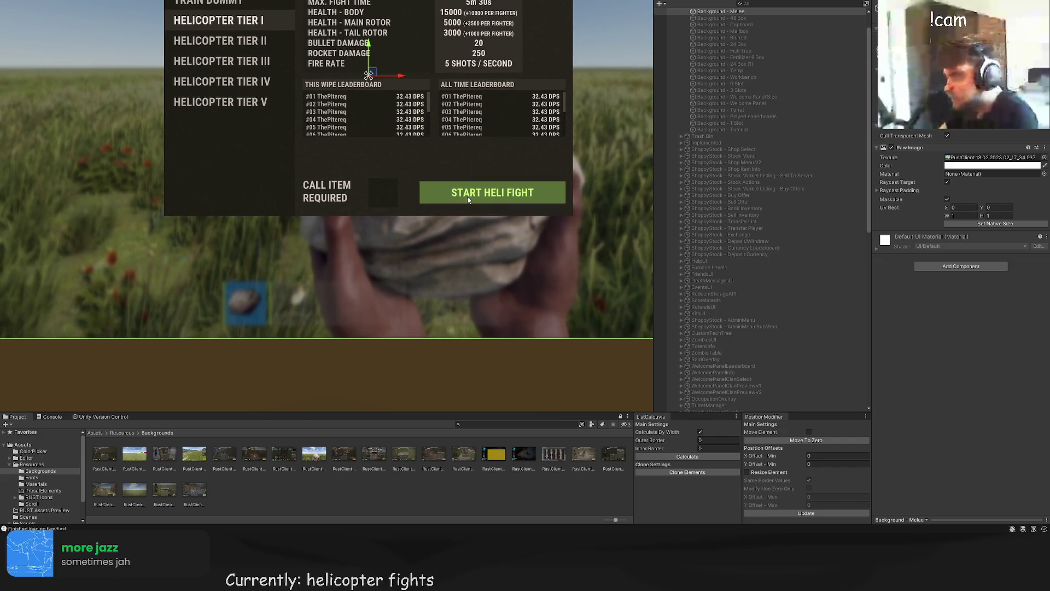
pyautogui.click(525, 194)
pyautogui.scroll(3, 407, 150)
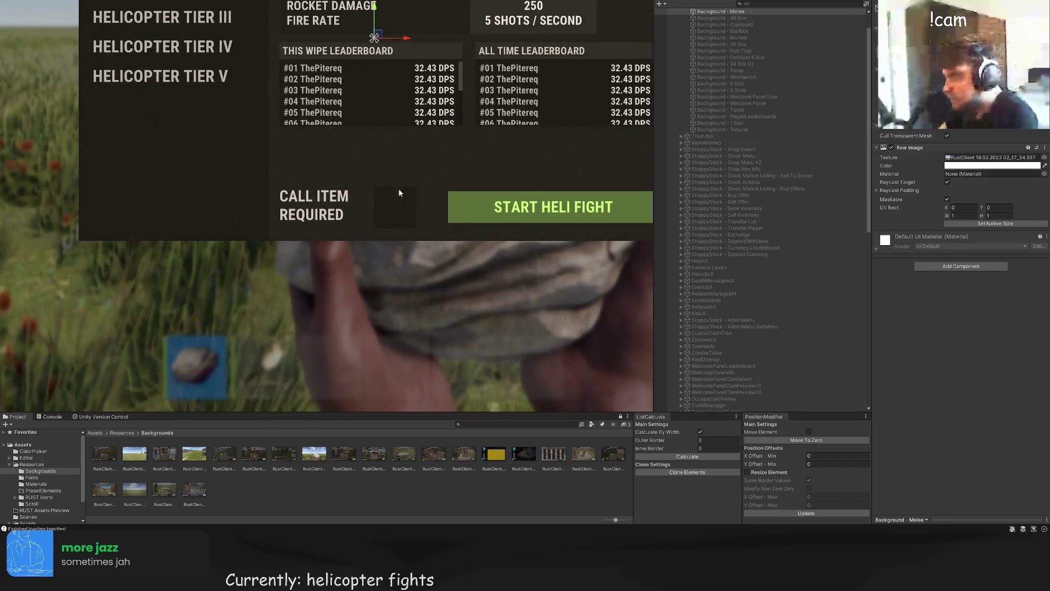
pyautogui.scroll(-1, 785, 318)
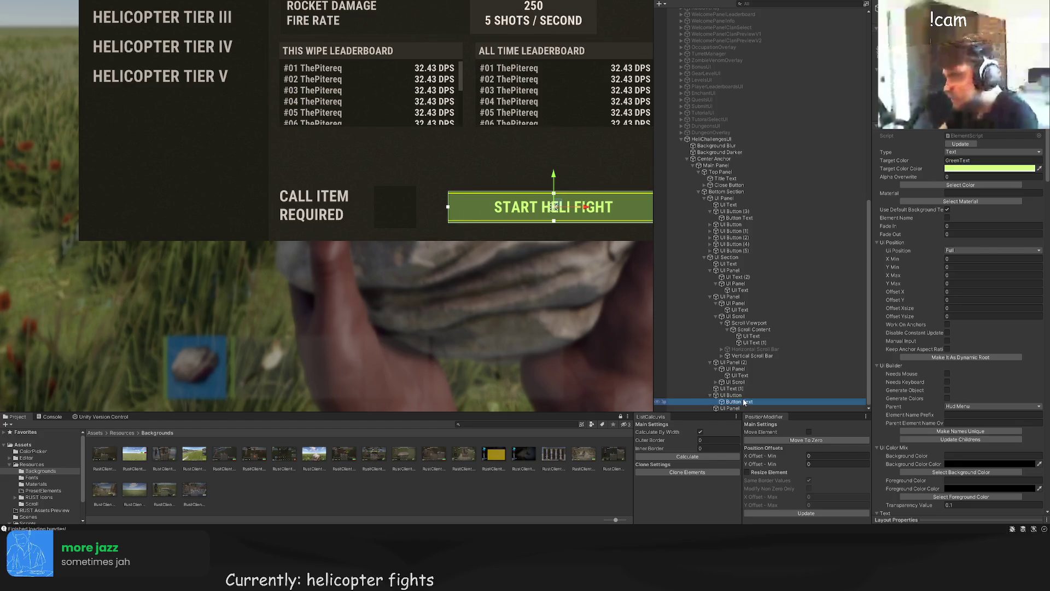
# Step: Change the slot panel's Type to Button and add an image inside it
pyautogui.click(744, 388)
pyautogui.click(736, 382)
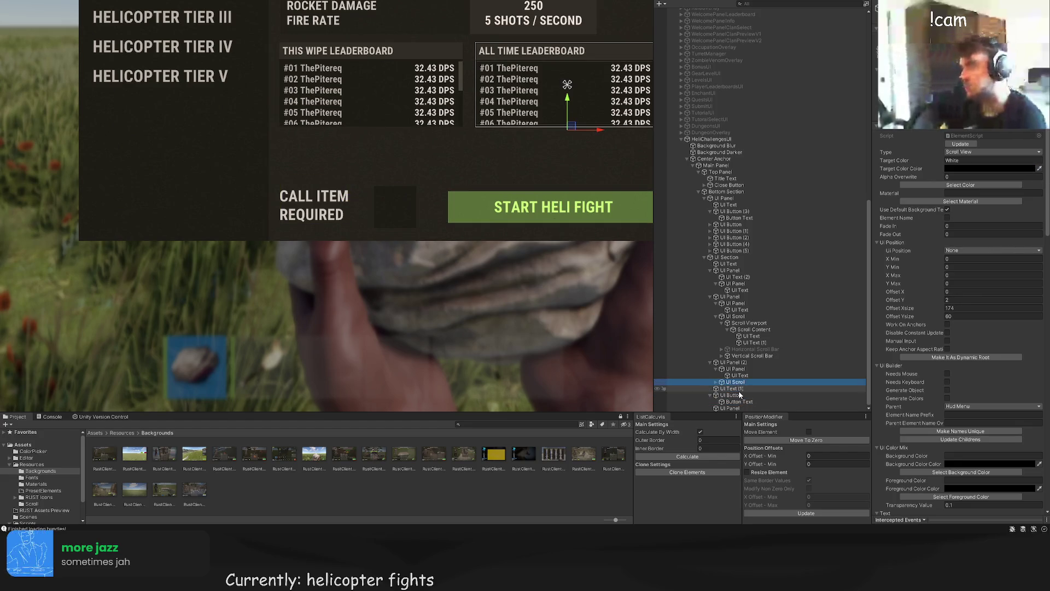
pyautogui.click(731, 408)
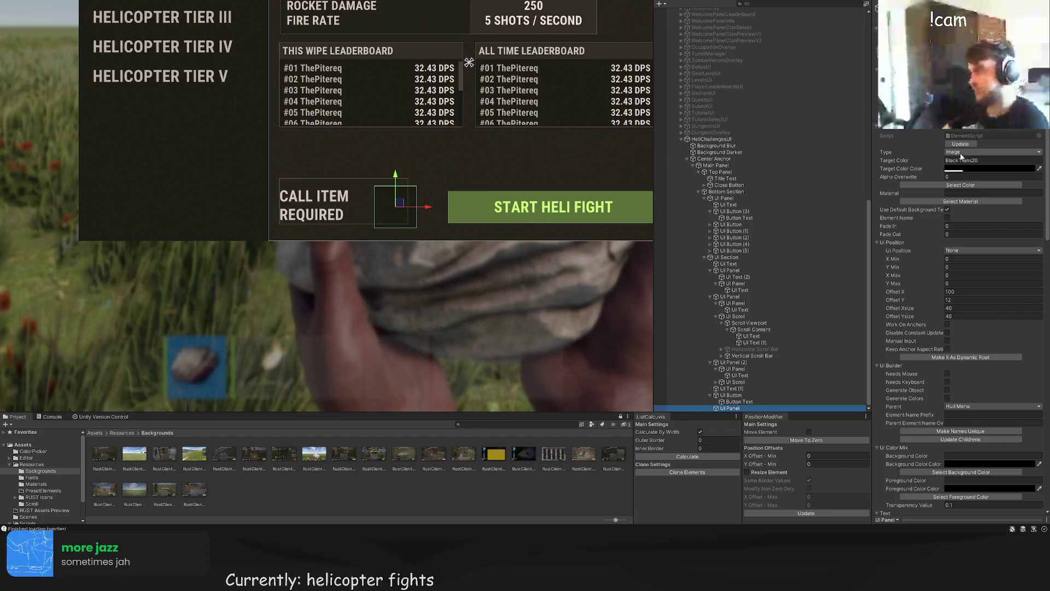
pyautogui.click(984, 152)
pyautogui.click(973, 170)
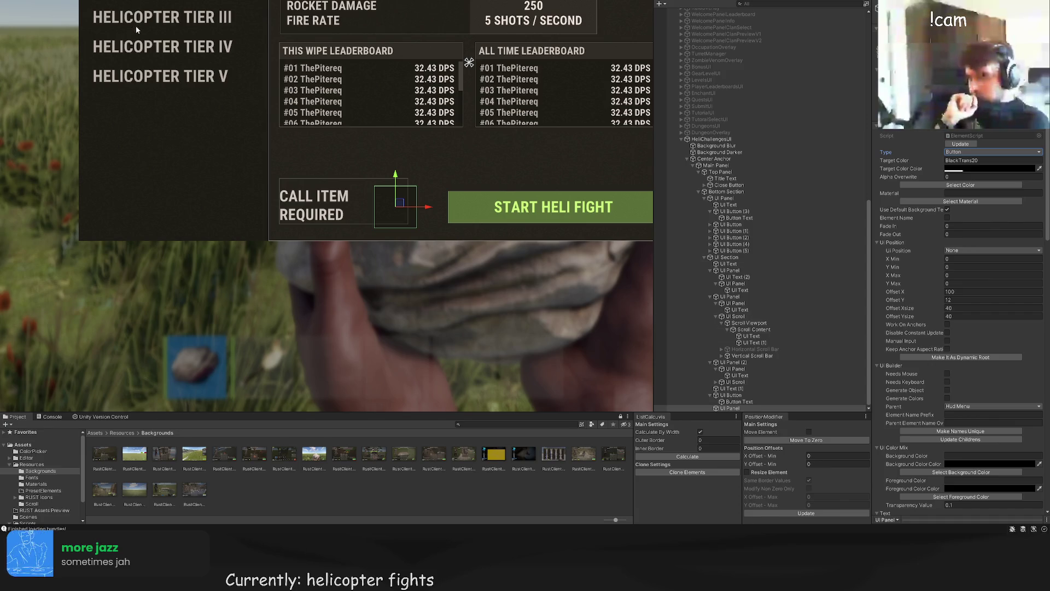
pyautogui.hotkey('ctrl', 'shift', 'i')
pyautogui.scroll(3, 421, 142)
# Step: Inset the new slot image 4 px within the slot and give it a colour
pyautogui.moveTo(481, 140)
pyautogui.mouseDown()
pyautogui.moveTo(382, 235)
pyautogui.moveTo(414, 204)
pyautogui.moveTo(406, 210)
pyautogui.mouseUp()
pyautogui.scroll(2, 414, 204)
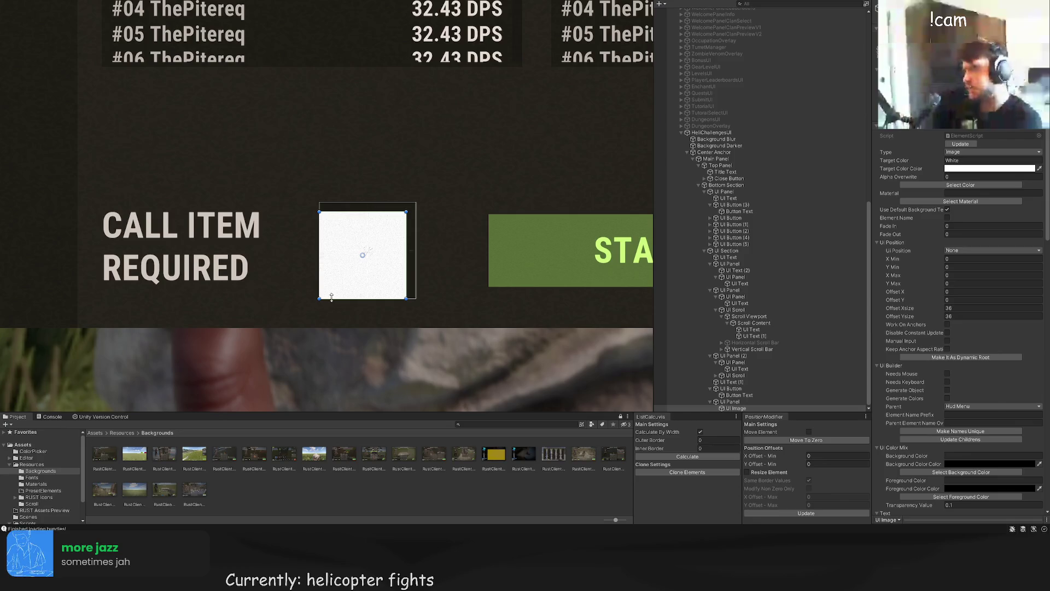
pyautogui.moveTo(320, 299); pyautogui.dragTo(328, 291)
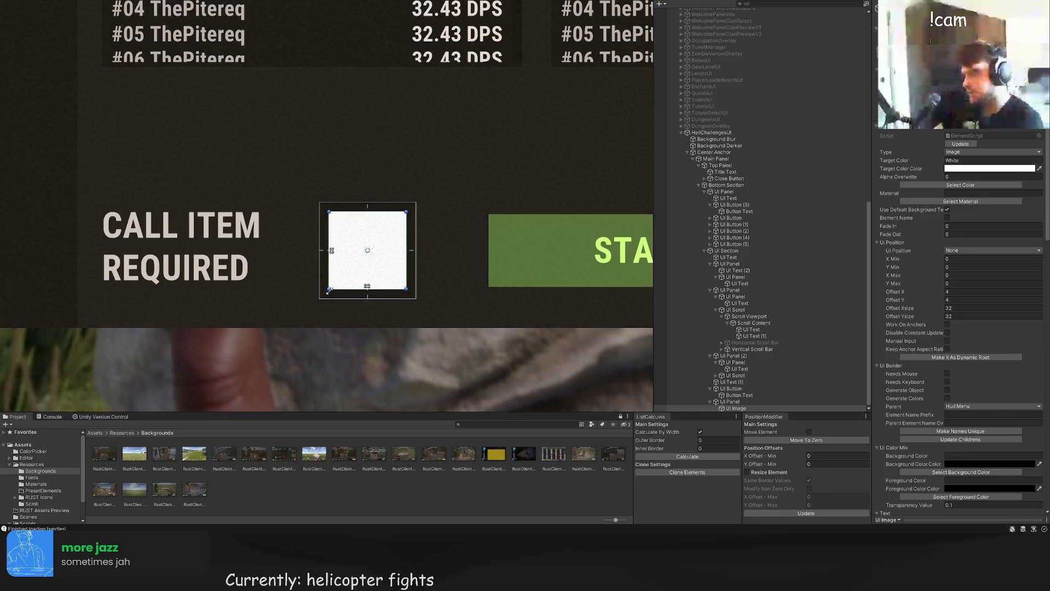
pyautogui.click(961, 185)
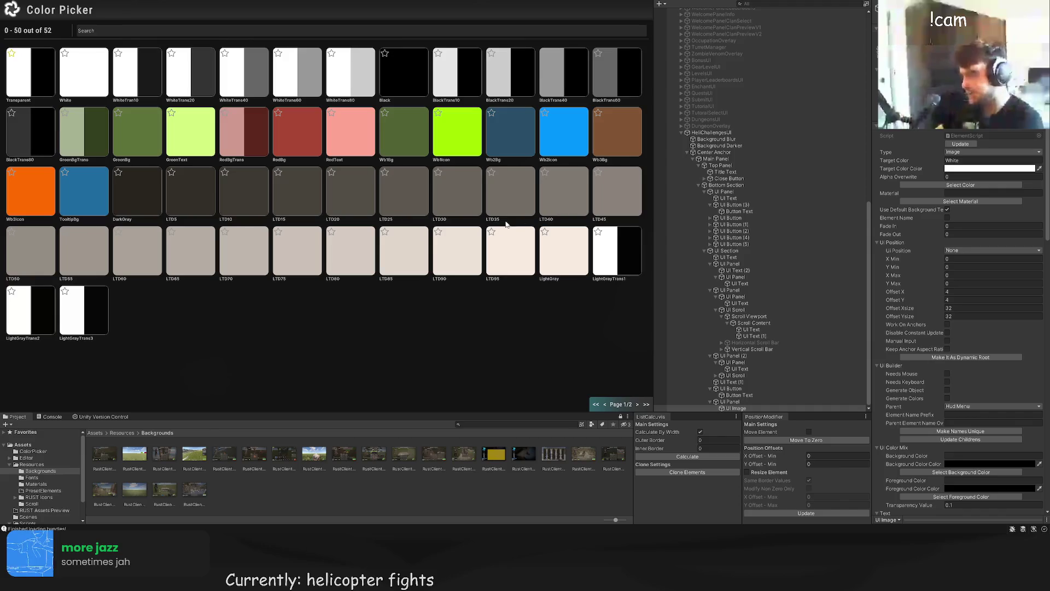
pyautogui.click(297, 72)
pyautogui.scroll(-10, 964, 263)
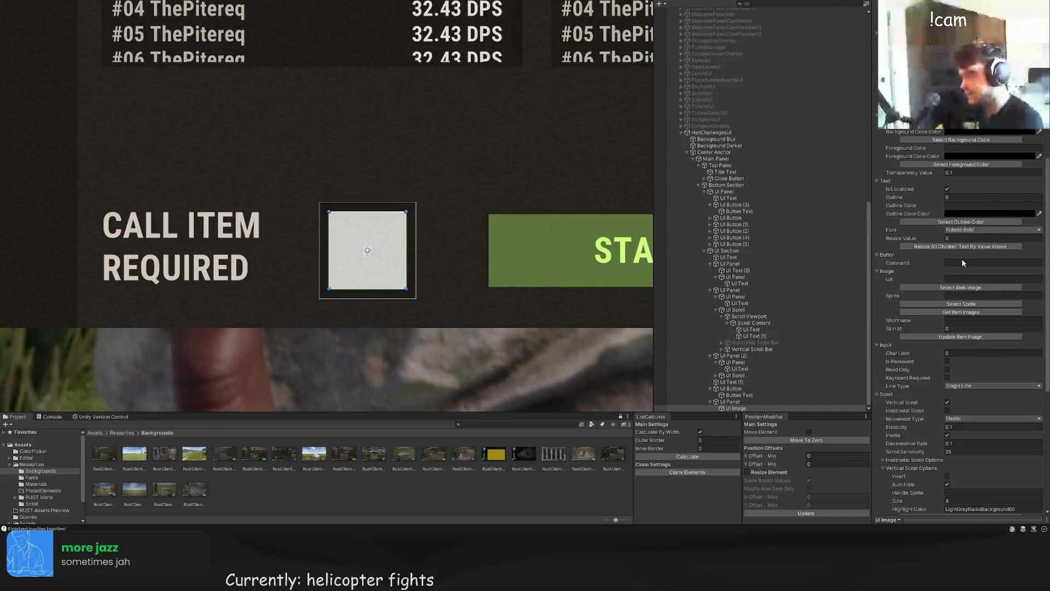
# Step: Load the item icon images and set the slot's item shortname to gears to show its icon
pyautogui.click(961, 311)
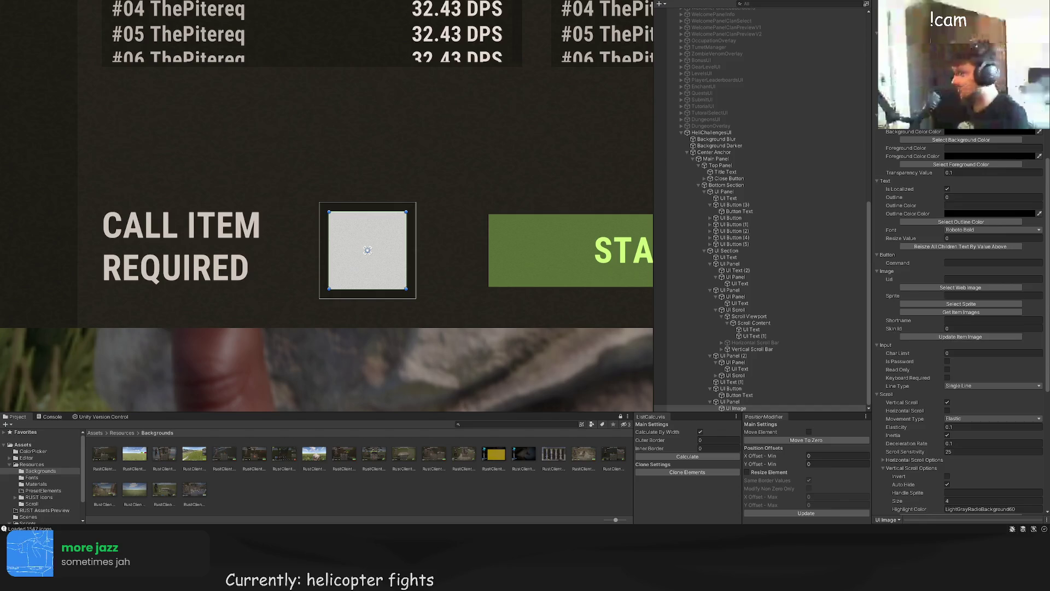
pyautogui.scroll(-2, 963, 328)
pyautogui.click(968, 281)
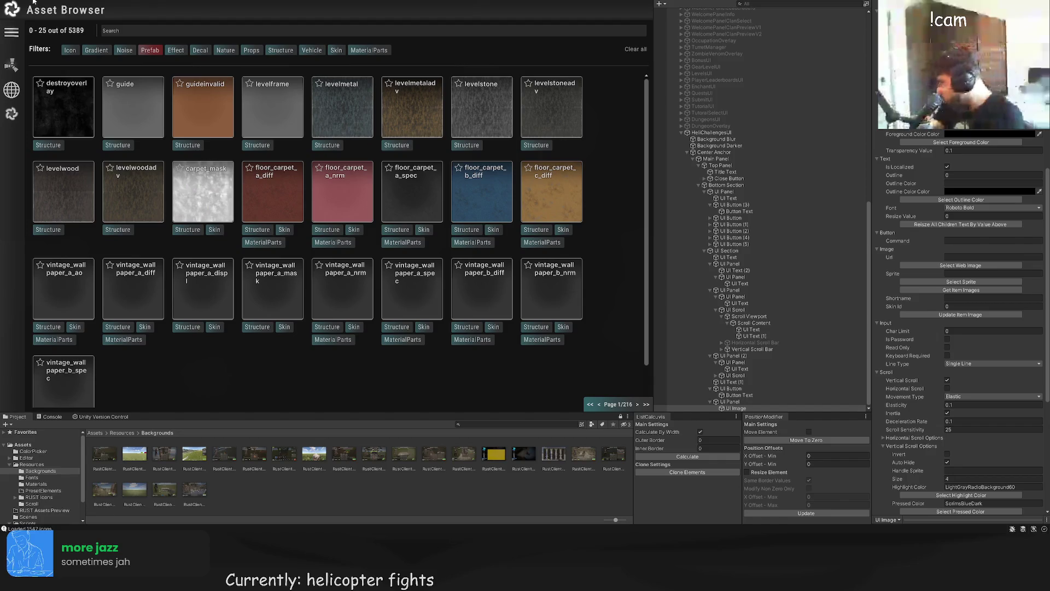
pyautogui.press('Escape')
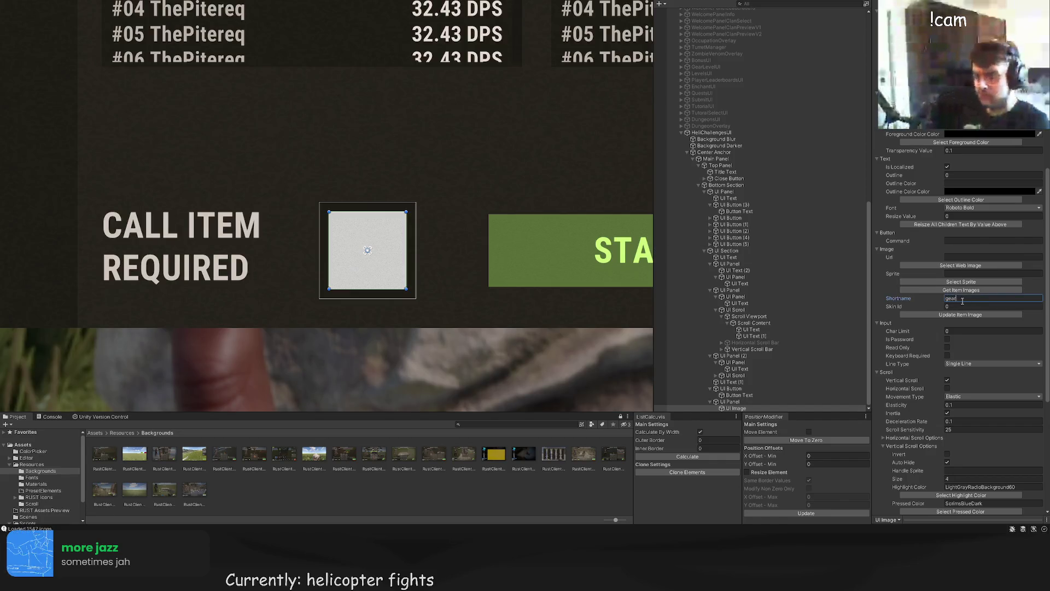
pyautogui.write('gears')
pyautogui.click(958, 315)
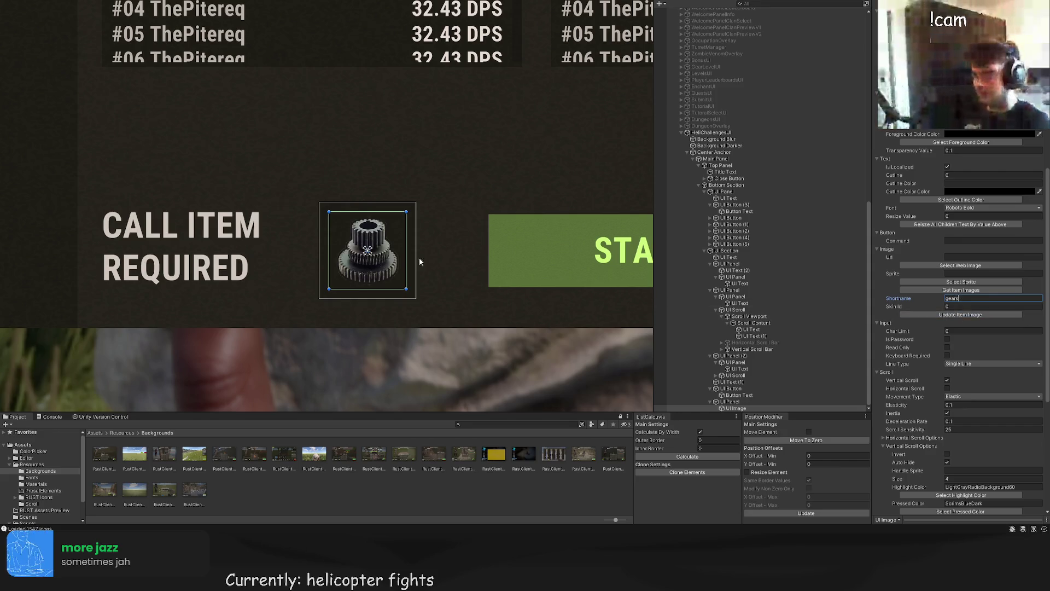
pyautogui.scroll(-10, 419, 262)
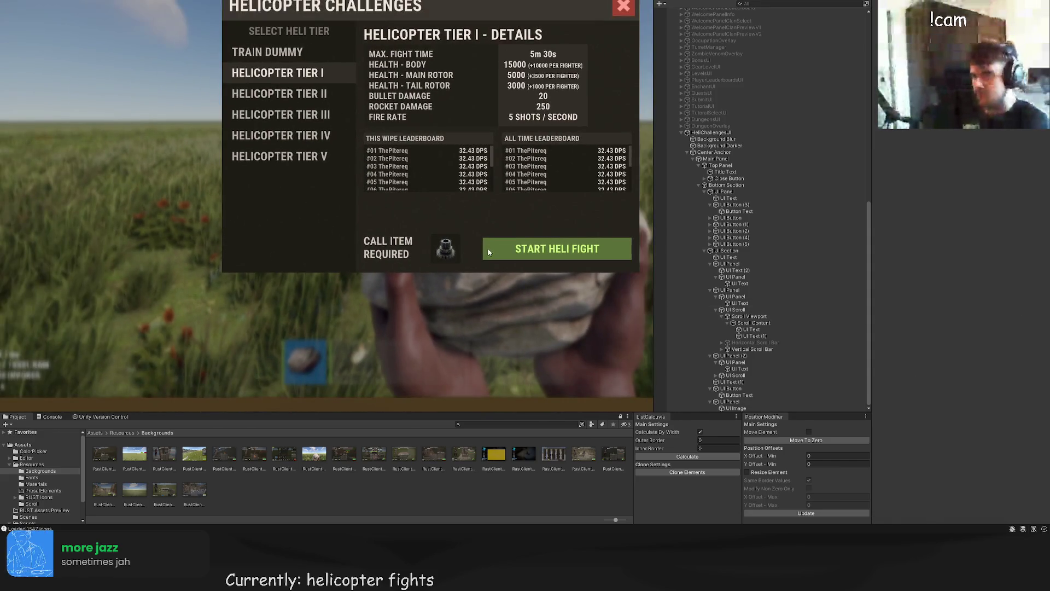
# Step: Shrink the gear icon slightly and add a new UI Text element to its panel
pyautogui.click(447, 247)
pyautogui.scroll(5, 464, 232)
pyautogui.moveTo(454, 236); pyautogui.dragTo(452, 240)
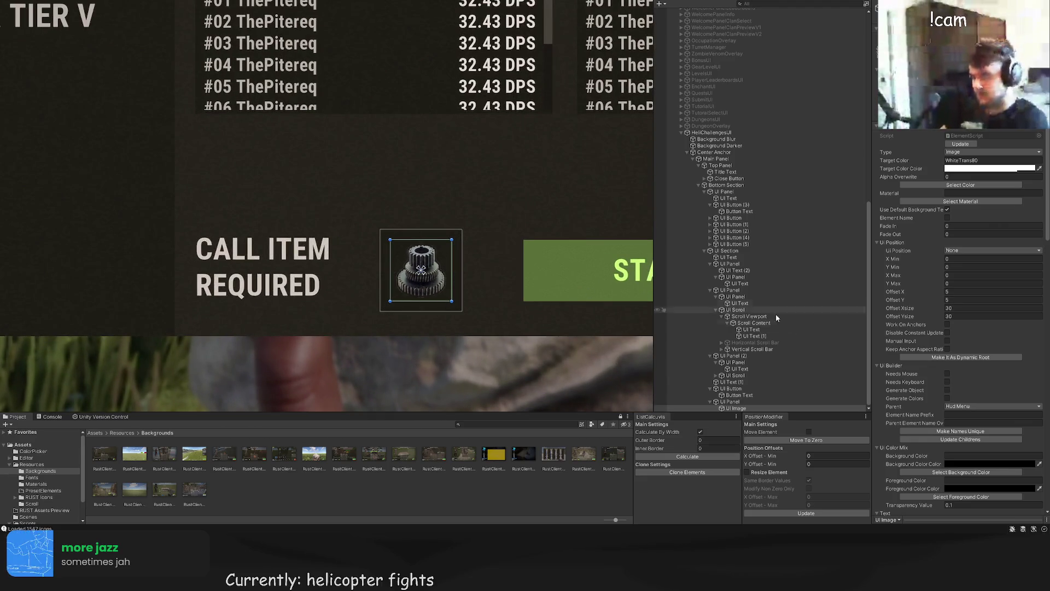
pyautogui.click(731, 401)
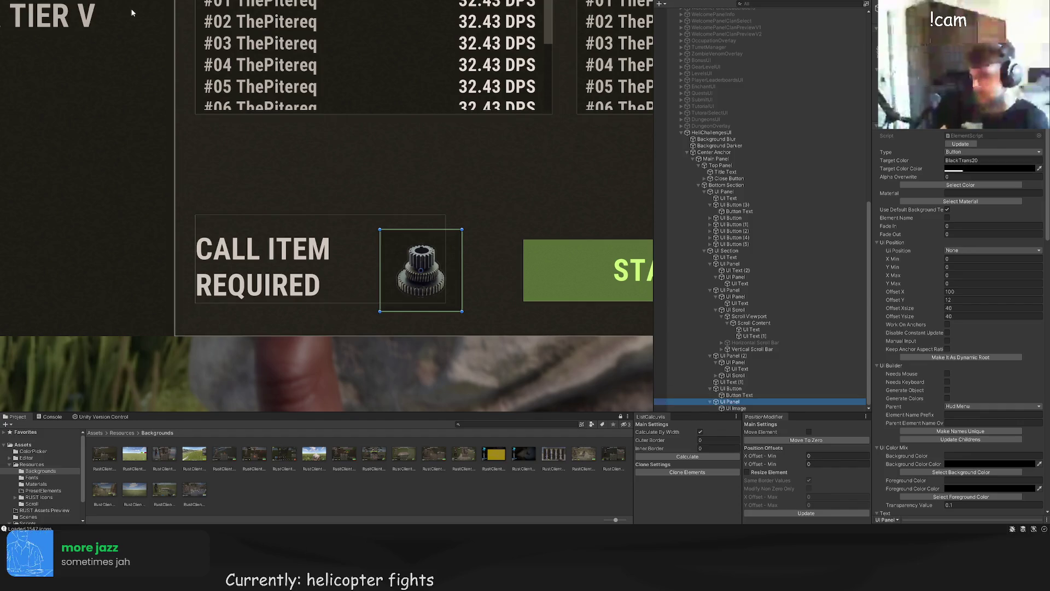
pyautogui.hotkey('ctrl', 'shift', 't')
pyautogui.press('f')
pyautogui.moveTo(545, 160); pyautogui.dragTo(210, 159)
pyautogui.scroll(-10, 947, 369)
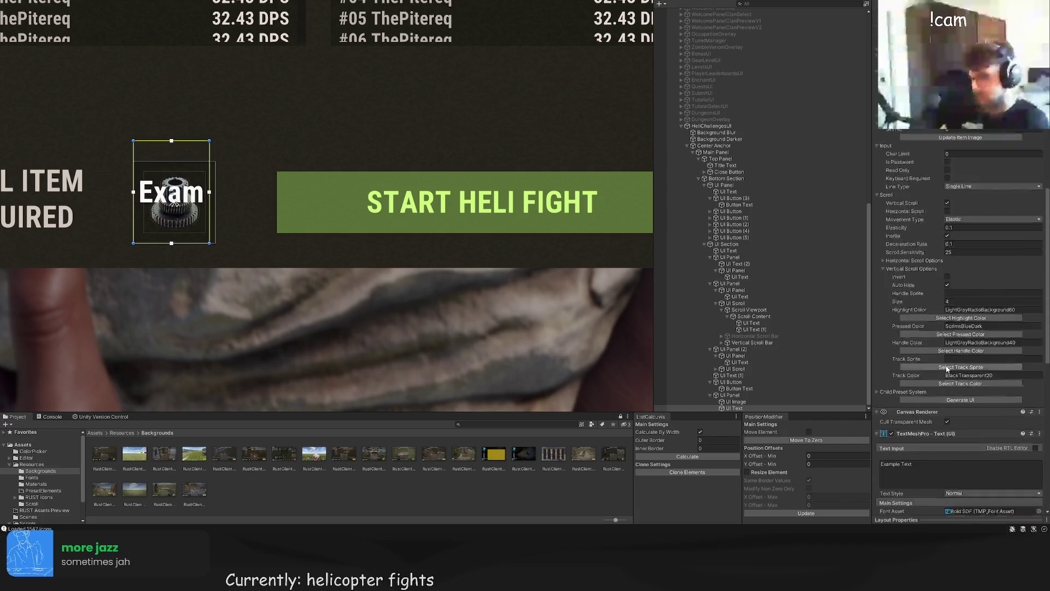
pyautogui.scroll(-3, 947, 369)
# Step: Set the new label's text to x15, aligned bottom-right
pyautogui.click(941, 339)
pyautogui.write('x15')
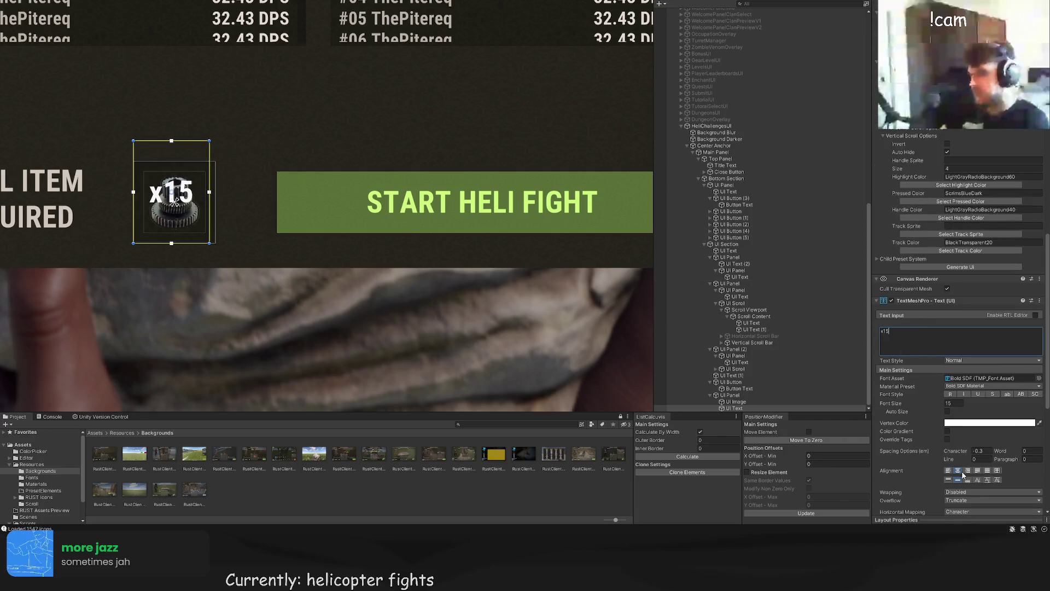
pyautogui.click(948, 470)
pyautogui.click(967, 480)
pyautogui.press('f')
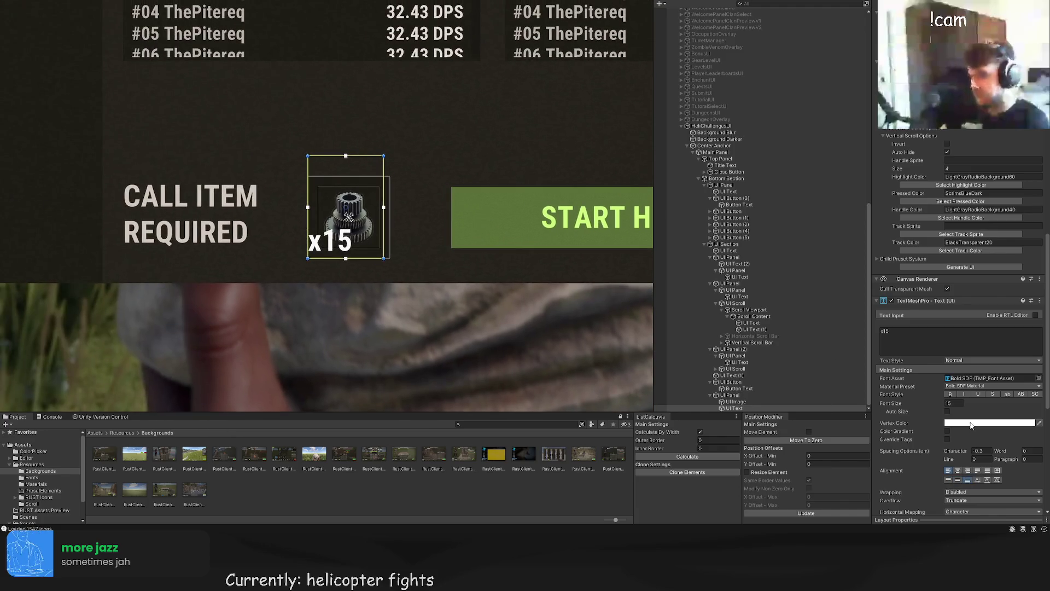
pyautogui.click(968, 470)
# Step: Resize the x15 label box and set its font size to 15
pyautogui.scroll(3, 379, 256)
pyautogui.moveTo(351, 262); pyautogui.dragTo(352, 255)
pyautogui.moveTo(300, 56); pyautogui.dragTo(300, 172)
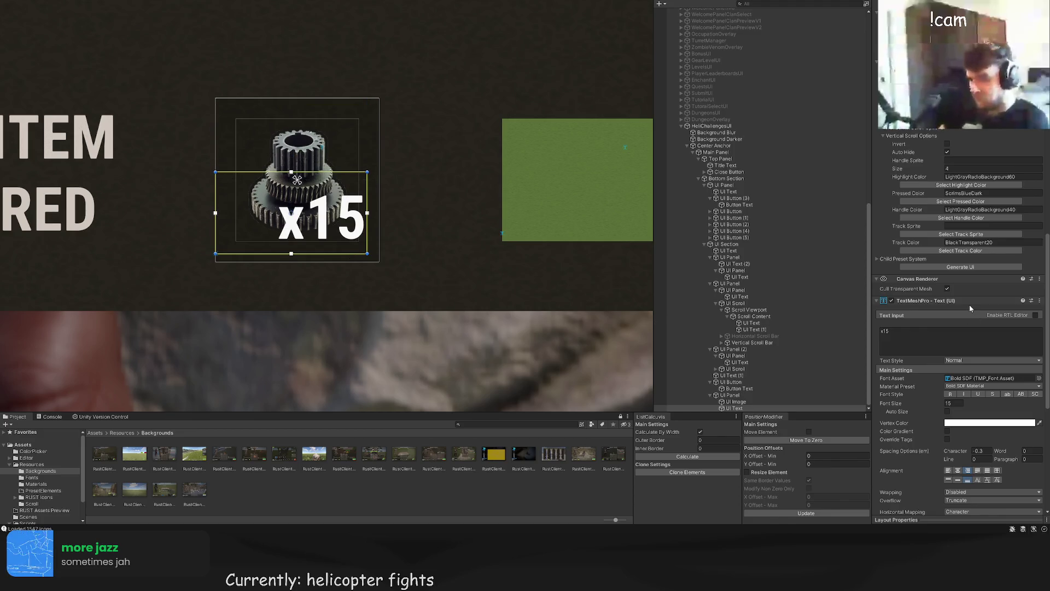
pyautogui.press('Return')
pyautogui.scroll(15, 965, 246)
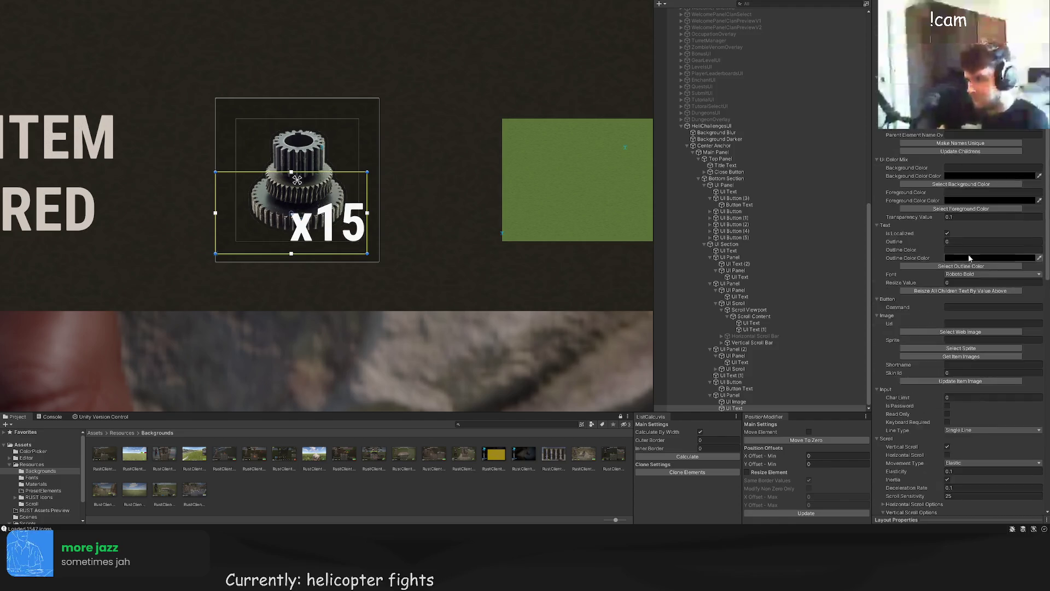
pyautogui.click(965, 186)
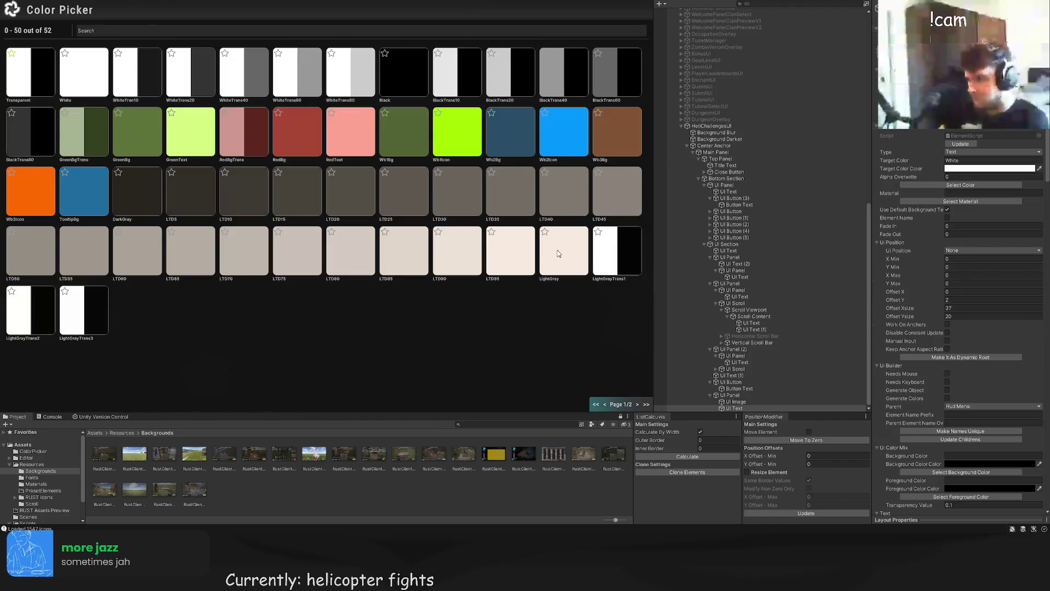
pyautogui.click(558, 253)
pyautogui.click(481, 171)
pyautogui.scroll(-8, 446, 148)
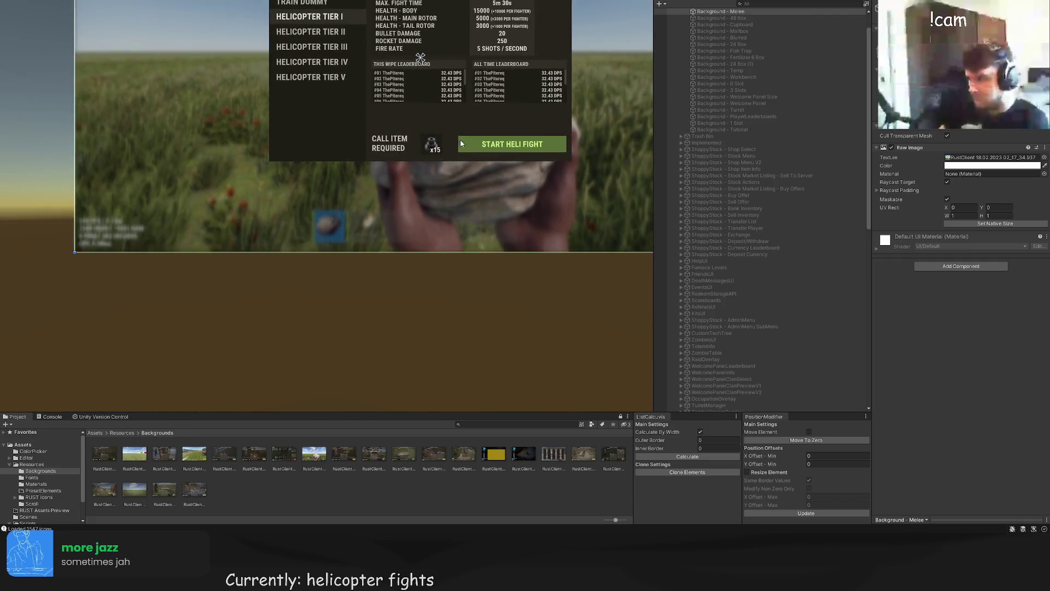
# Step: Shorten the CALL ITEM REQUIRED label box by adjusting its height handles
pyautogui.moveTo(460, 144); pyautogui.dragTo(451, 168)
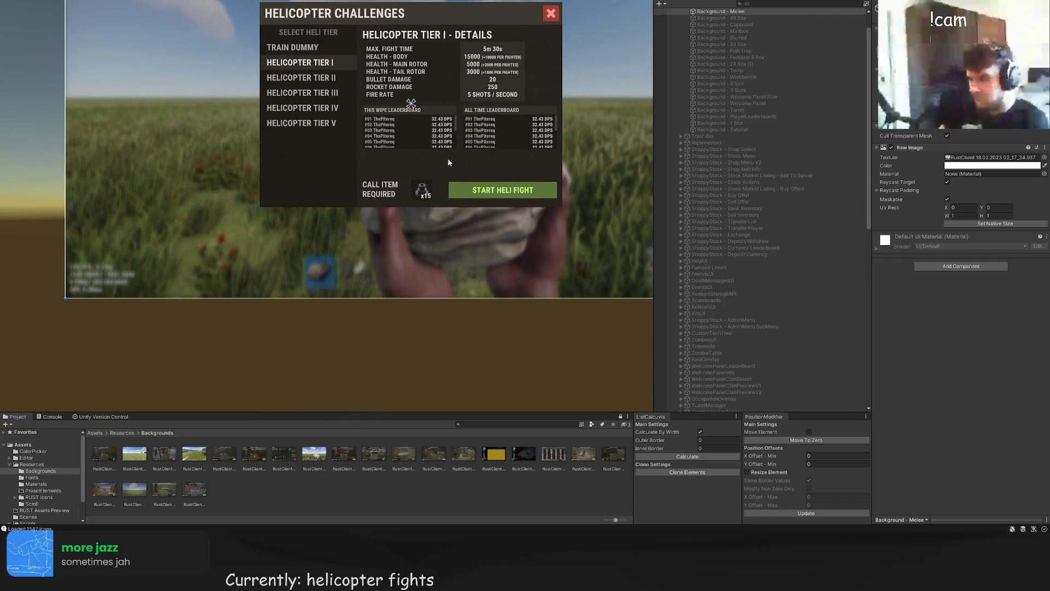
pyautogui.scroll(3, 449, 162)
pyautogui.click(437, 198)
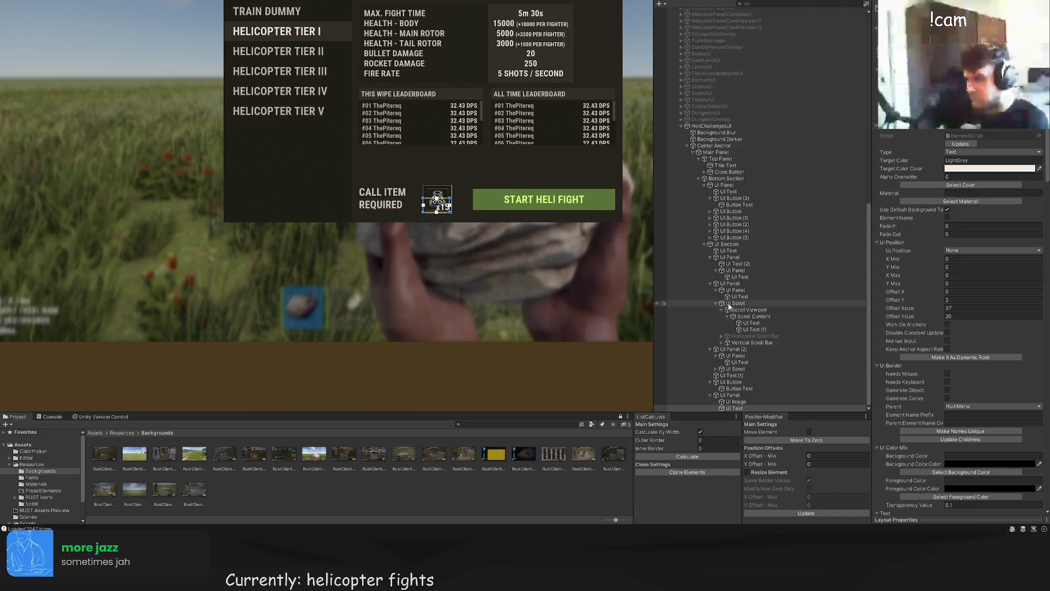
pyautogui.click(745, 381)
pyautogui.click(735, 377)
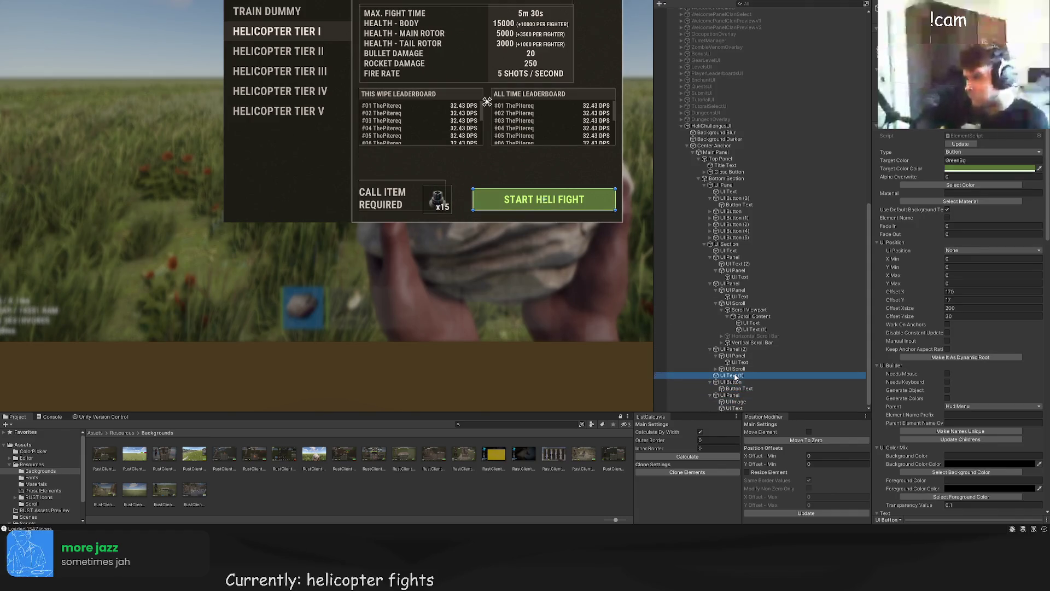
pyautogui.scroll(3, 421, 174)
pyautogui.moveTo(428, 149); pyautogui.dragTo(428, 160)
pyautogui.moveTo(435, 219); pyautogui.dragTo(436, 223)
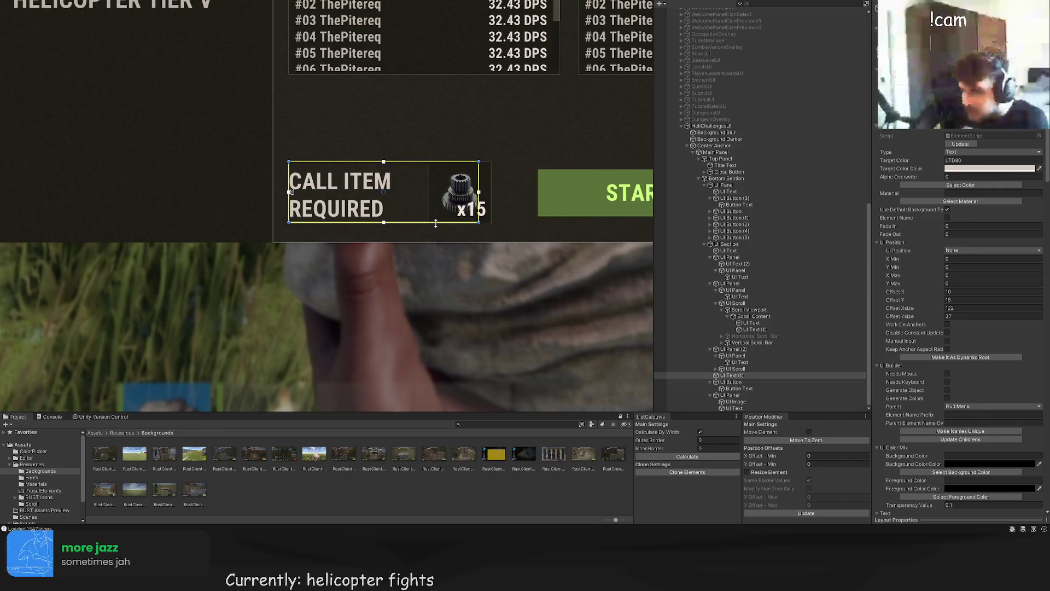
# Step: Change the label's vertical text alignment and move it right to offset 17, 12
pyautogui.scroll(4, 436, 223)
pyautogui.scroll(-10, 984, 377)
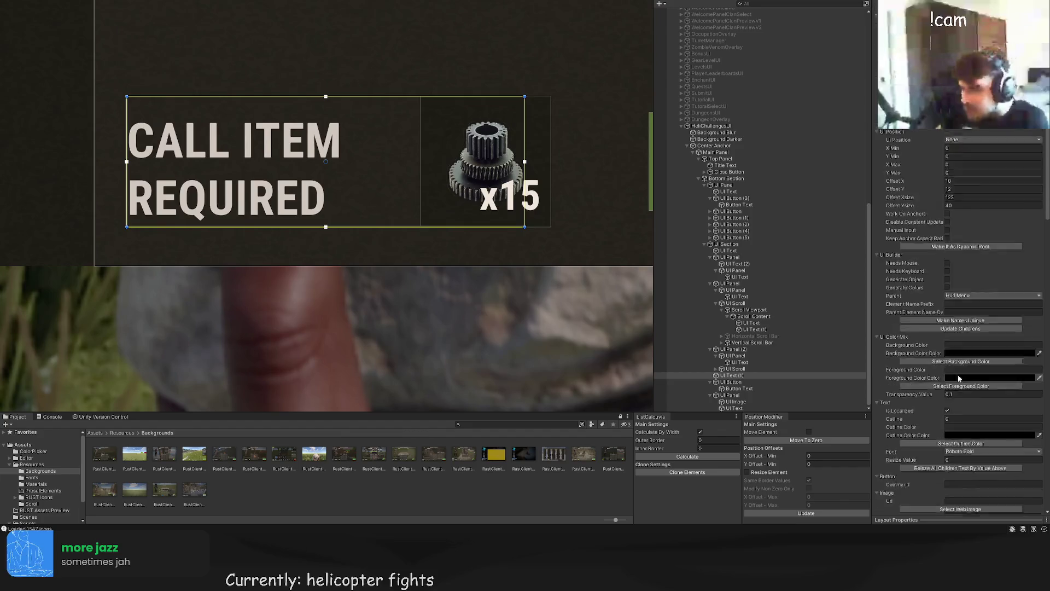
pyautogui.scroll(-5, 979, 405)
pyautogui.click(957, 457)
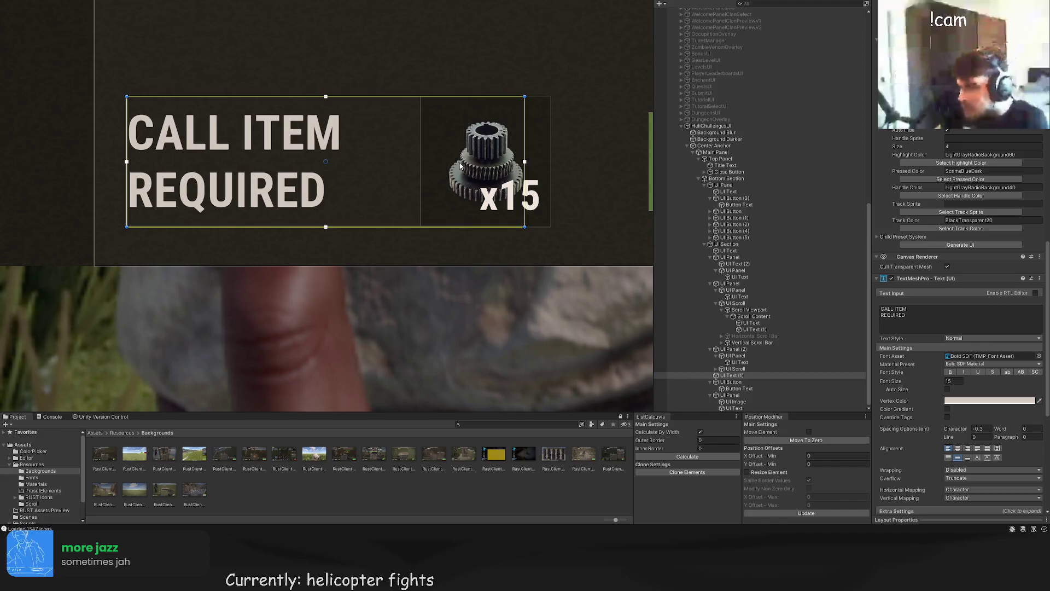
pyautogui.scroll(10, 949, 268)
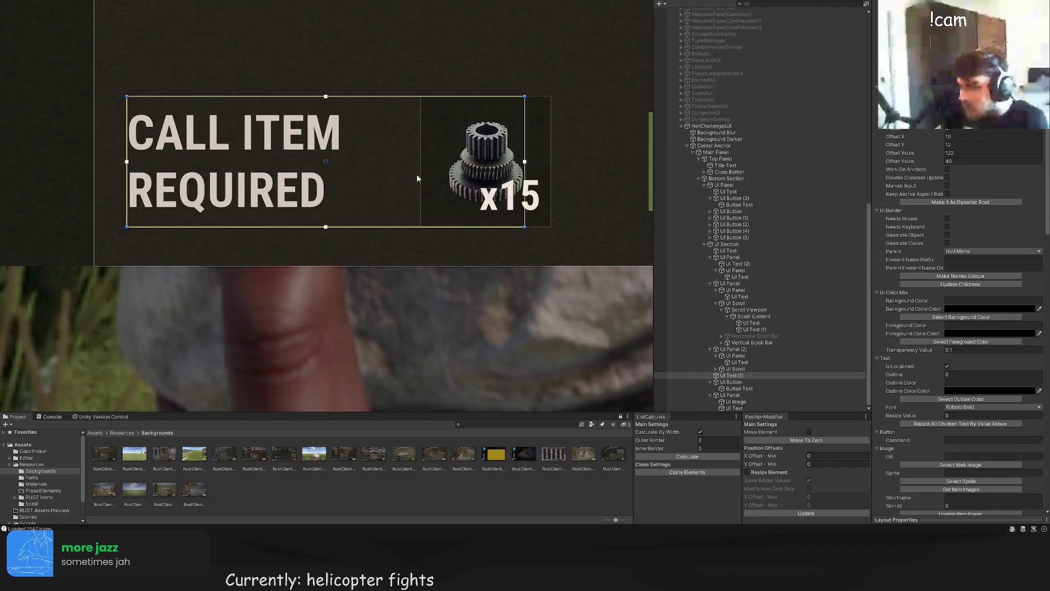
pyautogui.moveTo(356, 166); pyautogui.dragTo(380, 165)
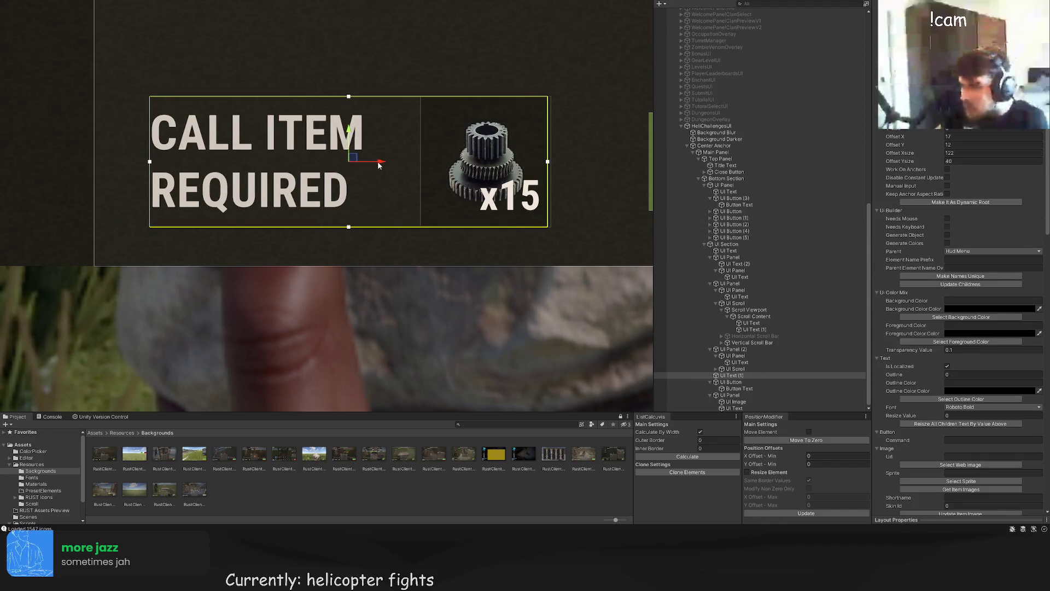
pyautogui.scroll(-3, 354, 166)
pyautogui.scroll(-6, 332, 157)
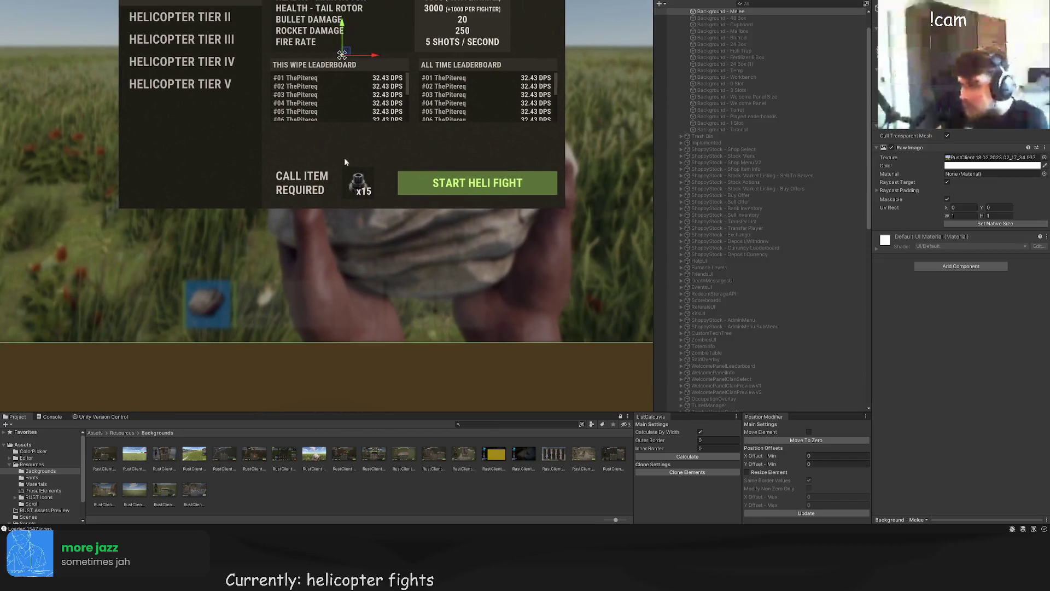
pyautogui.scroll(-3, 749, 329)
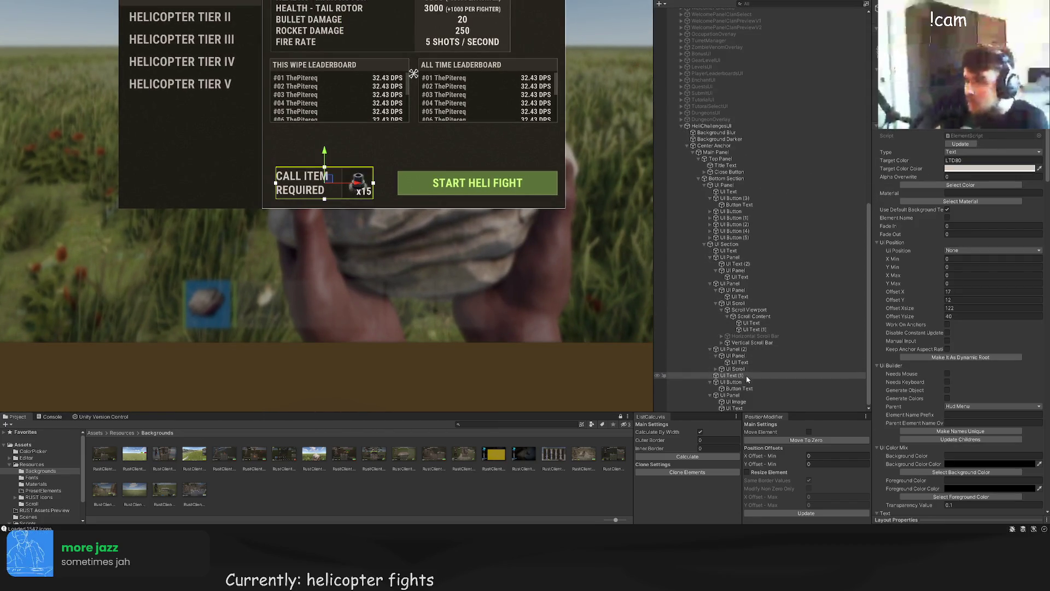
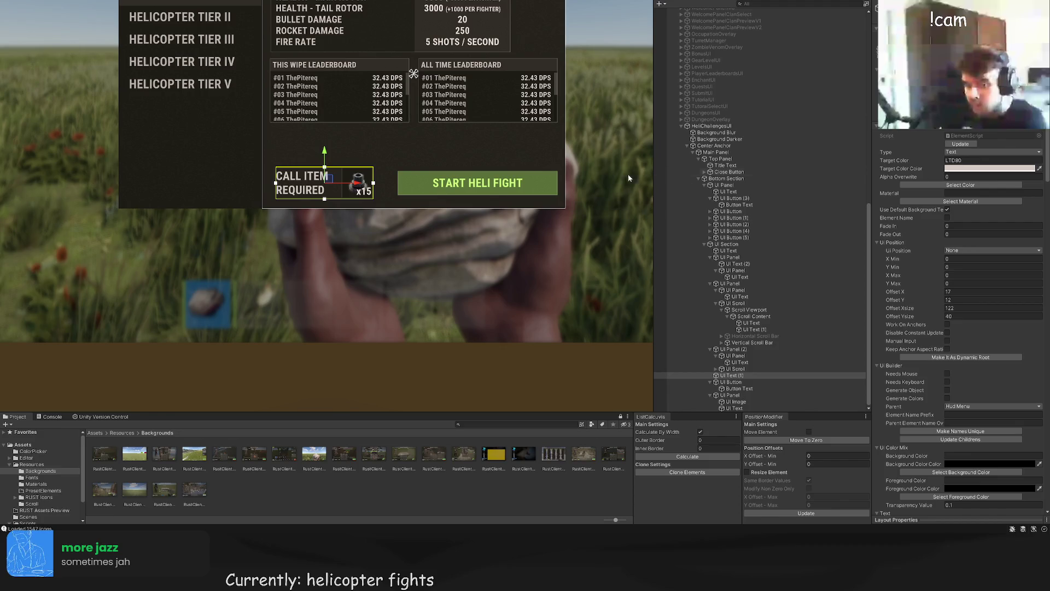
# Step: Move the item icon panel before the START HELI FIGHT button in the Hierarchy
pyautogui.scroll(3, 411, 193)
pyautogui.click(736, 369)
pyautogui.click(738, 376)
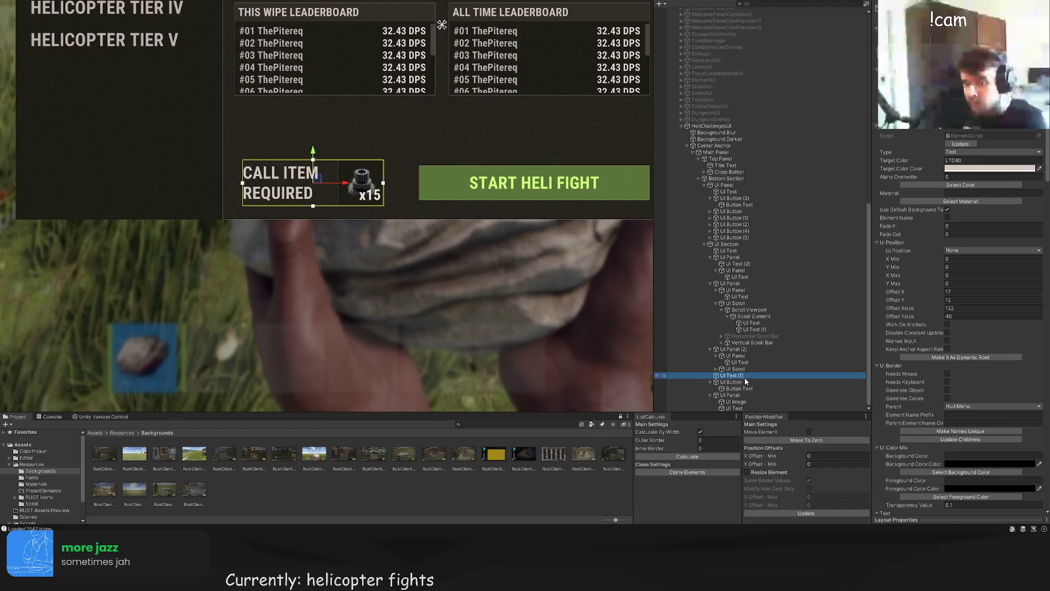
pyautogui.scroll(2, 452, 216)
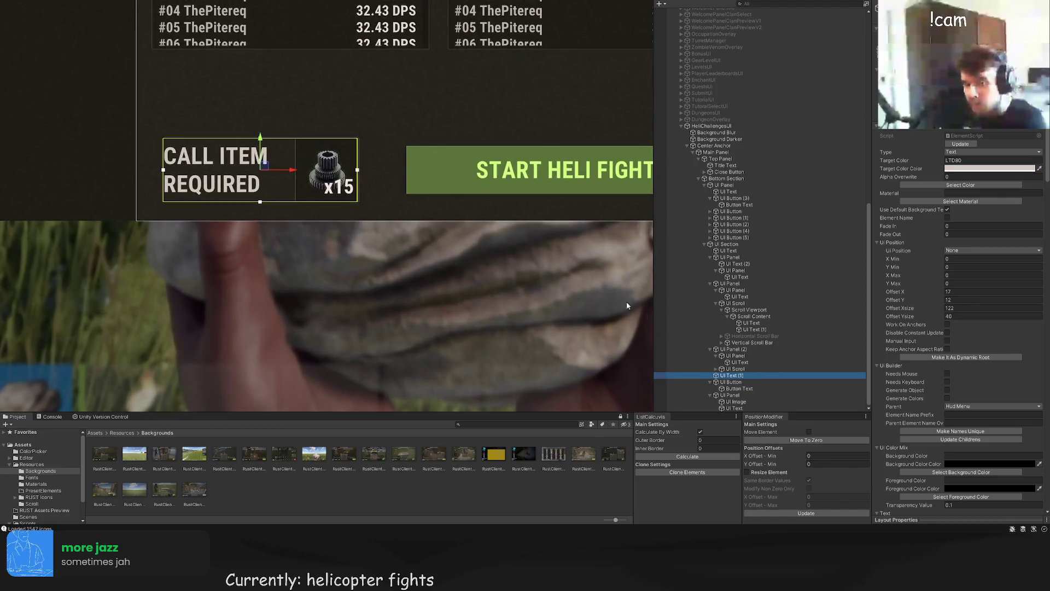
pyautogui.click(731, 381)
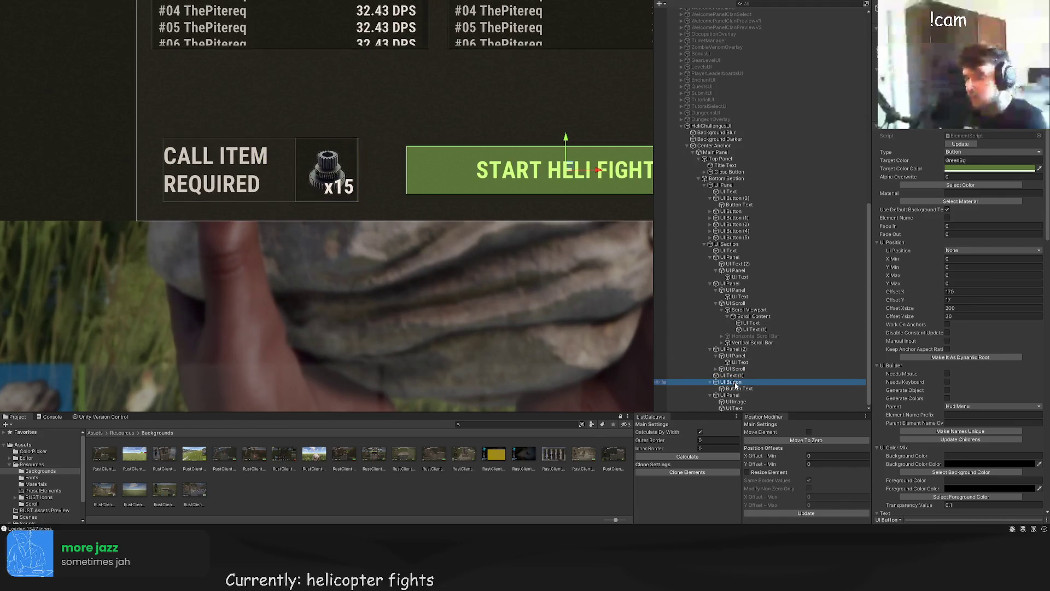
pyautogui.moveTo(739, 396); pyautogui.dragTo(735, 379)
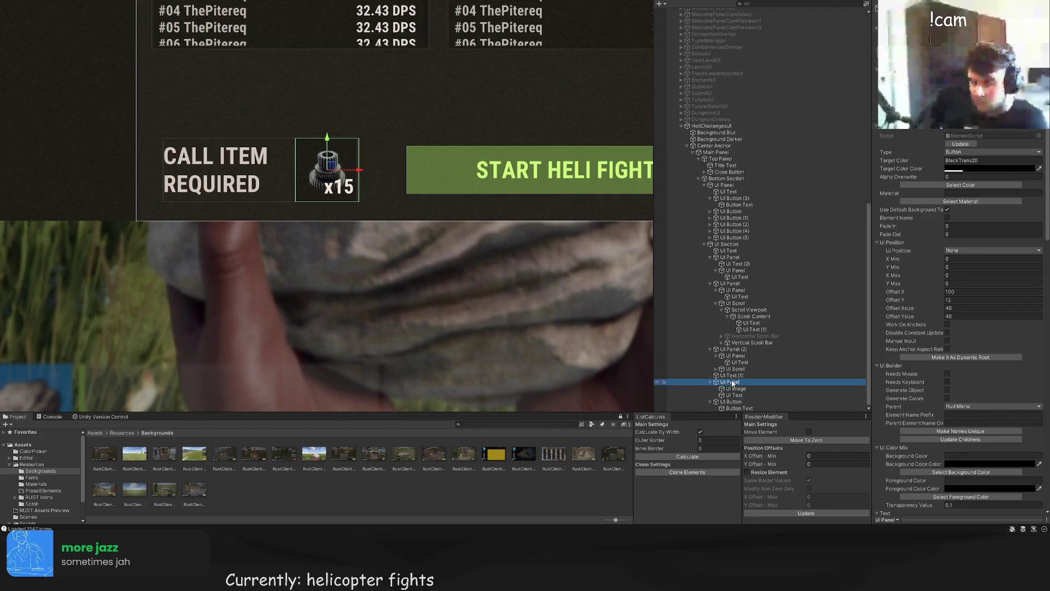
# Step: Shift the x15 item icon box right to Offset X 117 and narrow CALL ITEM REQUIRED to width 101
pyautogui.scroll(1, 328, 167)
pyautogui.moveTo(344, 168); pyautogui.dragTo(351, 168)
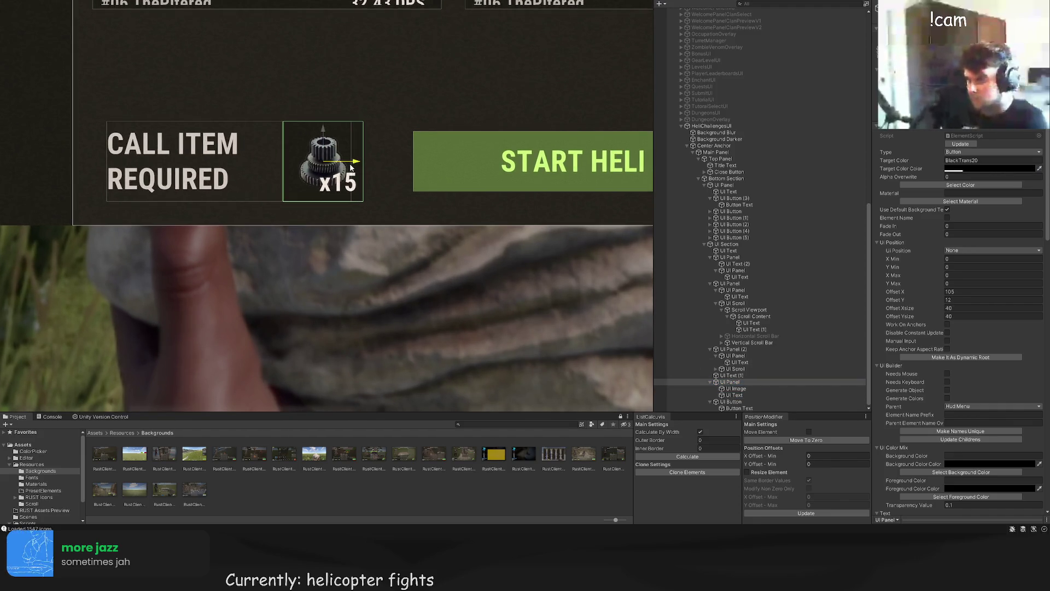
pyautogui.click(734, 394)
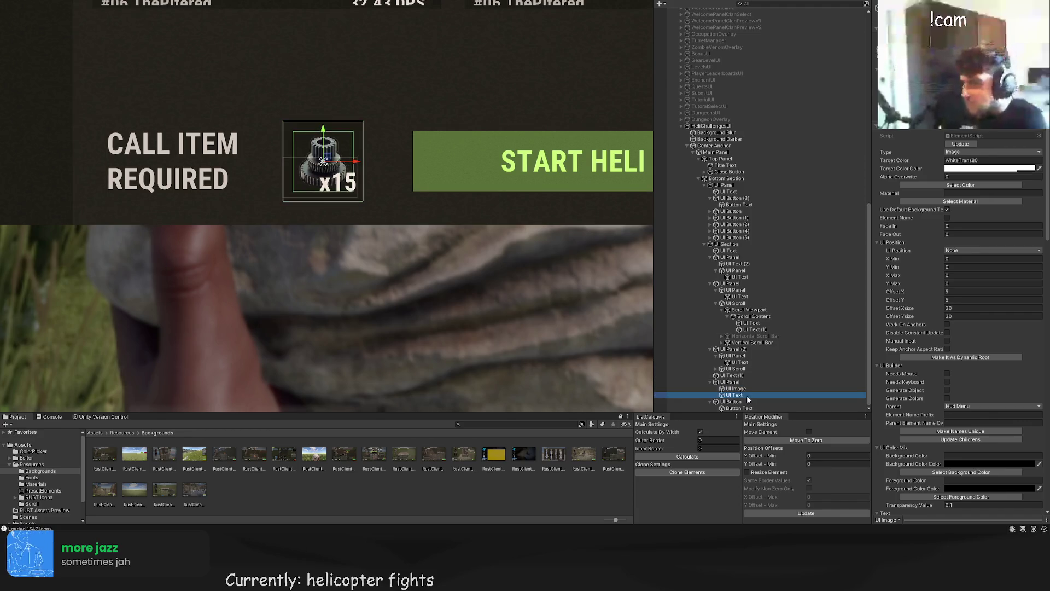
pyautogui.click(737, 377)
pyautogui.moveTo(351, 130); pyautogui.dragTo(309, 130)
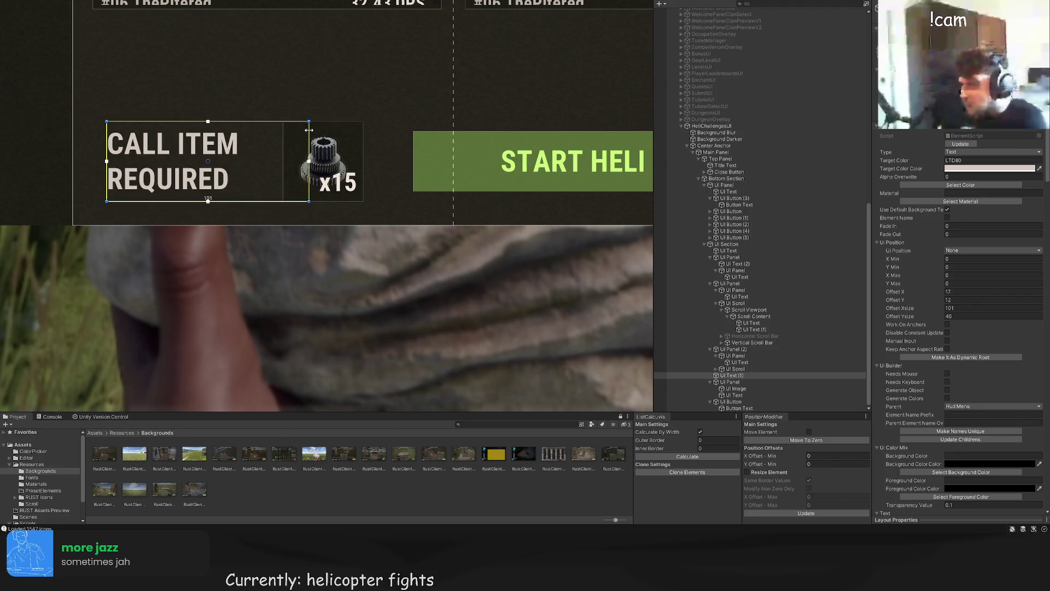
pyautogui.click(338, 159)
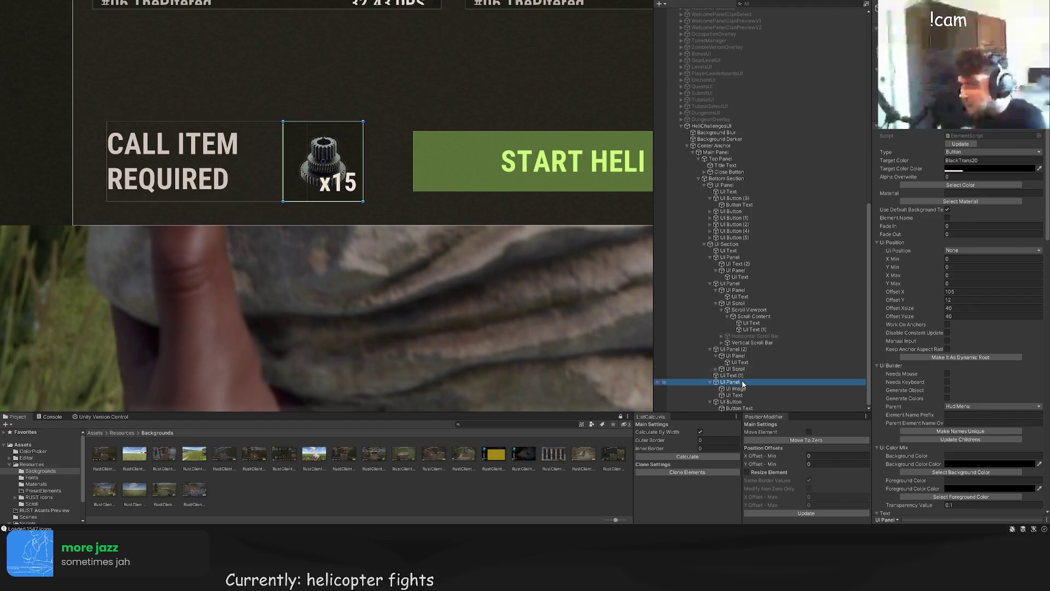
pyautogui.moveTo(357, 162); pyautogui.dragTo(381, 164)
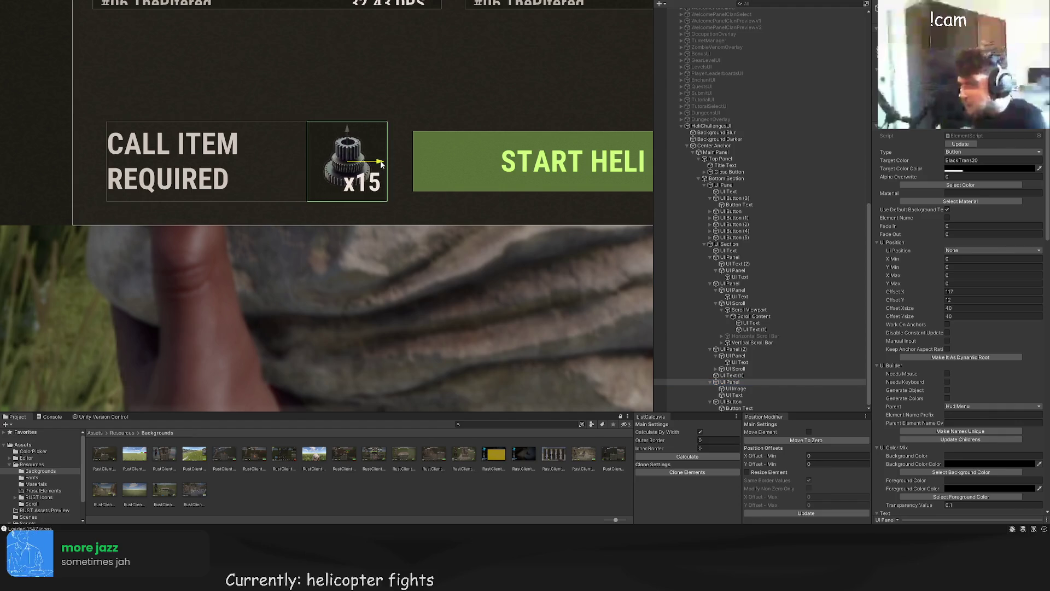
# Step: Add a new white 100×100 UI Panel in the call item section of the bottom section
pyautogui.scroll(-3, 365, 111)
pyautogui.scroll(2, 747, 383)
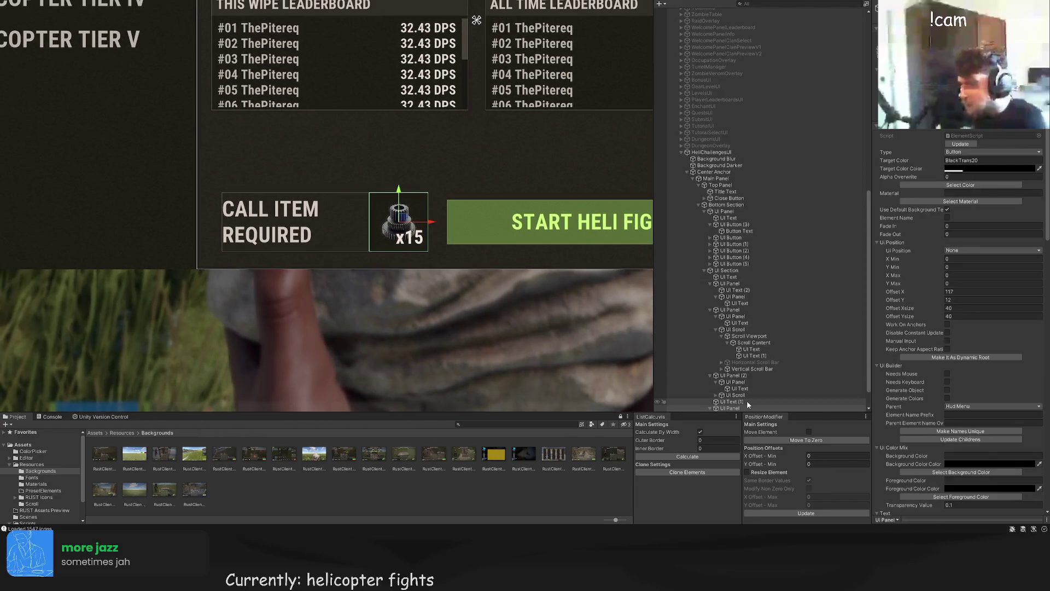
pyautogui.click(735, 375)
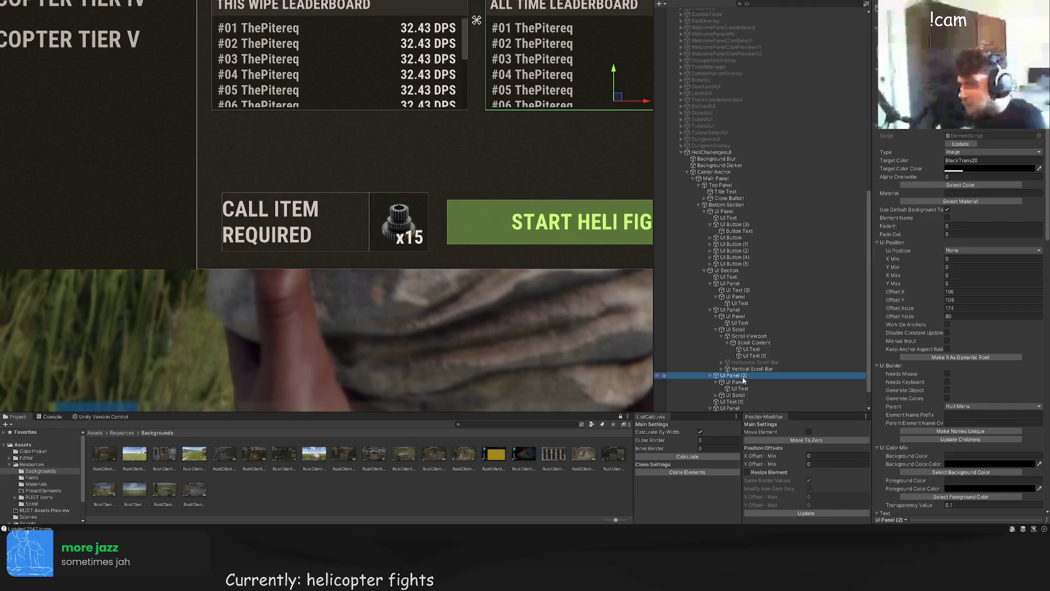
pyautogui.click(716, 179)
pyautogui.click(726, 205)
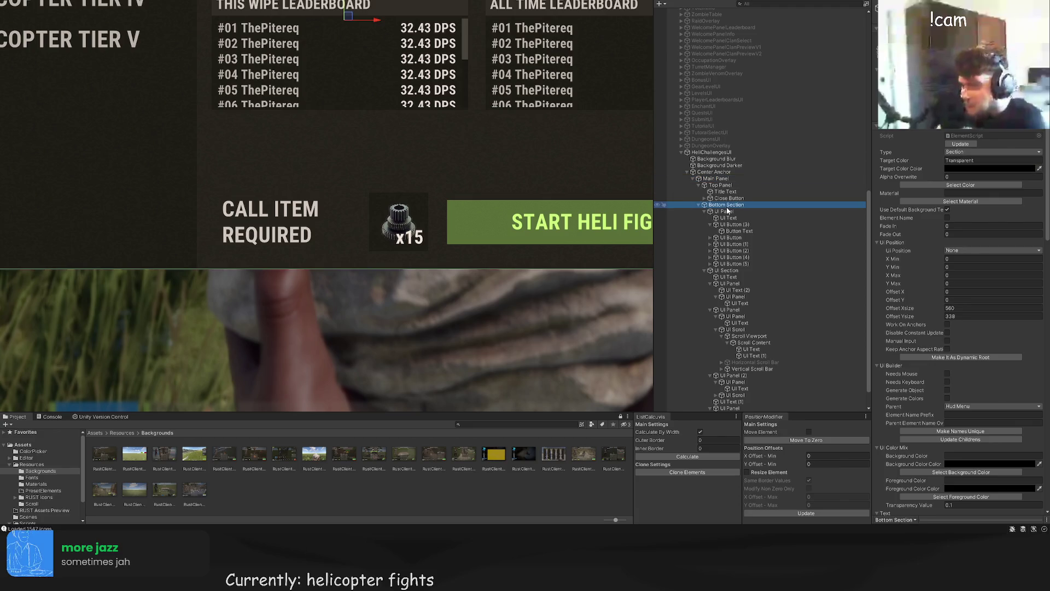
pyautogui.click(716, 270)
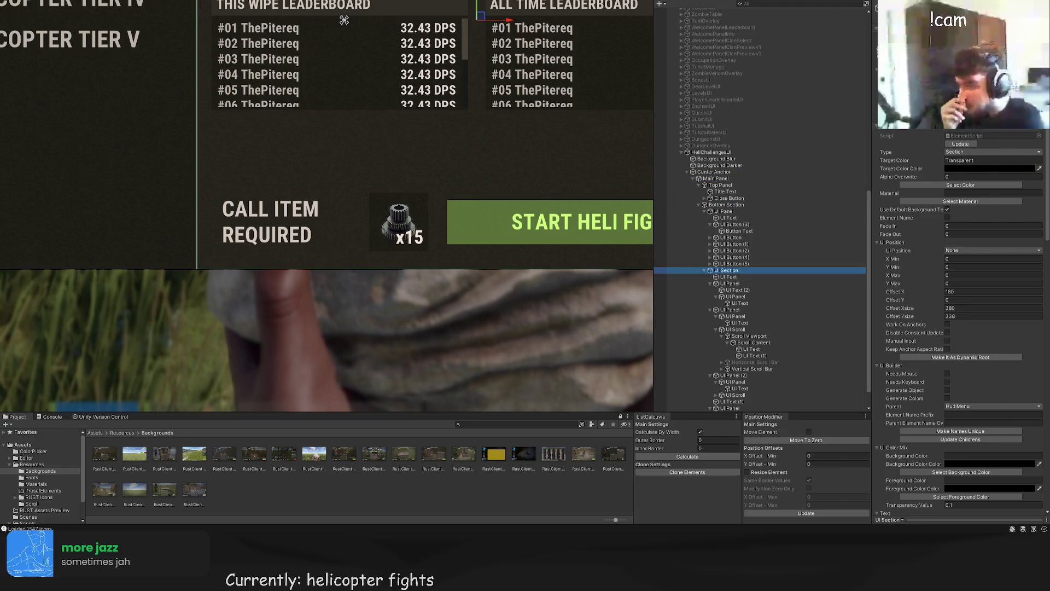
pyautogui.click(960, 185)
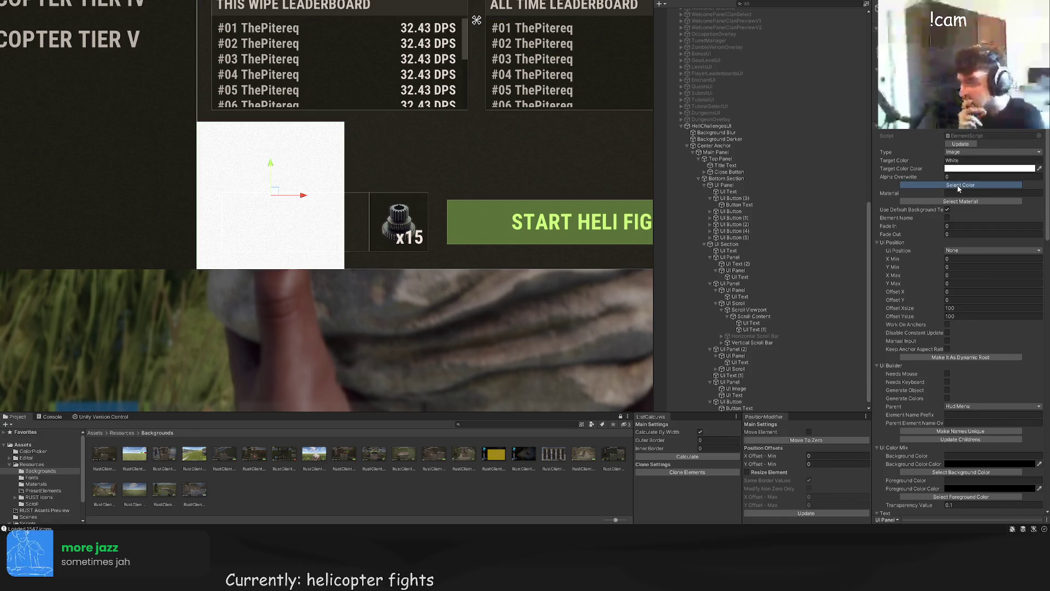
# Step: Colour the new panel LTD5 and resize it around the CALL ITEM REQUIRED label
pyautogui.click(208, 195)
pyautogui.press('t')
pyautogui.moveTo(340, 212); pyautogui.dragTo(370, 212)
pyautogui.moveTo(345, 103); pyautogui.dragTo(350, 187)
pyautogui.moveTo(163, 199); pyautogui.dragTo(192, 200)
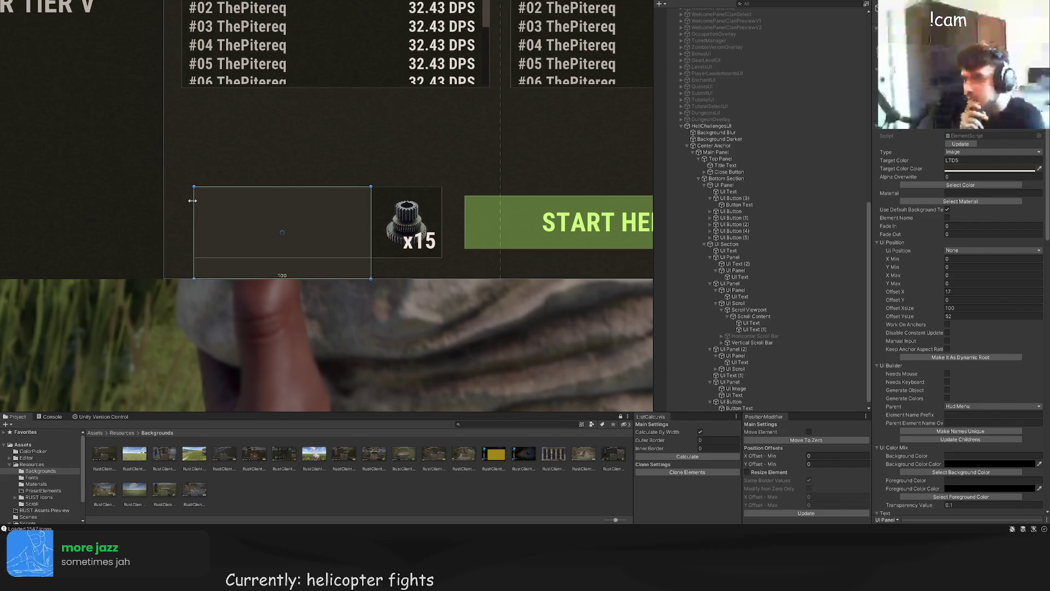
pyautogui.moveTo(228, 277); pyautogui.dragTo(231, 257)
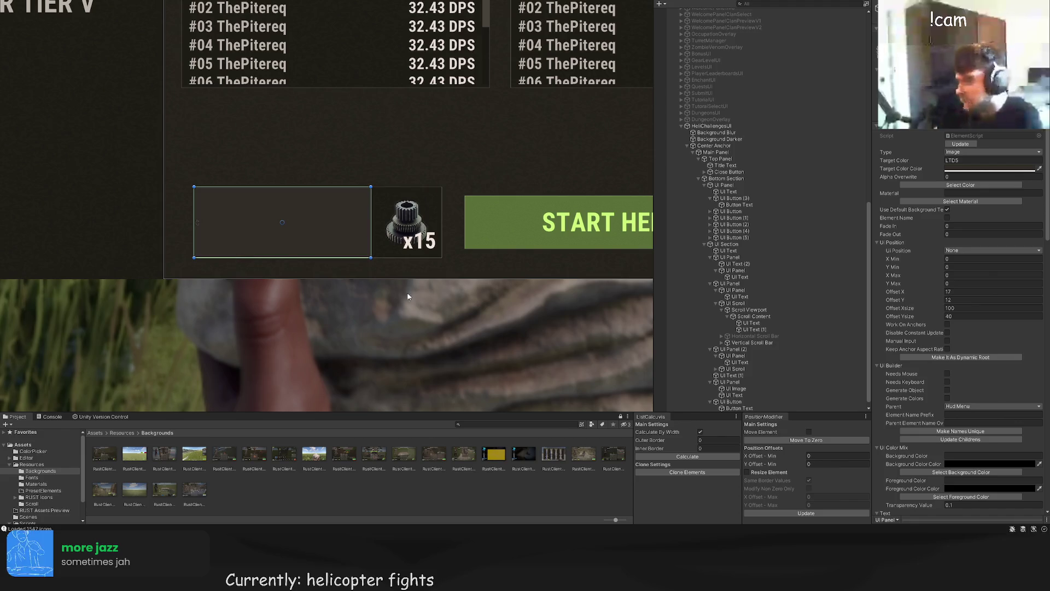
# Step: Reorder the new panel among the call item elements and shift CALL ITEM REQUIRED slightly right
pyautogui.moveTo(725, 372)
pyautogui.mouseDown()
pyautogui.moveTo(725, 344)
pyautogui.moveTo(724, 381)
pyautogui.moveTo(730, 375)
pyautogui.mouseUp()
pyautogui.click(438, 284)
pyautogui.scroll(-2, 438, 285)
pyautogui.click(415, 247)
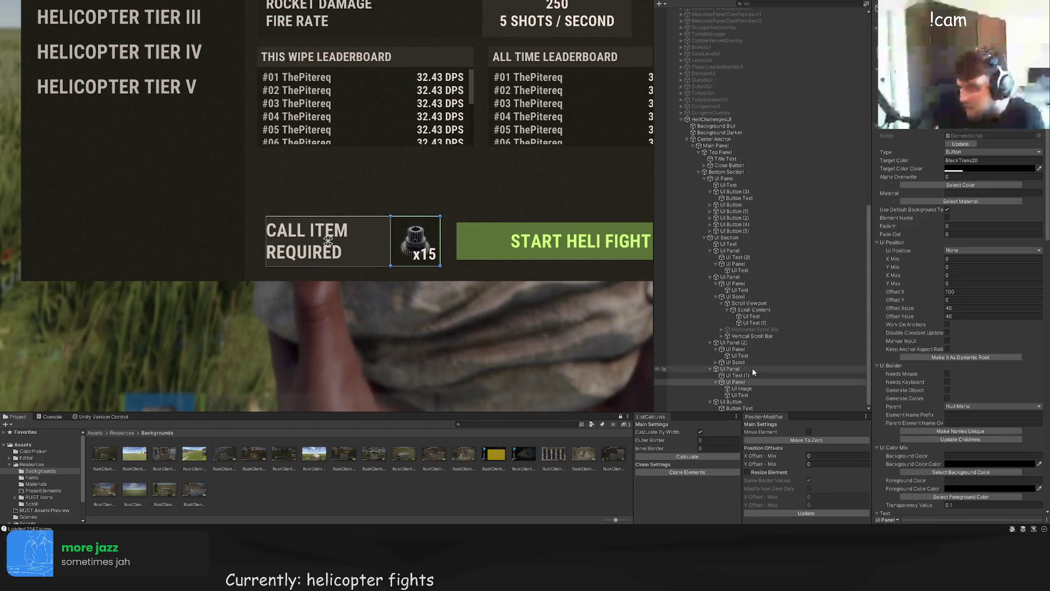
pyautogui.click(415, 246)
pyautogui.click(738, 375)
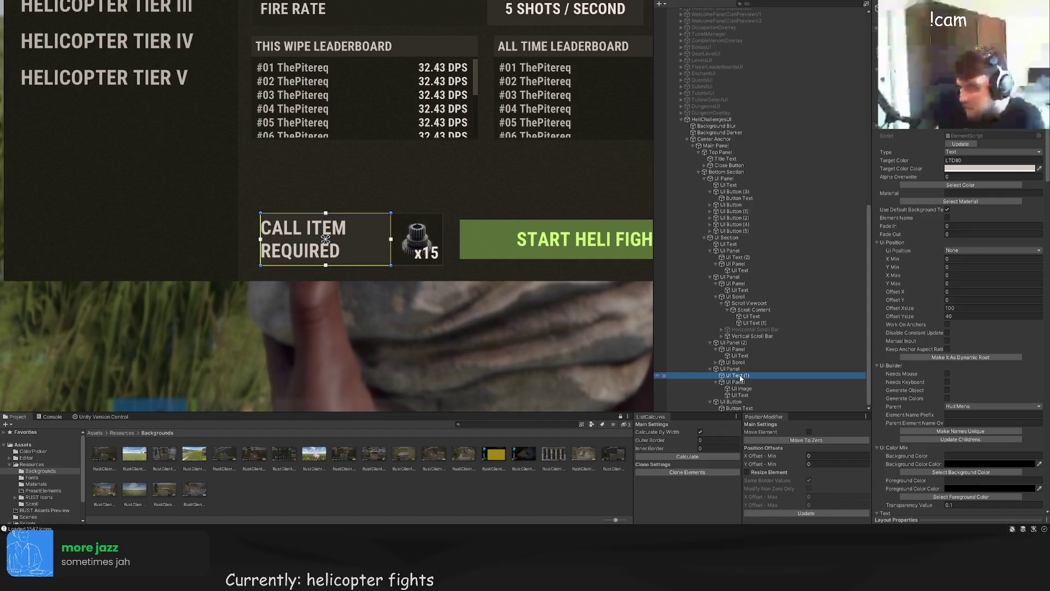
pyautogui.scroll(2, 260, 219)
pyautogui.moveTo(257, 218); pyautogui.dragTo(262, 218)
# Step: Zoom out to frame the helicopter panel and select the x15 text
pyautogui.click(270, 161)
pyautogui.scroll(-2, 296, 178)
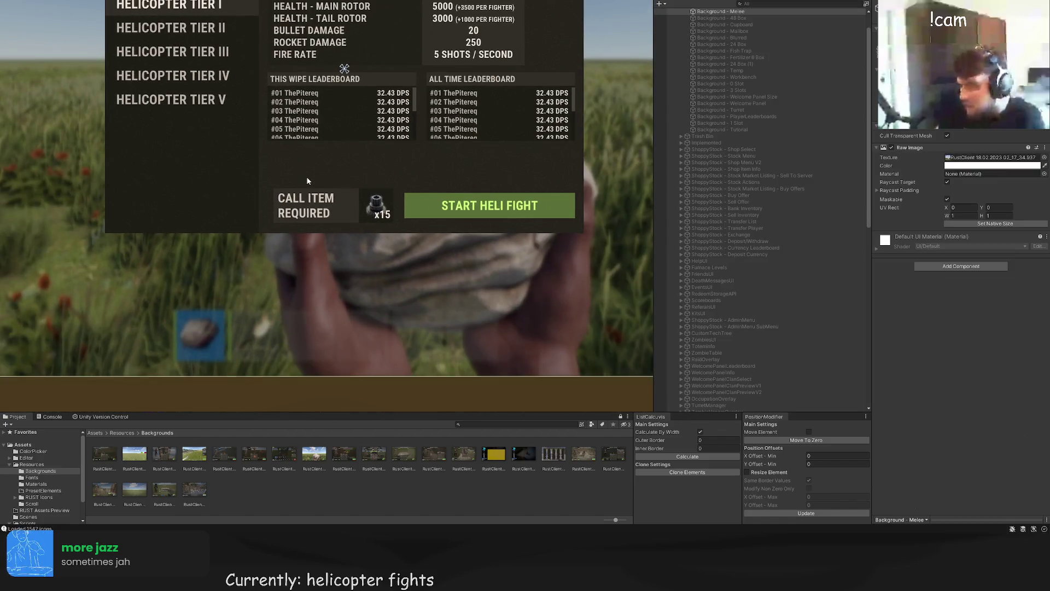
pyautogui.scroll(-2, 308, 179)
pyautogui.moveTo(317, 160); pyautogui.dragTo(309, 127)
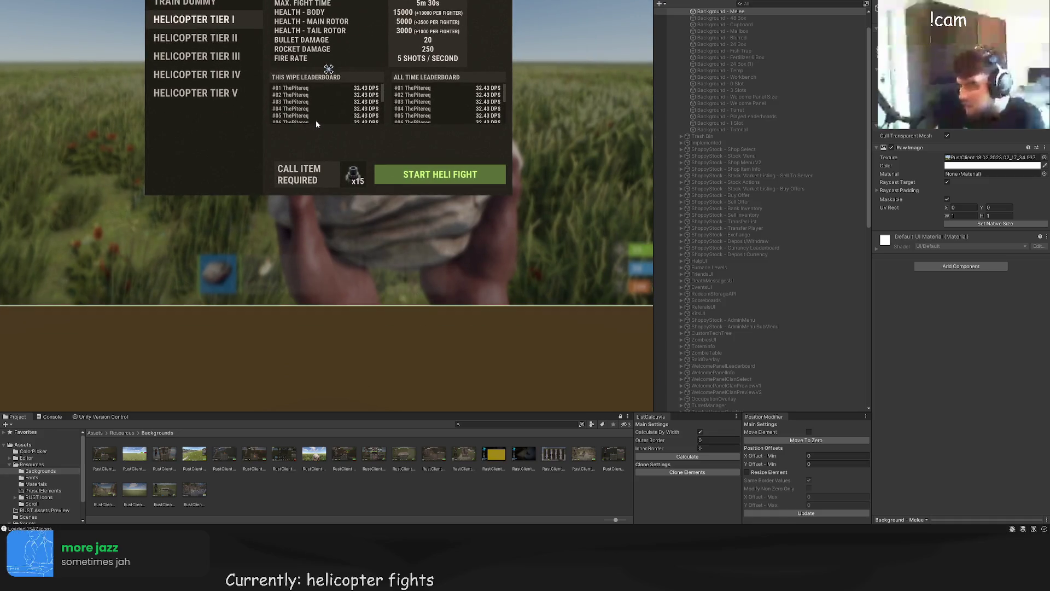
pyautogui.click(321, 124)
pyautogui.click(756, 394)
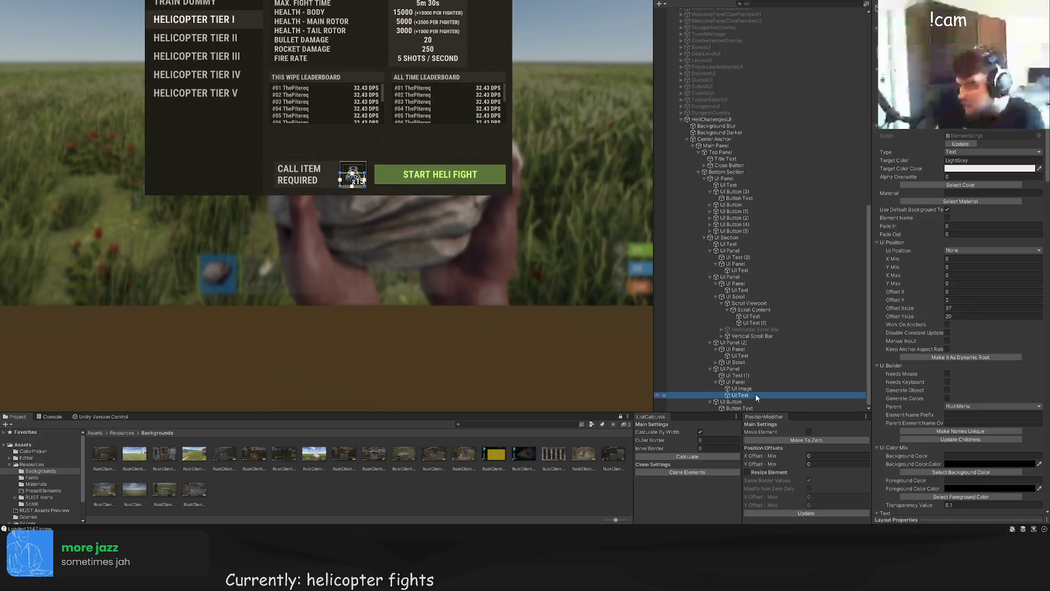
# Step: Set the x15 count's TextMeshPro font size to 12
pyautogui.scroll(-10, 972, 349)
pyautogui.click(954, 402)
pyautogui.write('12')
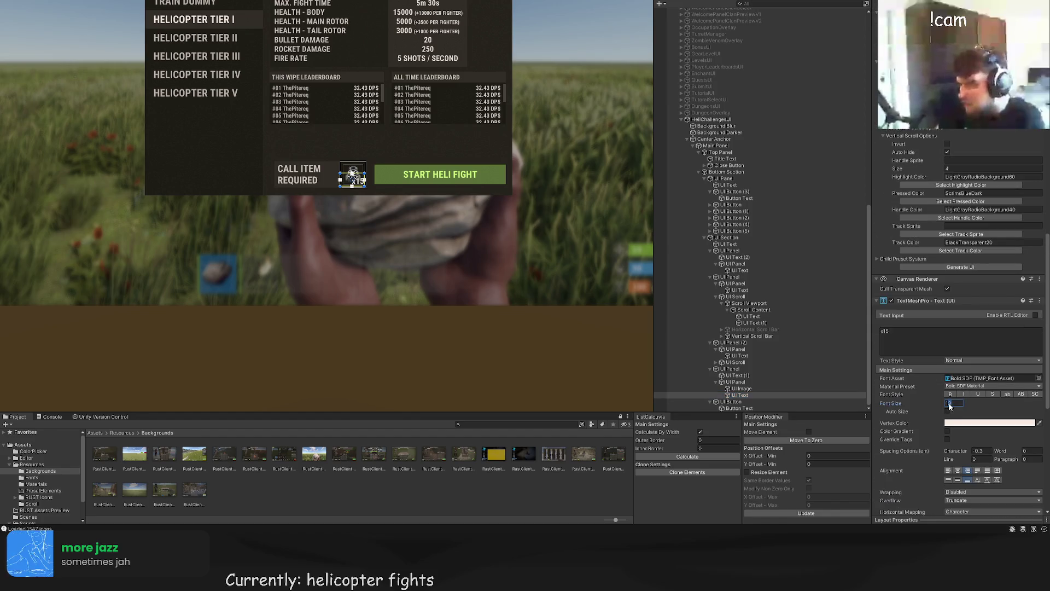
pyautogui.click(425, 223)
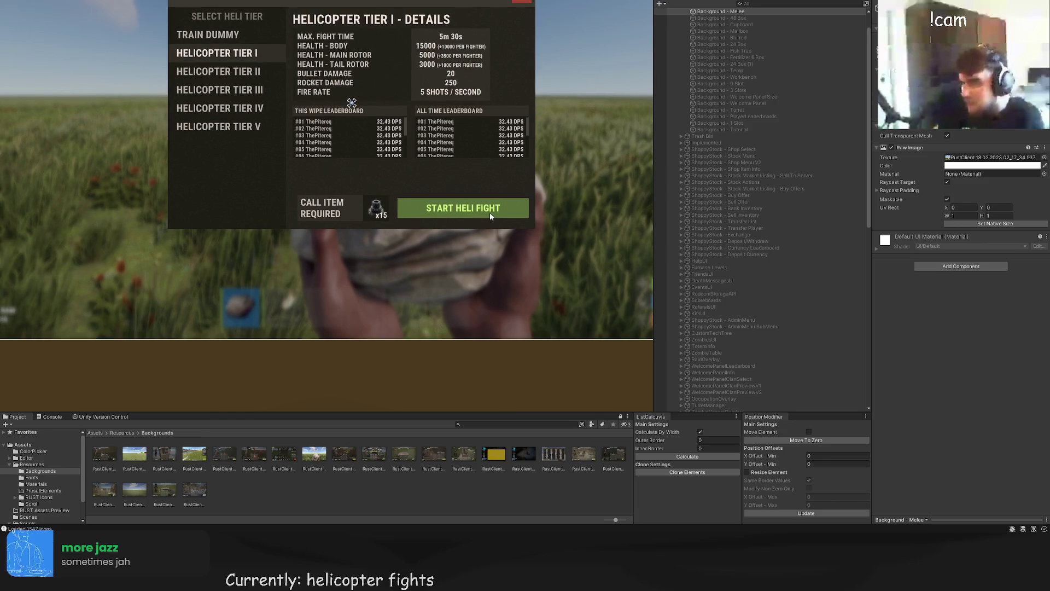
pyautogui.scroll(5, 413, 171)
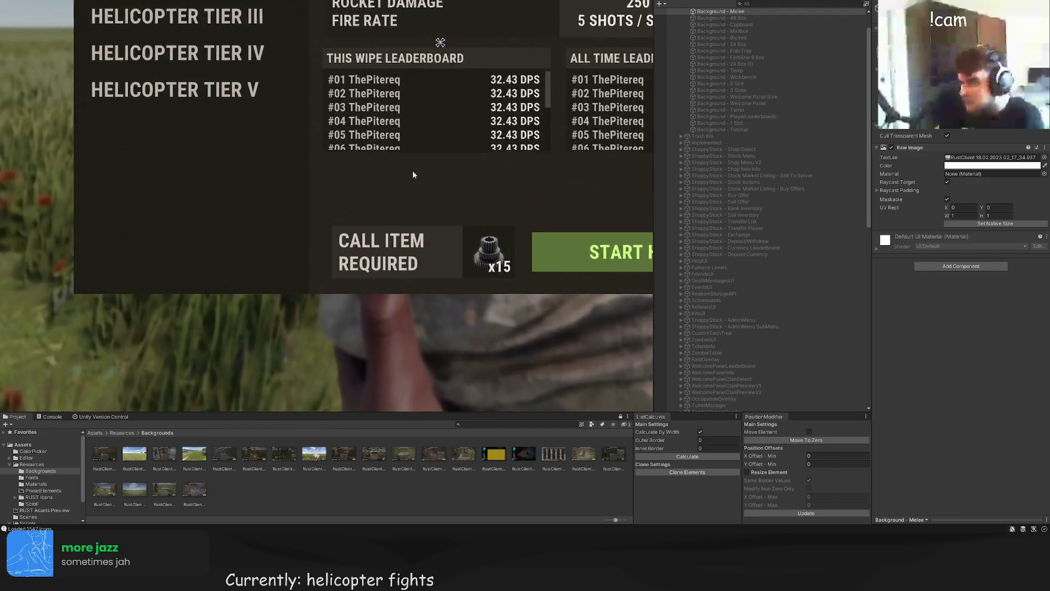
pyautogui.click(495, 271)
# Step: Nudge the CALL ITEM REQUIRED panel left to offsets 10, 10 with the Move tool
pyautogui.scroll(-1, 749, 385)
pyautogui.click(731, 369)
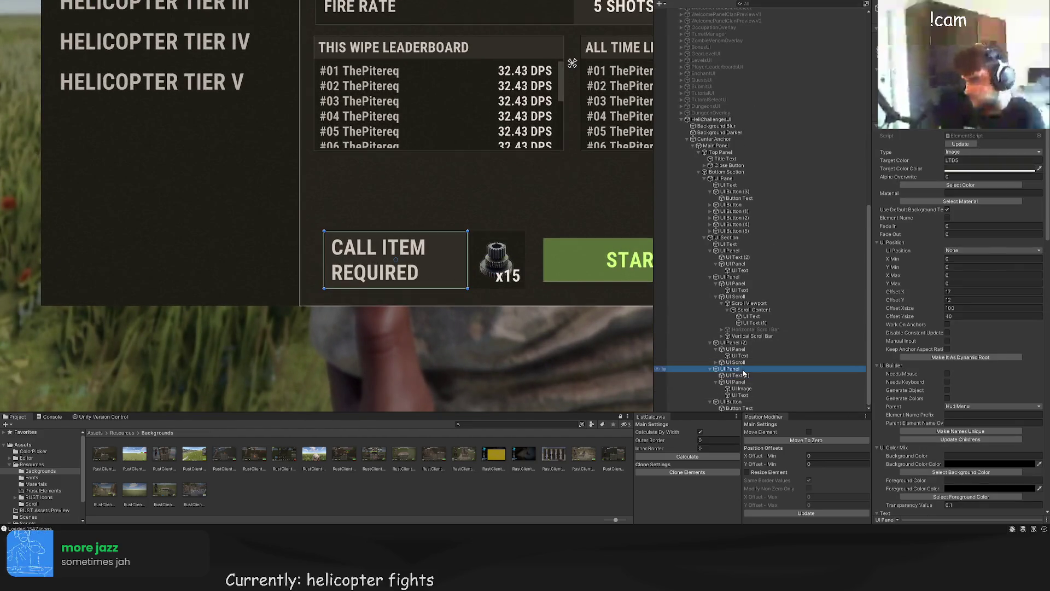
pyautogui.scroll(2, 543, 290)
pyautogui.moveTo(421, 259)
pyautogui.mouseDown()
pyautogui.moveTo(367, 241)
pyautogui.moveTo(384, 120)
pyautogui.mouseUp()
pyautogui.press('w')
pyautogui.hotkey('ctrl', 'z')
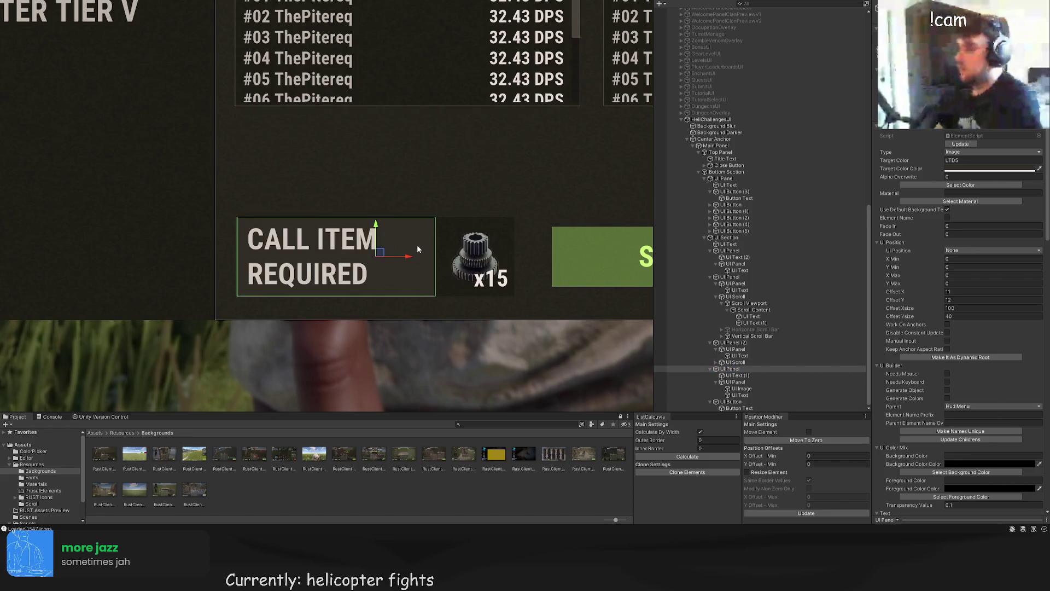
pyautogui.moveTo(406, 257); pyautogui.dragTo(377, 114)
pyautogui.hotkey('ctrl', 'z')
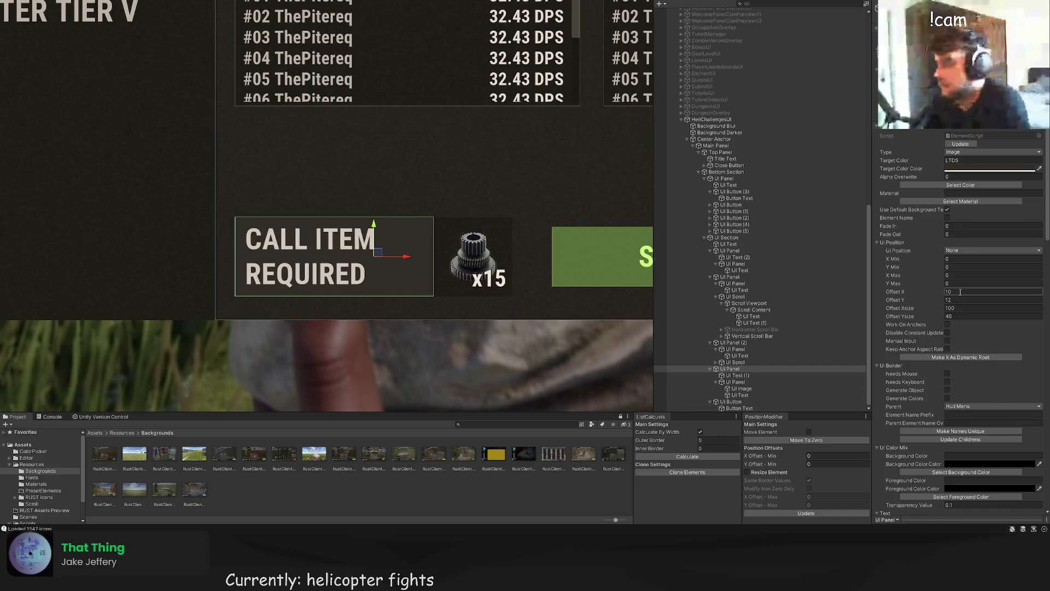
pyautogui.moveTo(373, 224); pyautogui.dragTo(373, 229)
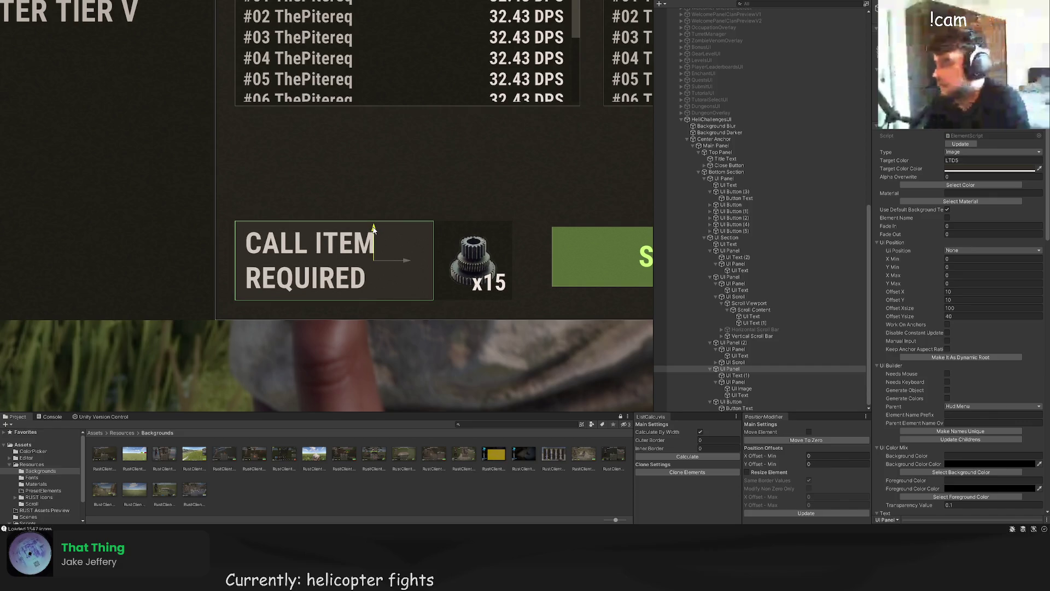
pyautogui.scroll(-5, 435, 169)
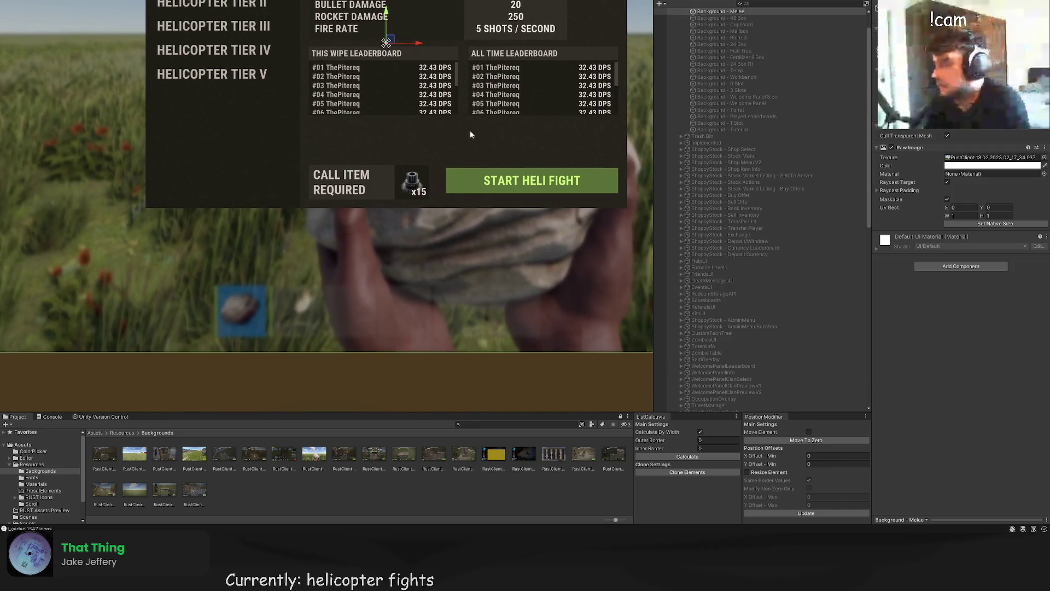
# Step: Frame the START HELI FIGHT button and nudge it lower and to the right
pyautogui.scroll(2, 781, 281)
pyautogui.scroll(-2, 781, 281)
pyautogui.click(730, 402)
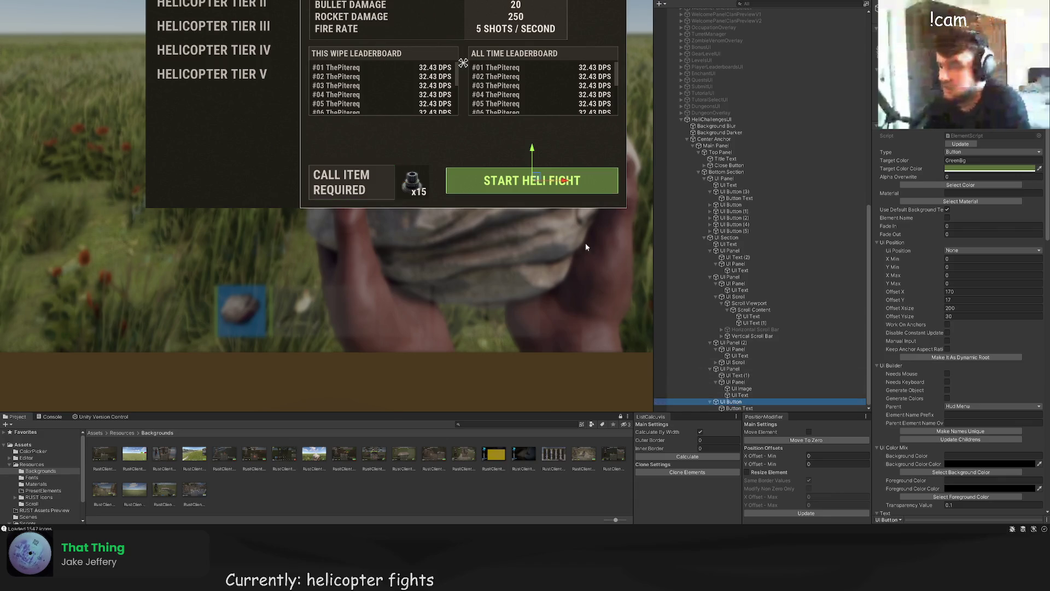
pyautogui.press('f')
pyautogui.moveTo(493, 193)
pyautogui.mouseDown()
pyautogui.moveTo(443, 196)
pyautogui.moveTo(461, 195)
pyautogui.mouseUp()
pyautogui.scroll(4, 274, 154)
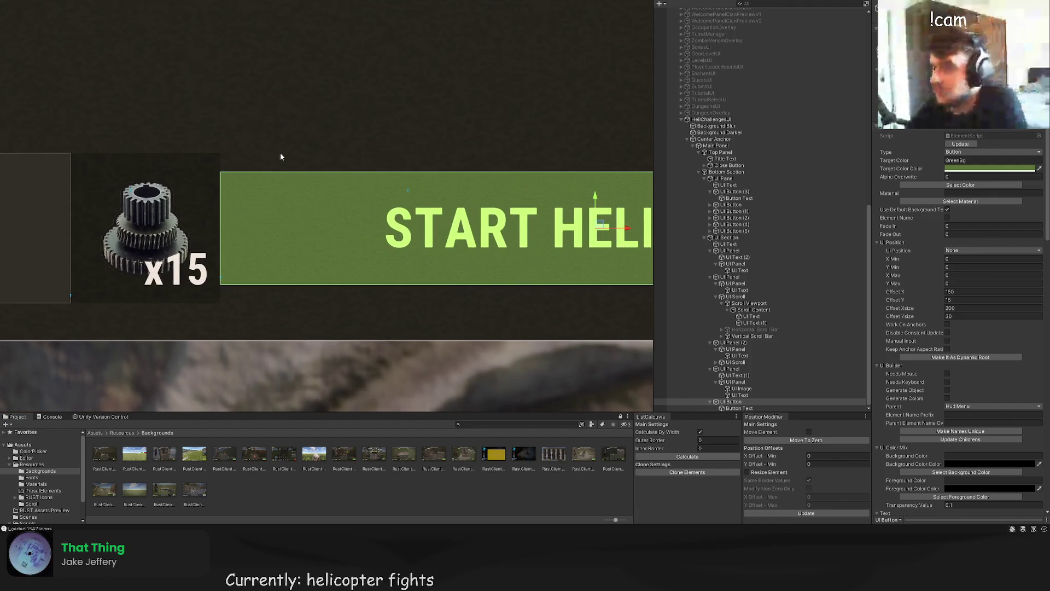
pyautogui.scroll(-5, 281, 157)
pyautogui.moveTo(267, 159); pyautogui.dragTo(301, 159)
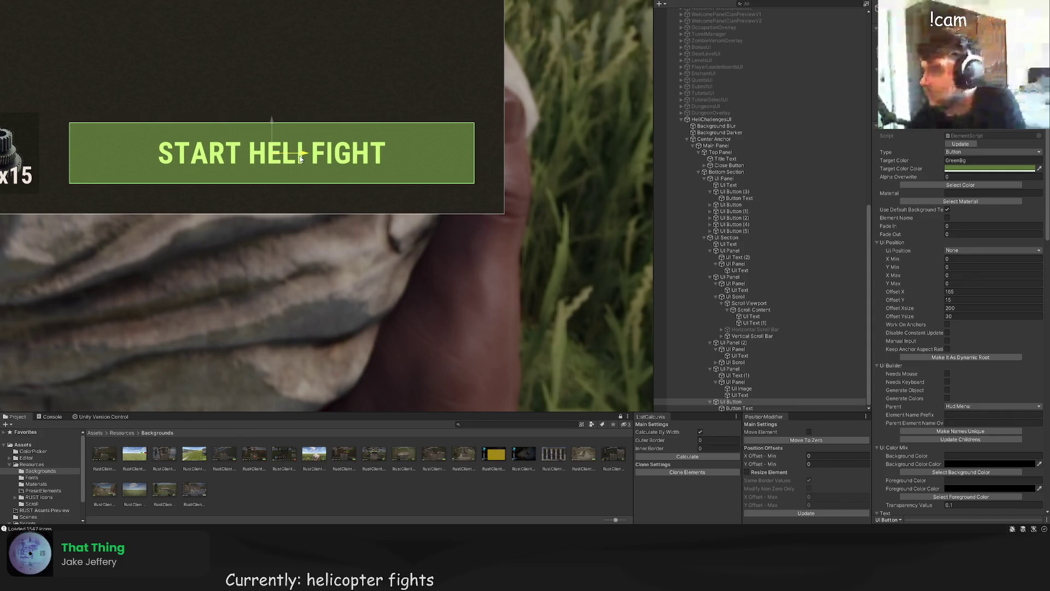
pyautogui.scroll(-3, 300, 158)
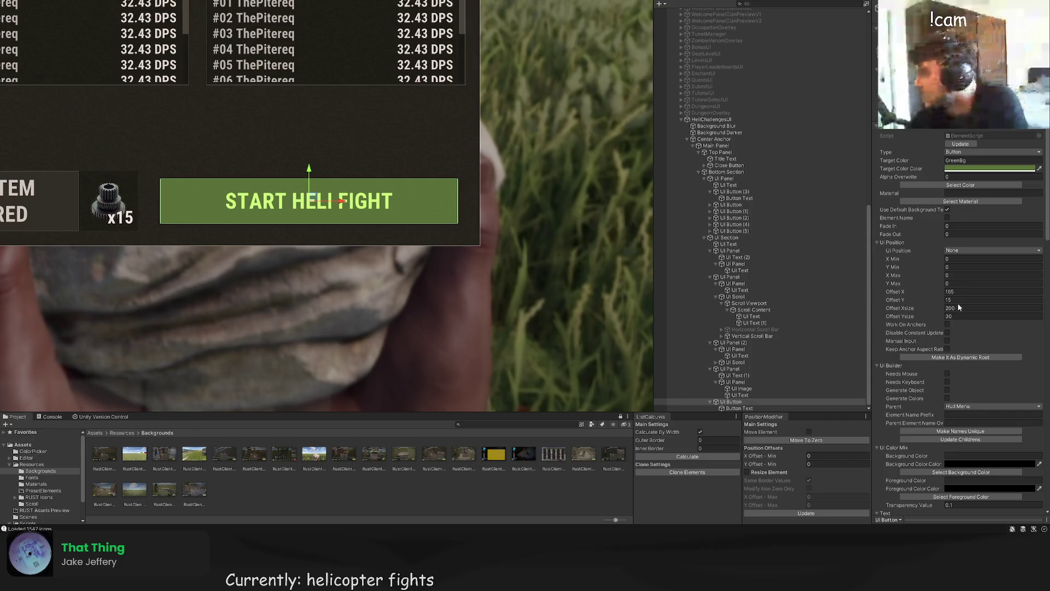
pyautogui.scroll(3, 268, 197)
pyautogui.moveTo(268, 197); pyautogui.dragTo(289, 195)
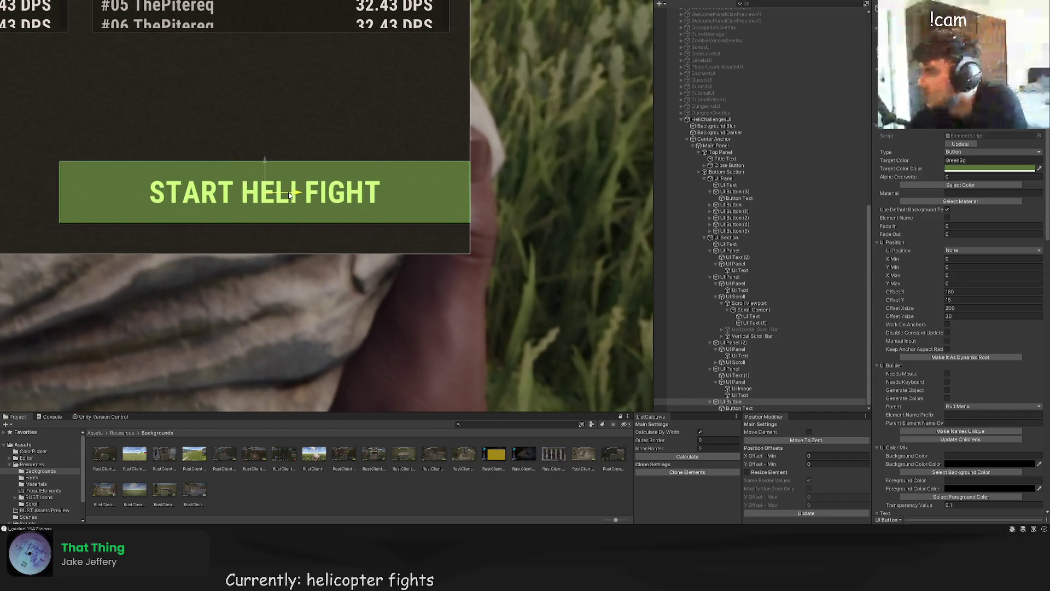
pyautogui.scroll(-2, 265, 99)
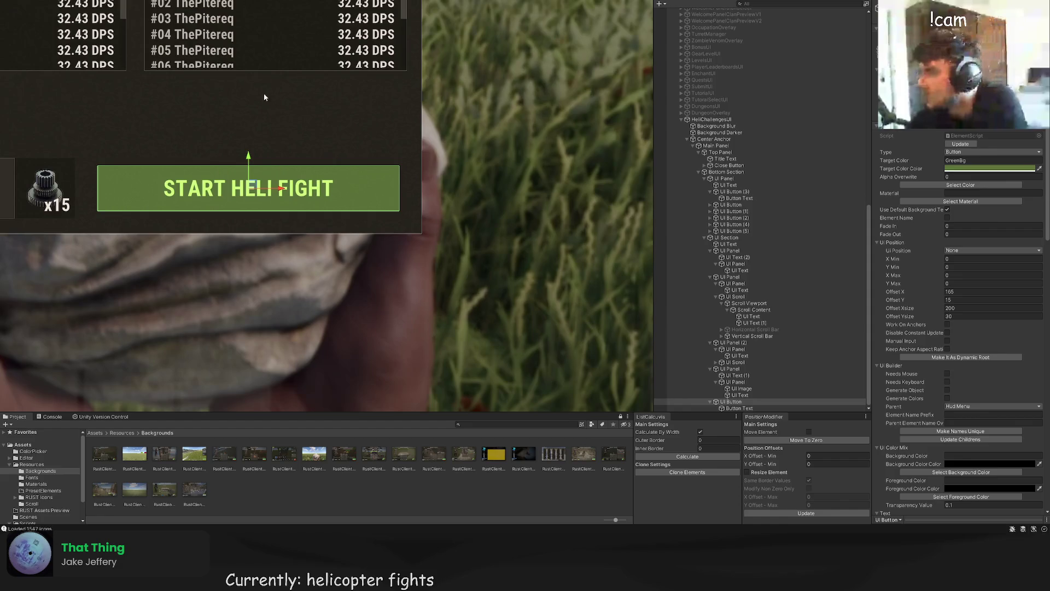
# Step: Widen the START HELI FIGHT button leftward to width 215 at offset X 150
pyautogui.click(195, 99)
pyautogui.scroll(-3, 219, 137)
pyautogui.click(306, 155)
pyautogui.scroll(4, 317, 175)
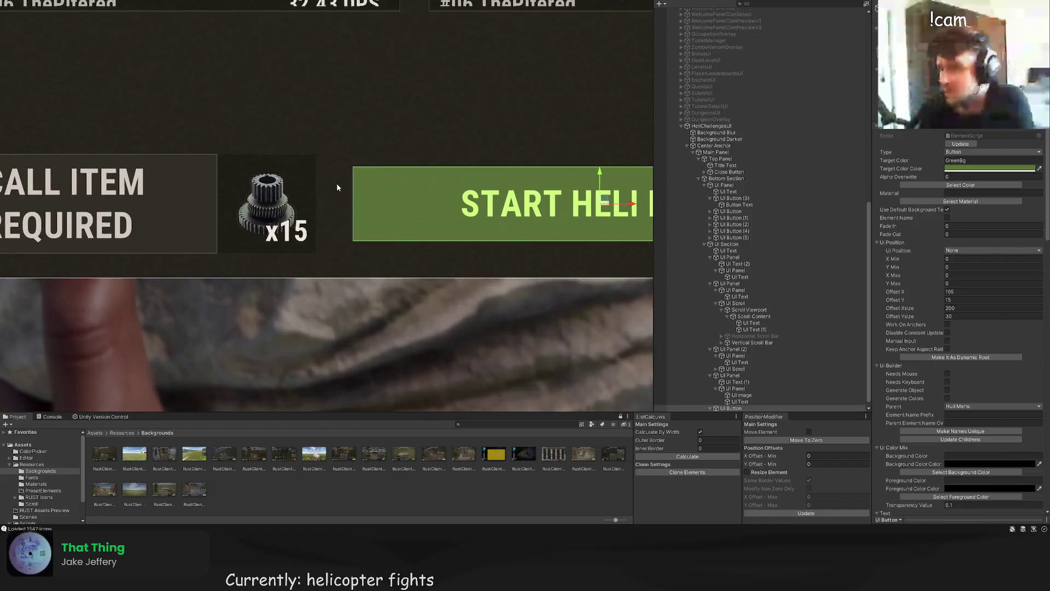
pyautogui.moveTo(352, 185); pyautogui.dragTo(317, 186)
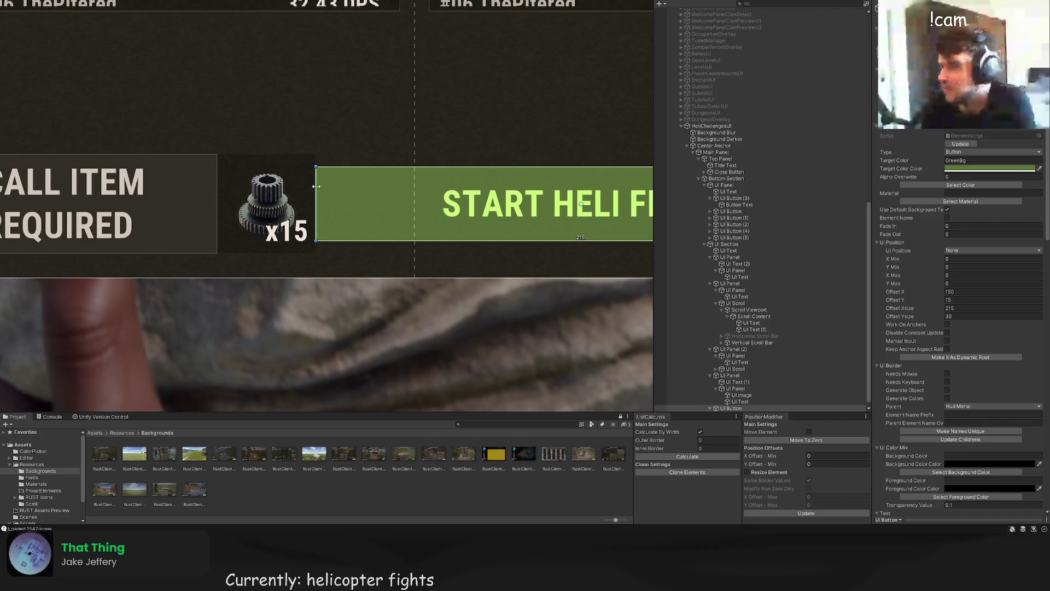
pyautogui.click(380, 129)
pyautogui.scroll(-5, 394, 143)
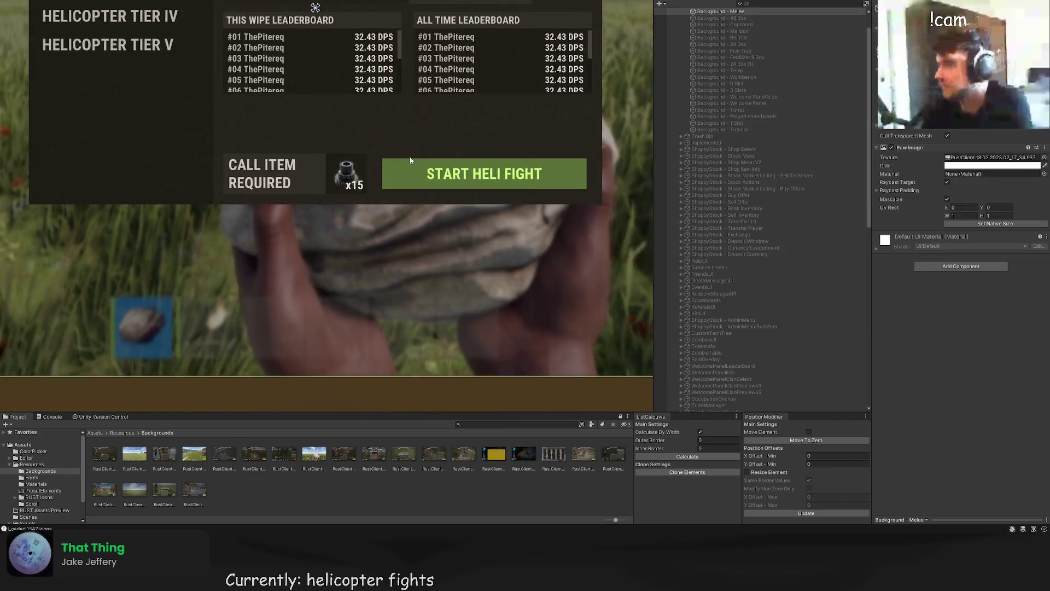
pyautogui.scroll(2, 405, 128)
pyautogui.moveTo(405, 127); pyautogui.dragTo(406, 152)
pyautogui.scroll(-3, 383, 170)
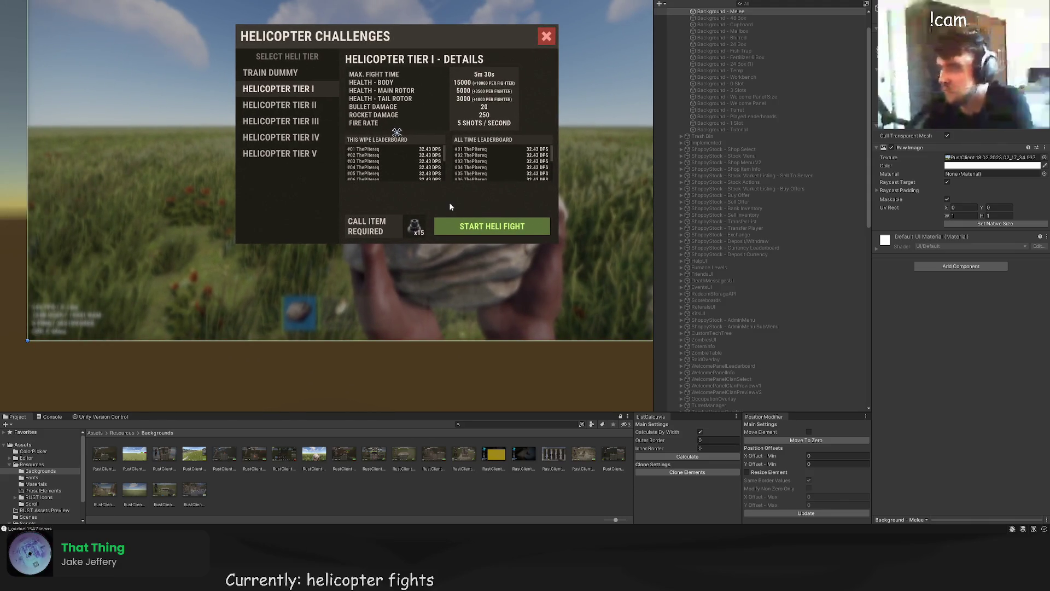
# Step: Inspect the stats panel, This Wipe Leaderboard heading and leaderboard scroll list in the Hierarchy
pyautogui.moveTo(454, 206); pyautogui.dragTo(457, 222)
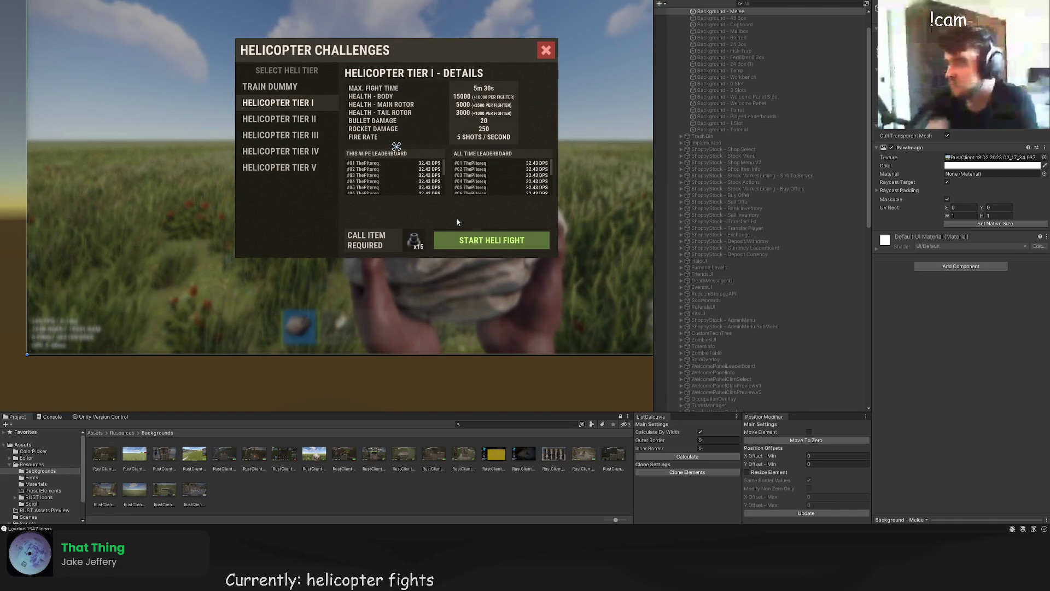
pyautogui.scroll(-10, 785, 334)
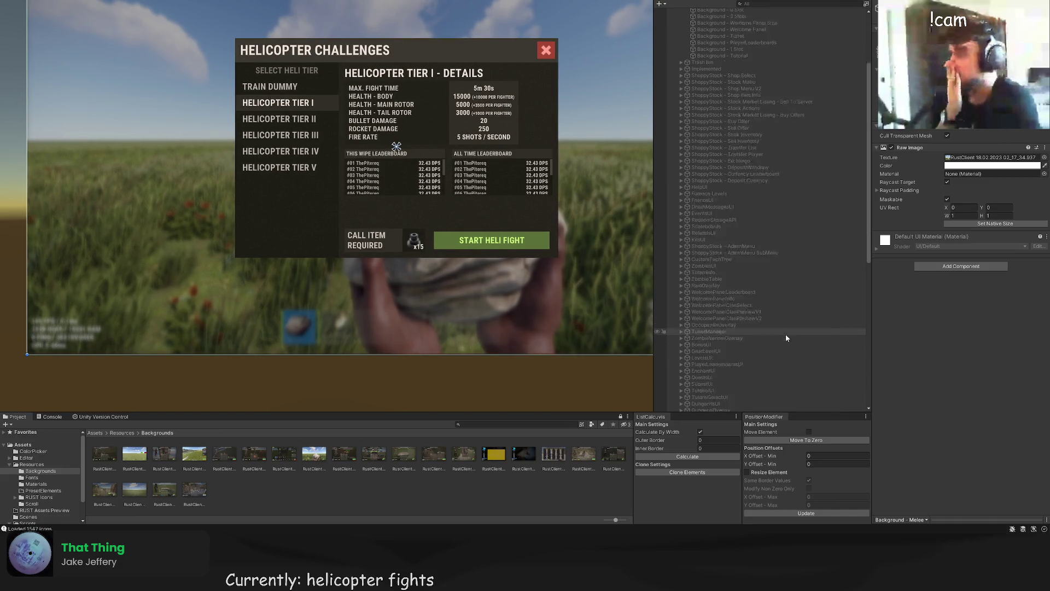
pyautogui.click(734, 364)
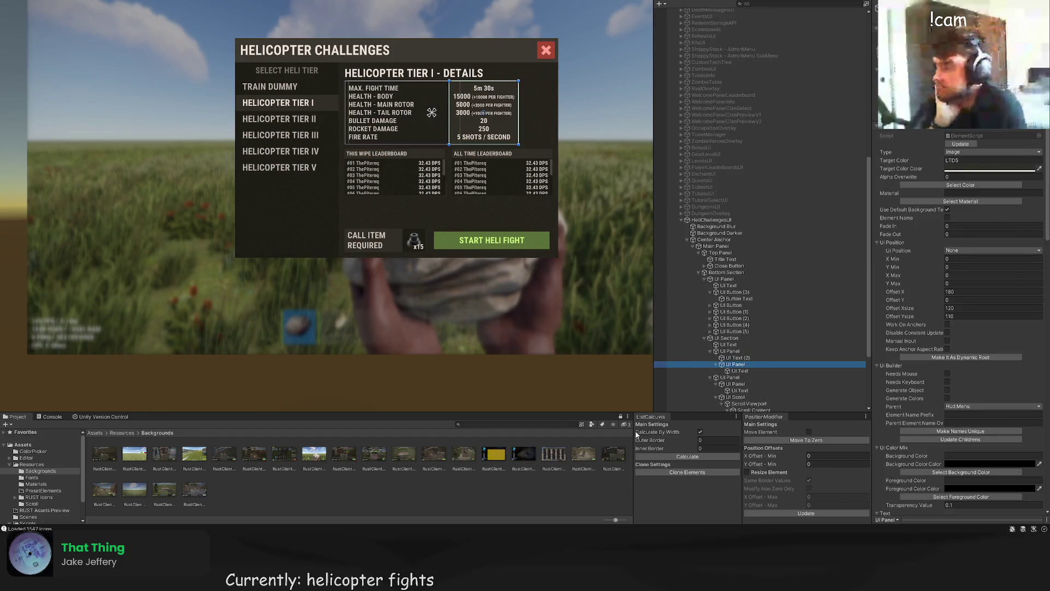
pyautogui.scroll(-2, 766, 383)
pyautogui.click(740, 366)
pyautogui.click(763, 373)
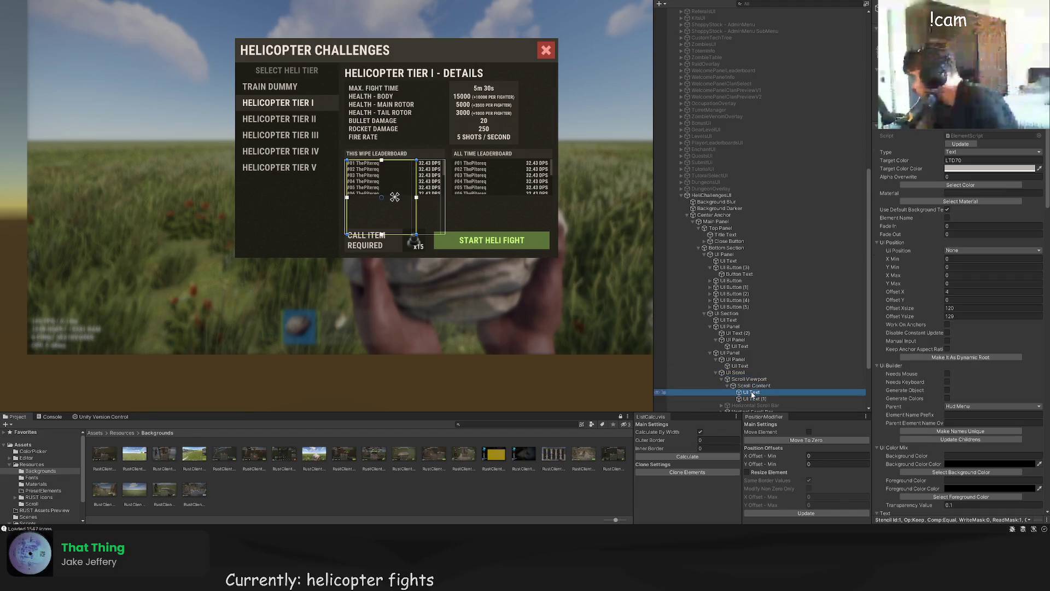
pyautogui.click(748, 386)
pyautogui.scroll(-3, 746, 389)
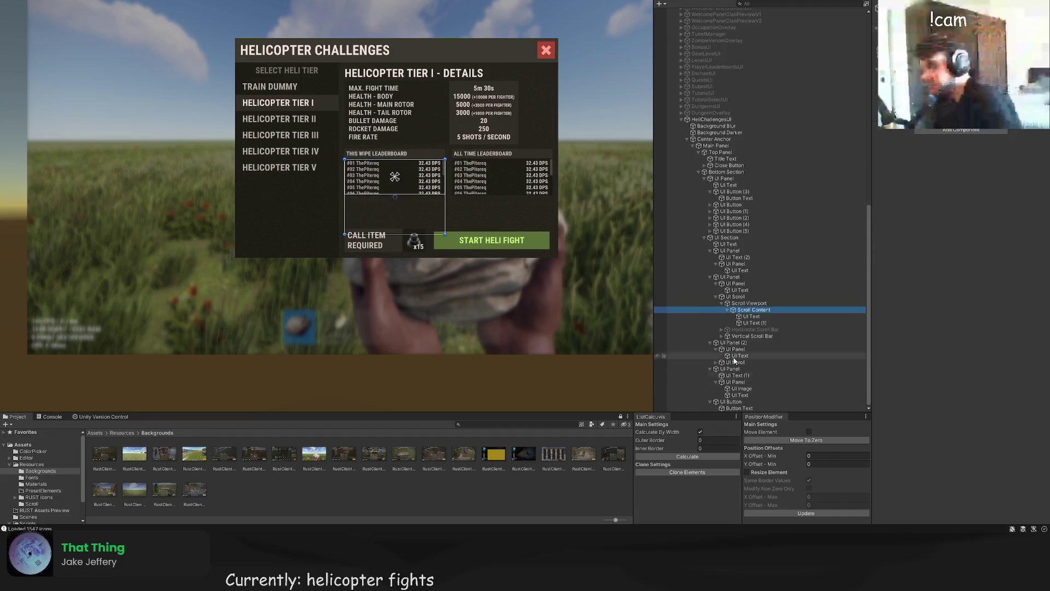
# Step: Place the 200×50 Example Text in the details section above the CALL ITEM REQUIRED row
pyautogui.click(721, 172)
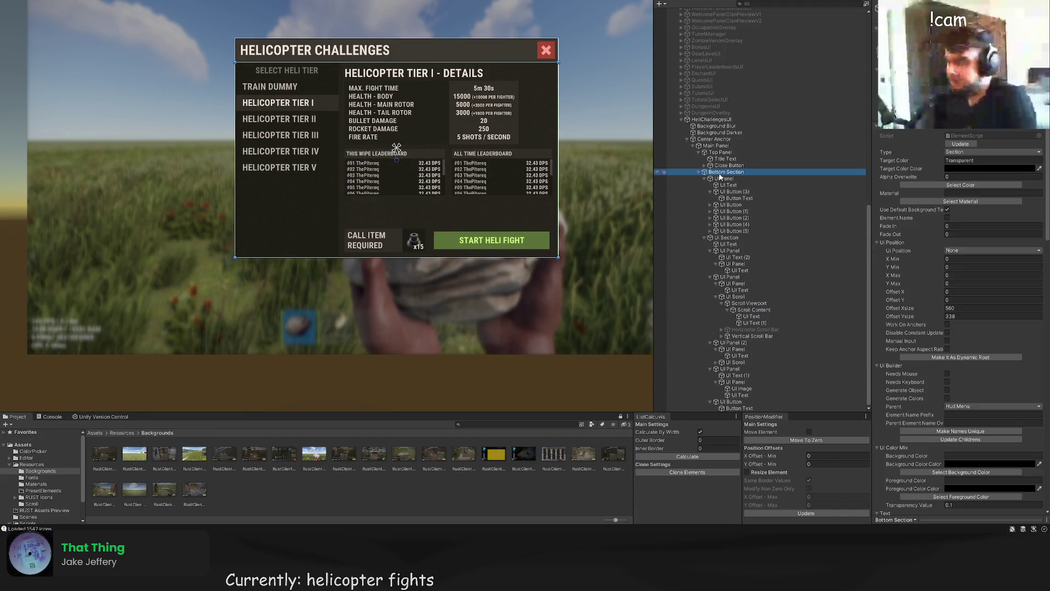
pyautogui.click(729, 239)
pyautogui.click(383, 243)
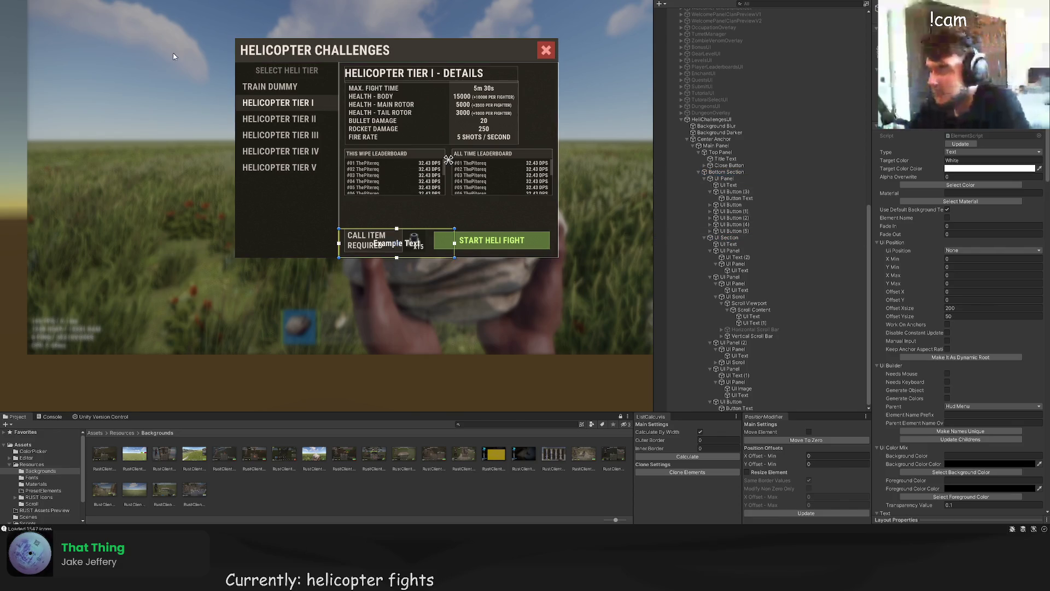
pyautogui.scroll(4, 383, 243)
pyautogui.moveTo(425, 198)
pyautogui.mouseDown()
pyautogui.moveTo(425, 143)
pyautogui.moveTo(434, 169)
pyautogui.mouseUp()
# Step: Change the Example Text to LOOT CONTENT, aligned left and bottom
pyautogui.scroll(-10, 957, 328)
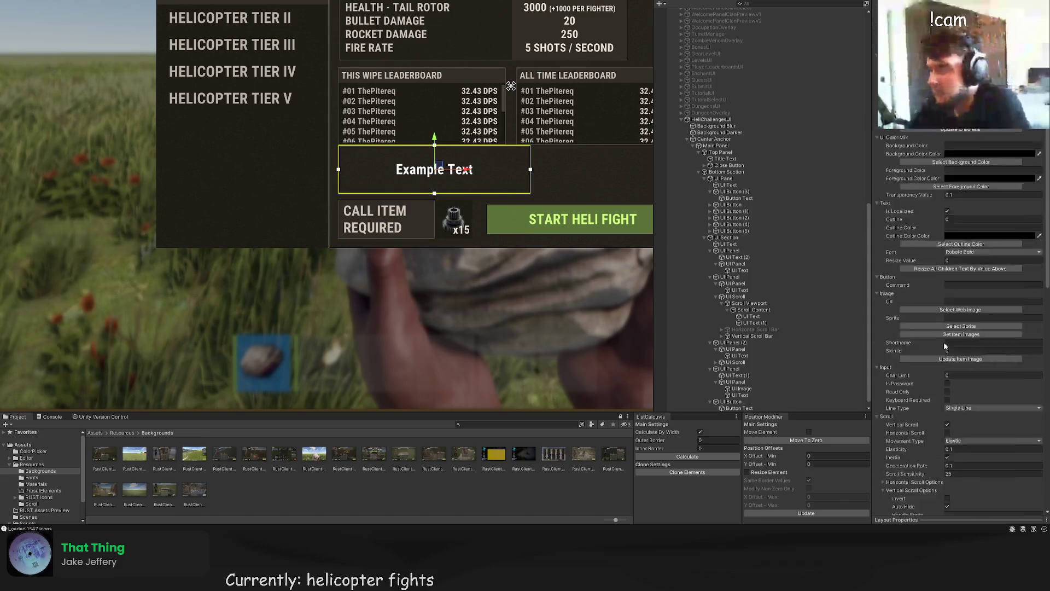
pyautogui.write('LOOT CONTENT')
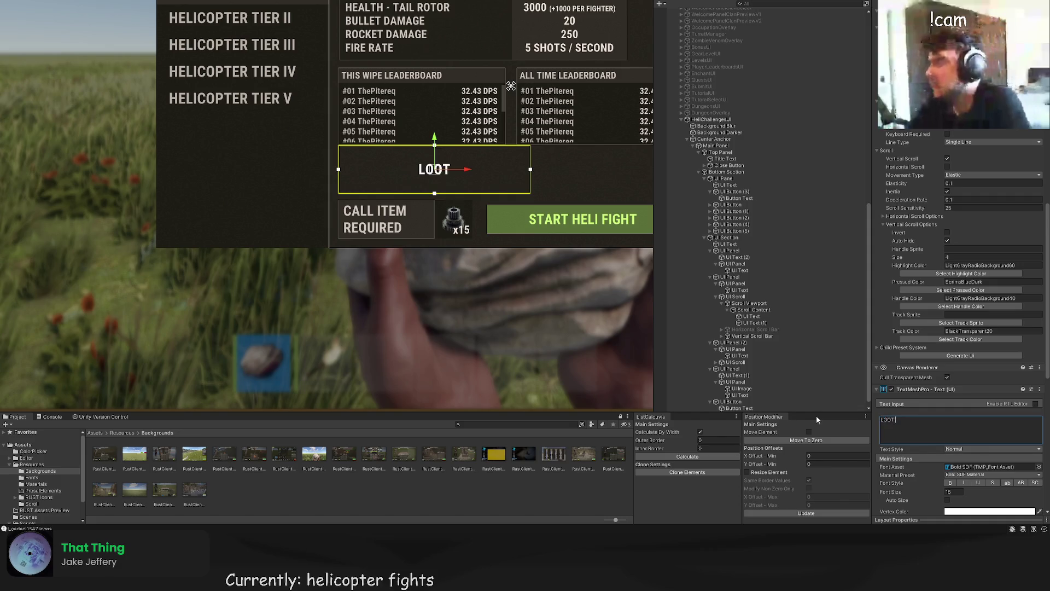
pyautogui.scroll(-3, 946, 457)
pyautogui.click(949, 470)
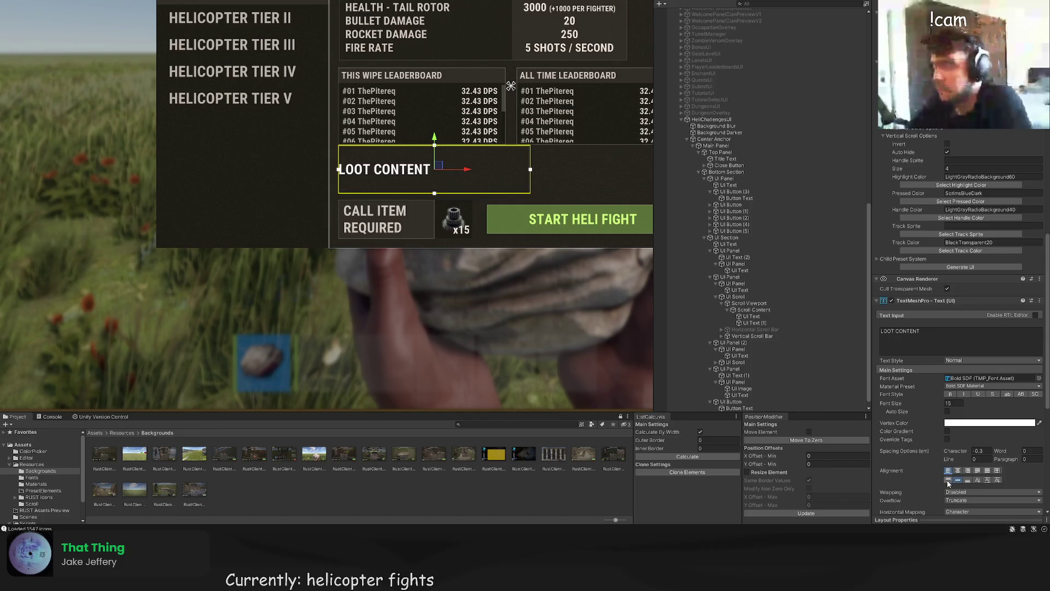
pyautogui.click(967, 480)
pyautogui.scroll(2, 374, 232)
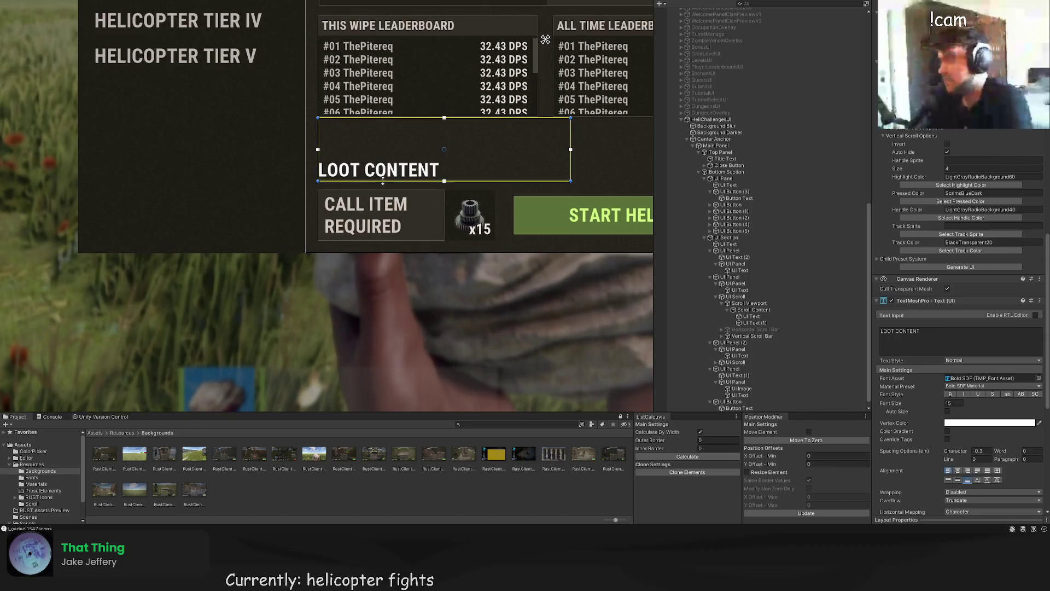
pyautogui.moveTo(444, 180); pyautogui.dragTo(444, 144)
# Step: Colour the LOOT CONTENT label light grey LTD80 and lower its box's bottom edge slightly
pyautogui.scroll(10, 960, 214)
pyautogui.scroll(5, 963, 214)
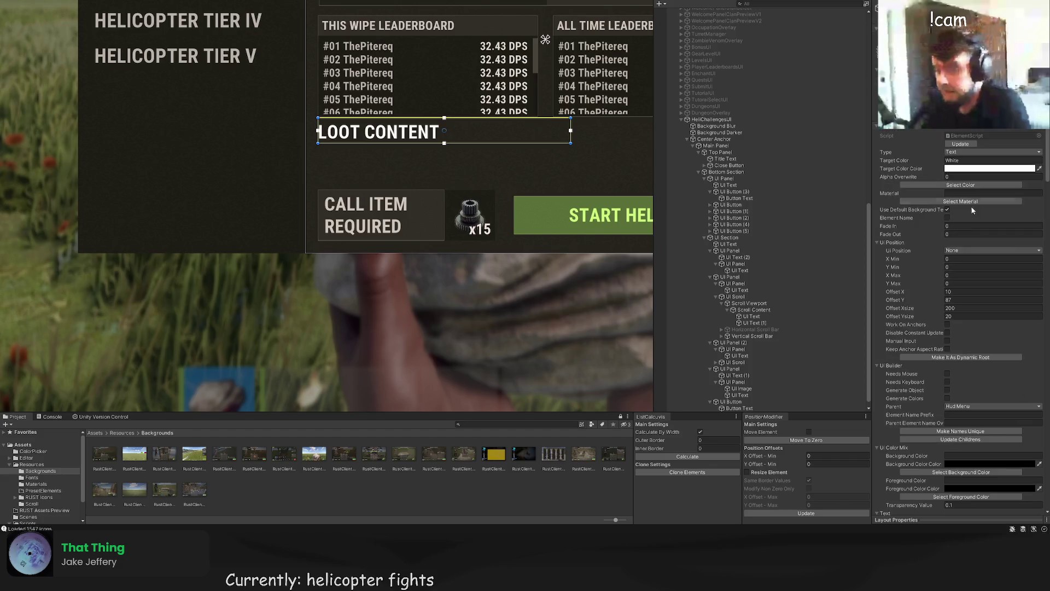
pyautogui.click(966, 185)
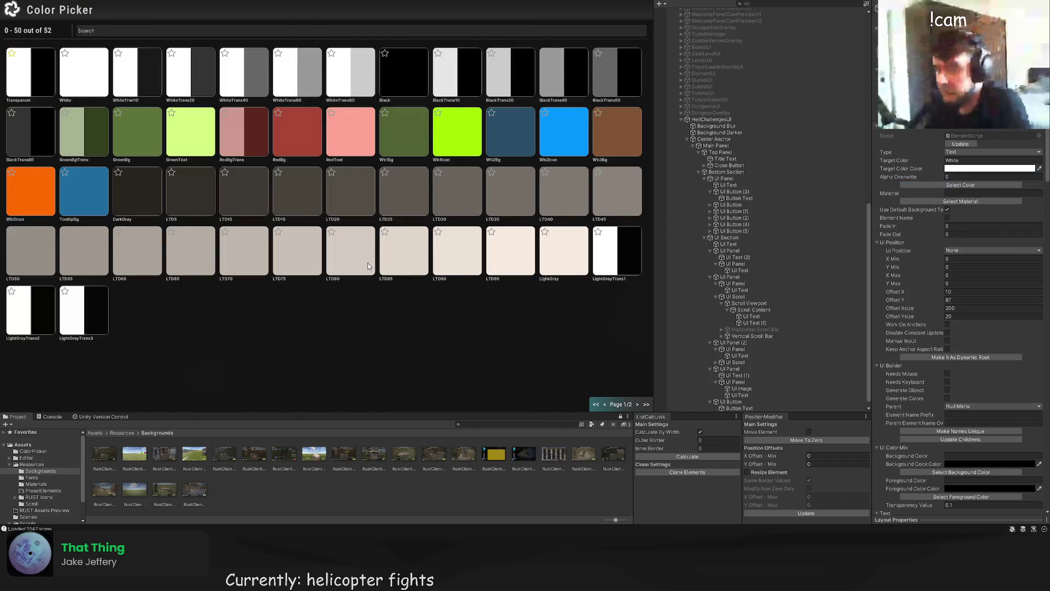
pyautogui.click(367, 266)
pyautogui.moveTo(362, 143); pyautogui.dragTo(365, 144)
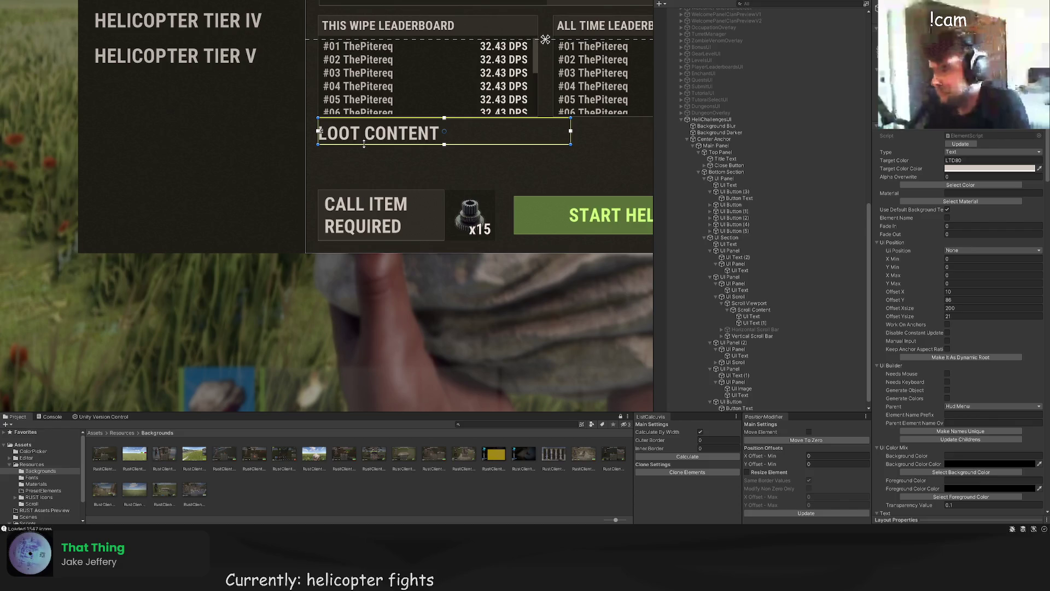
pyautogui.click(369, 162)
pyautogui.scroll(-4, 375, 162)
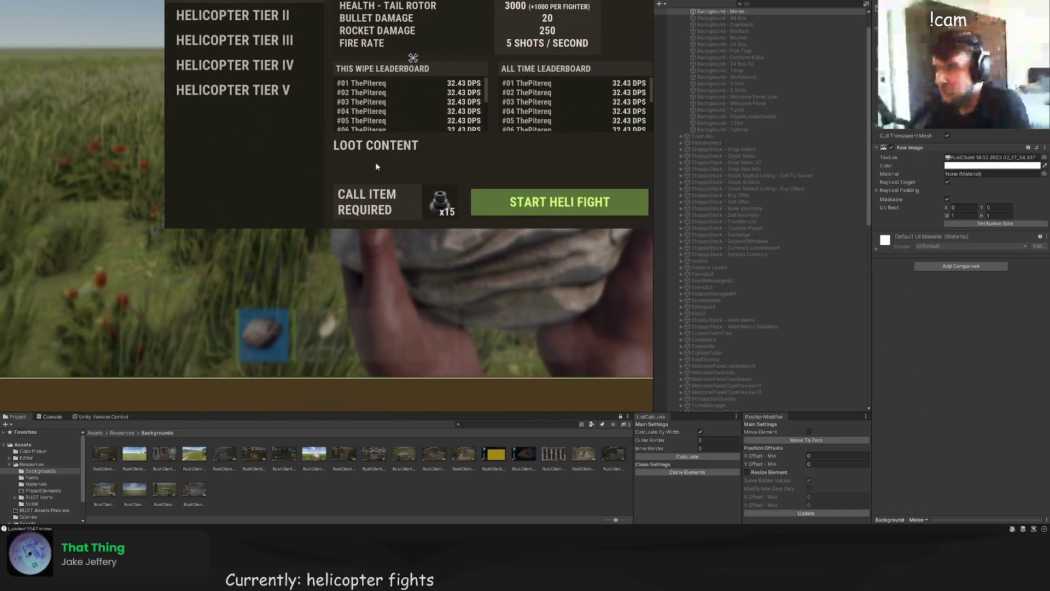
pyautogui.click(353, 150)
pyautogui.scroll(3, 351, 151)
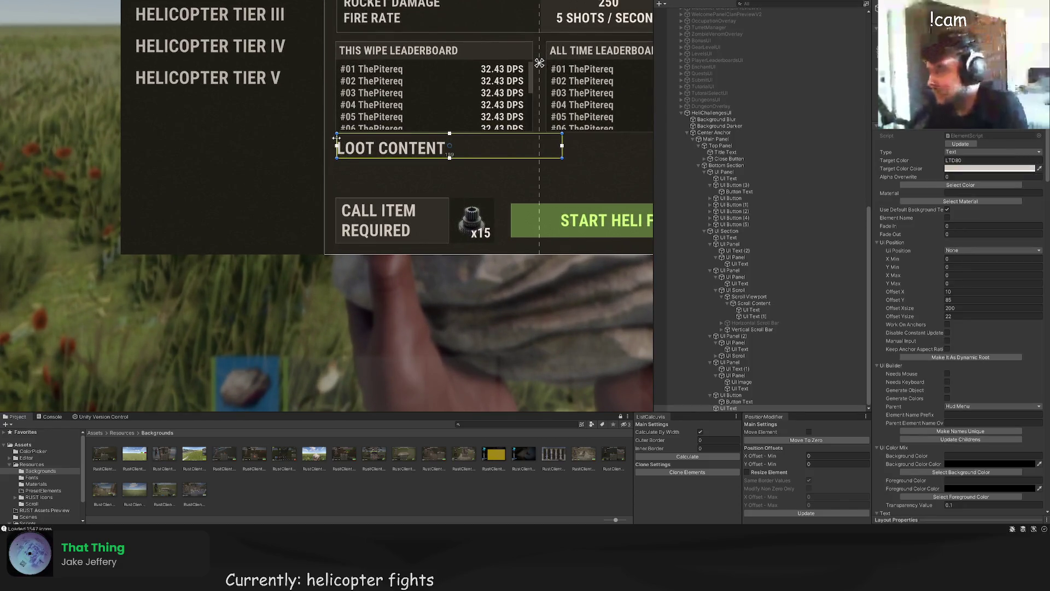
pyautogui.click(370, 175)
# Step: Toggle Auto Size on LOOT CONTENT and make its box slightly shorter
pyautogui.scroll(-3, 370, 175)
pyautogui.click(373, 155)
pyautogui.scroll(-5, 954, 437)
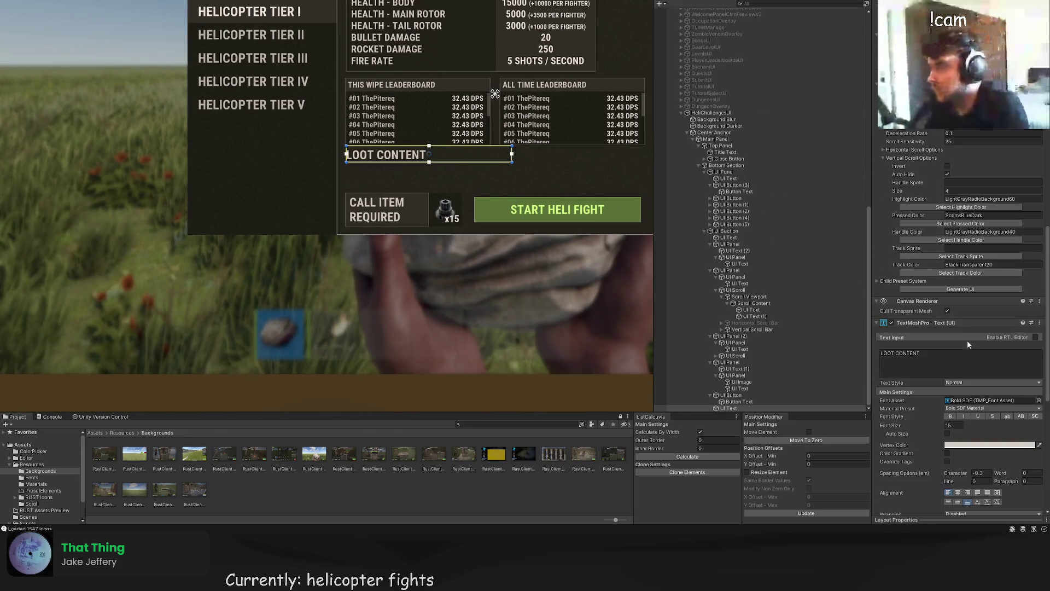
pyautogui.click(947, 433)
pyautogui.click(454, 187)
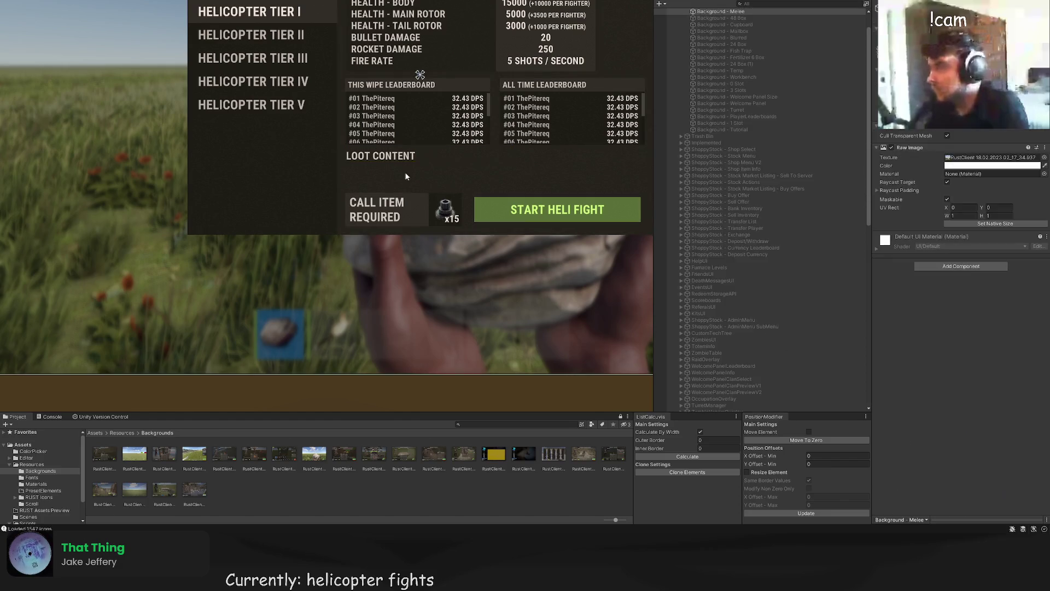
pyautogui.click(388, 158)
pyautogui.moveTo(388, 162); pyautogui.dragTo(388, 160)
# Step: Duplicate the LOOT CONTENT label, top-align the copy, and make its box taller and wider
pyautogui.press('w')
pyautogui.scroll(2, 393, 159)
pyautogui.hotkey('ctrl', 'd')
pyautogui.moveTo(448, 119); pyautogui.dragTo(449, 142)
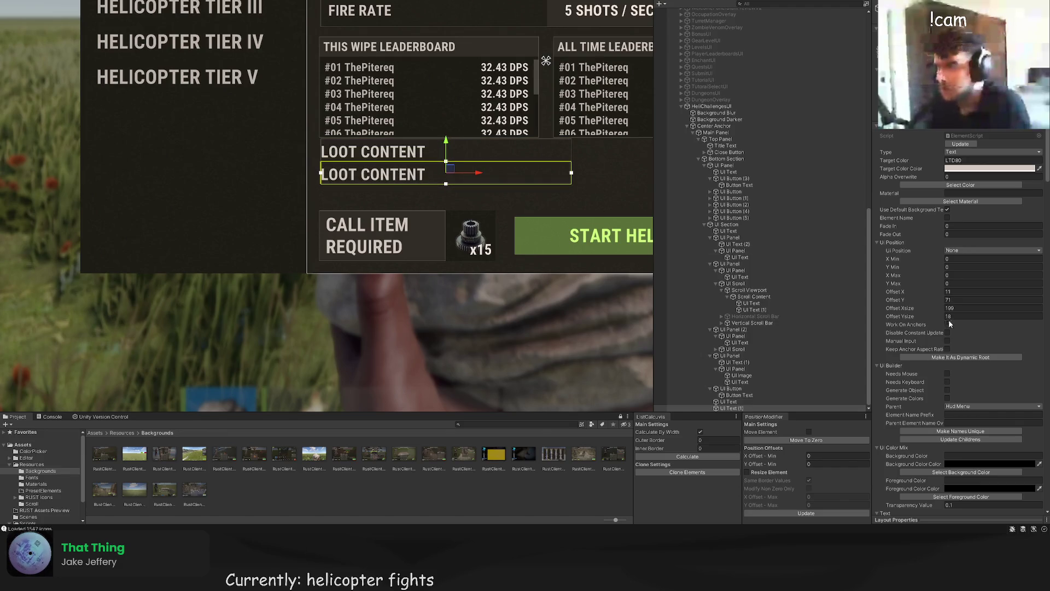
pyautogui.scroll(-5, 955, 345)
pyautogui.scroll(-10, 961, 364)
pyautogui.click(948, 413)
pyautogui.press('t')
pyautogui.moveTo(530, 184); pyautogui.dragTo(530, 201)
pyautogui.moveTo(493, 140)
pyautogui.mouseDown()
pyautogui.moveTo(558, 133)
pyautogui.moveTo(471, 130)
pyautogui.moveTo(521, 130)
pyautogui.mouseUp()
# Step: Replace the copy's text with the helicopter loot description: weapons and armor, /drop, +50% per active fighter
pyautogui.click(900, 268)
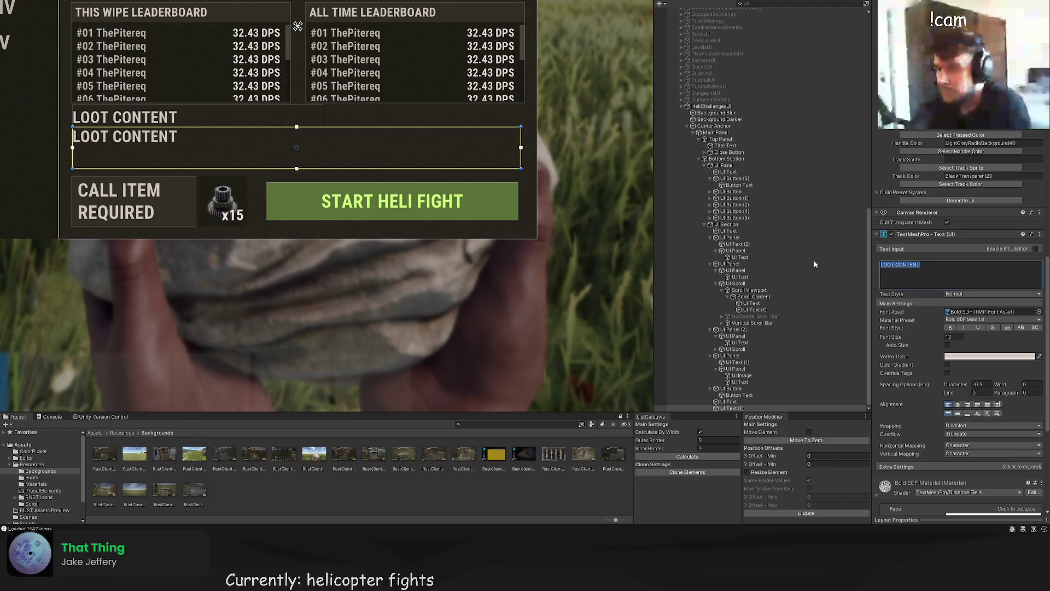
pyautogui.write('Helicoptyer')
pyautogui.press('BackSpace')
pyautogui.press('BackSpace')
pyautogui.press('BackSpace')
pyautogui.write('er loot contain')
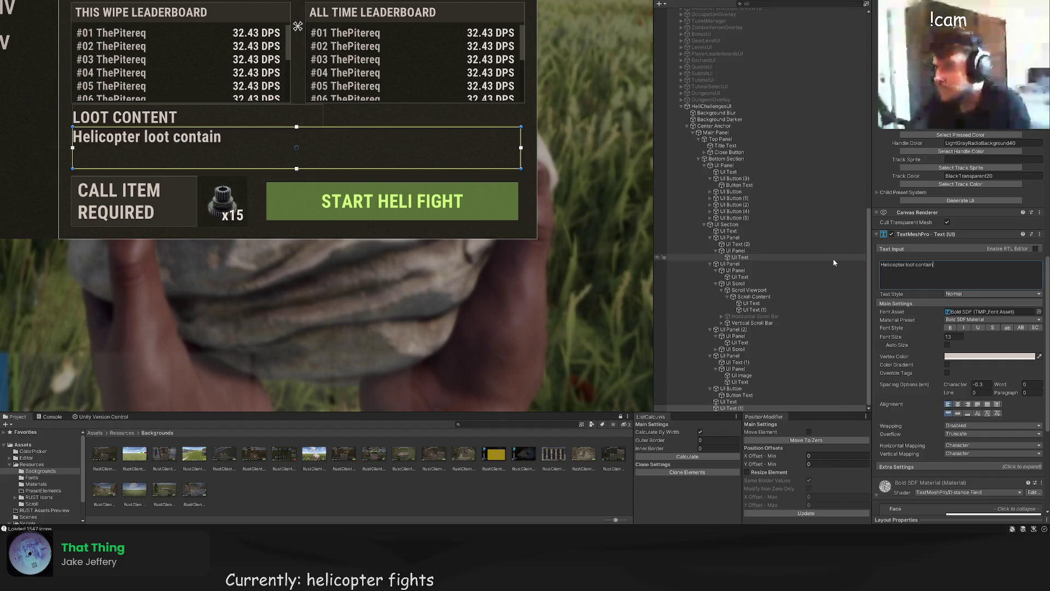
pyautogui.write('s mostly ')
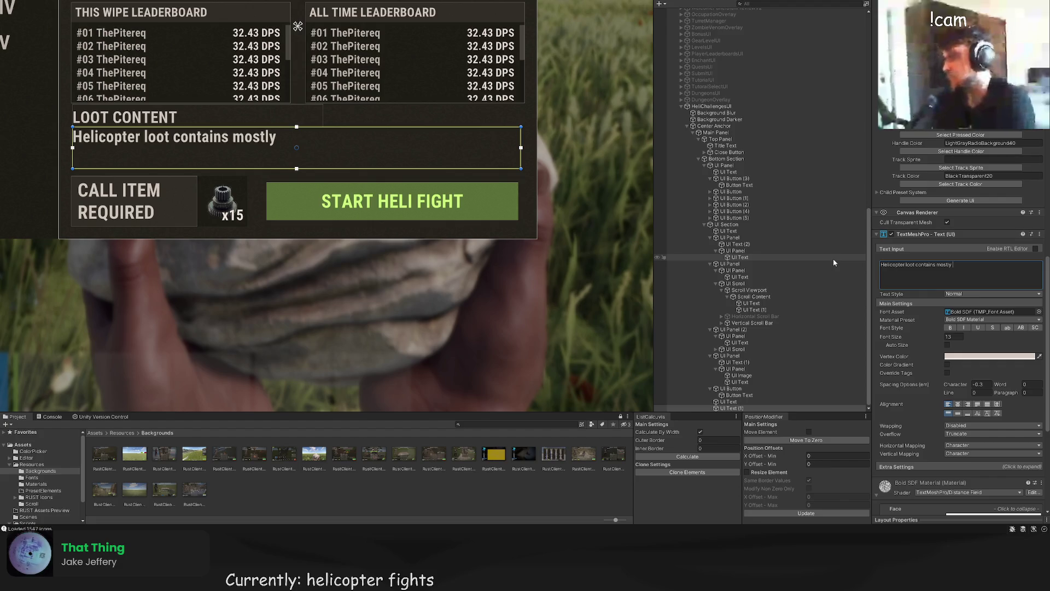
pyautogui.write('weapons and')
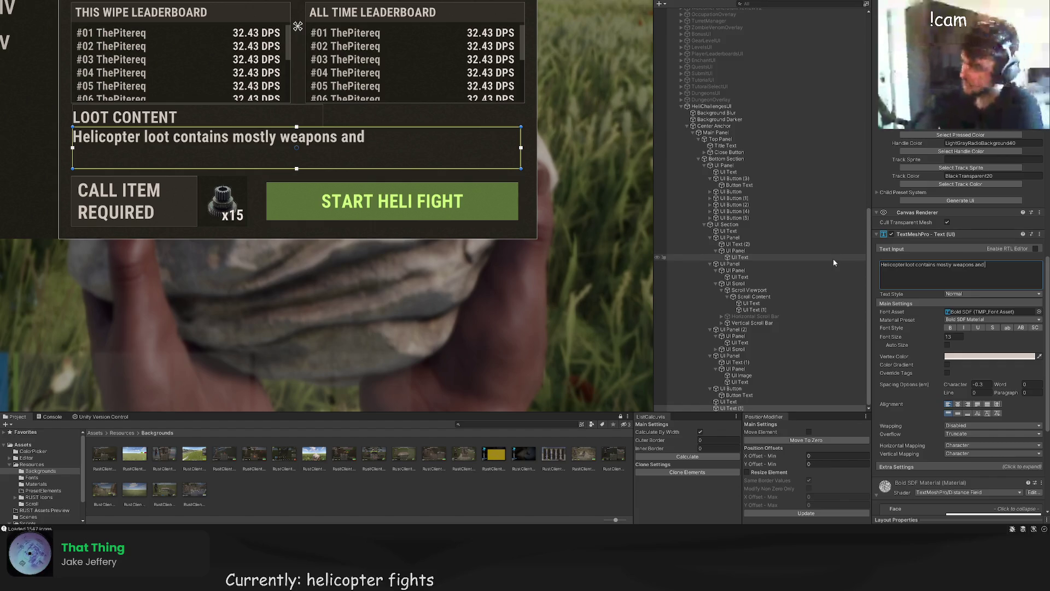
pyautogui.write(' a')
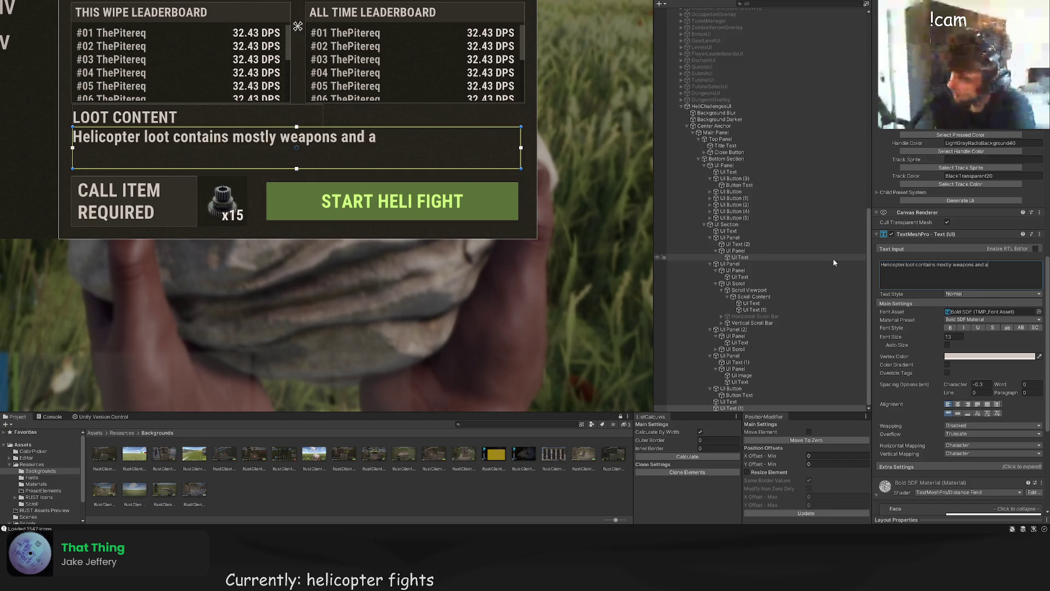
pyautogui.write('rmor. Full')
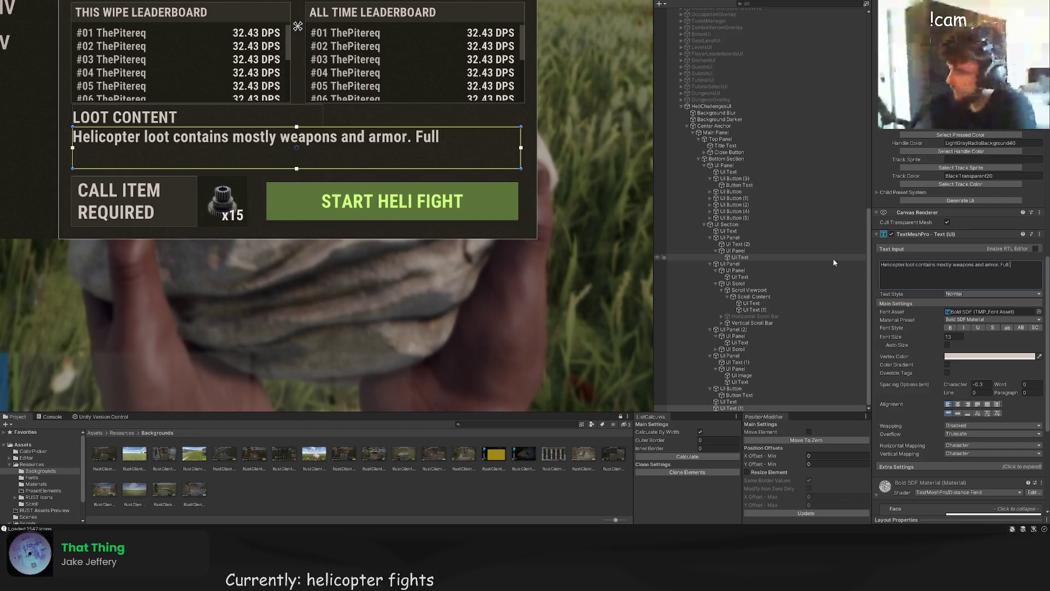
pyautogui.write(' loot')
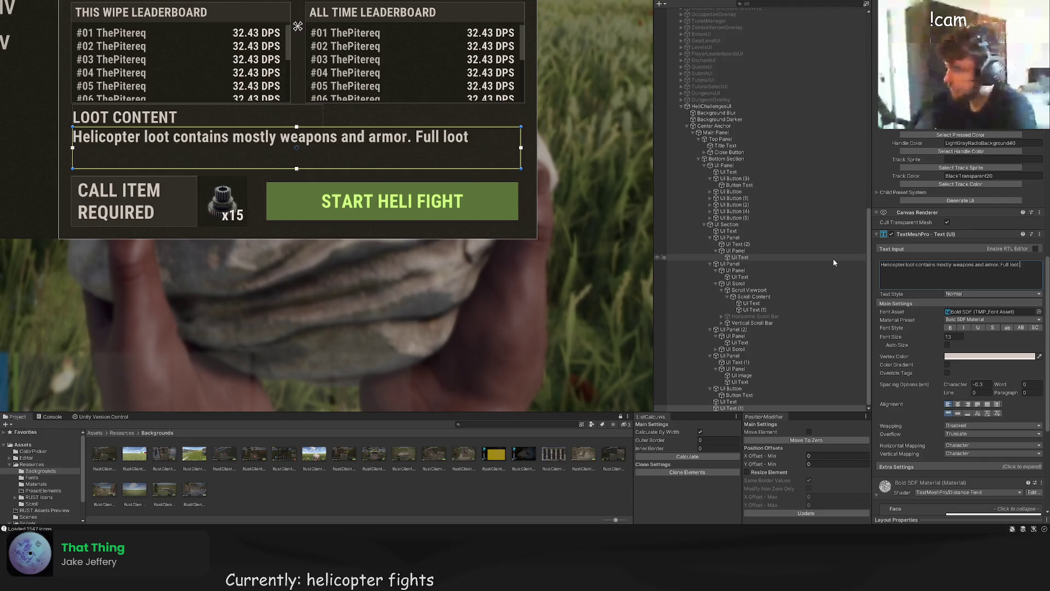
pyautogui.write(' table can be found at /drop. ')
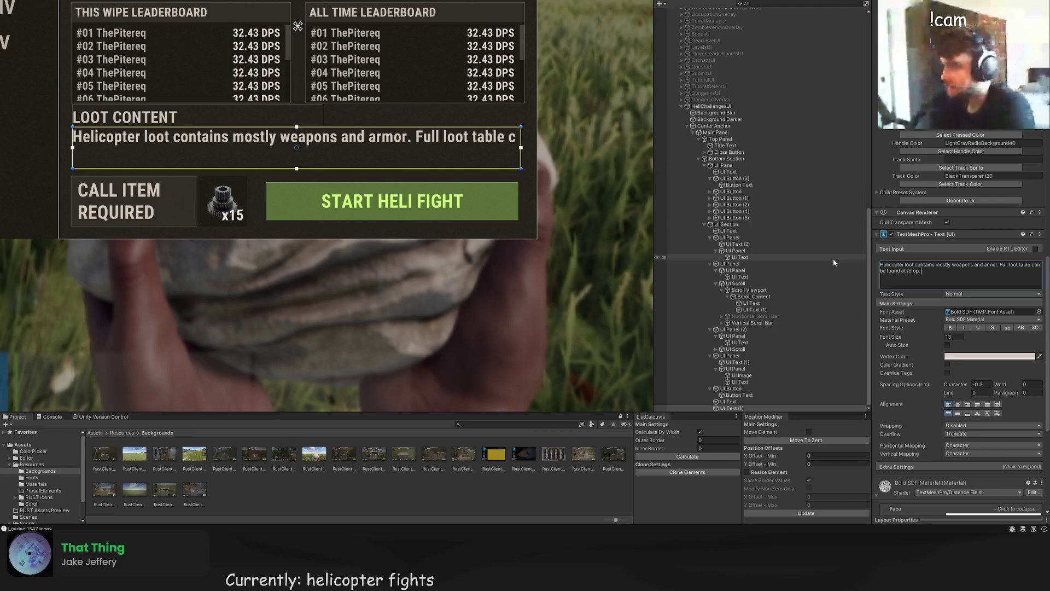
pyautogui.write('Loot is scaled ')
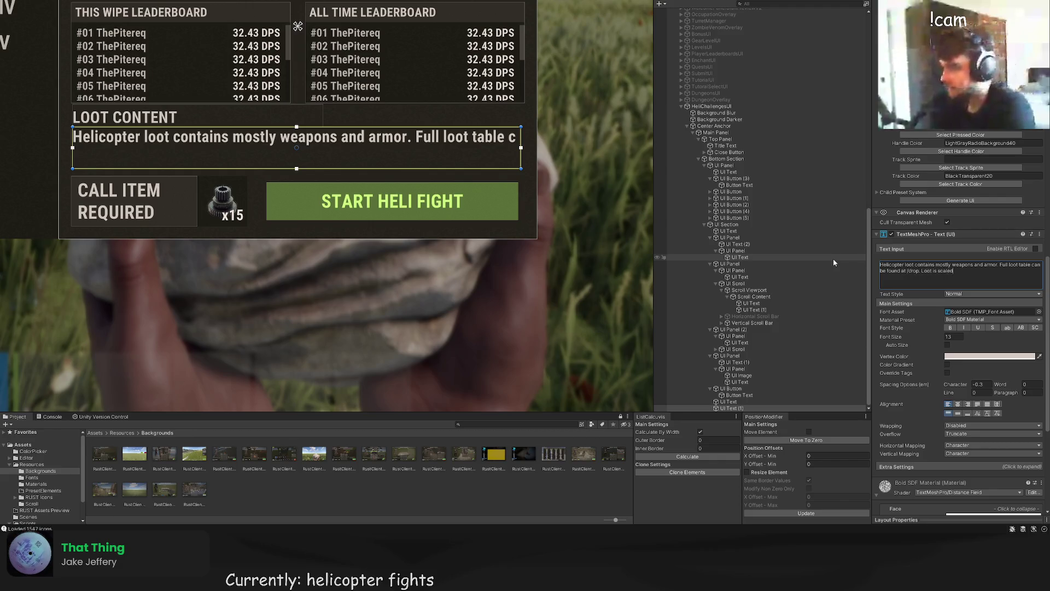
pyautogui.write('+50%')
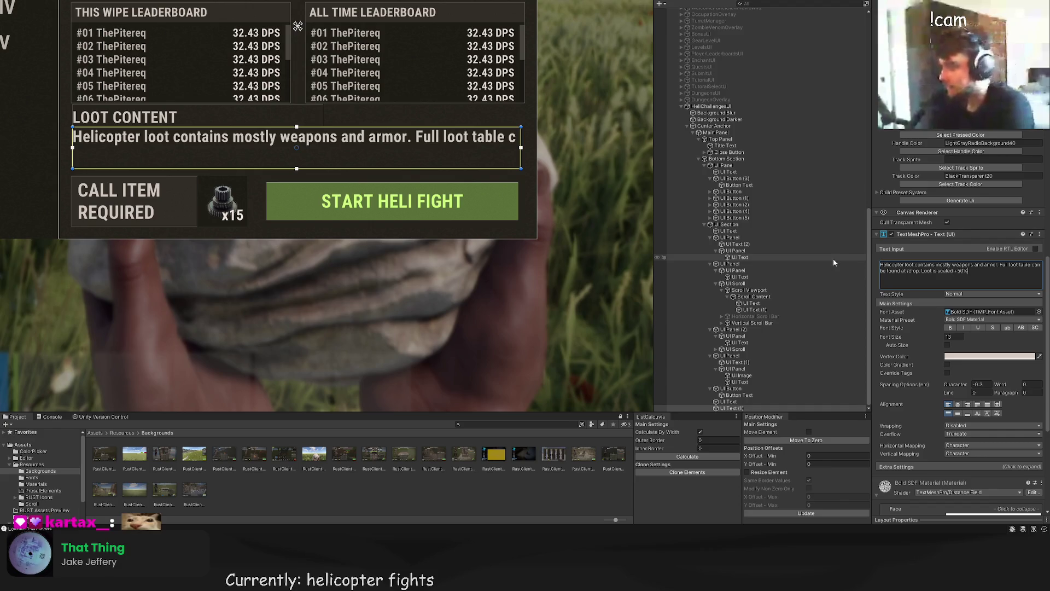
pyautogui.write(' per ea')
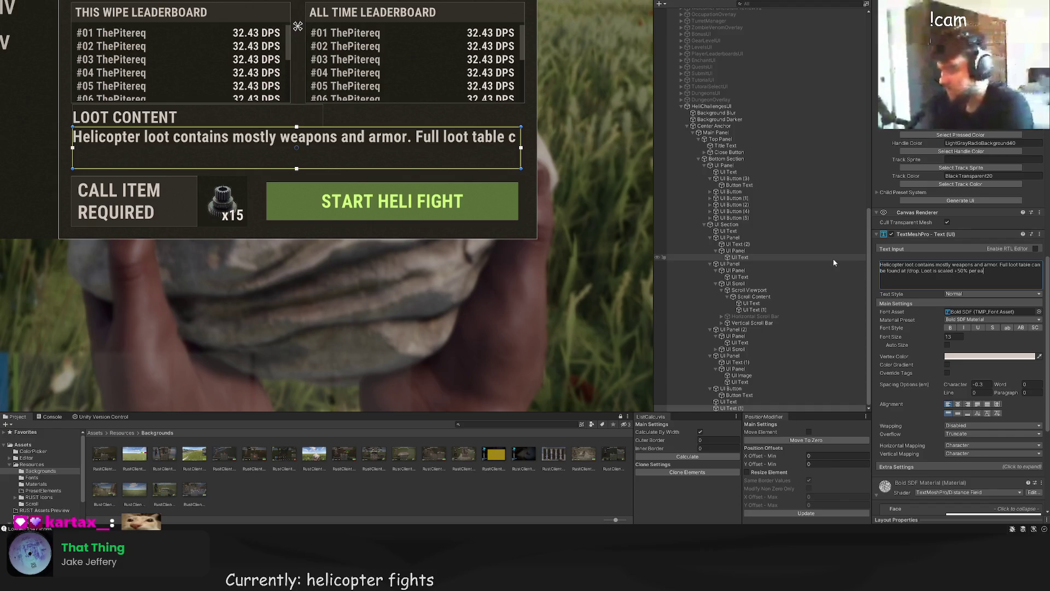
pyautogui.write('ch fighter')
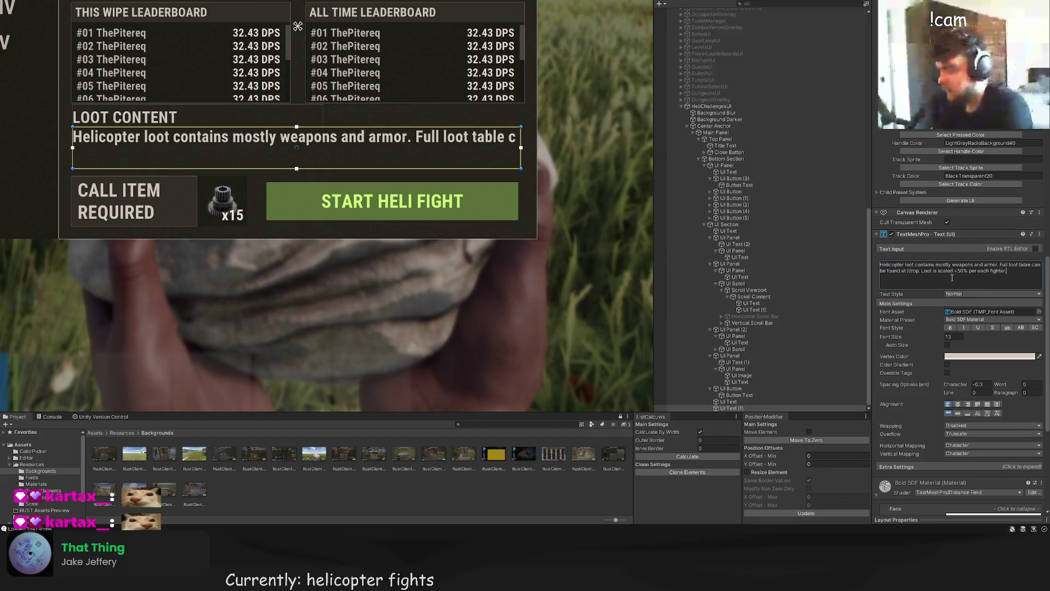
pyautogui.click(991, 271)
pyautogui.write('a ')
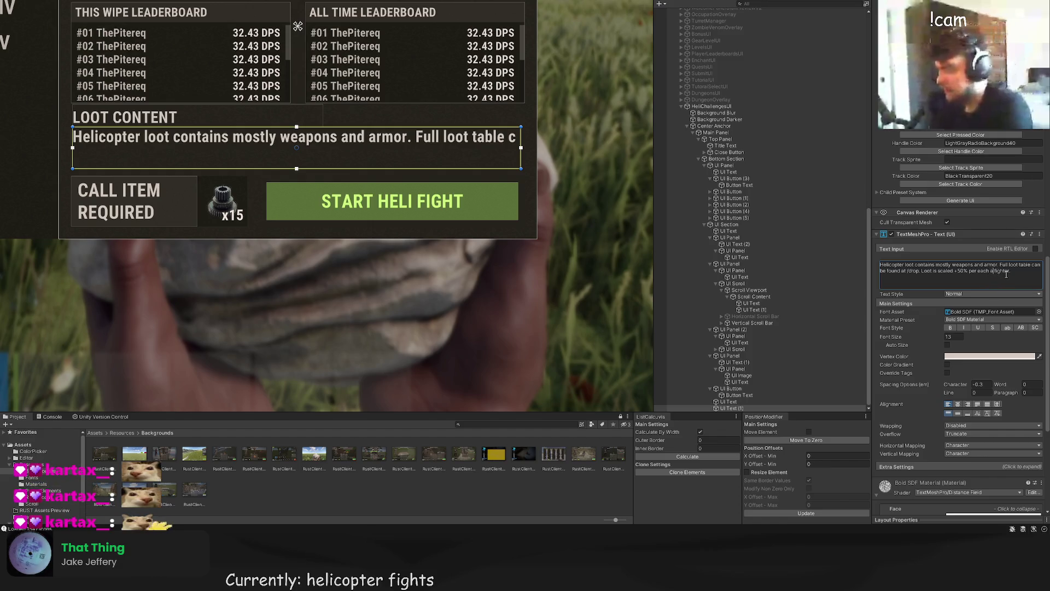
pyautogui.write('ve')
pyautogui.click(1035, 284)
pyautogui.press('BackSpace')
pyautogui.write('/increased')
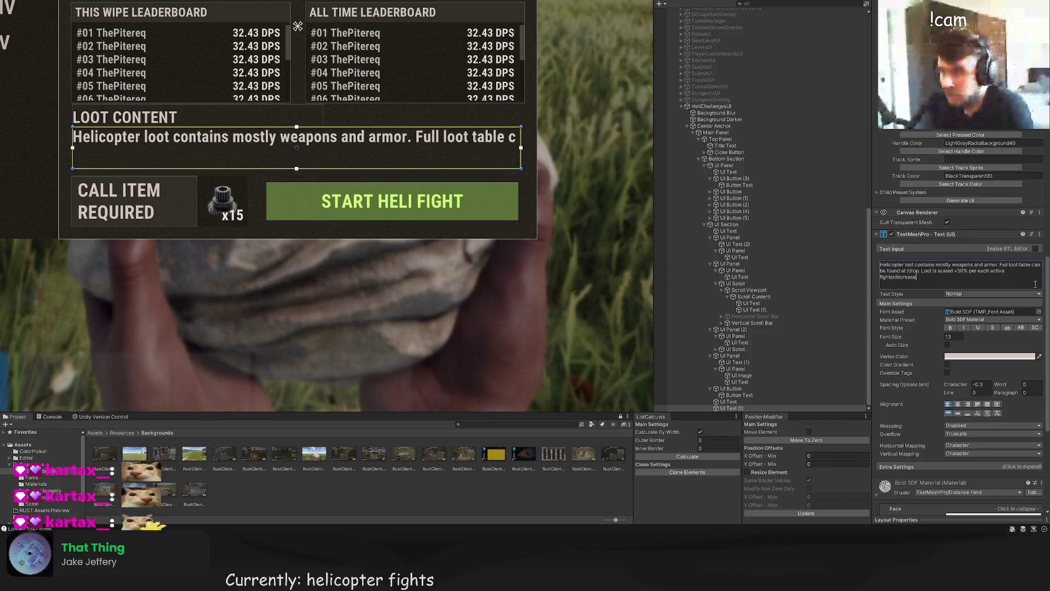
pyautogui.write(' diffic')
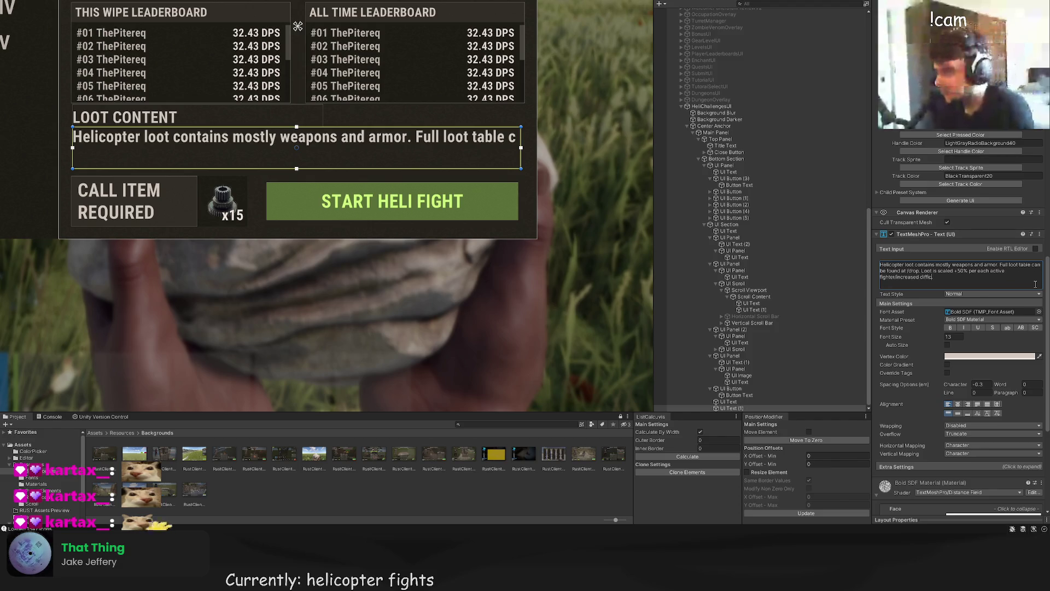
pyautogui.write('ulty.')
pyautogui.click(979, 426)
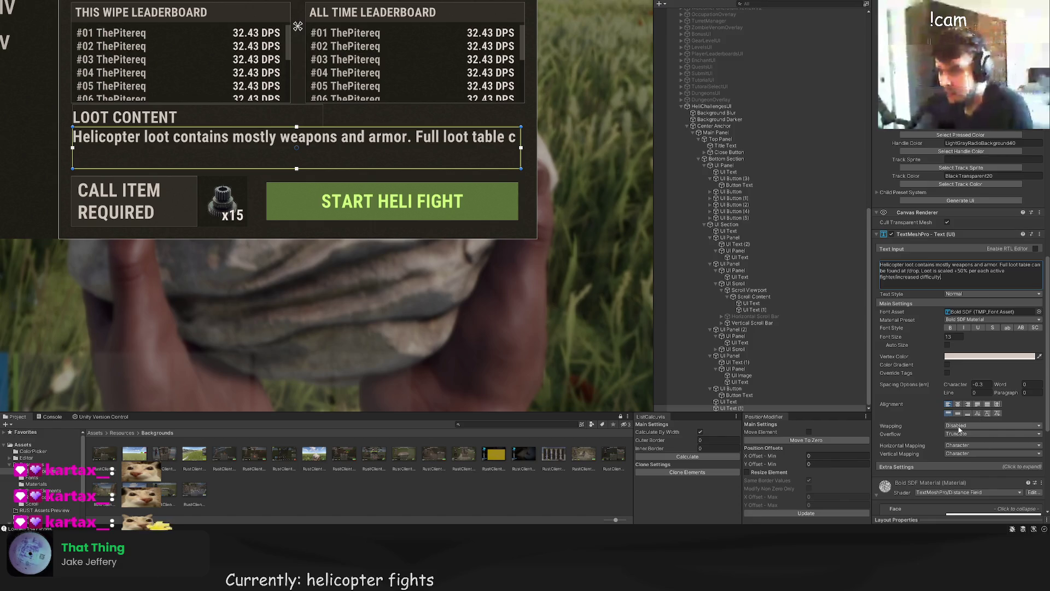
# Step: Turn on text wrapping for the loot label and reduce its font size to 10
pyautogui.click(965, 438)
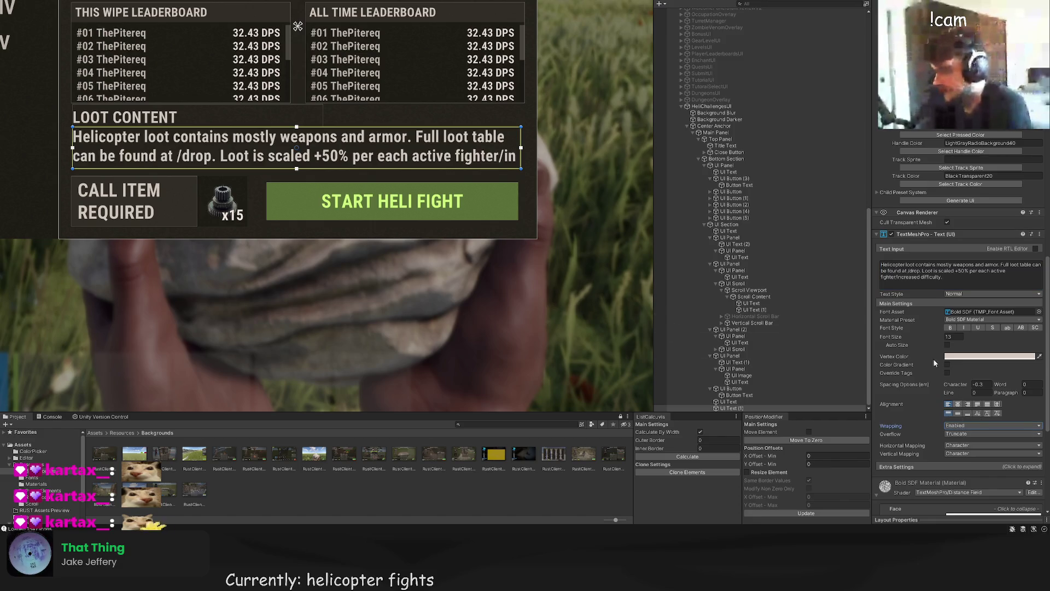
pyautogui.click(949, 337)
pyautogui.write('12')
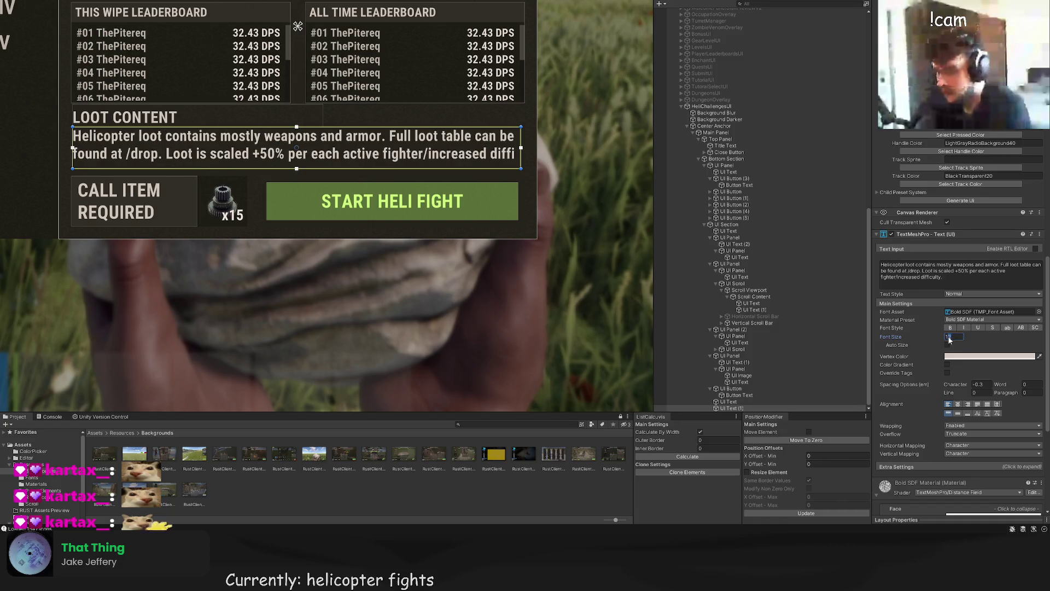
pyautogui.scroll(-8, 953, 246)
pyautogui.scroll(10, 964, 186)
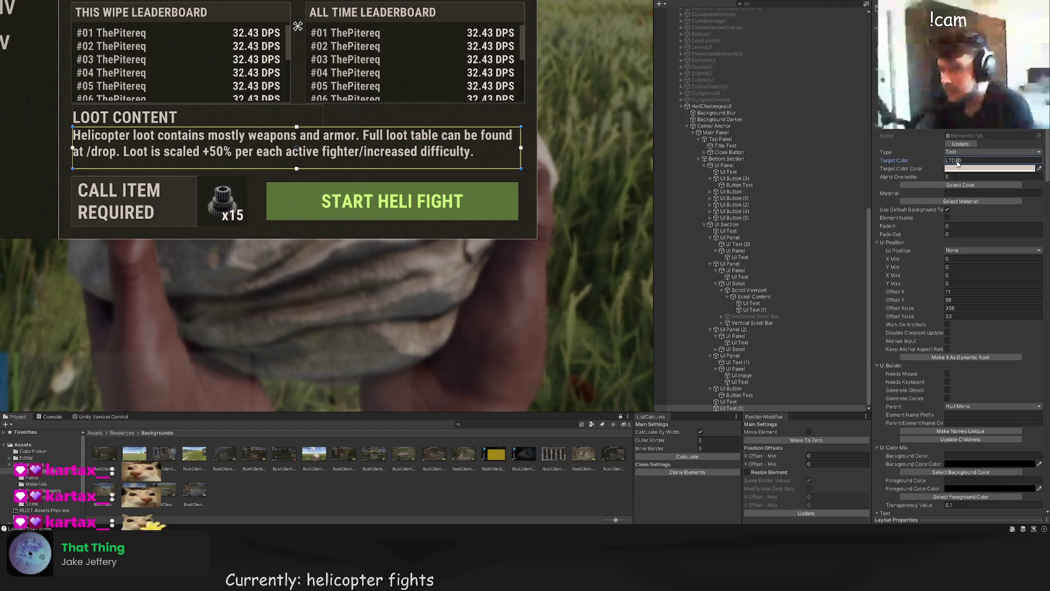
pyautogui.click(958, 160)
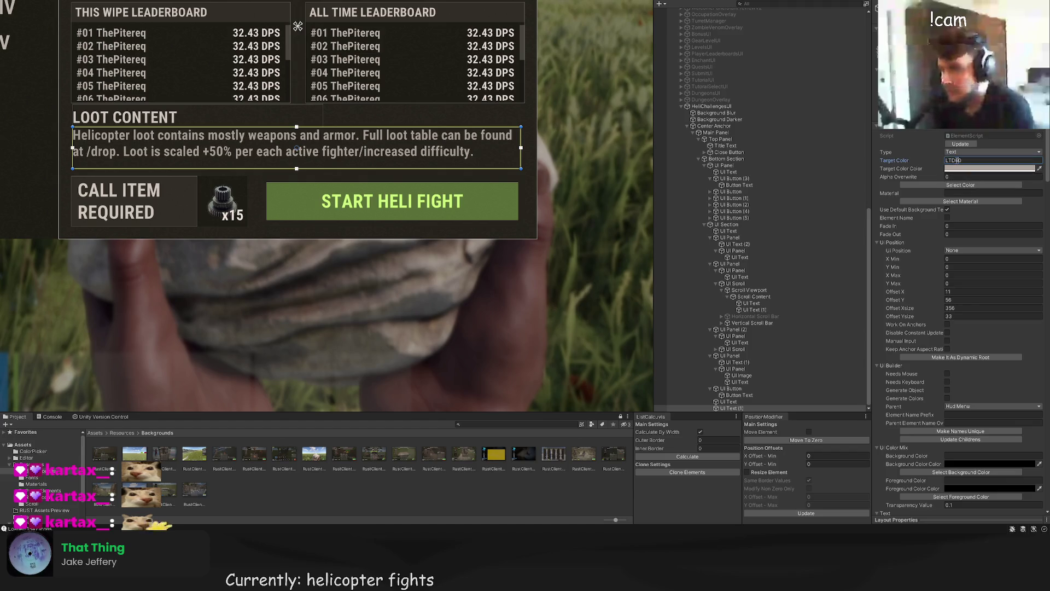
pyautogui.scroll(-15, 968, 350)
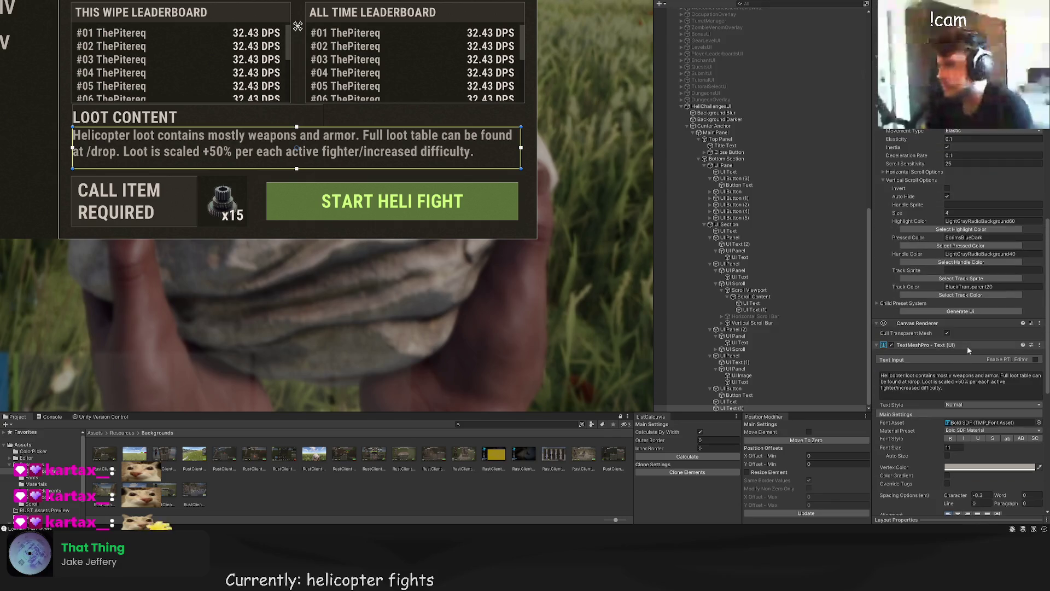
pyautogui.doubleClick(949, 447)
pyautogui.write('10')
pyautogui.press('Return')
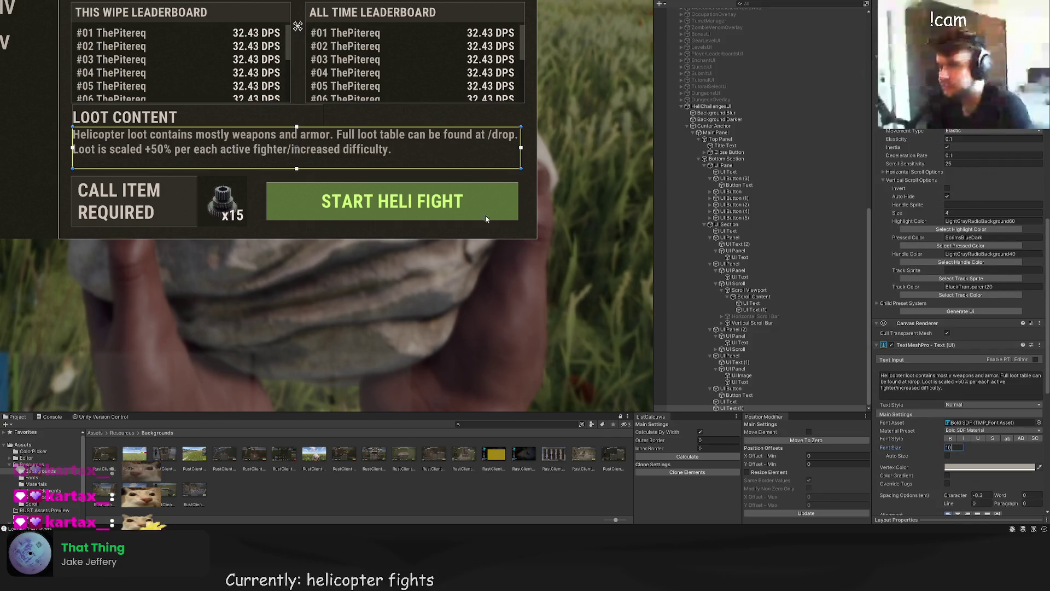
# Step: Select the loot description text and slightly shorten its box
pyautogui.click(565, 217)
pyautogui.scroll(-3, 566, 217)
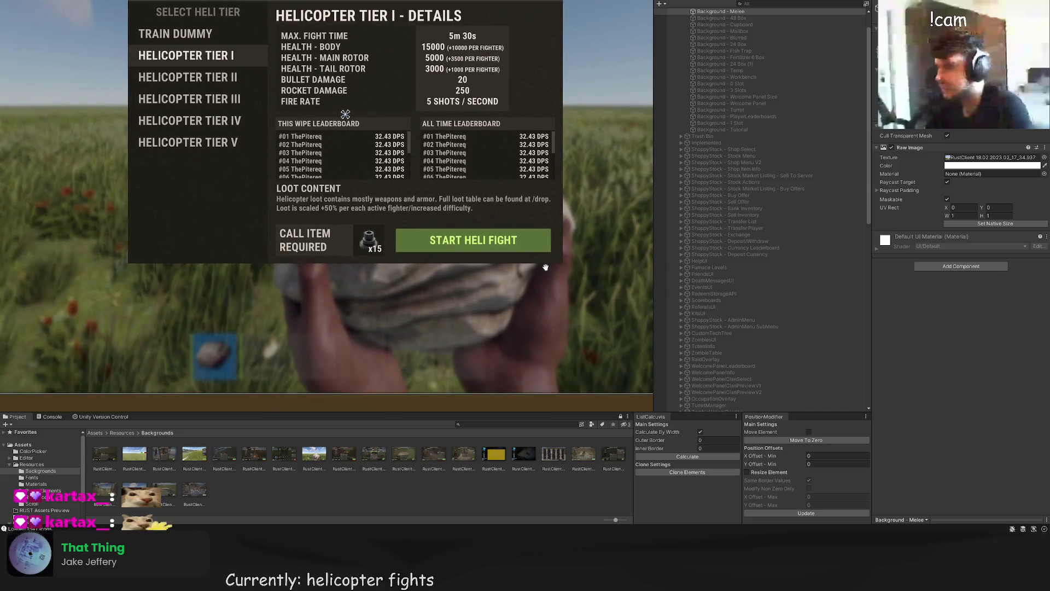
pyautogui.click(525, 208)
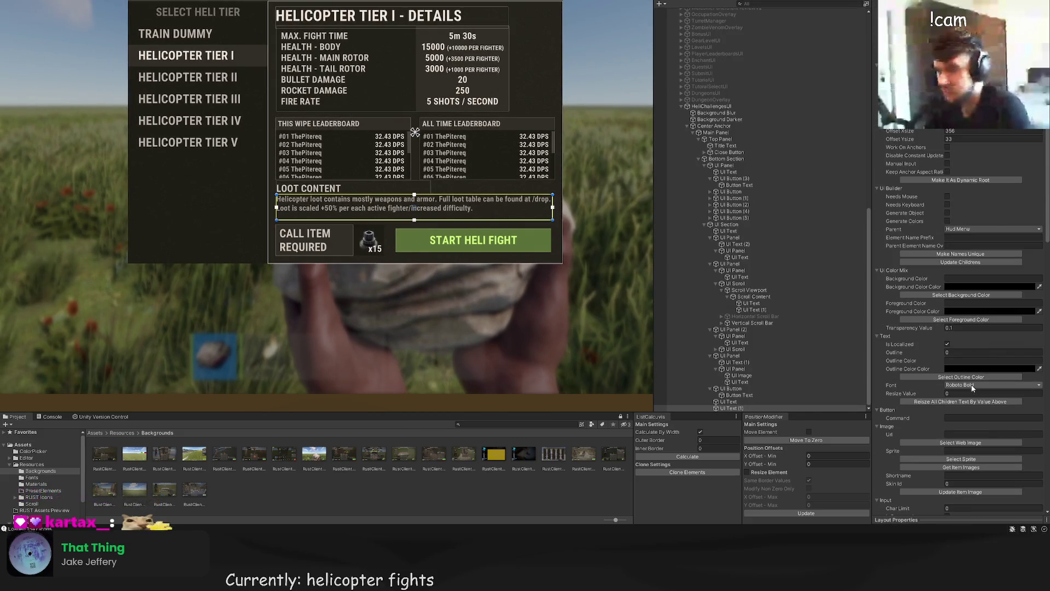
pyautogui.scroll(-2, 530, 301)
pyautogui.scroll(4, 297, 248)
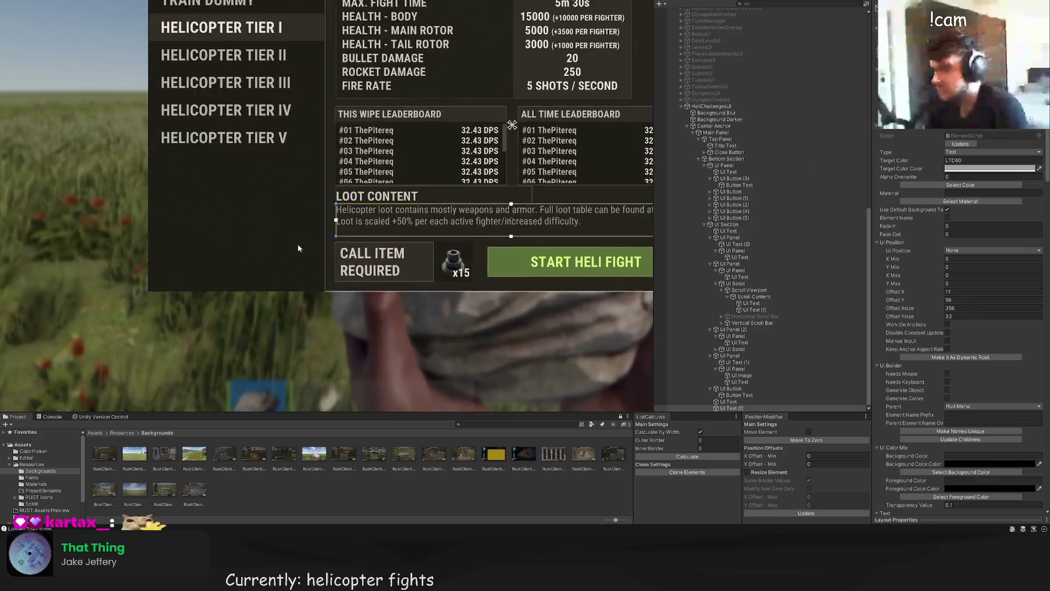
pyautogui.scroll(2, 323, 231)
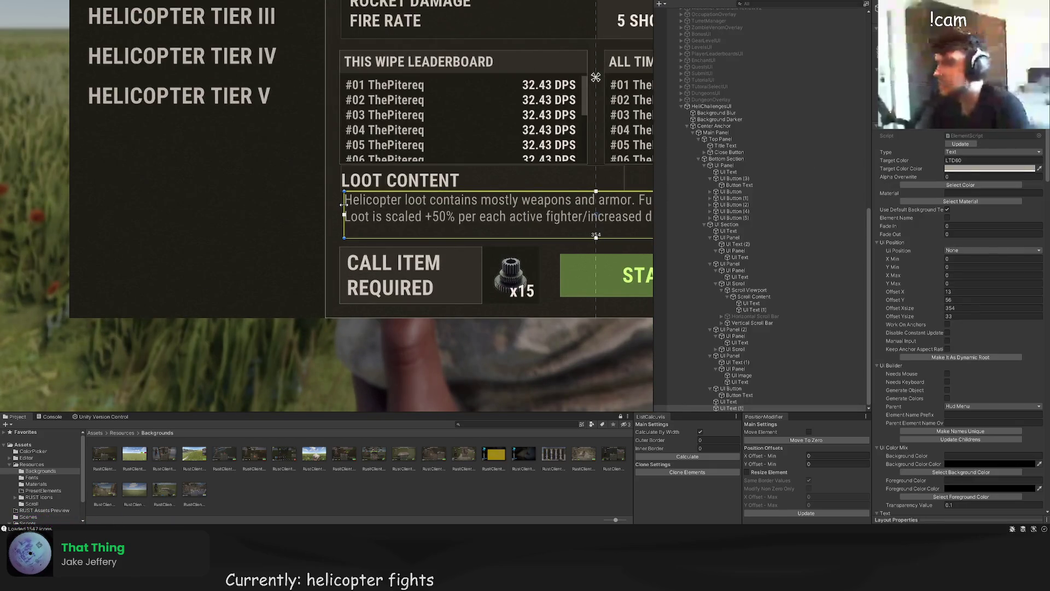
pyautogui.click(335, 220)
pyautogui.scroll(-2, 335, 221)
pyautogui.scroll(-3, 335, 222)
pyautogui.click(339, 222)
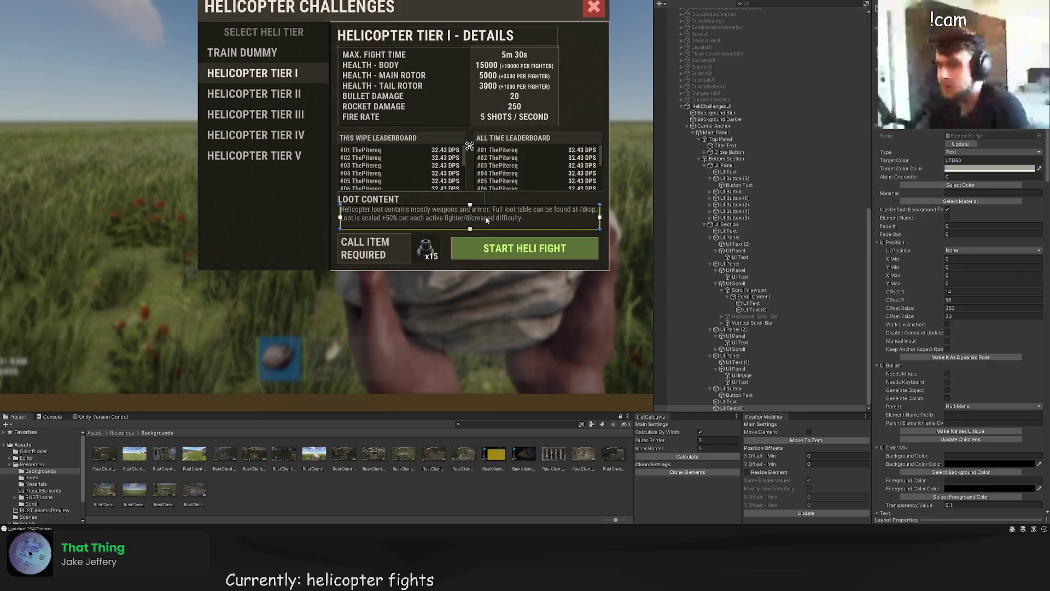
pyautogui.scroll(4, 331, 198)
pyautogui.moveTo(331, 198); pyautogui.dragTo(339, 194)
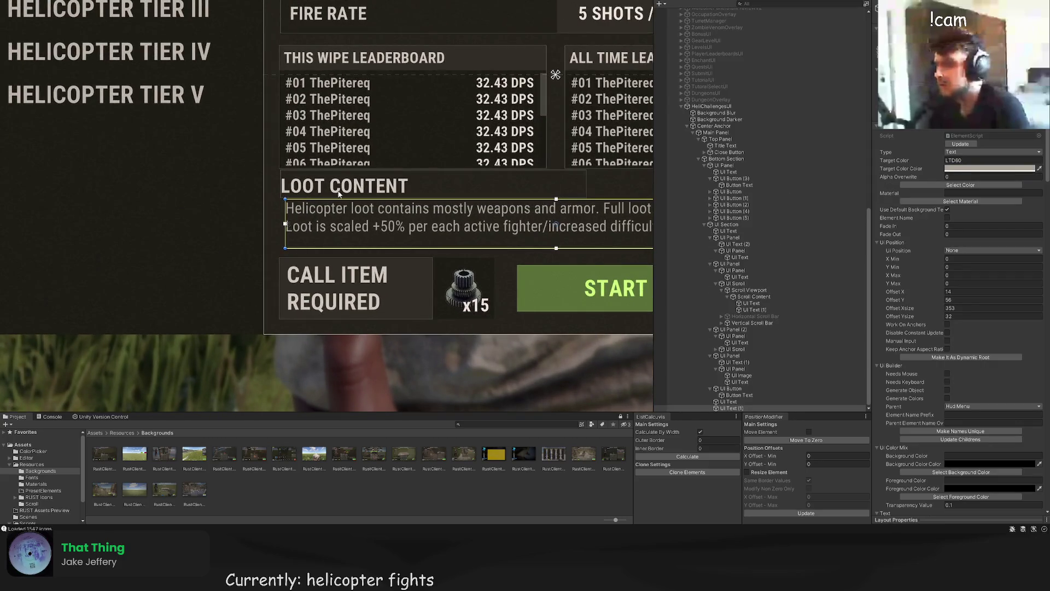
pyautogui.scroll(-2, 339, 194)
pyautogui.scroll(1, 484, 189)
# Step: Adjust the loot box height, then move both loot content texts slightly down
pyautogui.moveTo(484, 189); pyautogui.dragTo(429, 174)
pyautogui.moveTo(462, 205); pyautogui.dragTo(462, 207)
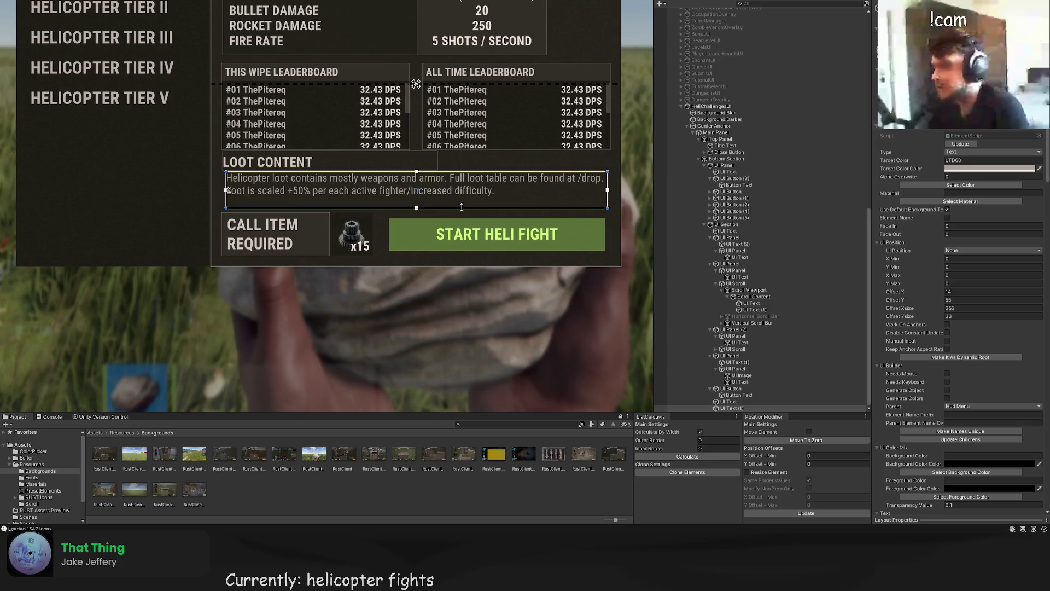
pyautogui.keyDown('ctrl'); pyautogui.click(728, 401); pyautogui.keyUp('ctrl')
pyautogui.moveTo(415, 155); pyautogui.dragTo(422, 148)
pyautogui.click(435, 159)
pyautogui.scroll(-4, 444, 166)
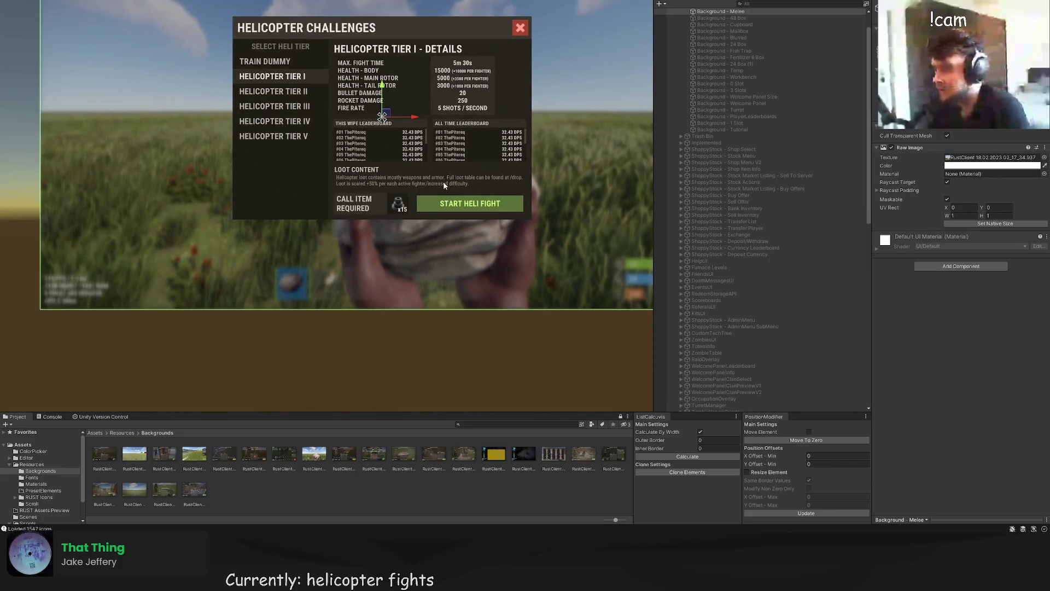
pyautogui.click(419, 203)
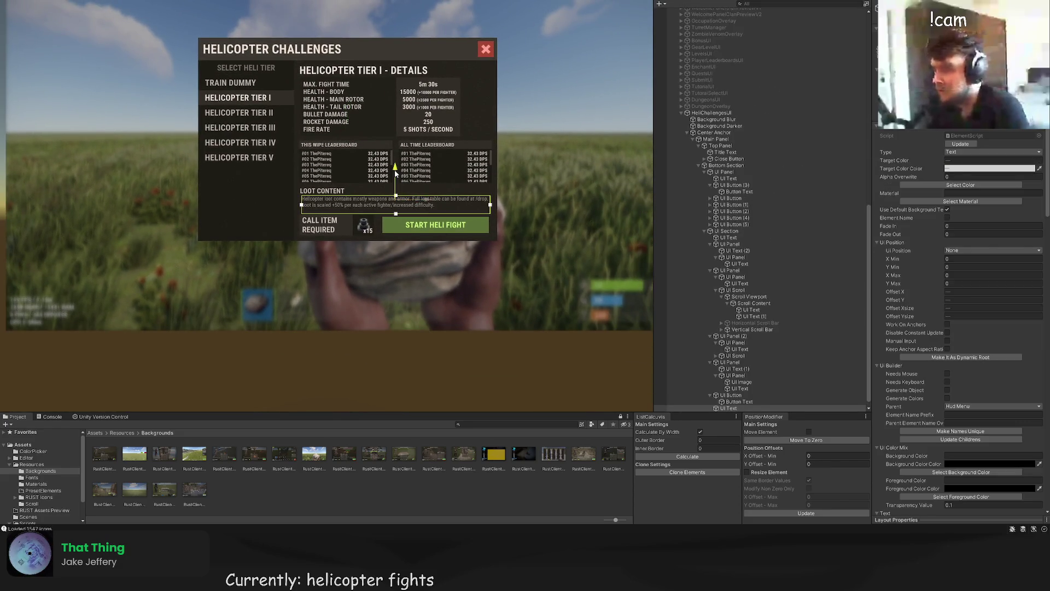
pyautogui.click(395, 175)
pyautogui.scroll(-2, 529, 209)
pyautogui.scroll(3, 489, 246)
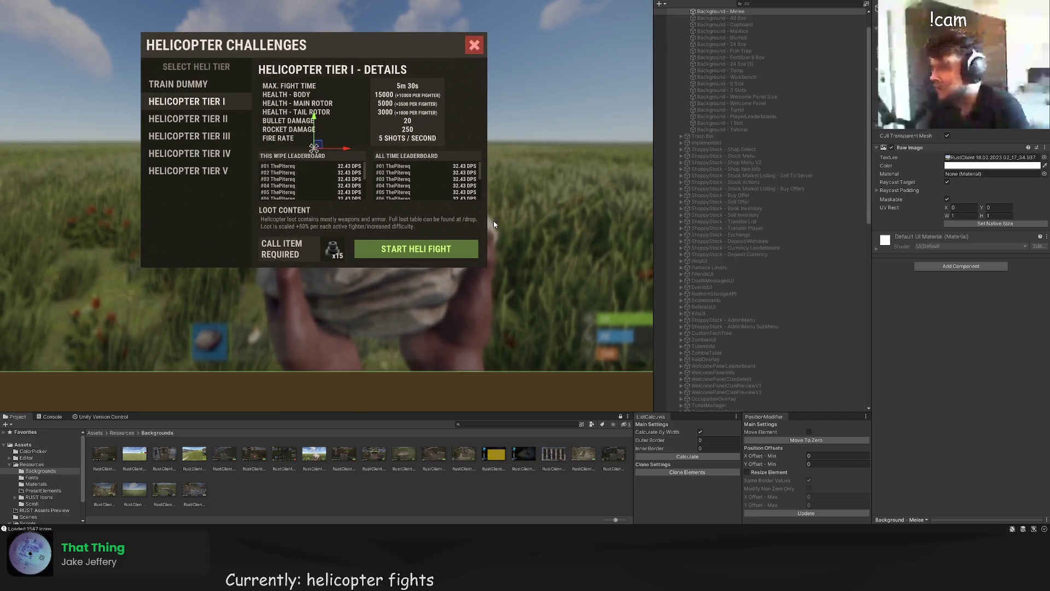
pyautogui.click(510, 152)
pyautogui.press('f')
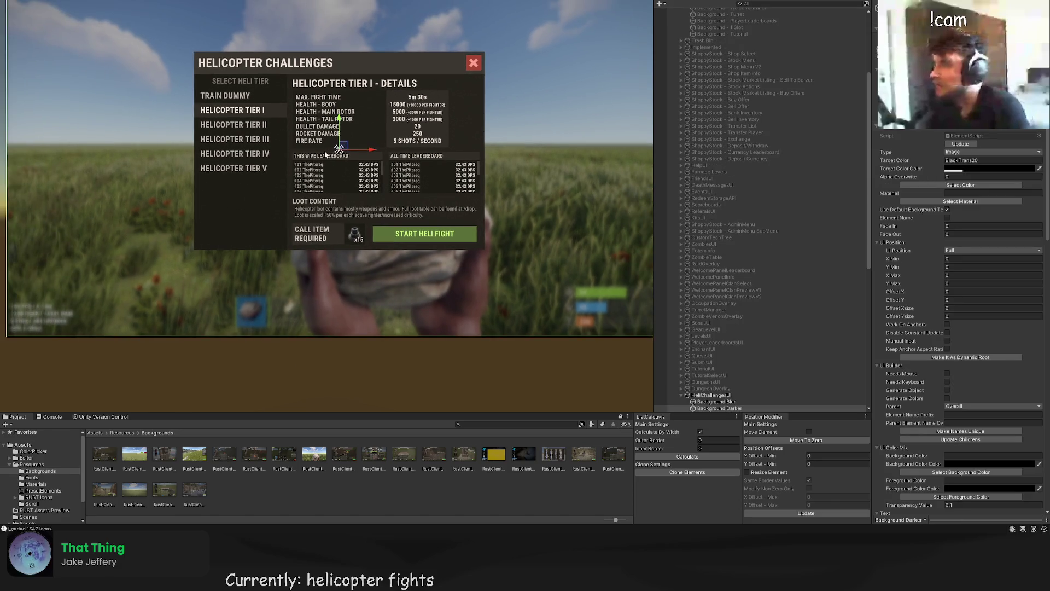
pyautogui.moveTo(165, 149); pyautogui.dragTo(199, 225)
pyautogui.scroll(3, 311, 198)
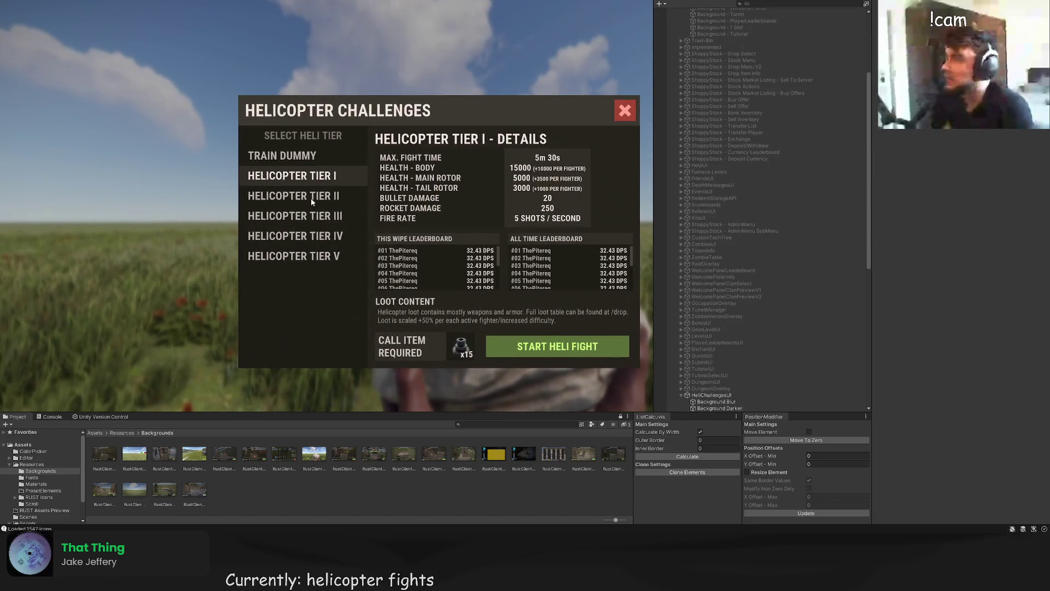
pyautogui.scroll(5, 454, 215)
pyautogui.click(381, 186)
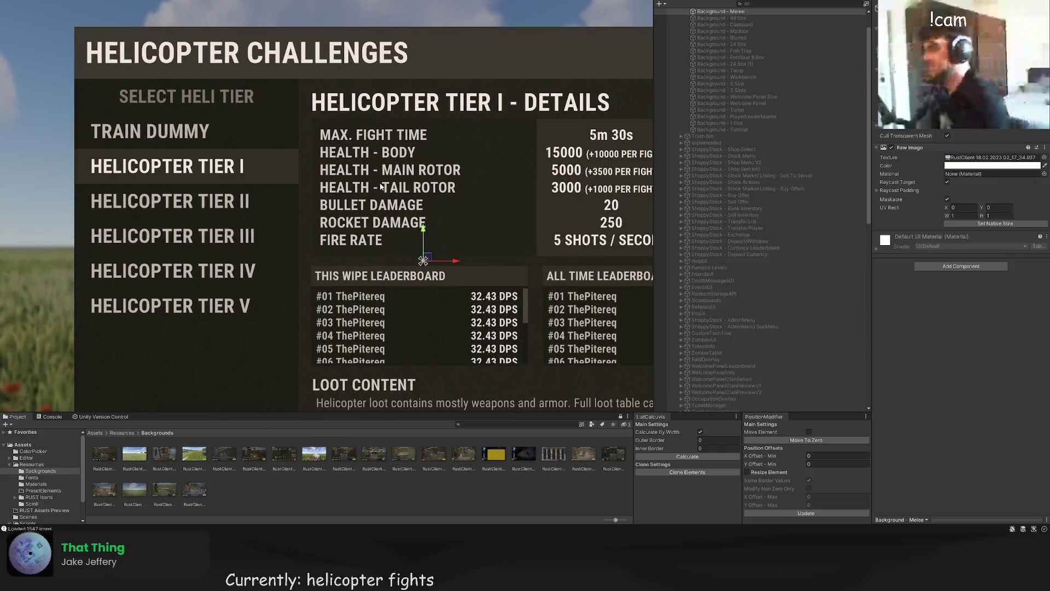
pyautogui.click(381, 187)
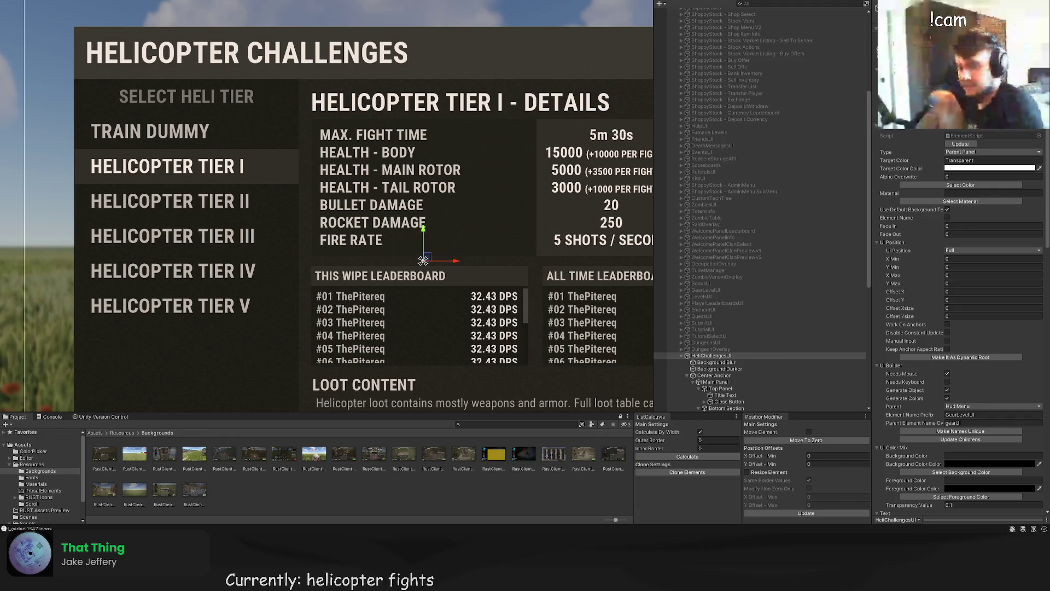
# Step: Add bullet points before MAX. FIGHT TIME, HEALTH - BODY and HEALTH - MAIN ROTOR
pyautogui.click(383, 186)
pyautogui.scroll(-15, 900, 355)
pyautogui.click(882, 265)
pyautogui.write('•')
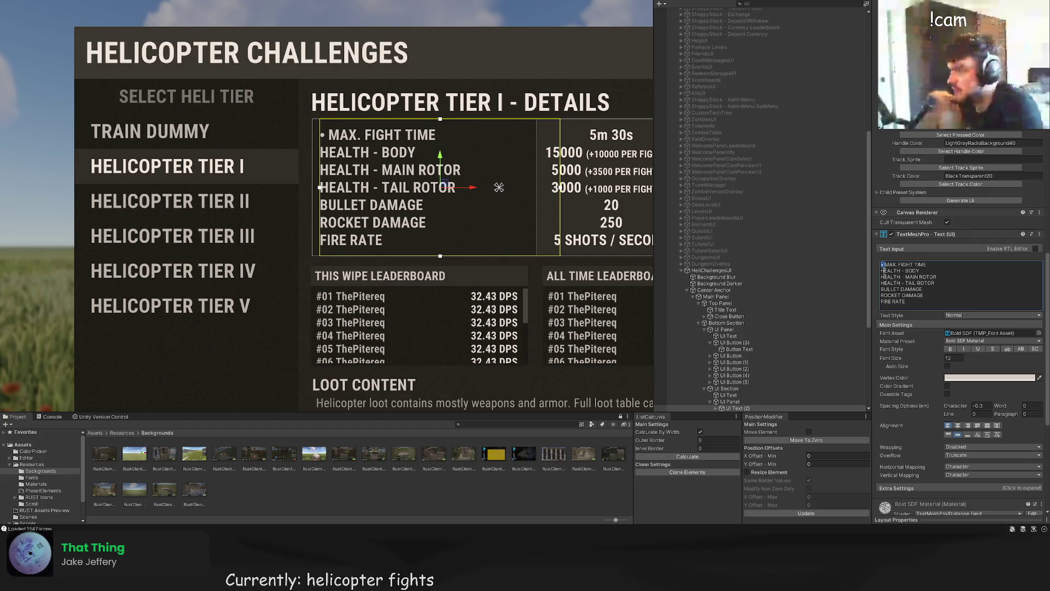
pyautogui.click(881, 270)
pyautogui.write('•')
pyautogui.click(881, 277)
pyautogui.write('•')
# Step: Add bullets before HEALTH - TAIL ROTOR, BULLET DAMAGE, ROCKET DAMAGE and FIRE RATE
pyautogui.click(881, 283)
pyautogui.write('•')
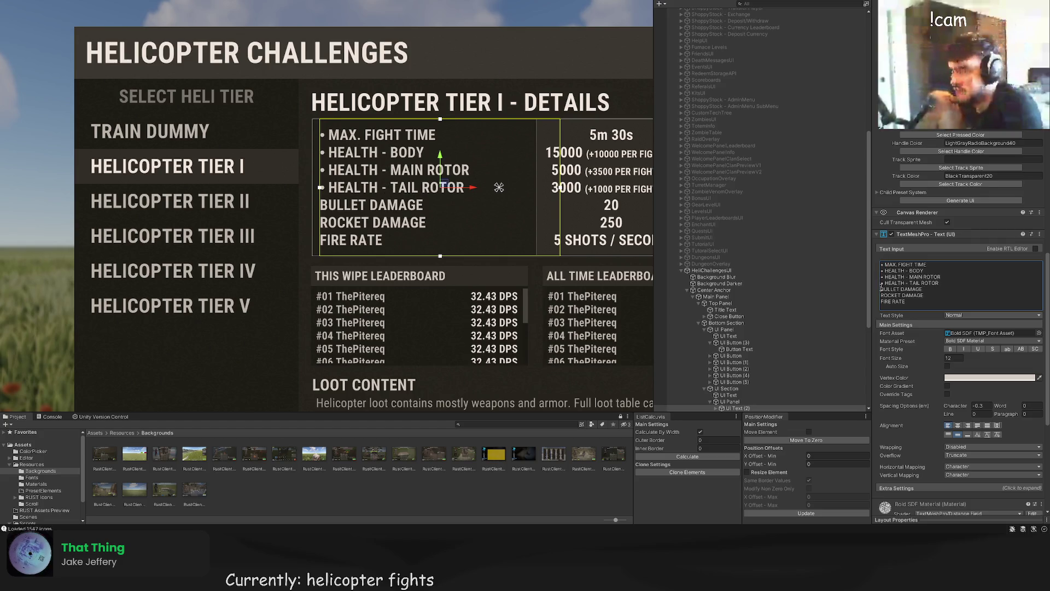
pyautogui.click(882, 289)
pyautogui.write('•')
pyautogui.click(881, 295)
pyautogui.write('•')
pyautogui.click(881, 301)
pyautogui.write('•')
pyautogui.click(470, 273)
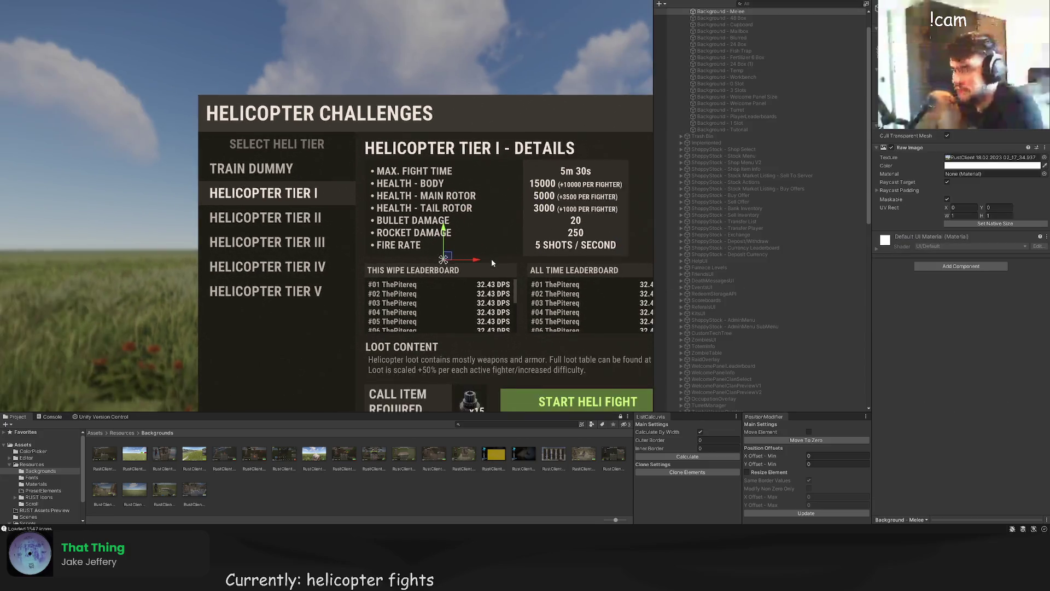
pyautogui.scroll(-5, 470, 277)
pyautogui.moveTo(469, 278); pyautogui.dragTo(441, 270)
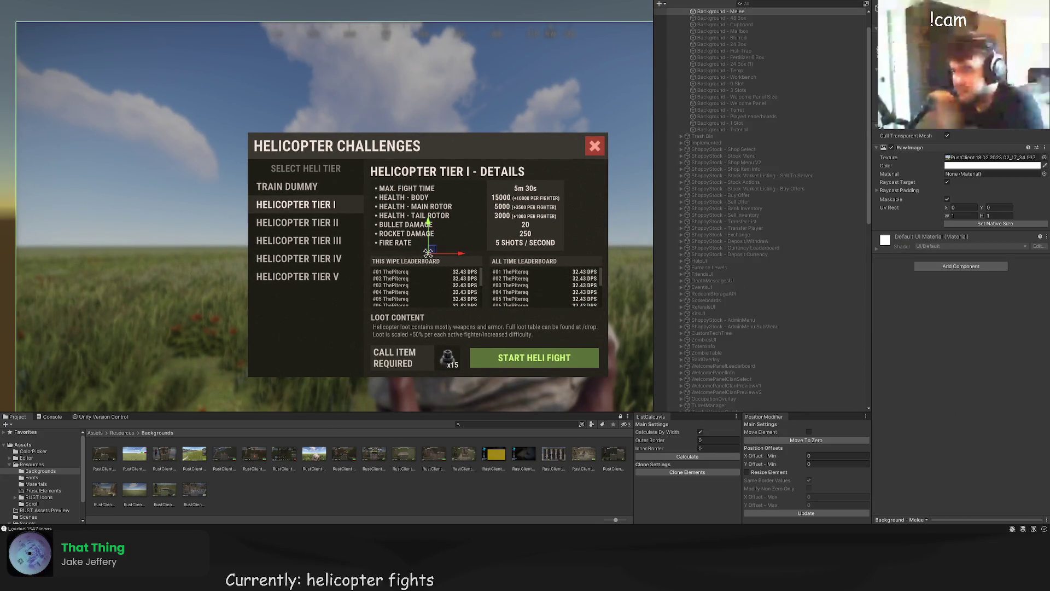
pyautogui.click(236, 275)
pyautogui.moveTo(236, 275)
pyautogui.mouseDown()
pyautogui.moveTo(135, 214)
pyautogui.moveTo(171, 162)
pyautogui.mouseUp()
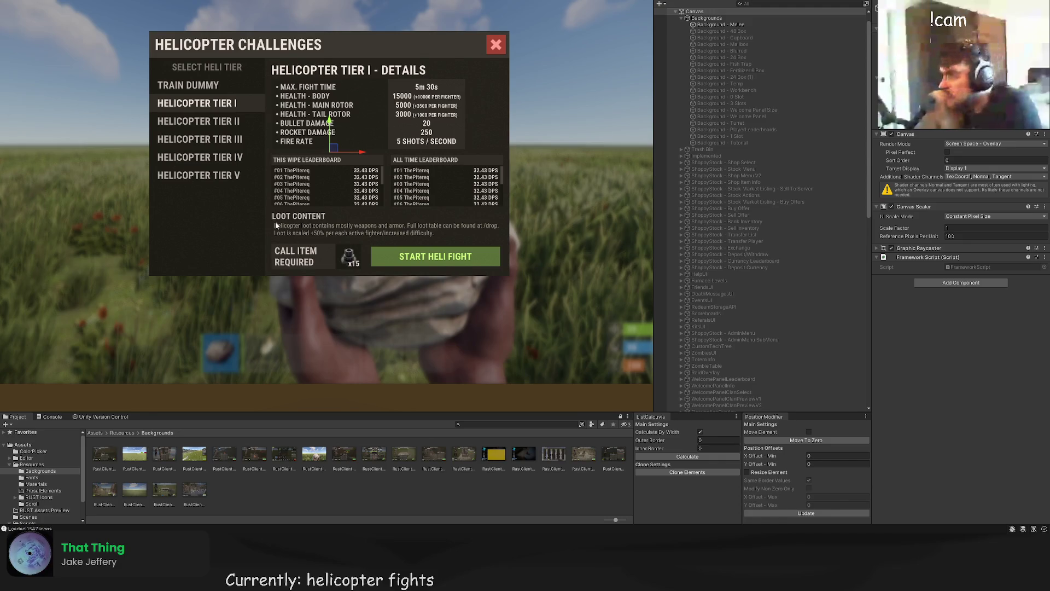
pyautogui.moveTo(341, 146); pyautogui.dragTo(338, 179)
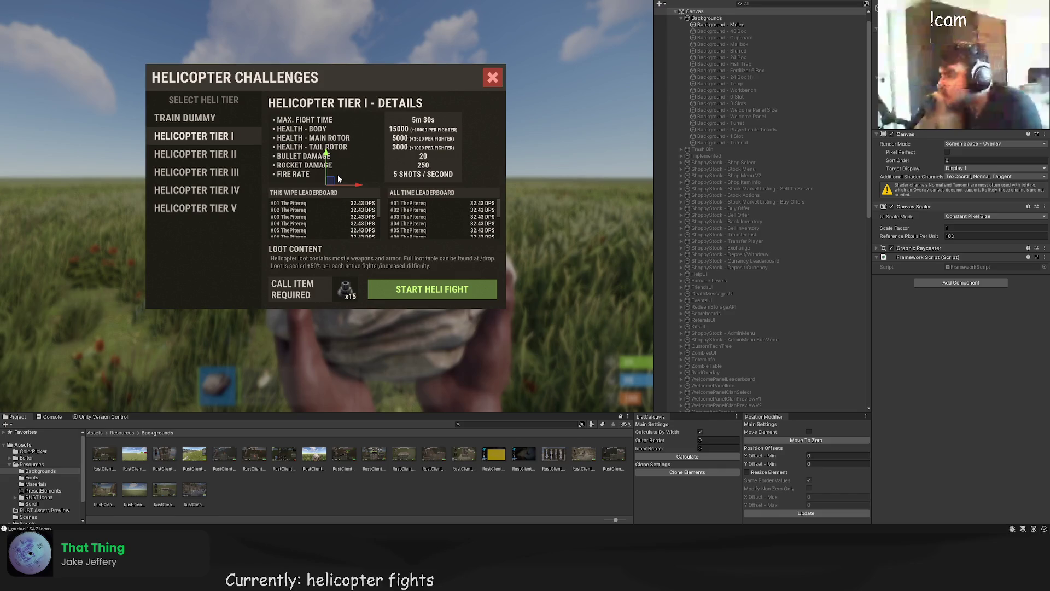
pyautogui.scroll(-3, 338, 179)
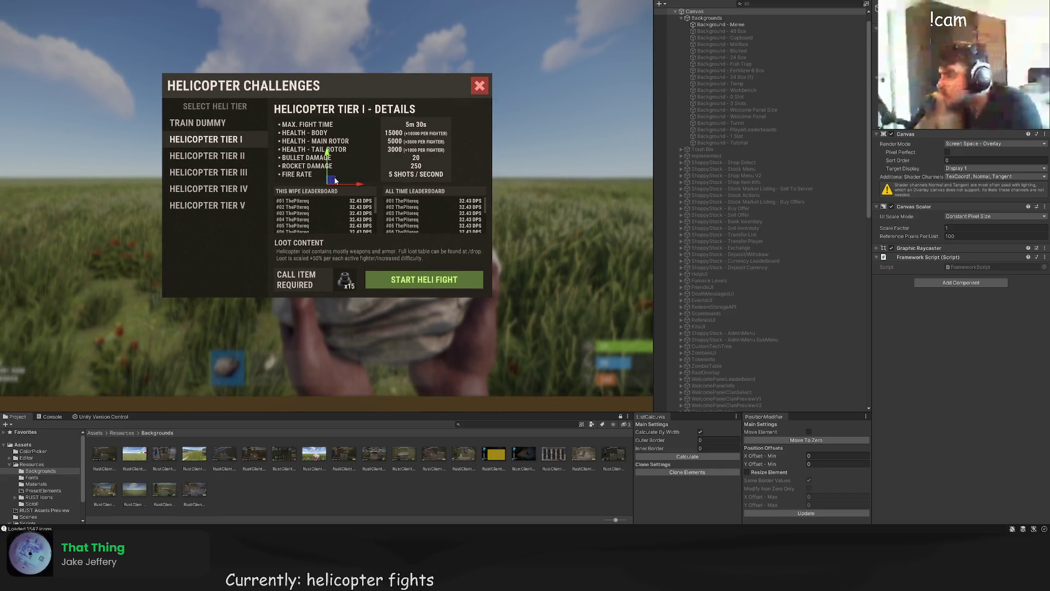
pyautogui.click(100, 188)
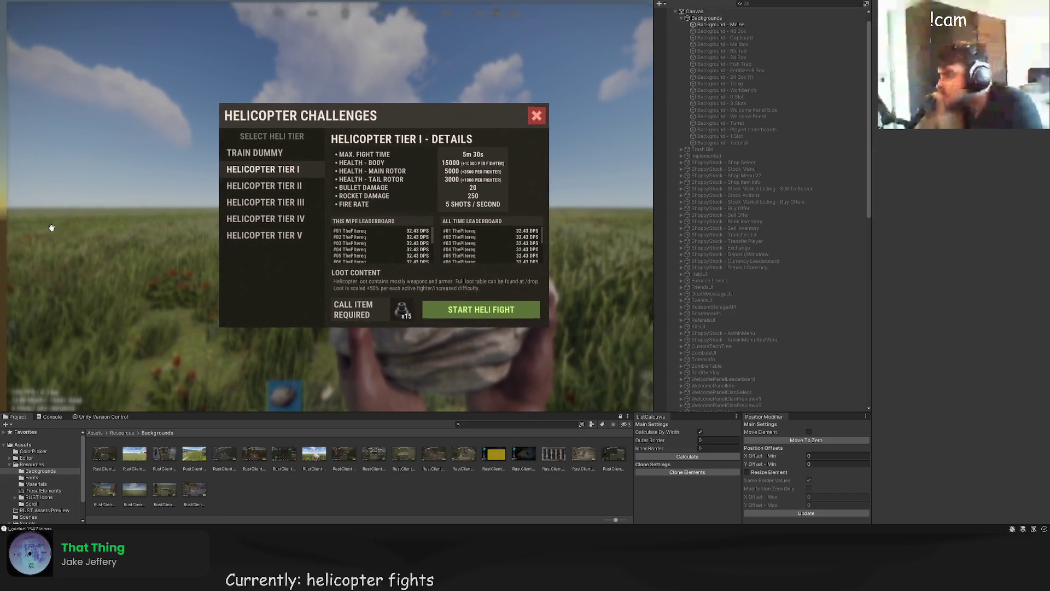
pyautogui.scroll(2, 309, 234)
pyautogui.scroll(2, 404, 221)
pyautogui.click(446, 182)
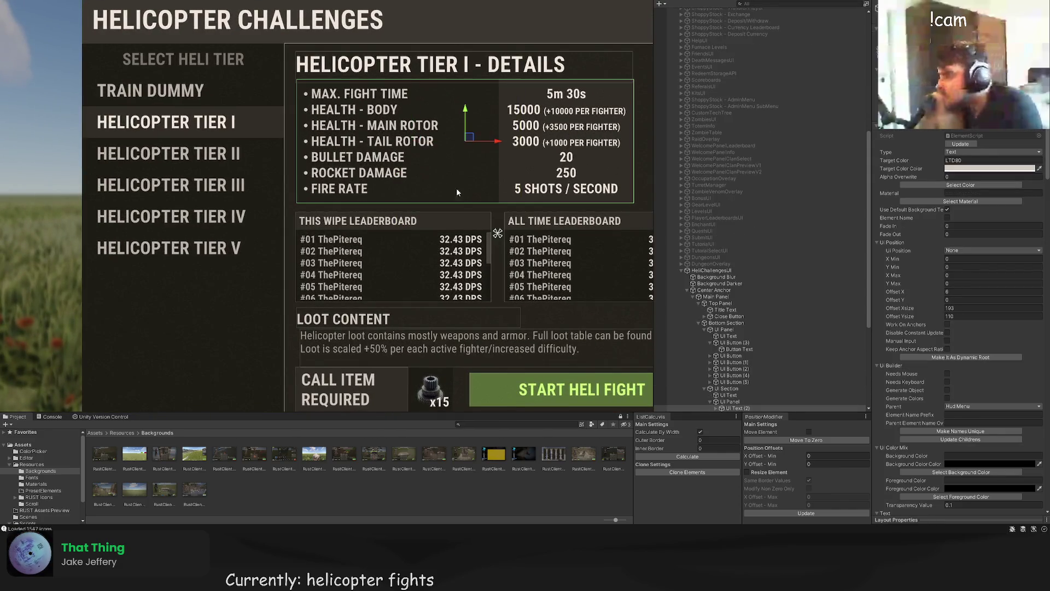
pyautogui.click(499, 169)
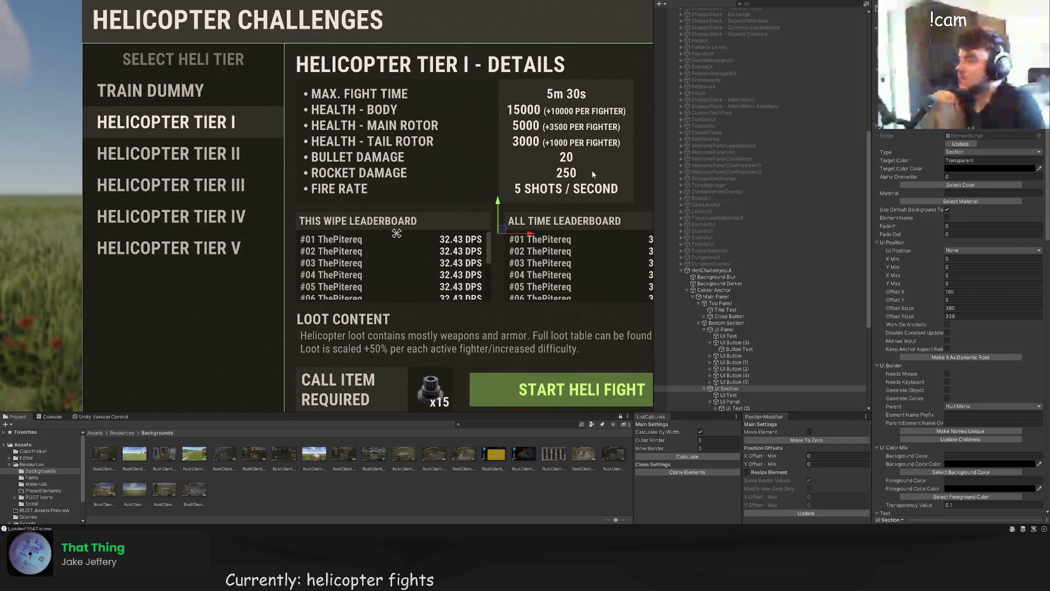
pyautogui.click(484, 172)
pyautogui.click(484, 172)
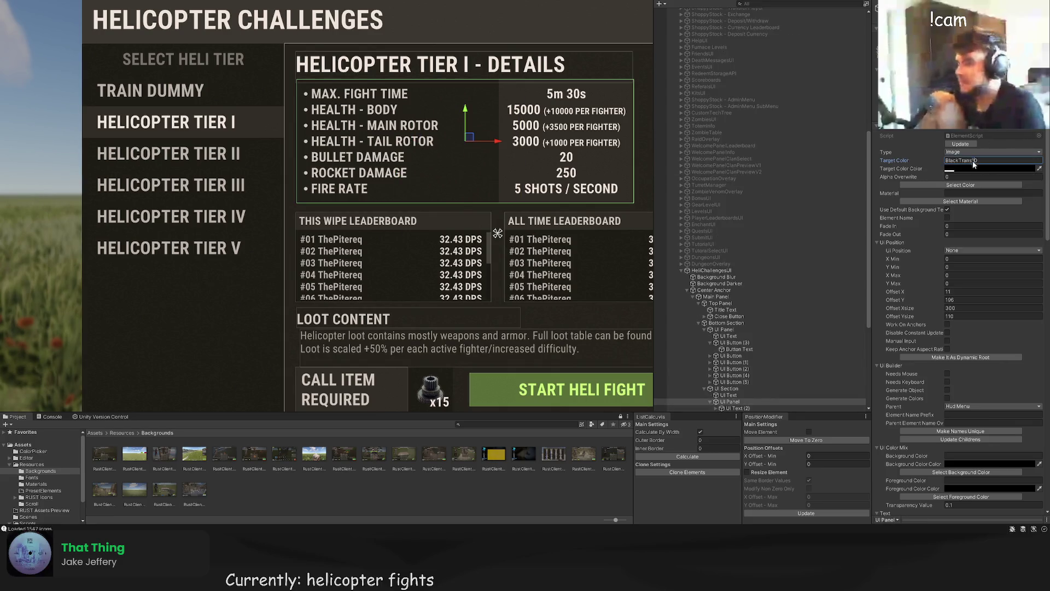
pyautogui.click(524, 70)
pyautogui.scroll(-3, 523, 70)
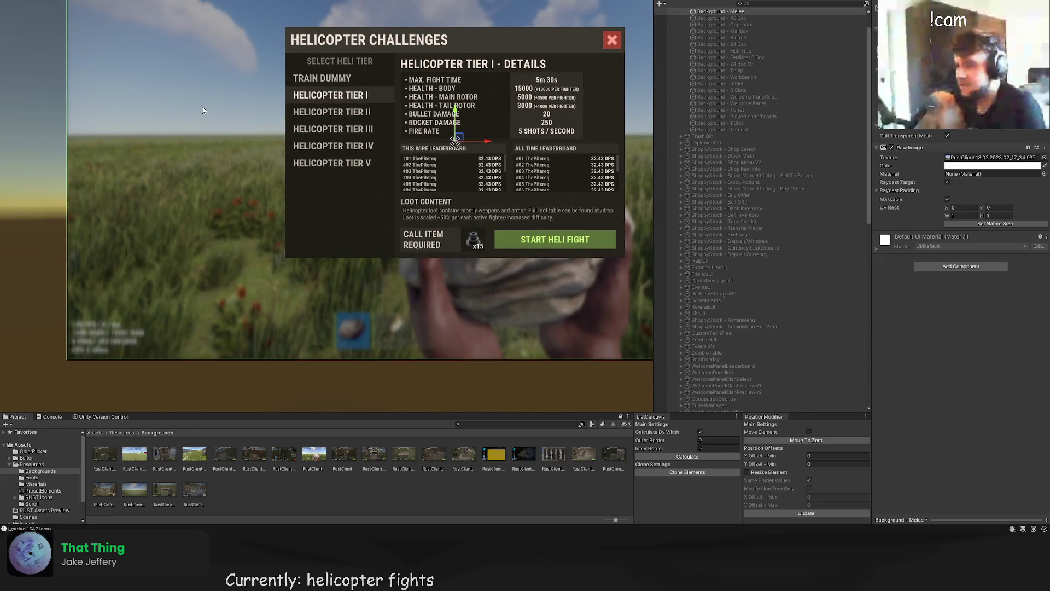
pyautogui.click(203, 110)
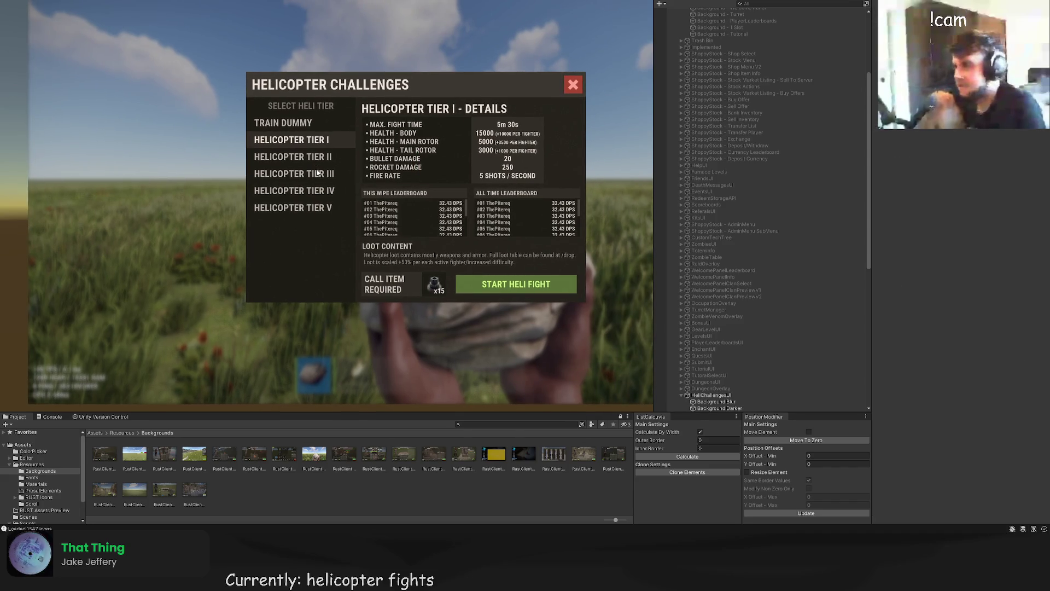
pyautogui.moveTo(317, 172); pyautogui.dragTo(294, 172)
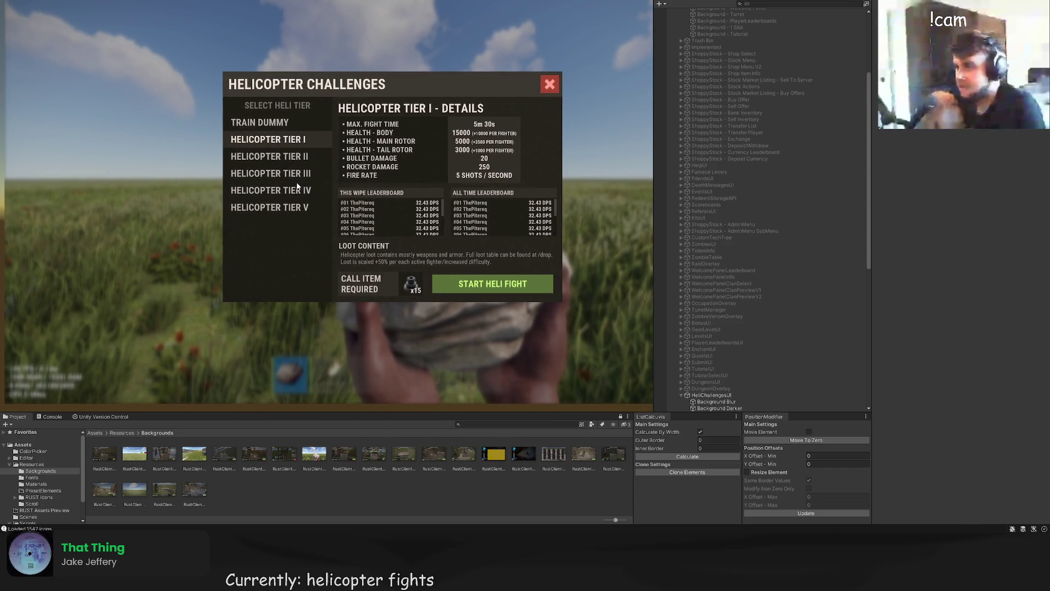
pyautogui.moveTo(526, 217); pyautogui.dragTo(478, 202)
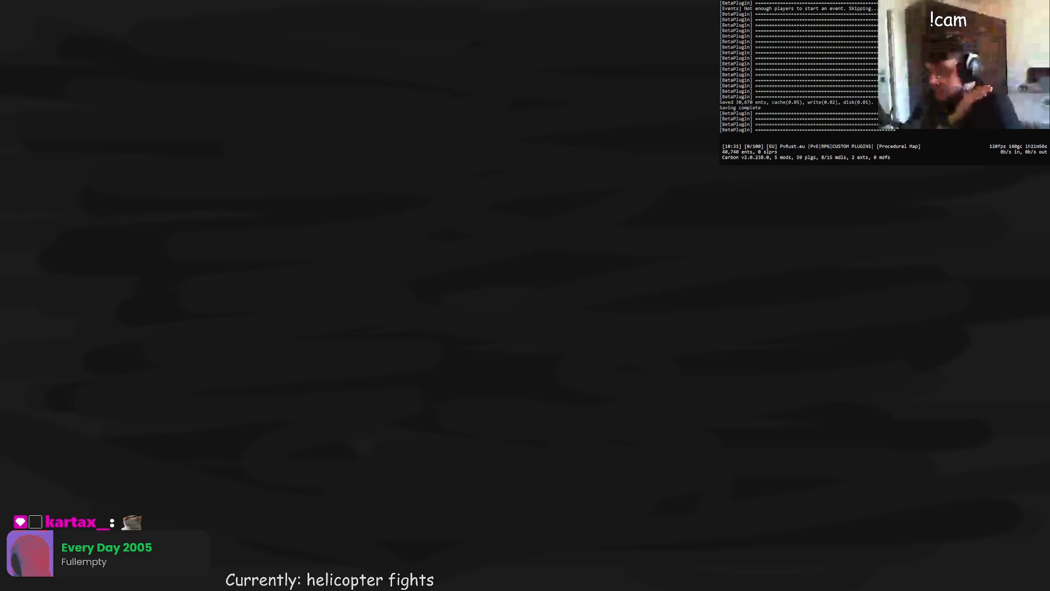
# Step: In Rust, send the /heli chat command to open the Helicopter Challenges window
pyautogui.press('Escape')
pyautogui.press('Return')
pyautogui.write('/heli')
pyautogui.press('Return')
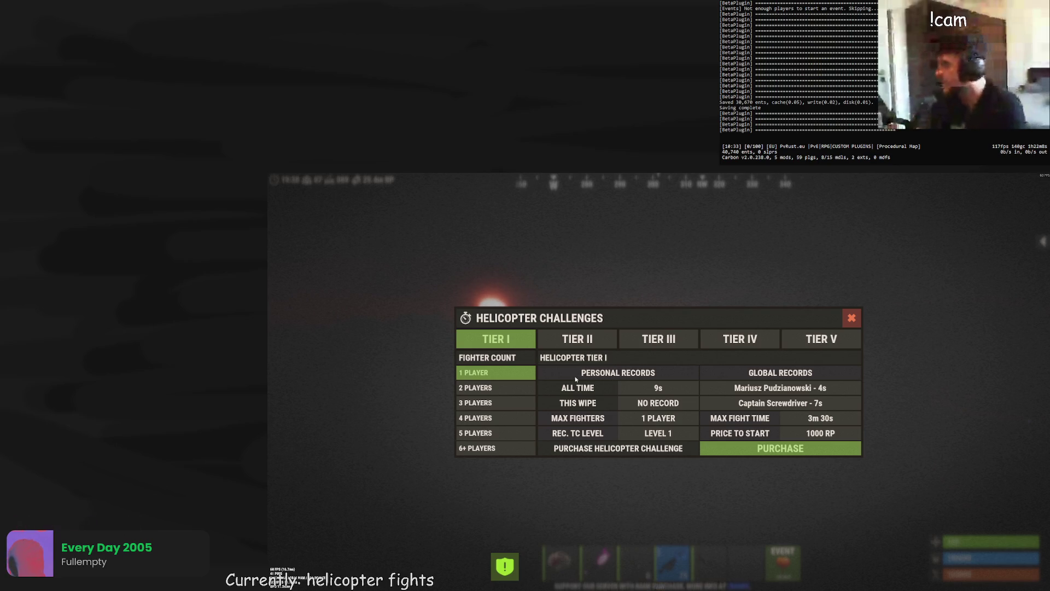
# Step: Browse the Tier II through Tier V challenge details
pyautogui.click(586, 338)
pyautogui.click(656, 341)
pyautogui.click(799, 343)
pyautogui.click(752, 340)
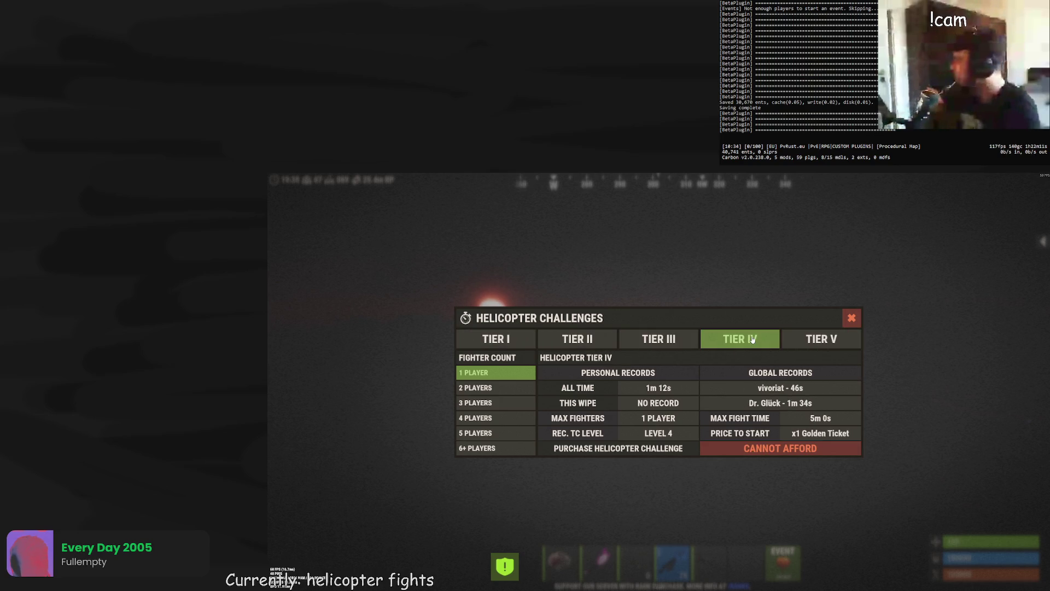
pyautogui.click(809, 341)
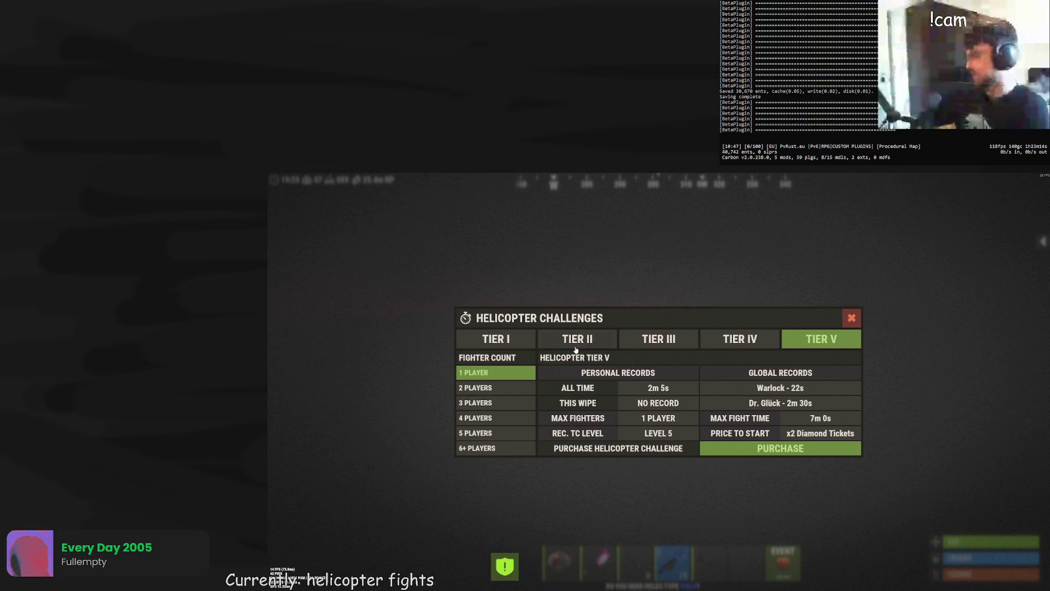
# Step: Review the two- and three-player records, return to single-player, and close the panel
pyautogui.click(497, 387)
pyautogui.click(495, 403)
pyautogui.click(499, 386)
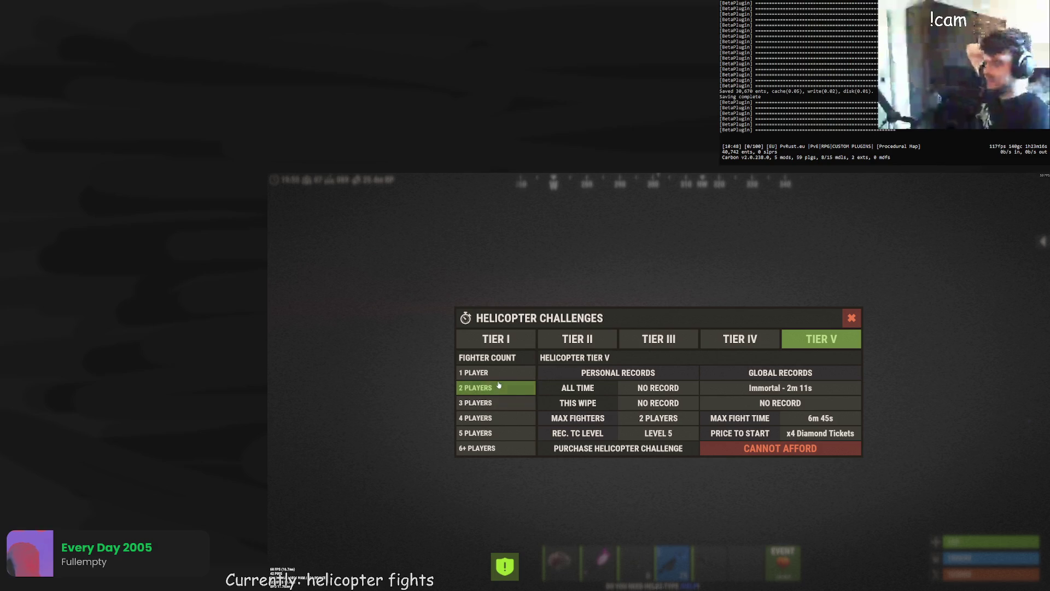
pyautogui.click(492, 373)
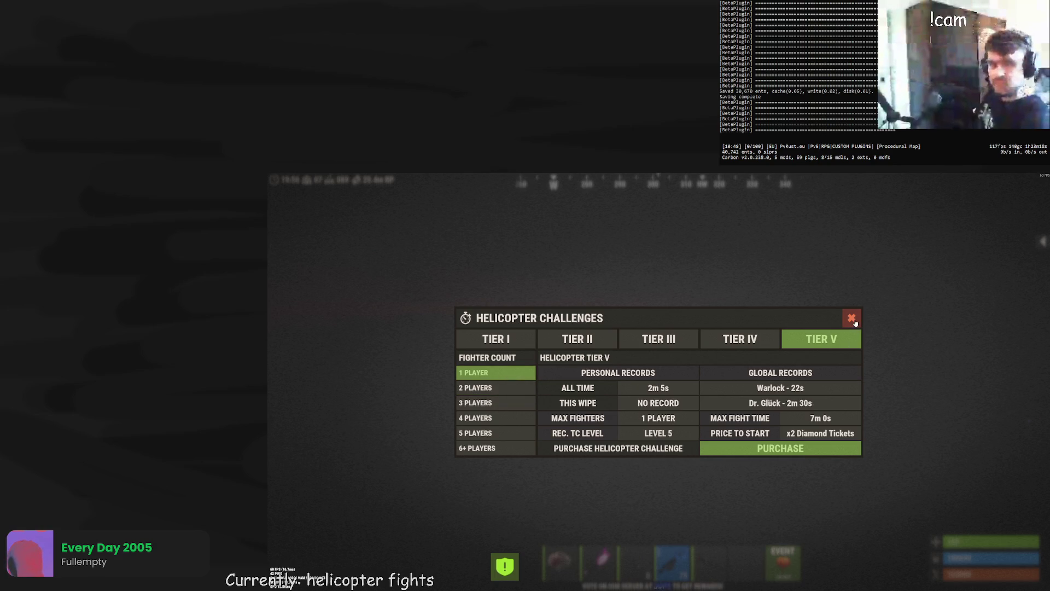
pyautogui.click(853, 320)
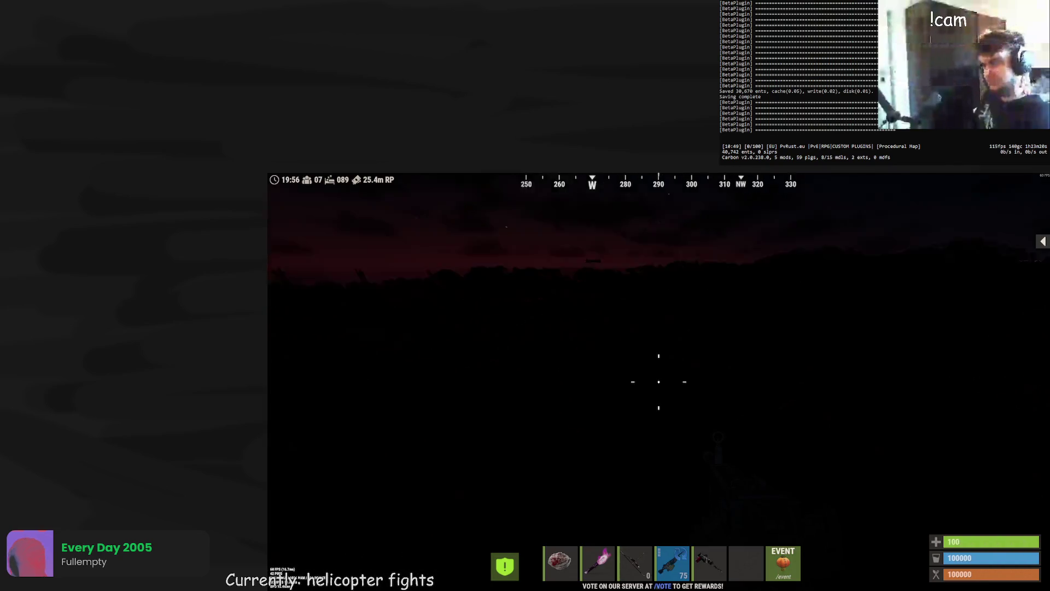
# Step: Open the admin spawner and console, enter 'admint', then close the console
pyautogui.press('i')
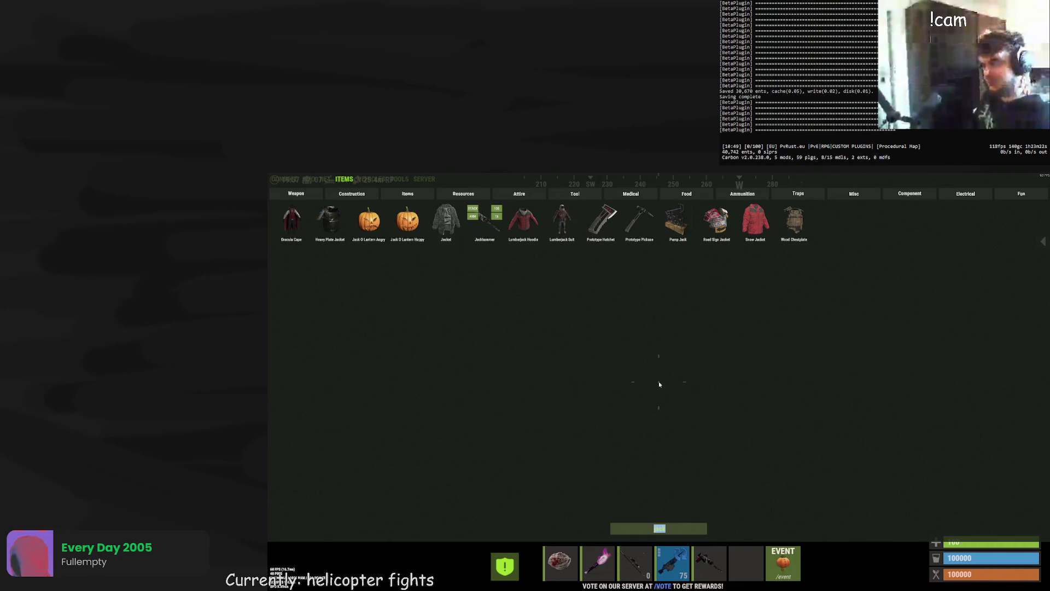
pyautogui.click(286, 180)
pyautogui.write('admint')
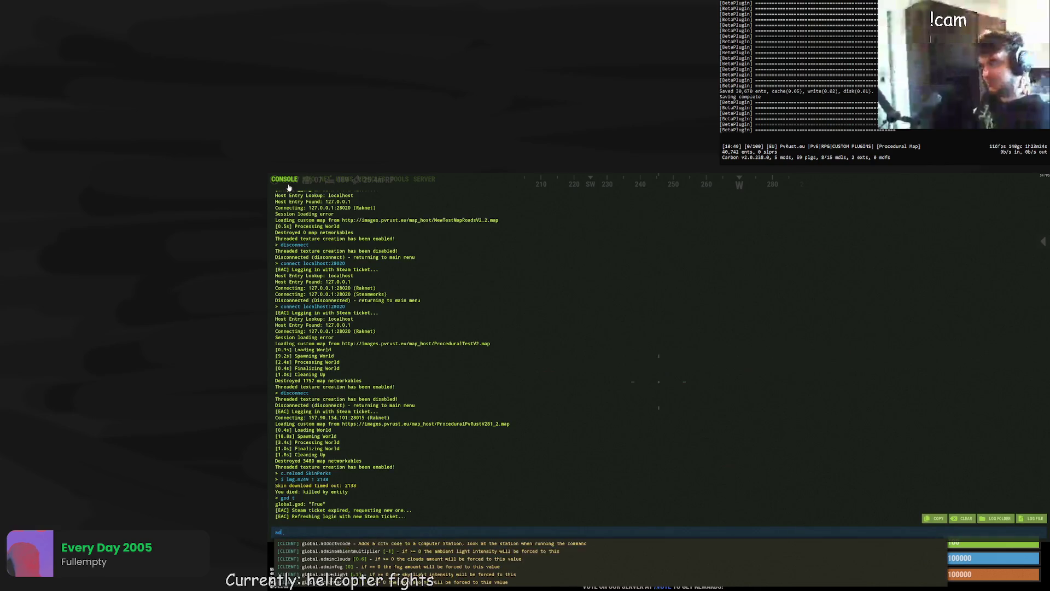
pyautogui.press('F1')
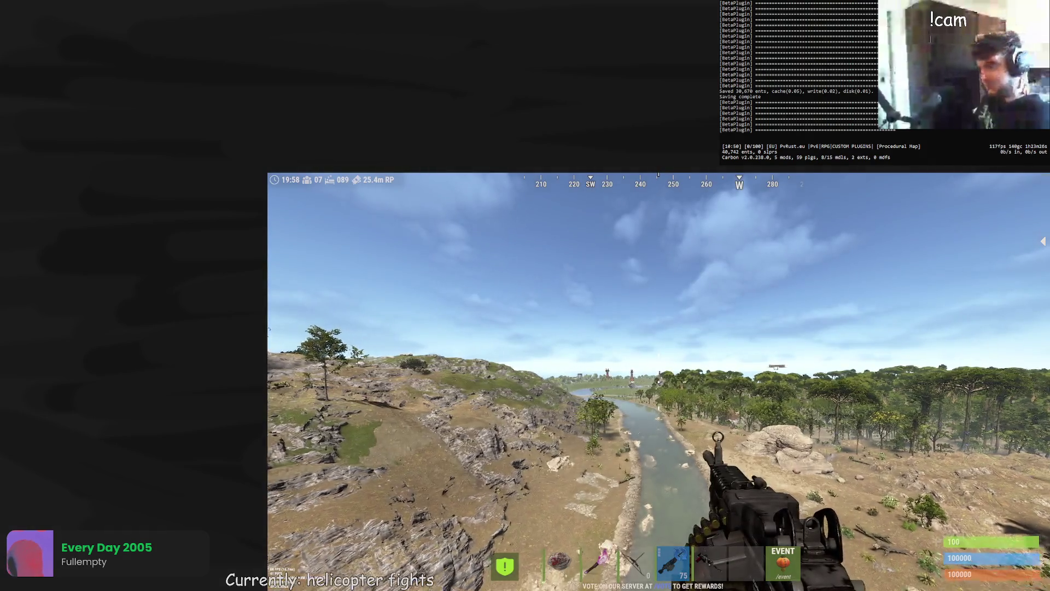
pyautogui.press('Return')
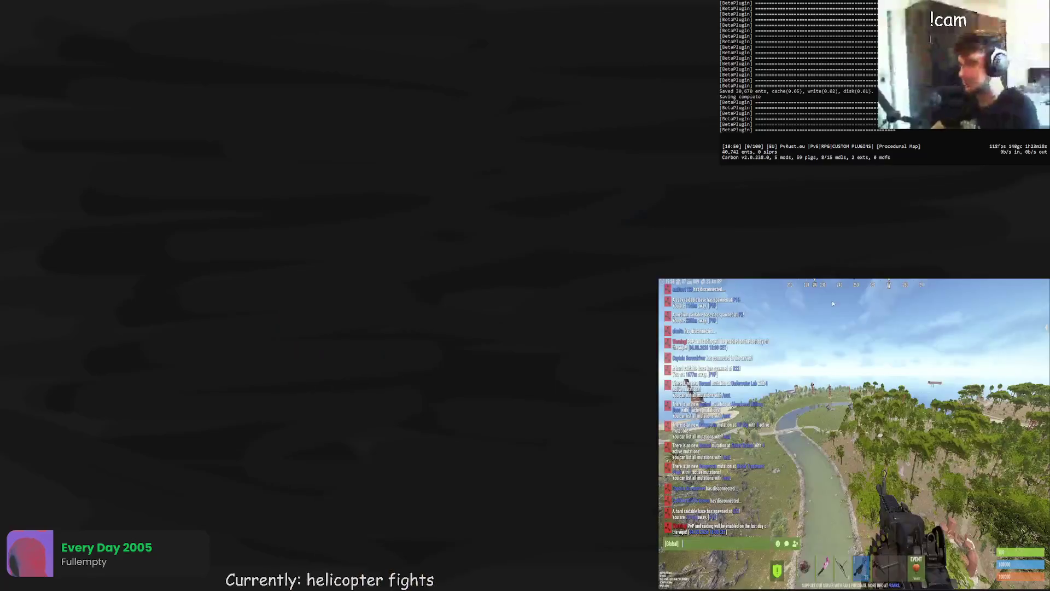
# Step: Set the game's screen resolution to 1280 x 720 and apply it
pyautogui.press('Escape')
pyautogui.press('Escape')
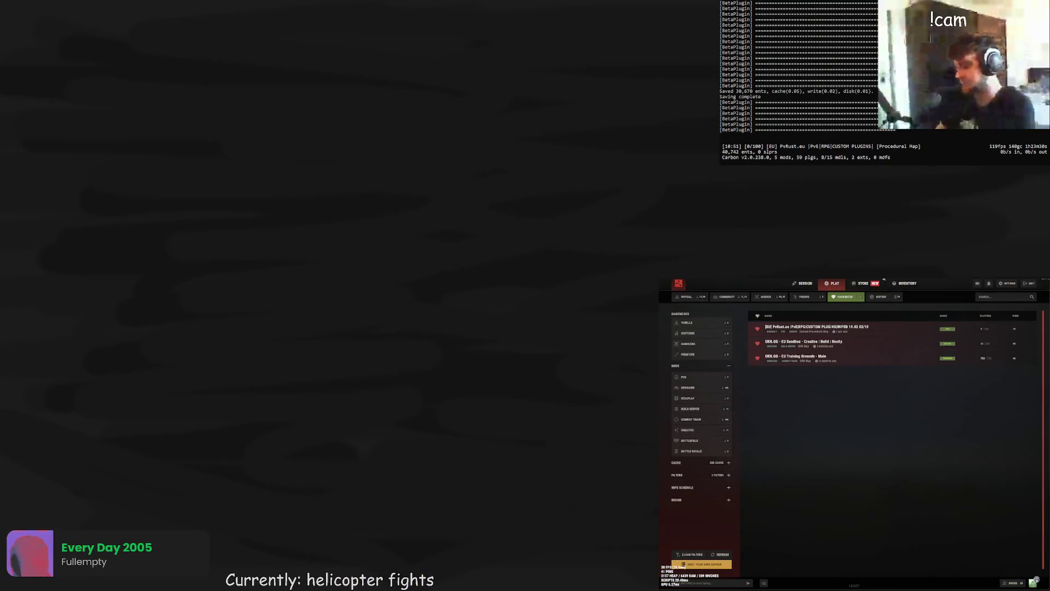
pyautogui.click(1003, 284)
pyautogui.click(711, 382)
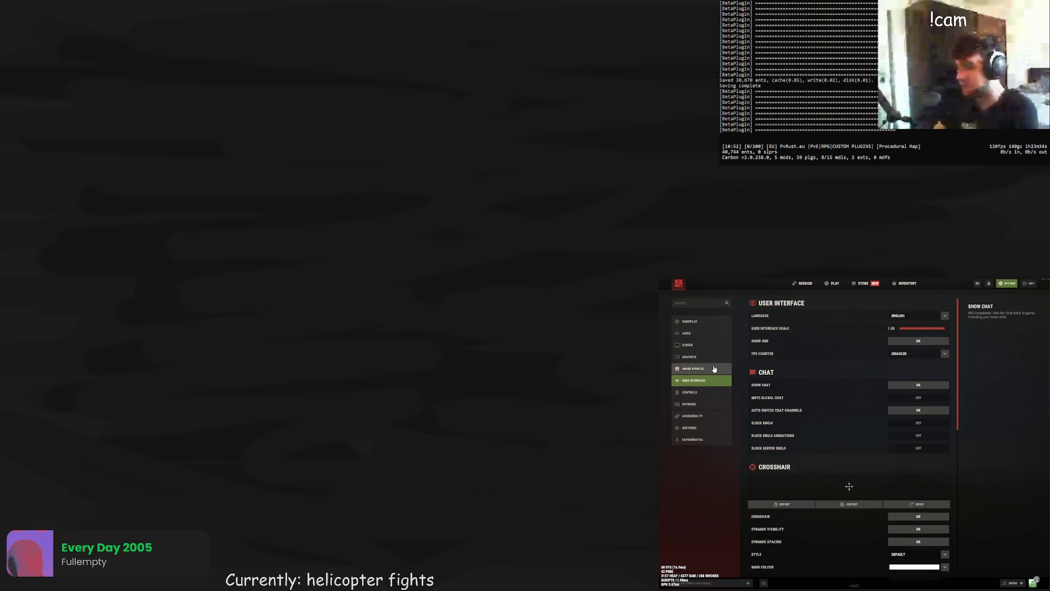
pyautogui.click(706, 368)
pyautogui.click(711, 356)
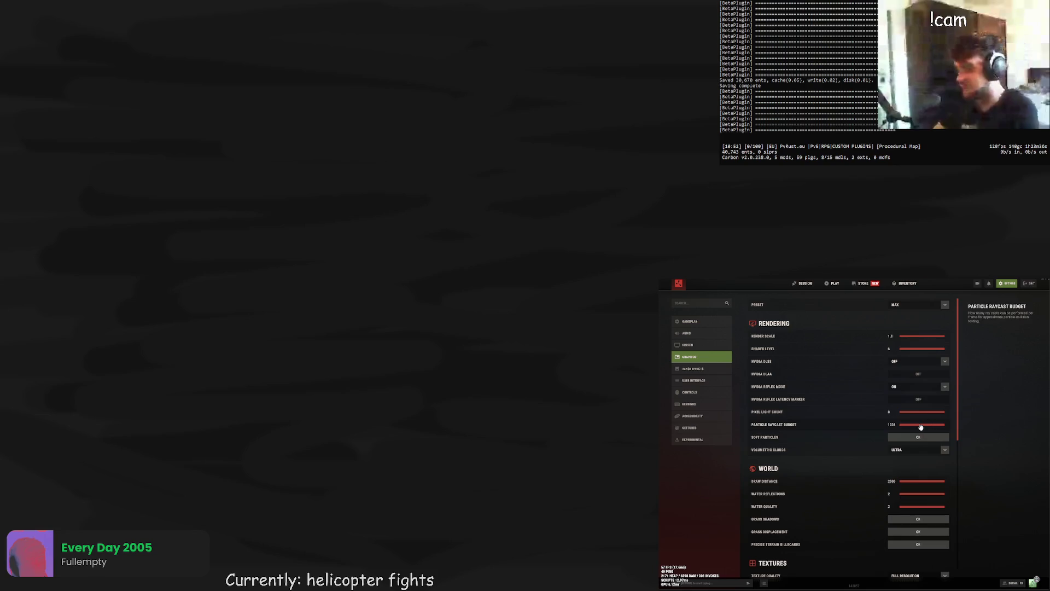
pyautogui.click(717, 348)
pyautogui.click(918, 316)
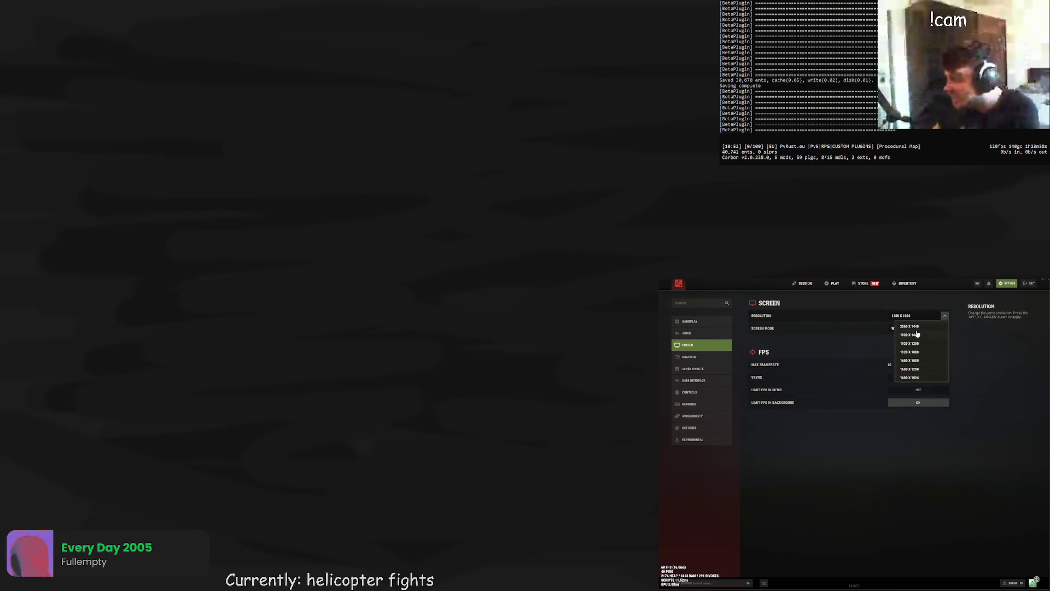
pyautogui.scroll(-5, 917, 366)
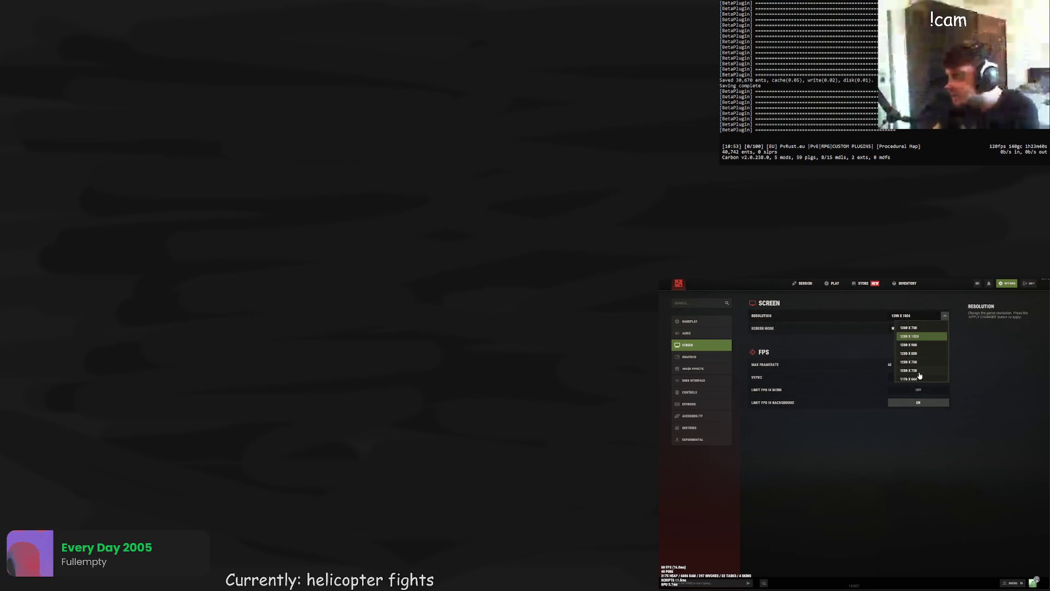
pyautogui.click(919, 371)
pyautogui.click(871, 346)
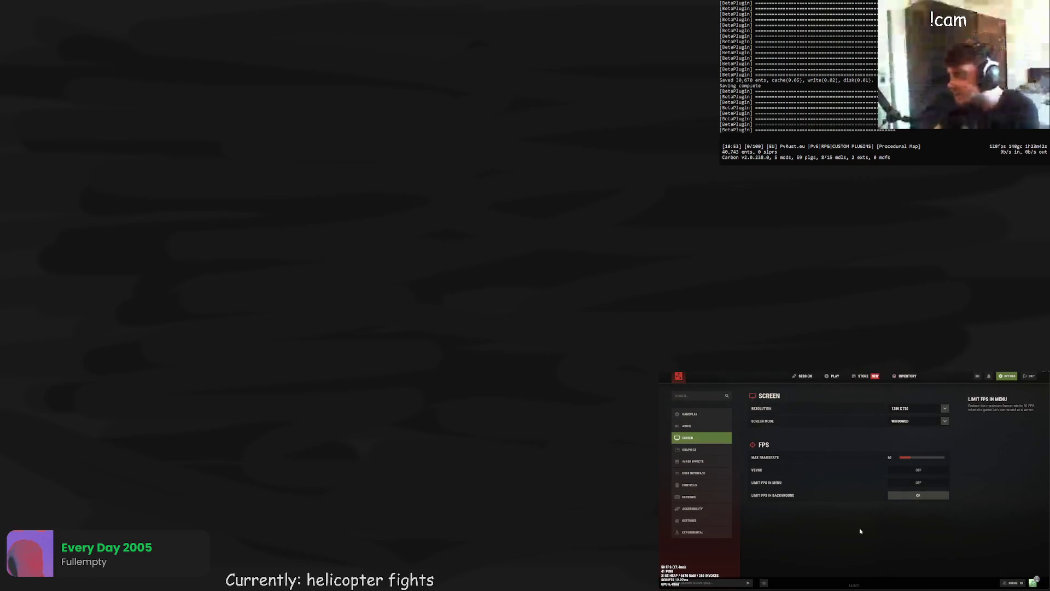
pyautogui.press('Escape')
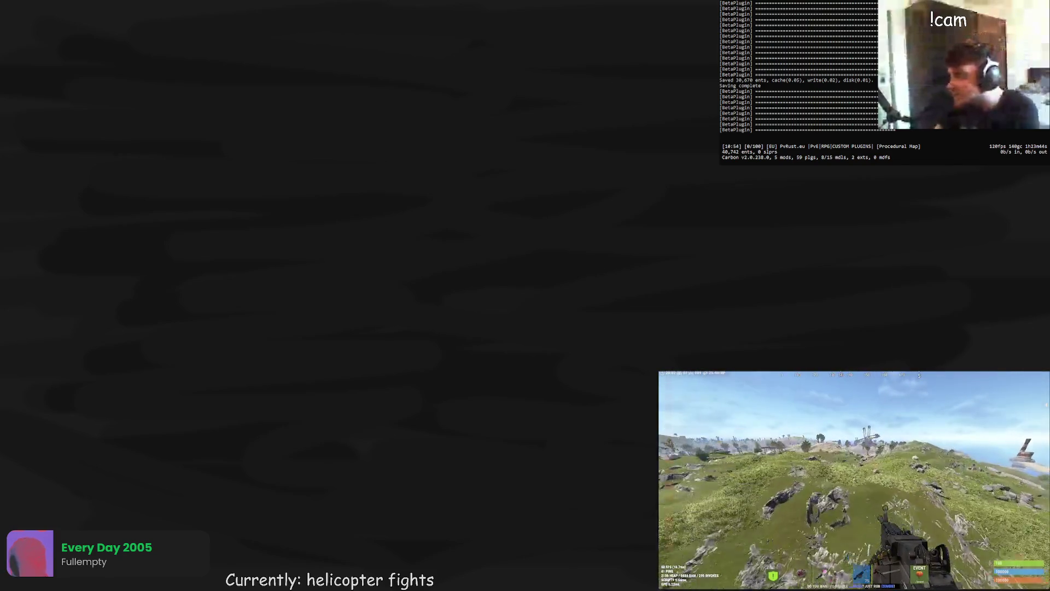
# Step: Buy the Tier I helicopter challenge with /buyheli and fire at the helicopter
pyautogui.press('Return')
pyautogui.write('/buyheli')
pyautogui.press('Return')
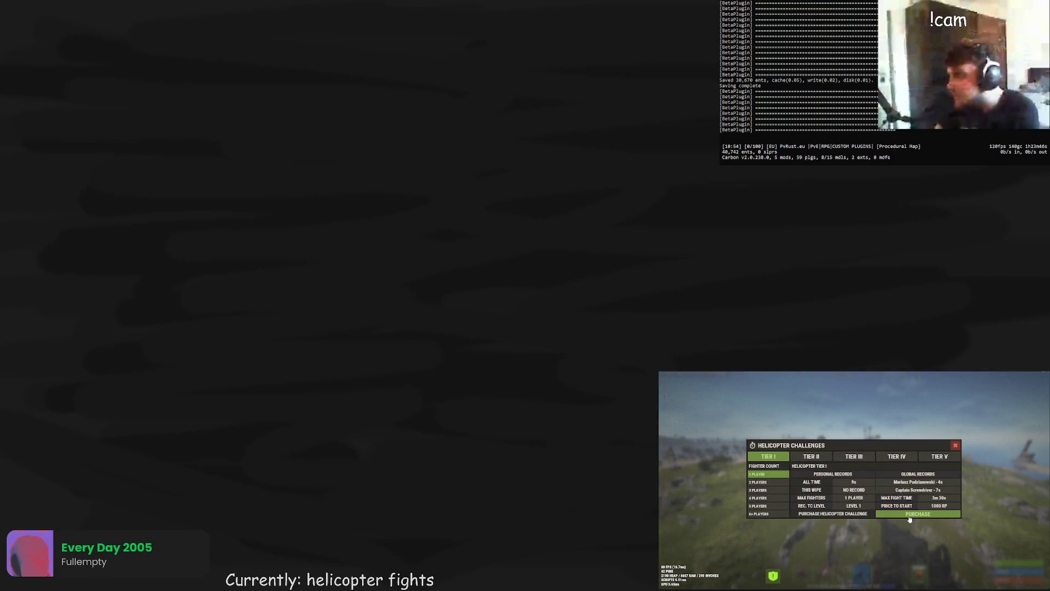
pyautogui.click(885, 514)
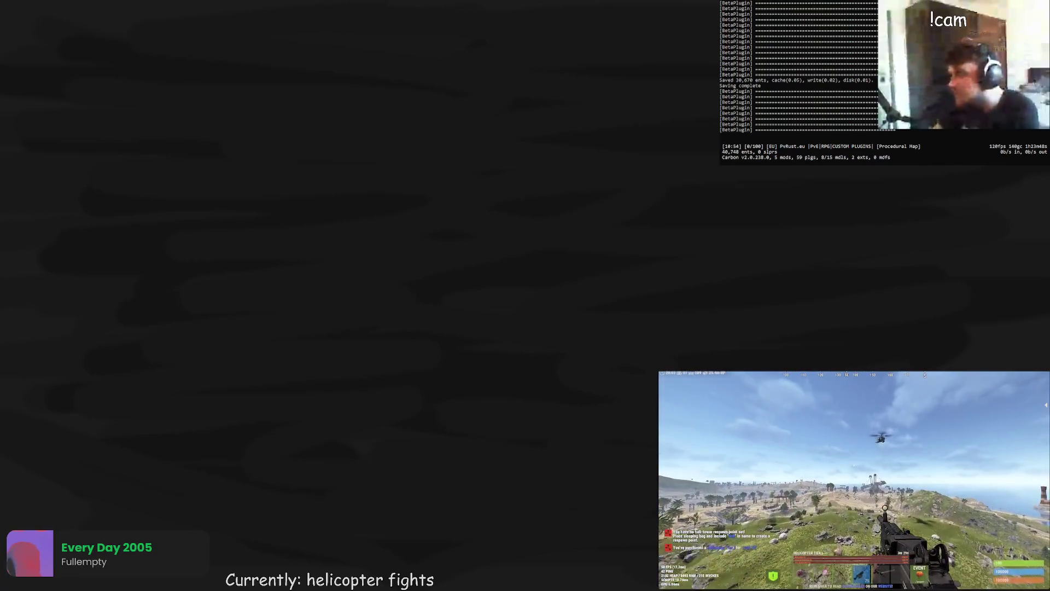
pyautogui.click(885, 509)
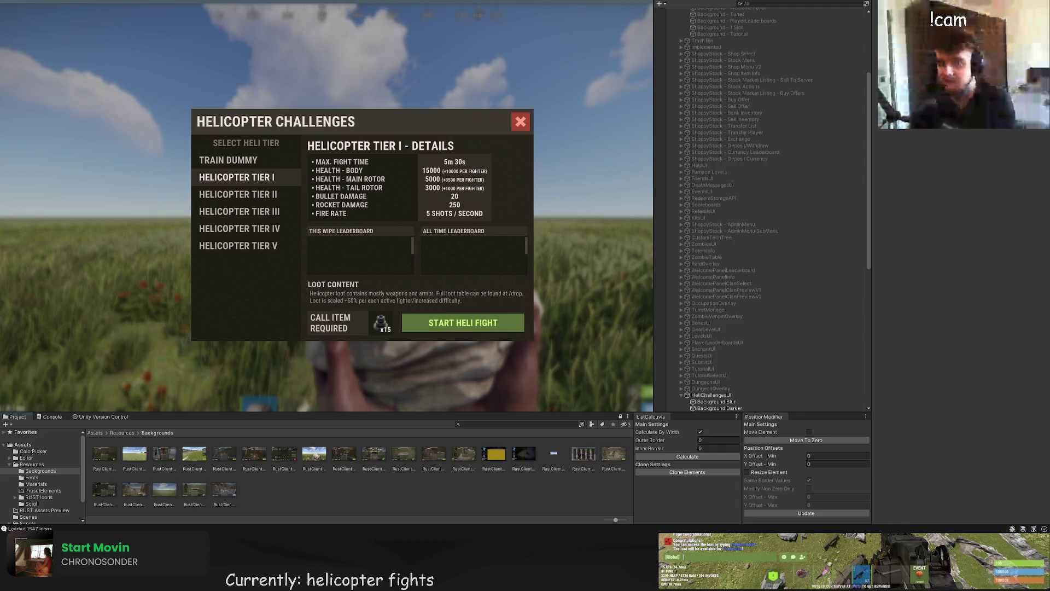
# Step: Duplicate Background - Tutorial and rename the copy Background - Heli Health Bar
pyautogui.click(727, 156)
pyautogui.hotkey('ctrl', 'd')
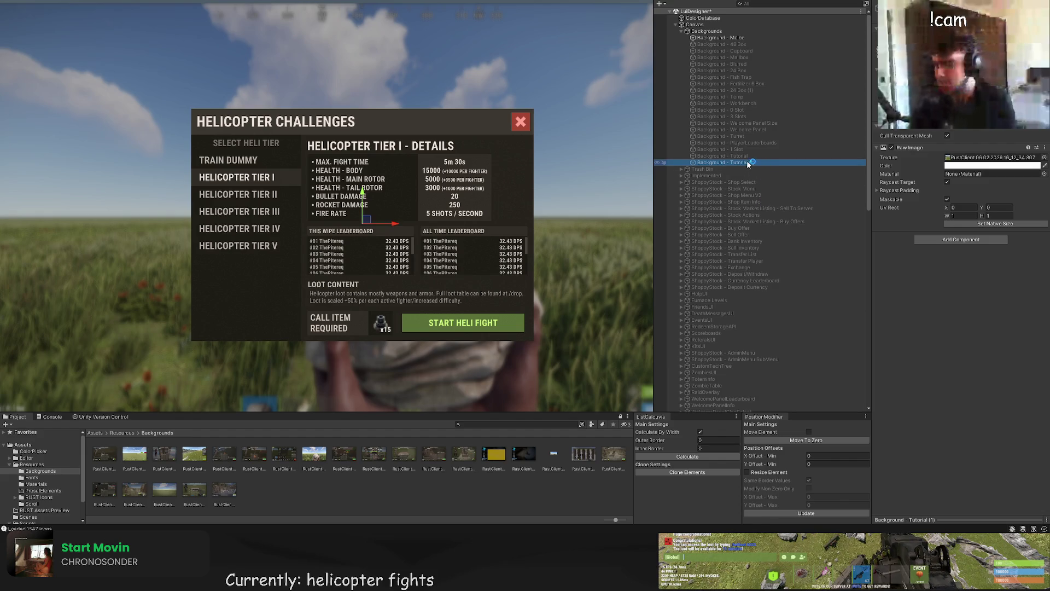
pyautogui.press('F2')
pyautogui.moveTo(756, 162); pyautogui.dragTo(729, 163)
pyautogui.write('Heli Health')
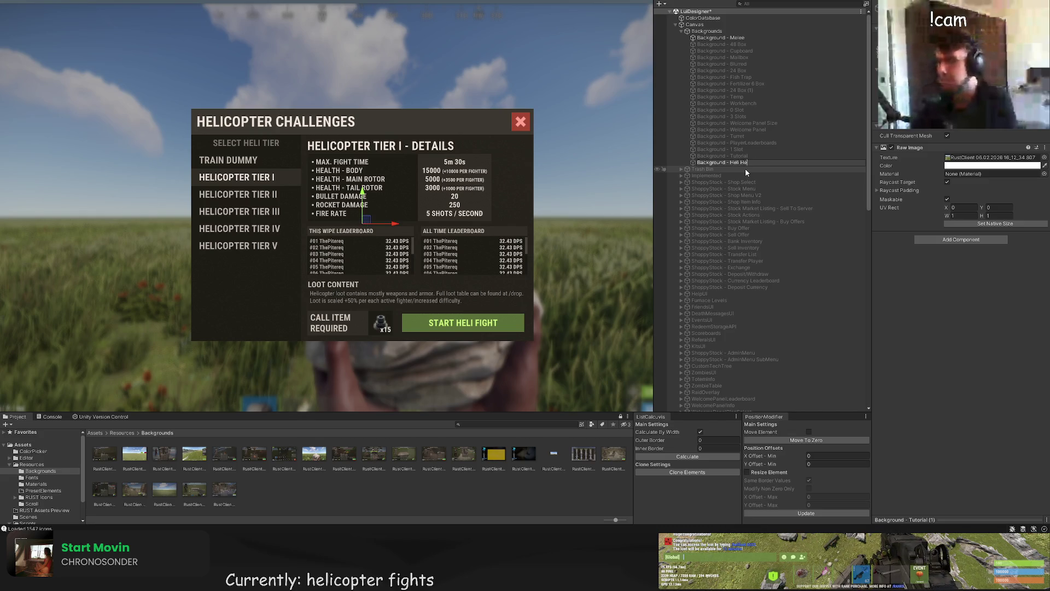
pyautogui.write(' Bar')
pyautogui.press('Return')
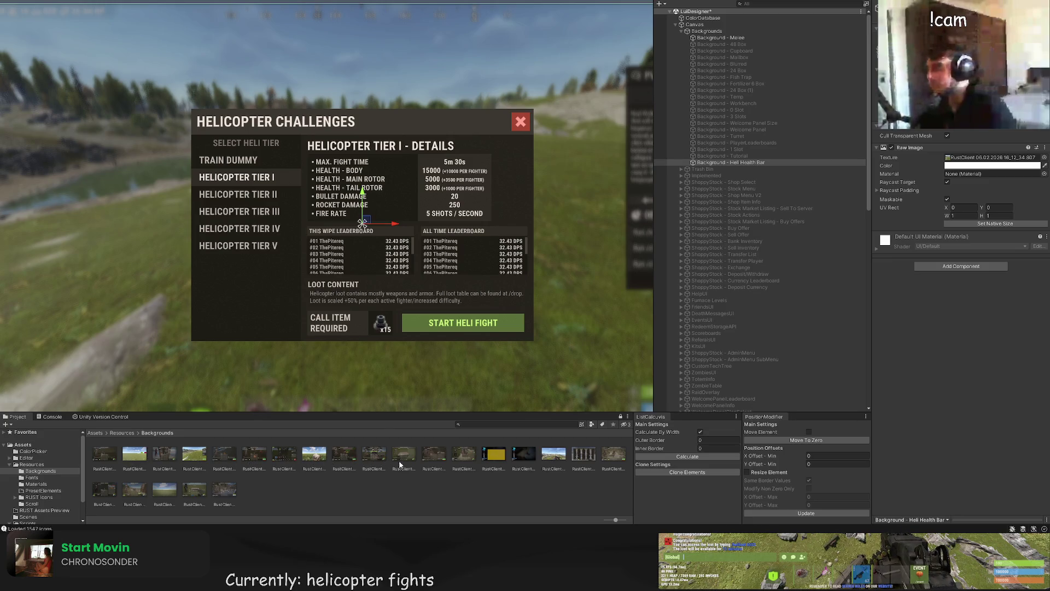
# Step: Assign the newer RustClient screenshot texture and apply Point (no filter) filtering
pyautogui.click(983, 158)
pyautogui.hotkey('ctrl', 'v')
pyautogui.doubleClick(984, 158)
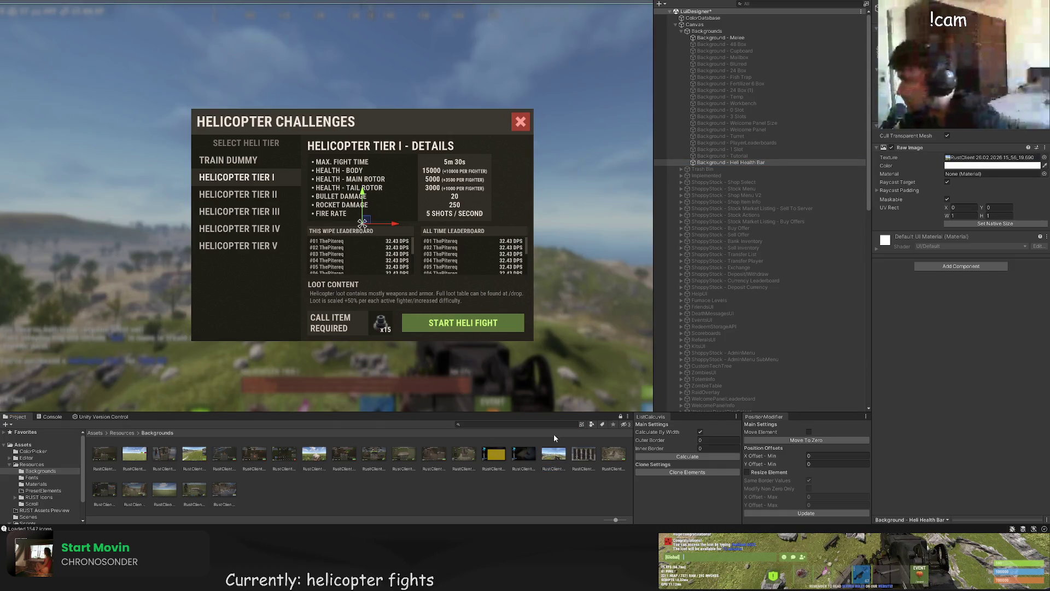
pyautogui.click(985, 179)
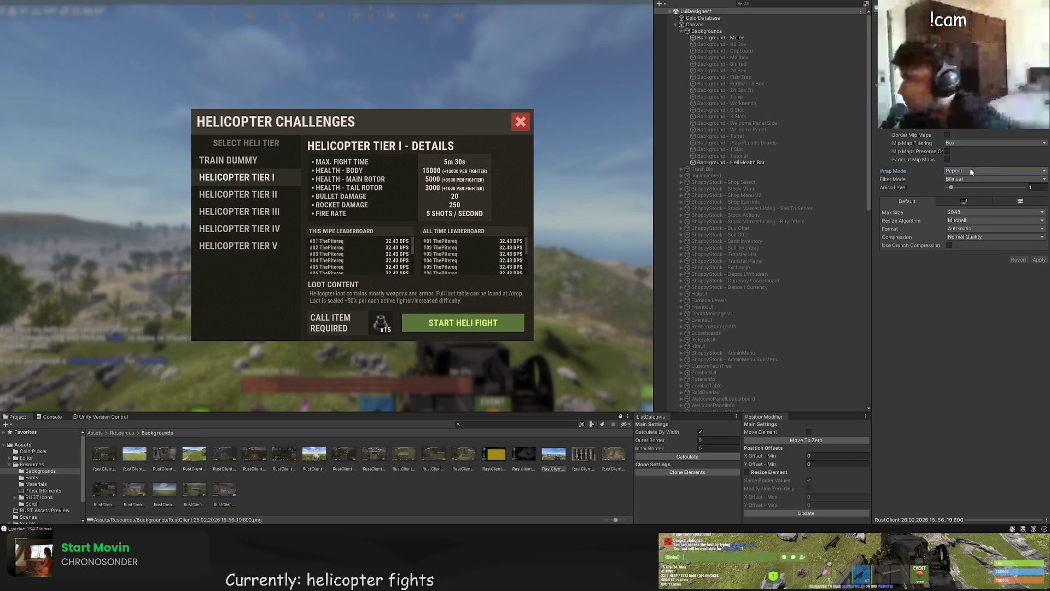
pyautogui.click(992, 189)
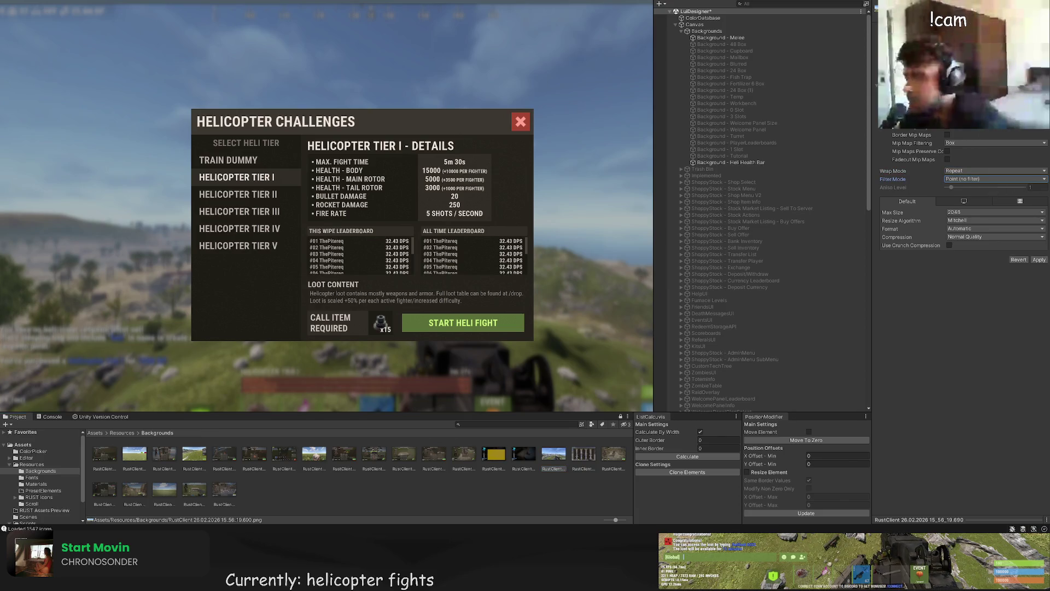
pyautogui.click(1039, 260)
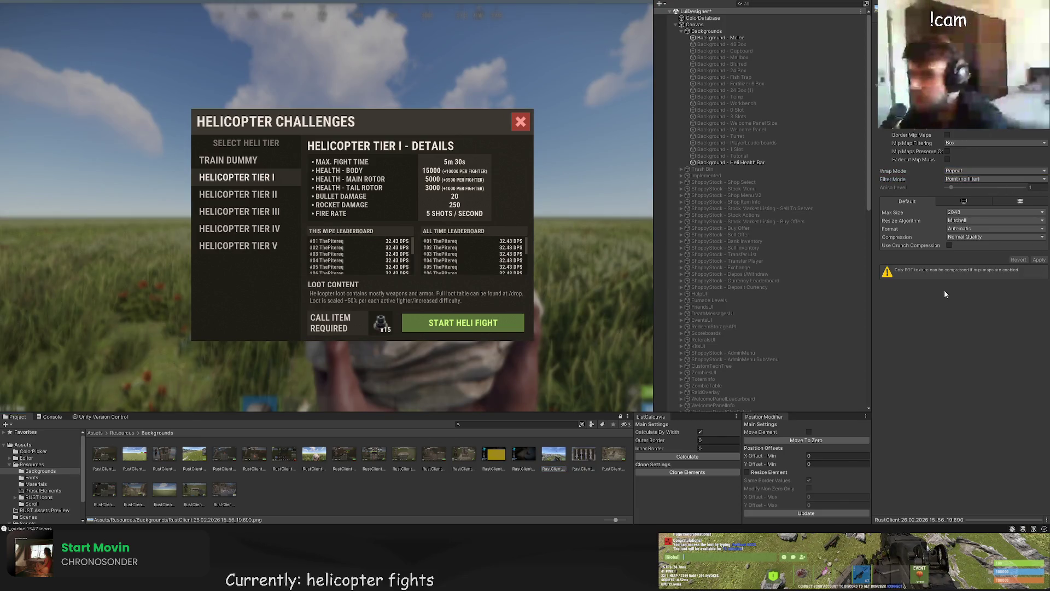
# Step: Select EnchantUI in the Hierarchy and duplicate it
pyautogui.click(733, 162)
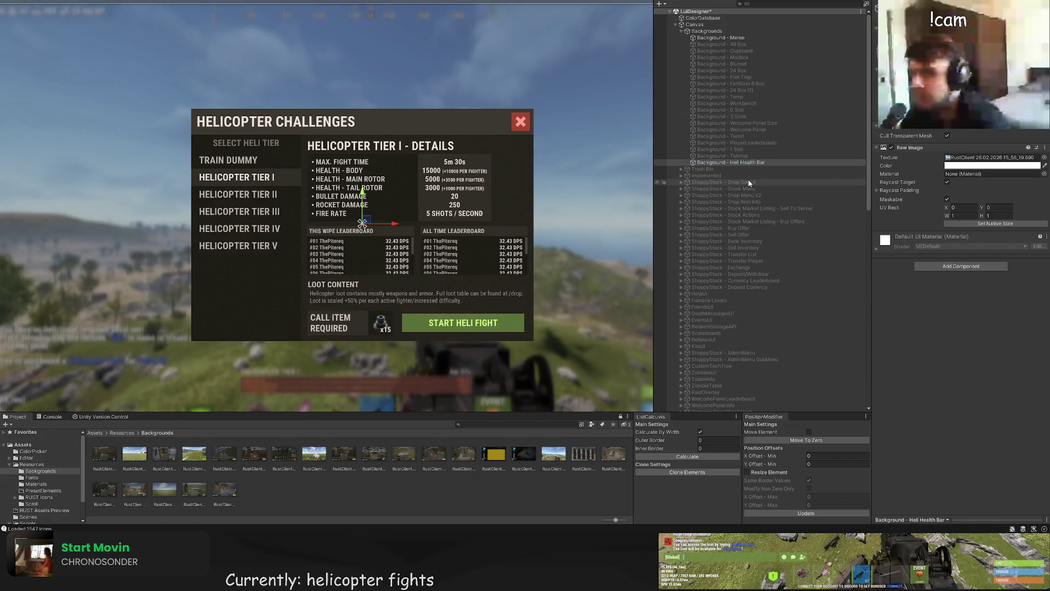
pyautogui.scroll(-10, 760, 196)
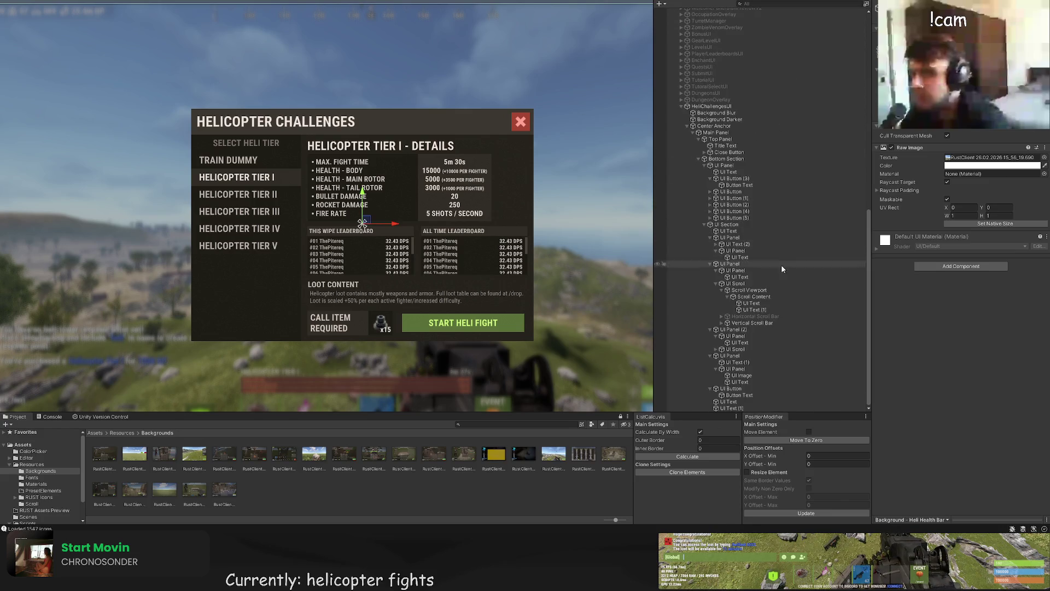
pyautogui.click(717, 107)
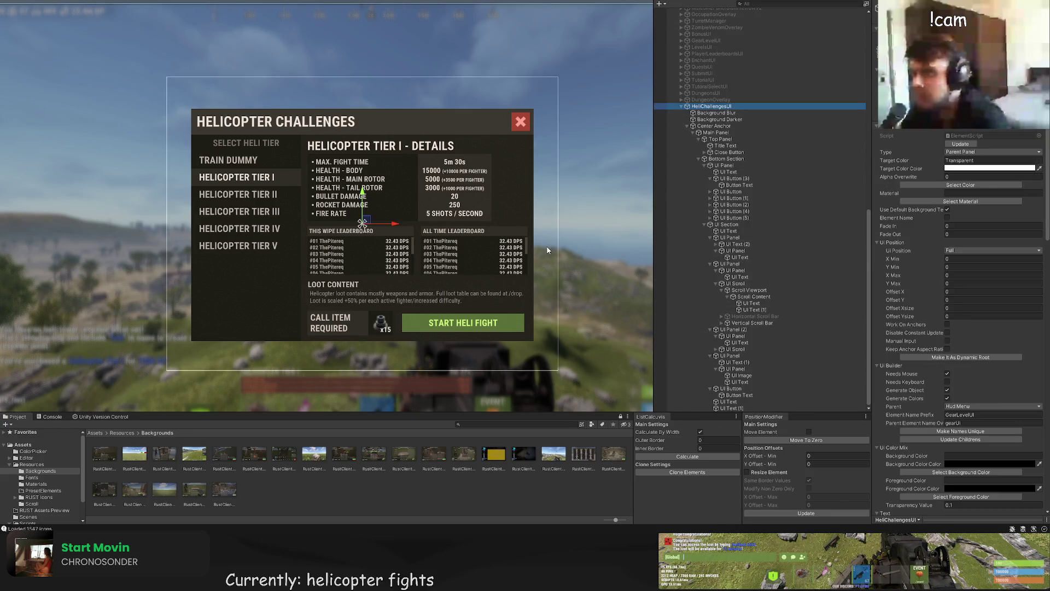
pyautogui.scroll(-5, 547, 250)
pyautogui.moveTo(713, 106); pyautogui.dragTo(712, 61)
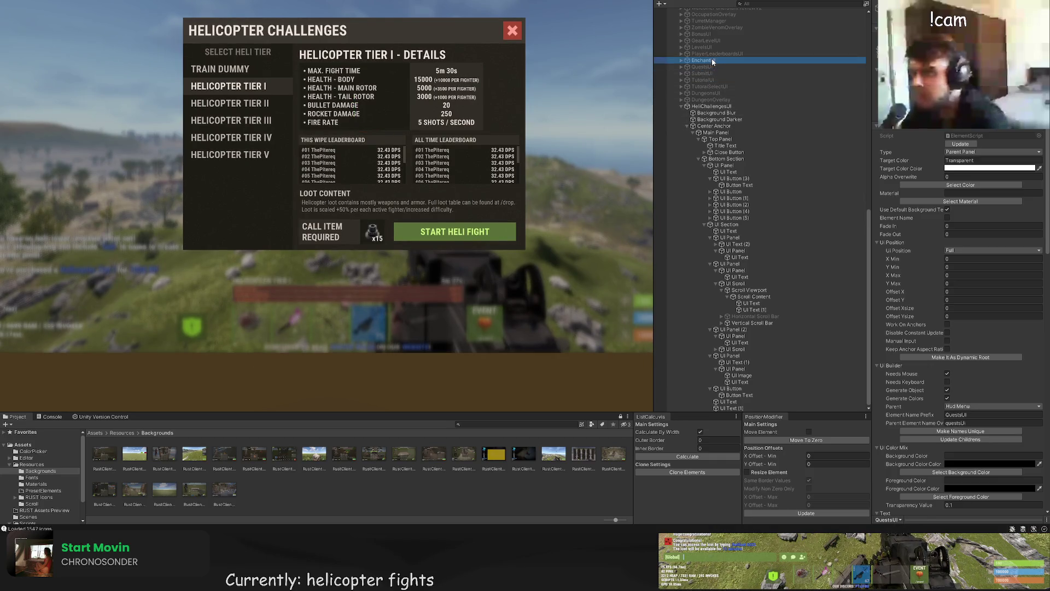
pyautogui.hotkey('ctrl', 'd')
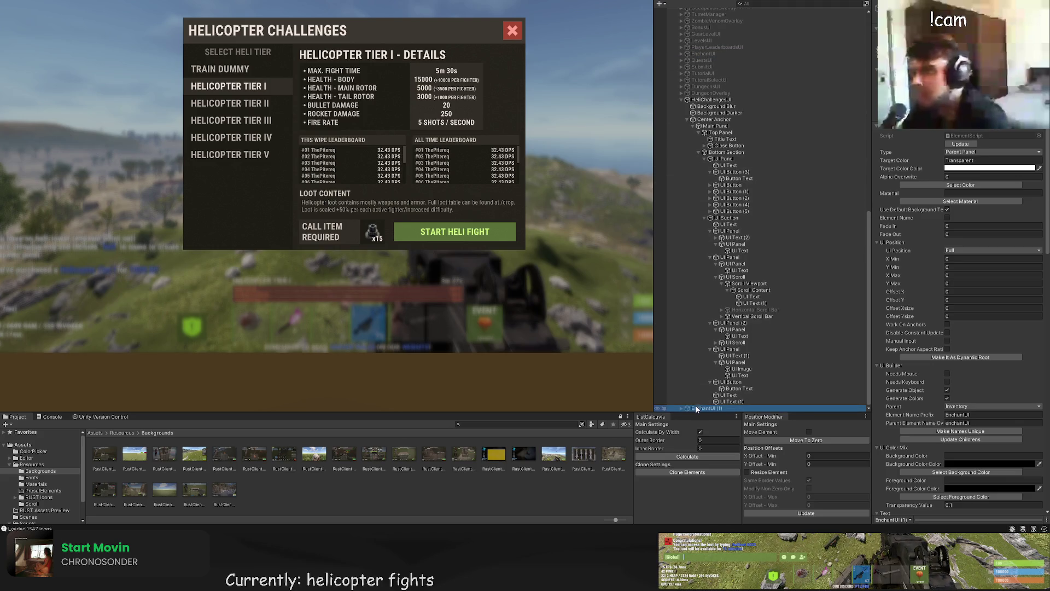
# Step: Rename the EnchantUI (1) copy to HeliHealthUI and select its Lower Anchor child
pyautogui.click(681, 99)
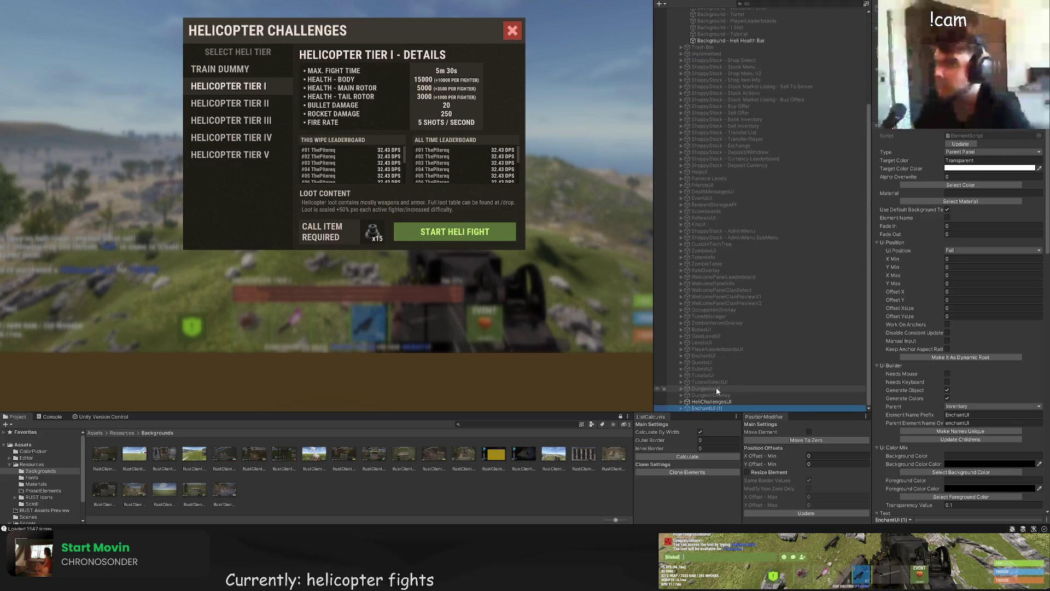
pyautogui.click(711, 403)
pyautogui.click(703, 408)
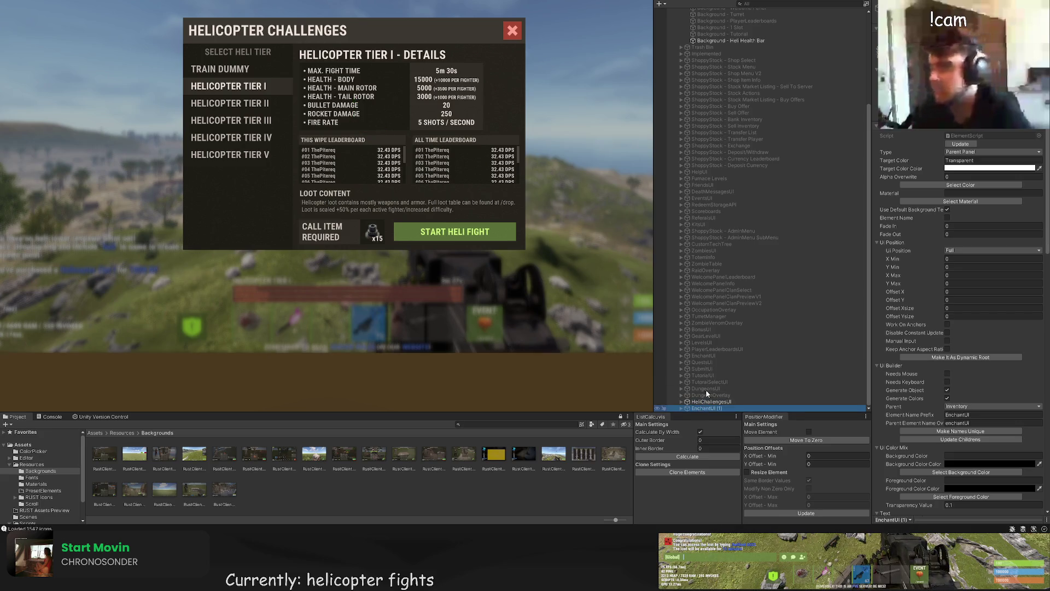
pyautogui.press('F2')
pyautogui.write('HeliH')
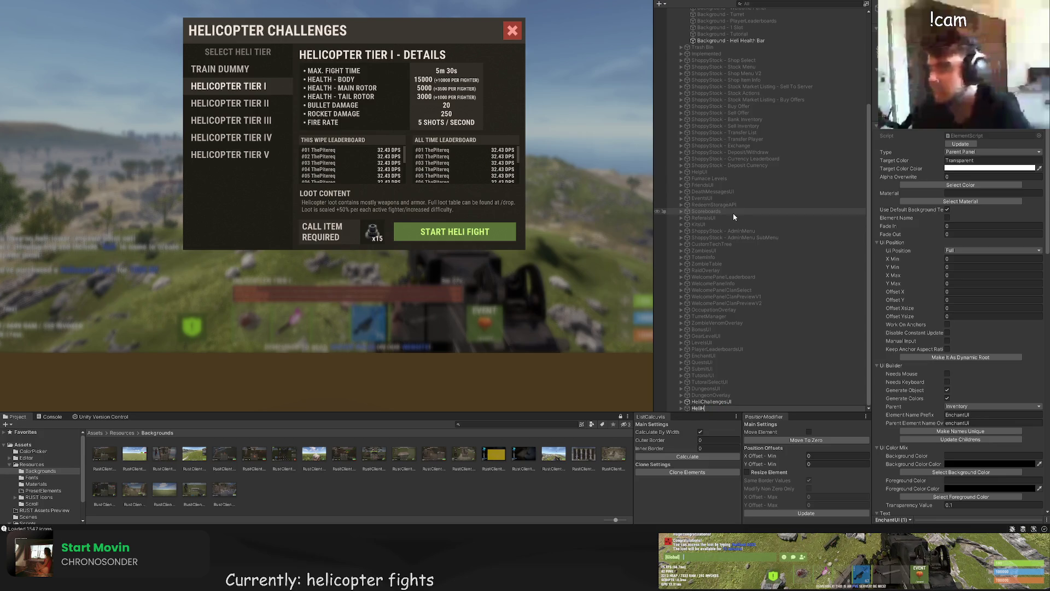
pyautogui.write('ealthUI')
pyautogui.press('Return')
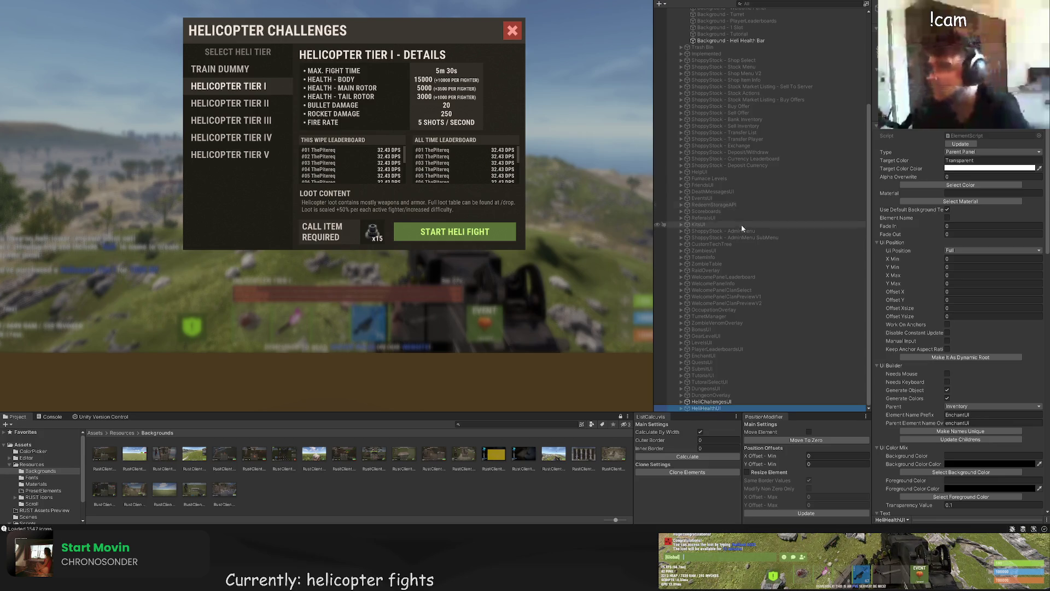
pyautogui.click(711, 402)
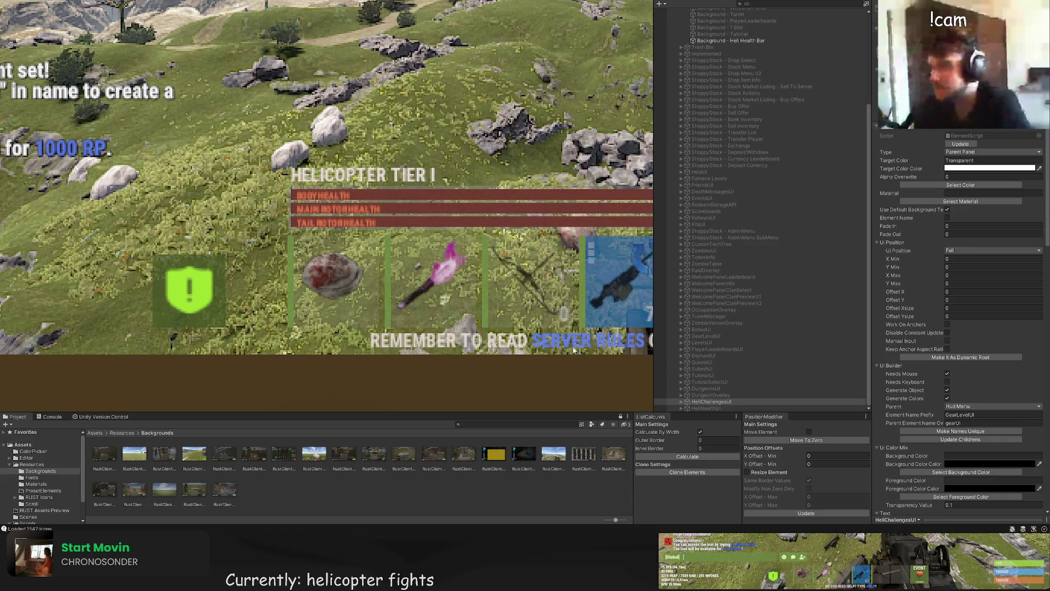
pyautogui.click(680, 407)
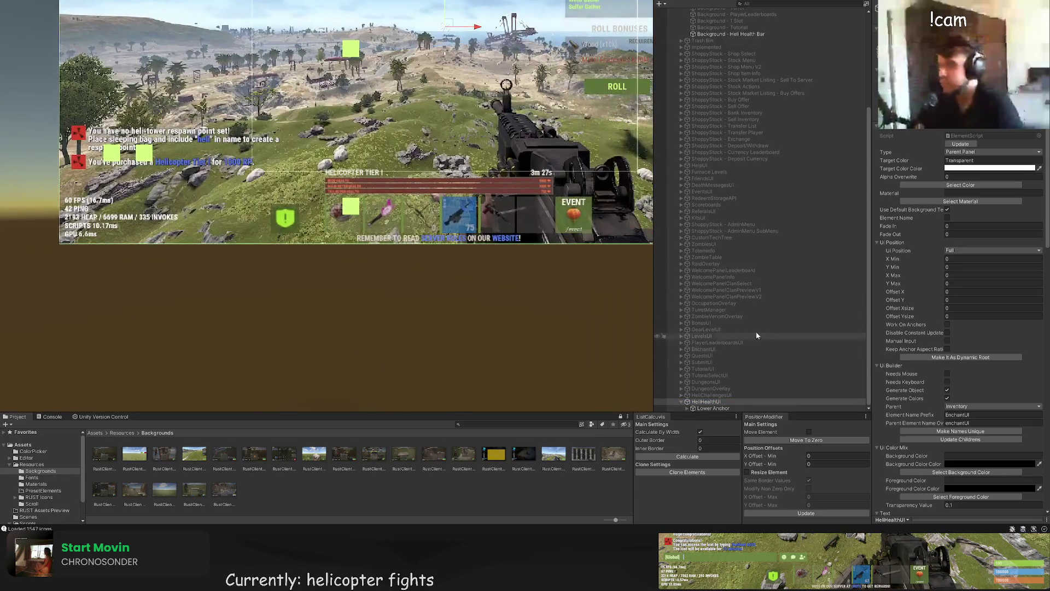
pyautogui.click(713, 408)
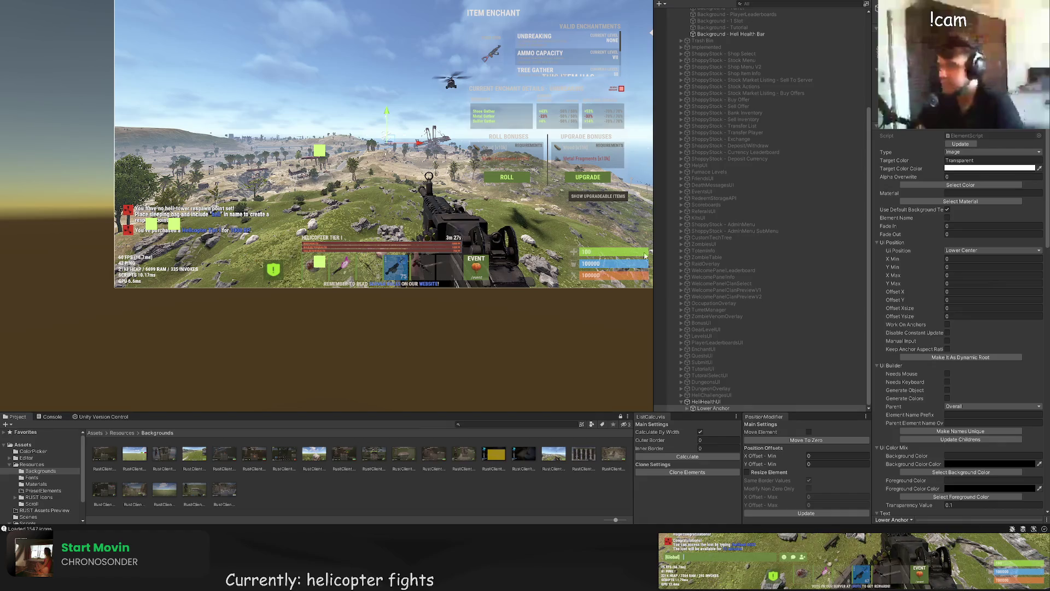
# Step: Delete the Background Panel's old enchant children, from Title to Show Upgradeables Button
pyautogui.click(686, 408)
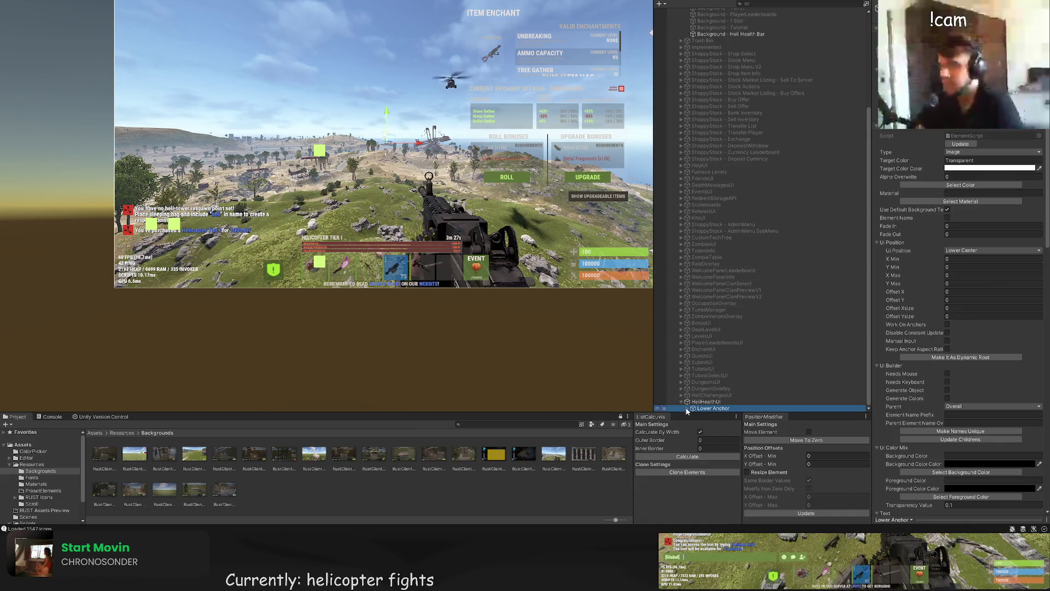
pyautogui.click(687, 409)
pyautogui.click(713, 403)
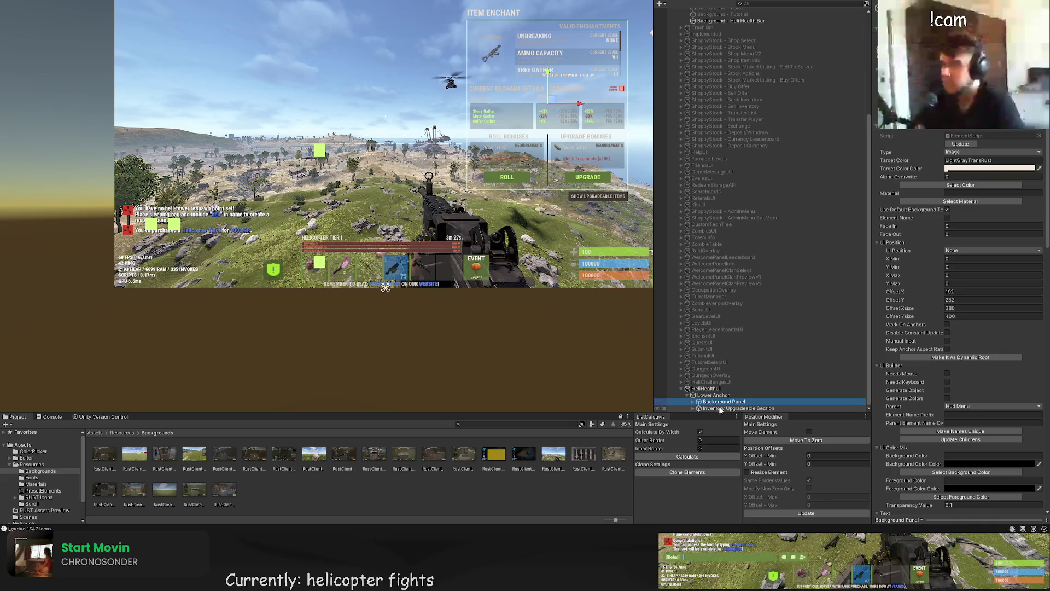
pyautogui.click(720, 408)
pyautogui.press('Delete')
pyautogui.click(721, 410)
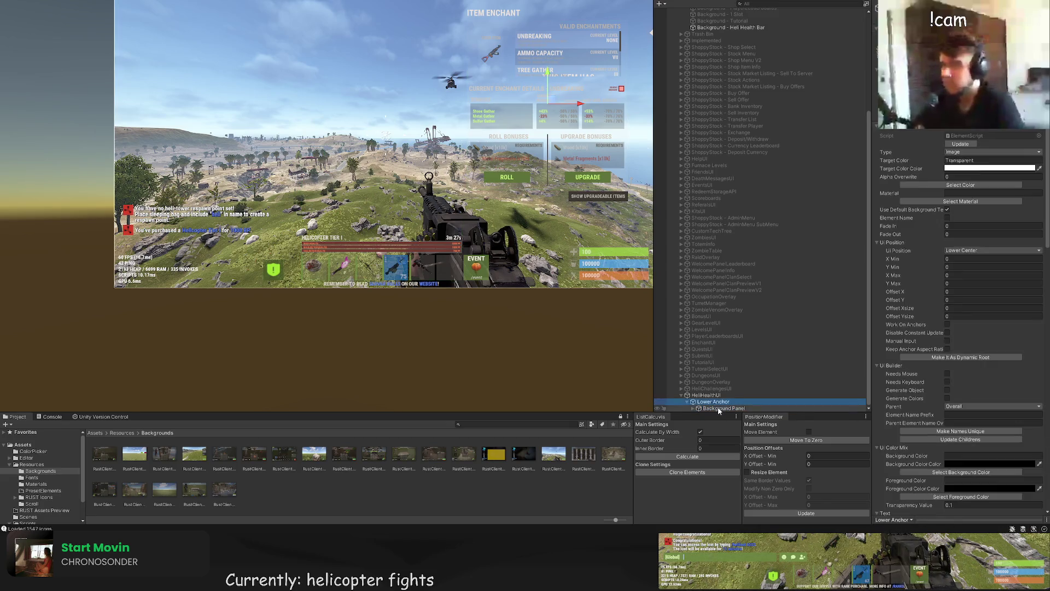
pyautogui.click(698, 408)
pyautogui.press('Down')
pyautogui.keyDown('shift'); pyautogui.click(727, 409); pyautogui.keyUp('shift')
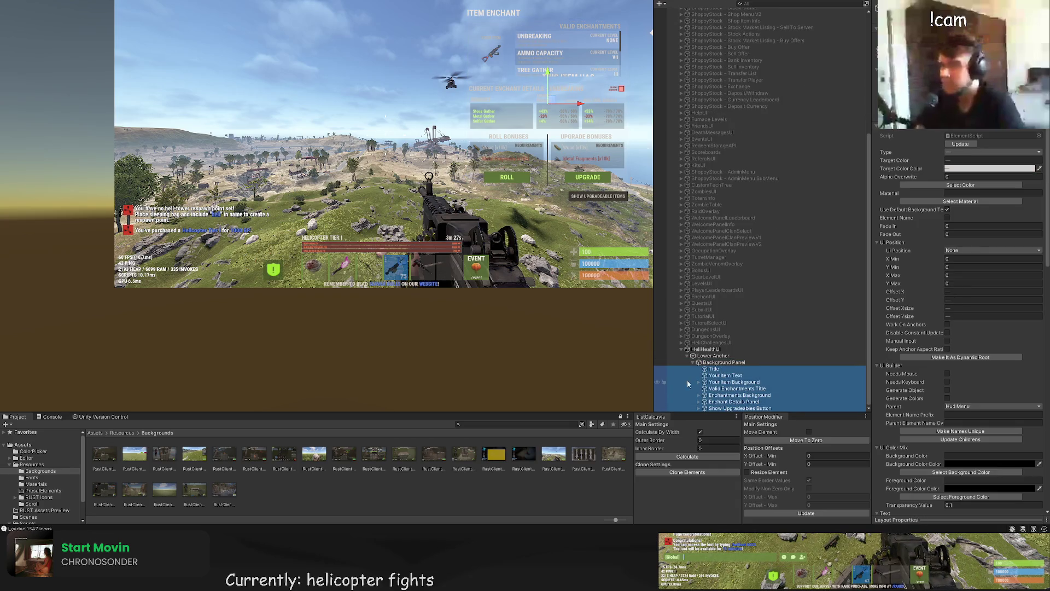
pyautogui.press('Delete')
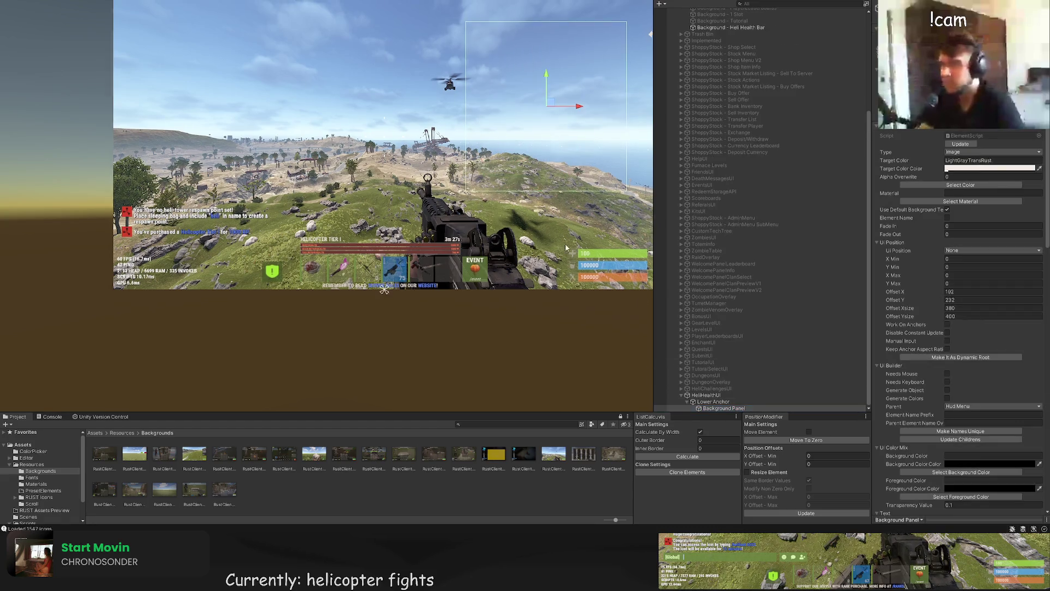
# Step: Move the background panel left and down toward the hotbar
pyautogui.moveTo(539, 140); pyautogui.dragTo(485, 144)
pyautogui.moveTo(388, 160); pyautogui.dragTo(382, 226)
pyautogui.scroll(5, 277, 280)
pyautogui.scroll(-2, 277, 280)
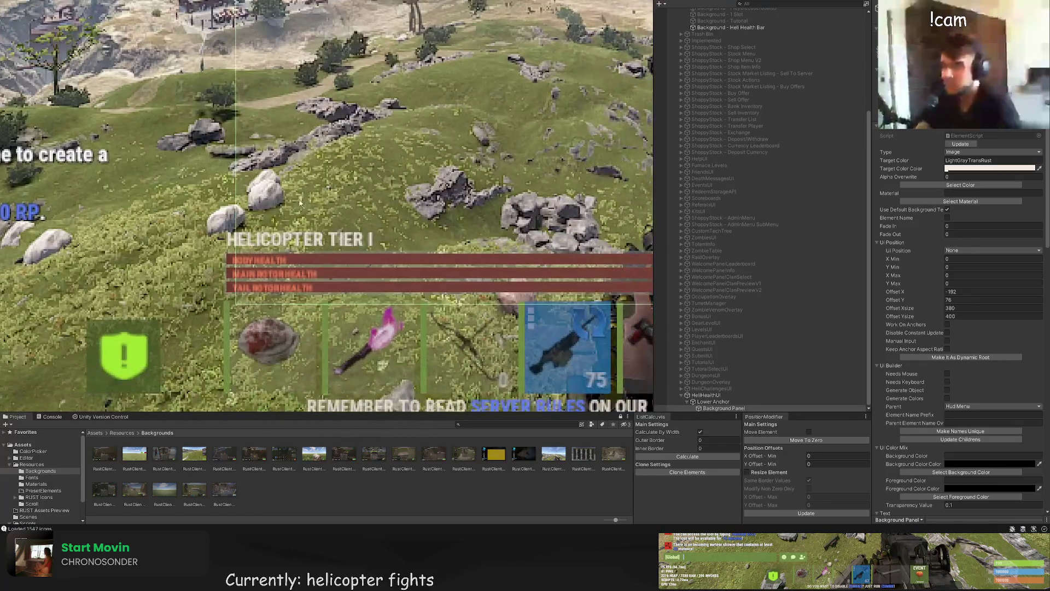
pyautogui.moveTo(472, 105); pyautogui.dragTo(462, 104)
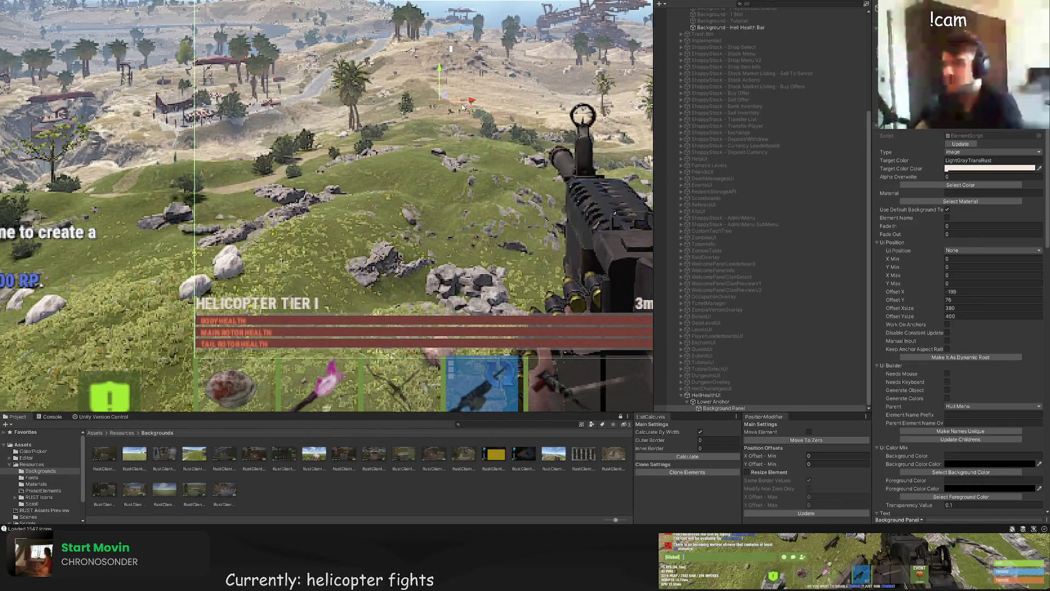
pyautogui.scroll(2, 439, 54)
pyautogui.moveTo(446, 52); pyautogui.dragTo(446, 53)
pyautogui.scroll(2, 272, 249)
pyautogui.scroll(5, 272, 249)
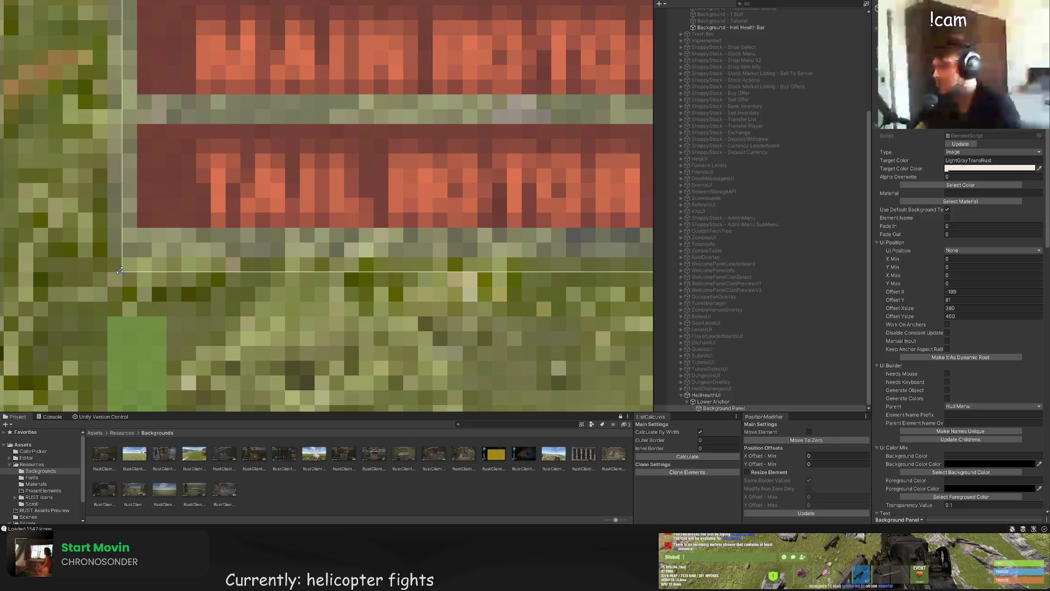
# Step: Resize the background panel into a thin strip aligned over the health bars
pyautogui.moveTo(119, 271); pyautogui.dragTo(107, 257)
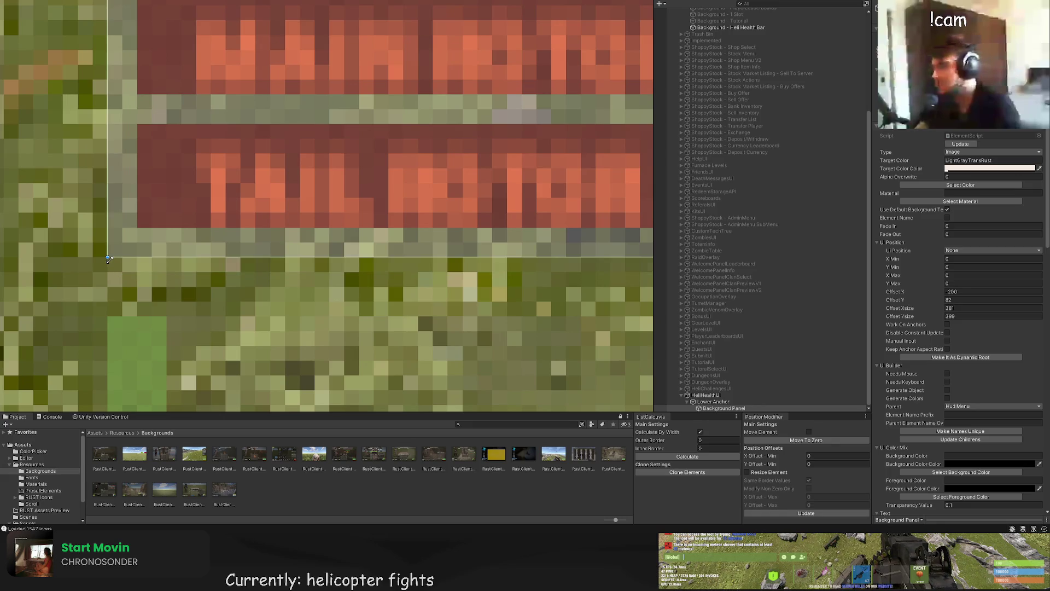
pyautogui.scroll(-6, 387, 125)
pyautogui.scroll(-8, 388, 125)
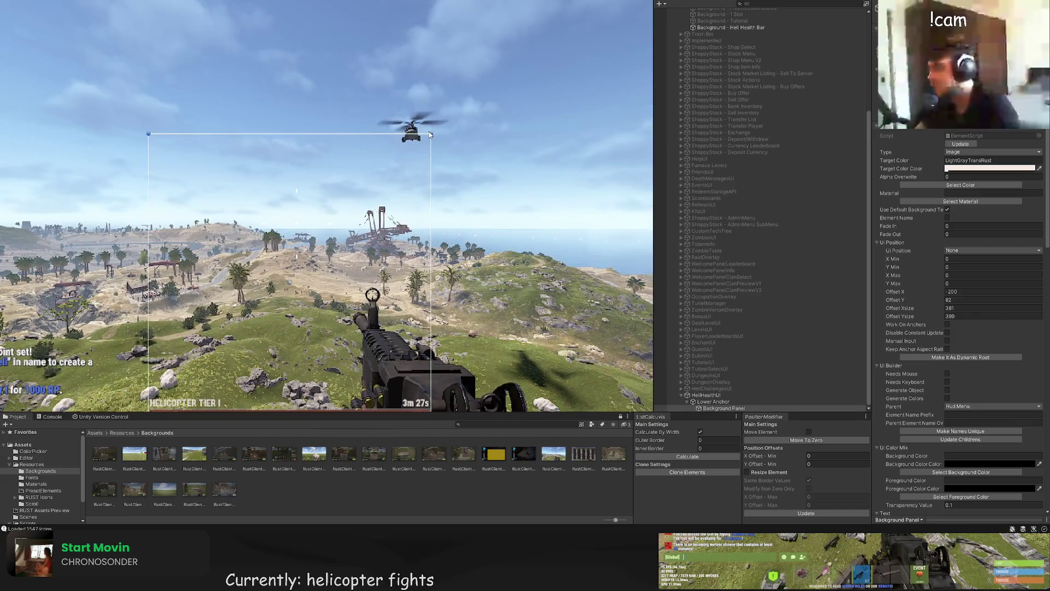
pyautogui.moveTo(432, 128); pyautogui.dragTo(448, 348)
pyautogui.scroll(3, 419, 186)
pyautogui.moveTo(419, 186)
pyautogui.mouseDown()
pyautogui.moveTo(386, 244)
pyautogui.moveTo(401, 256)
pyautogui.mouseUp()
pyautogui.scroll(3, 375, 257)
pyautogui.scroll(3, 375, 258)
pyautogui.scroll(-2, 376, 271)
pyautogui.scroll(-5, 376, 270)
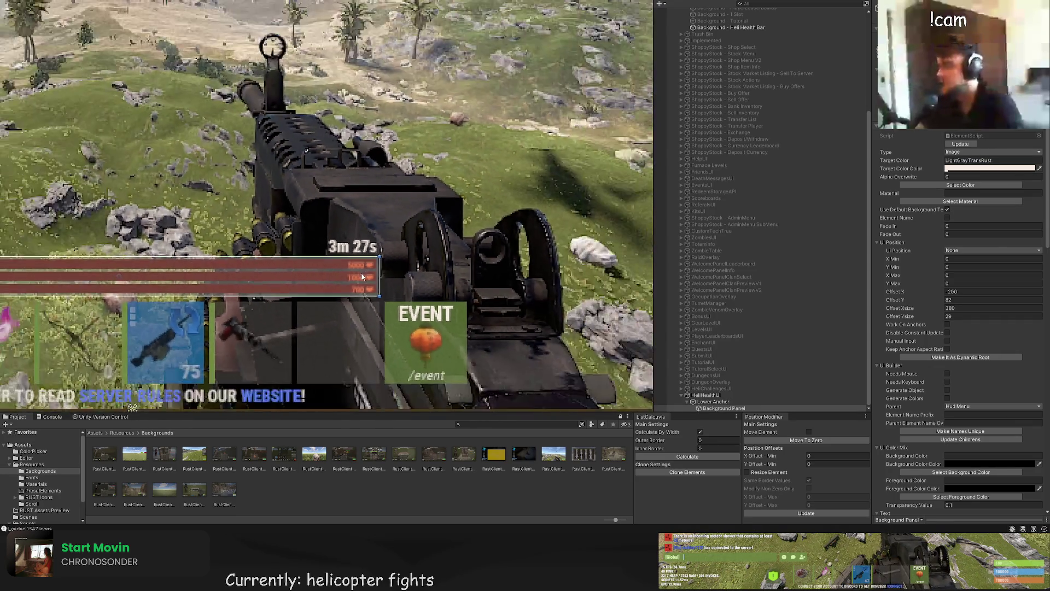
pyautogui.scroll(3, 258, 228)
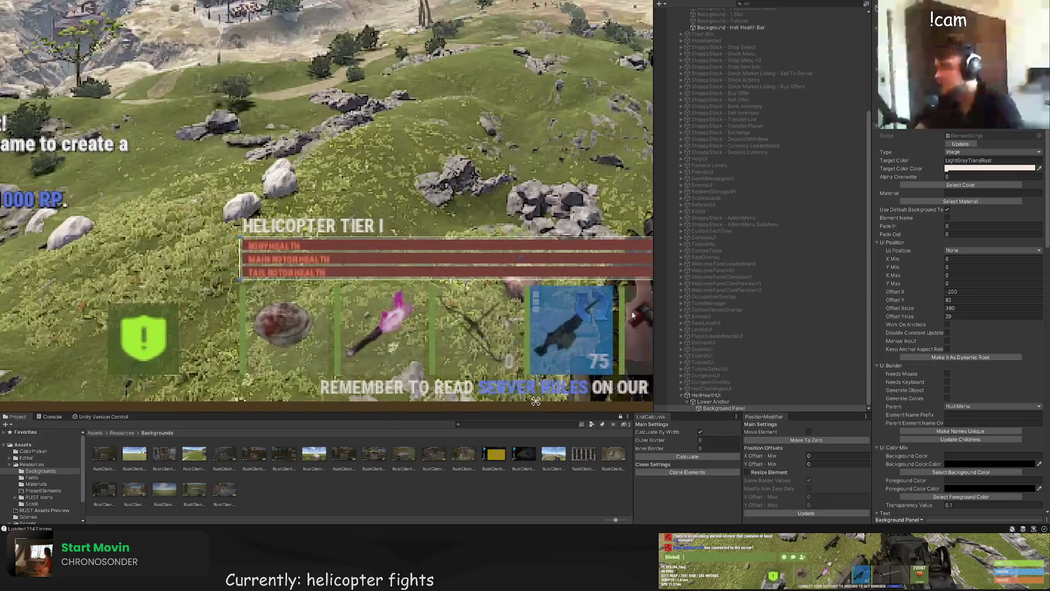
# Step: Add a new panel inside the background panel and flatten it into a thin bar
pyautogui.moveTo(419, 253); pyautogui.dragTo(316, 214)
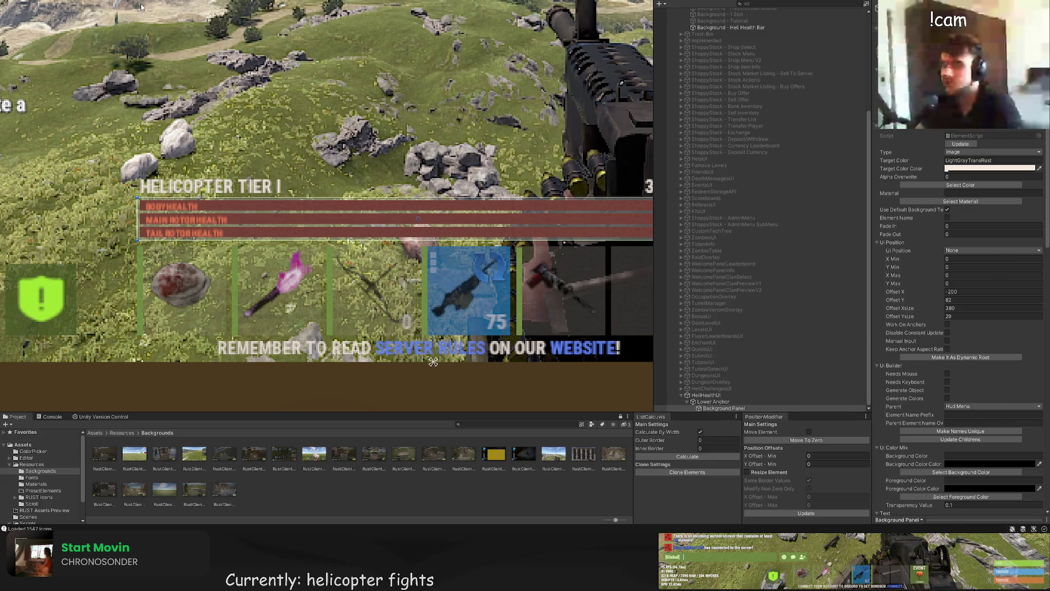
pyautogui.hotkey('alt', 'shift', 'n')
pyautogui.moveTo(245, 51)
pyautogui.mouseDown()
pyautogui.moveTo(244, 186)
pyautogui.moveTo(288, 199)
pyautogui.mouseUp()
# Step: Make the panel a thin RedBg red bar stretched across the panel's full width
pyautogui.scroll(2, 293, 201)
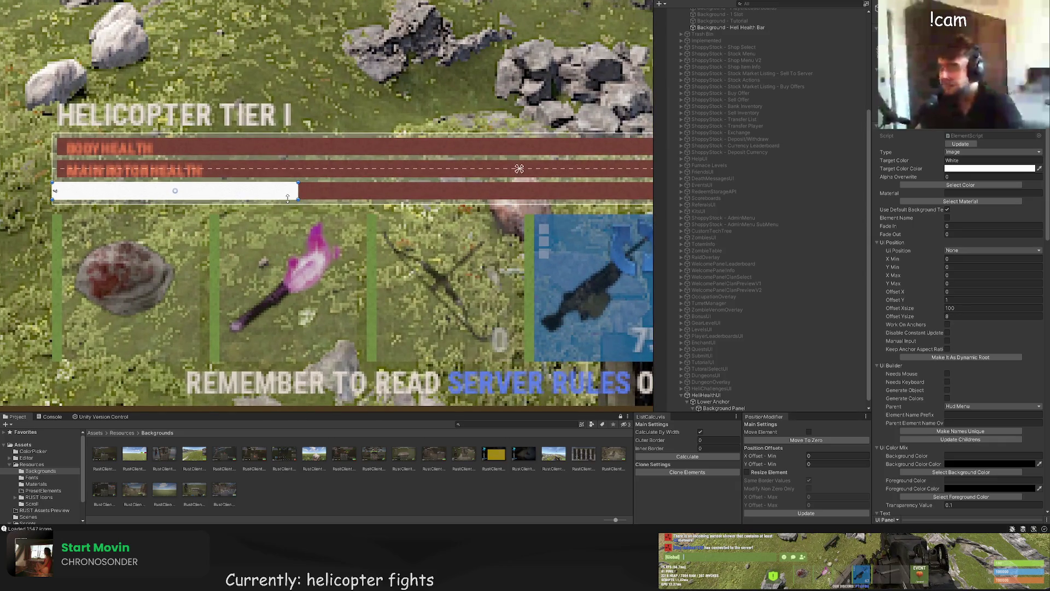
pyautogui.scroll(3, 110, 206)
pyautogui.moveTo(164, 181); pyautogui.dragTo(172, 175)
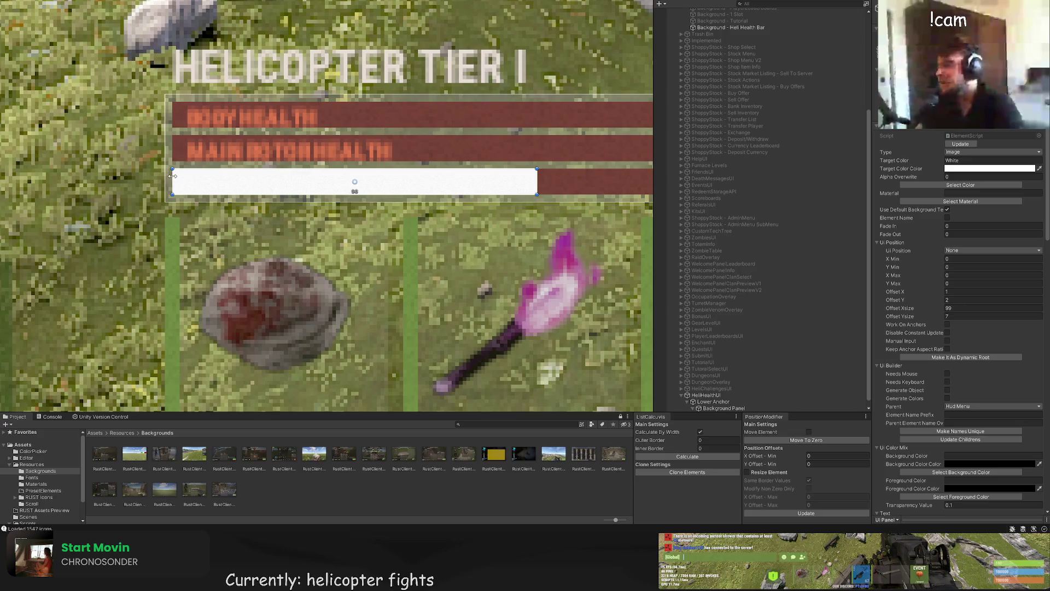
pyautogui.click(960, 185)
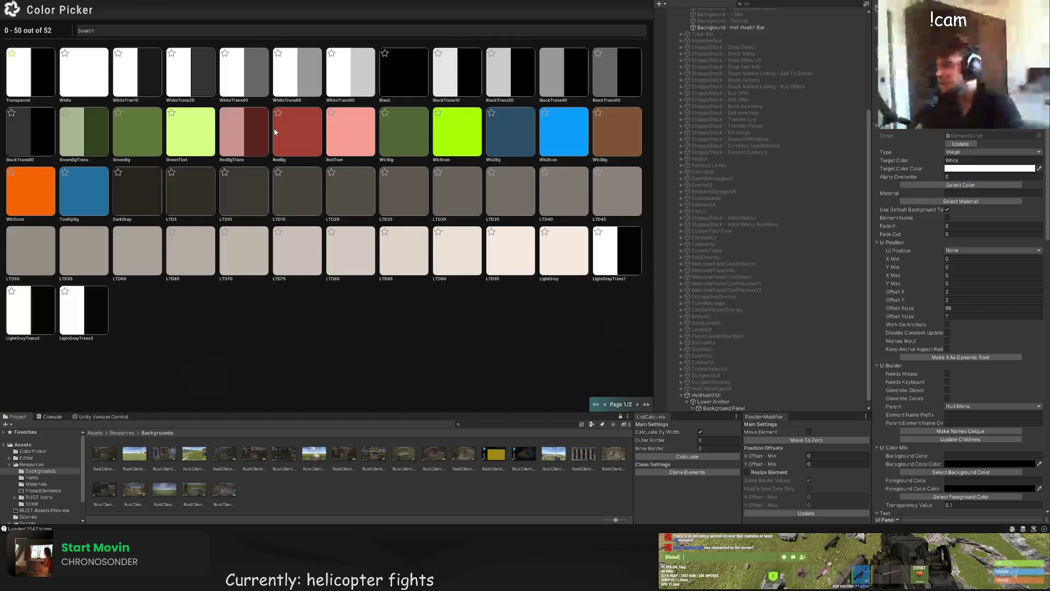
pyautogui.click(275, 132)
pyautogui.moveTo(201, 163); pyautogui.dragTo(637, 163)
pyautogui.moveTo(274, 154); pyautogui.dragTo(538, 160)
# Step: Duplicate the red bar twice and stack the copies above it
pyautogui.scroll(-3, 320, 203)
pyautogui.scroll(3, 320, 203)
pyautogui.hotkey('ctrl', 'd')
pyautogui.moveTo(469, 150); pyautogui.dragTo(470, 140)
pyautogui.hotkey('ctrl', 'd')
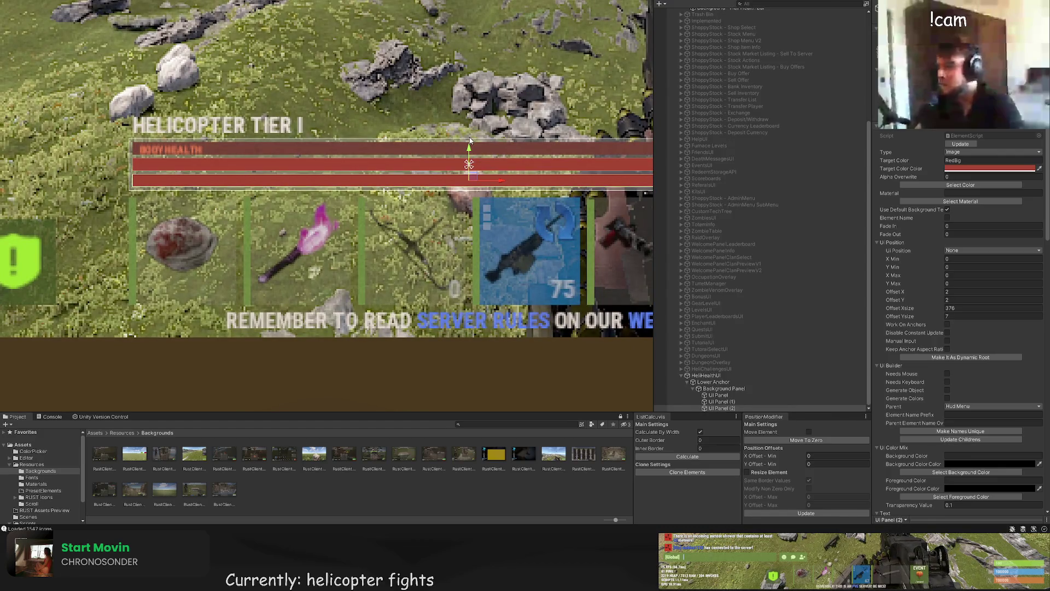
pyautogui.moveTo(473, 181); pyautogui.dragTo(469, 116)
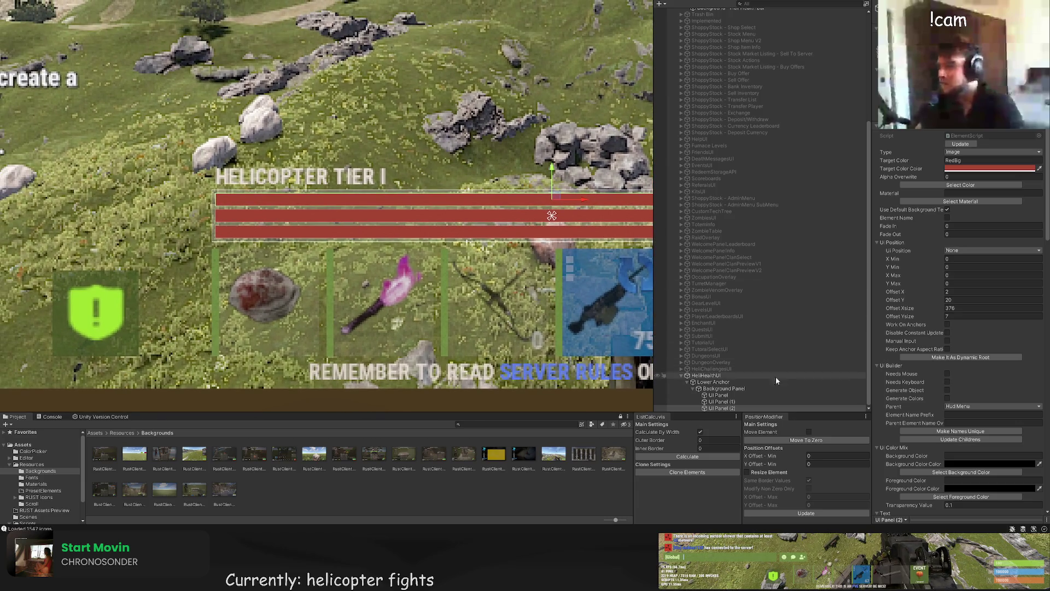
# Step: Add a text element inside the bottom UI Panel bar, sized to the bar's height
pyautogui.click(705, 396)
pyautogui.click(721, 408)
pyautogui.keyDown('shift'); pyautogui.click(723, 403); pyautogui.keyUp('shift')
pyautogui.click(720, 409)
pyautogui.hotkey('ctrl', 't')
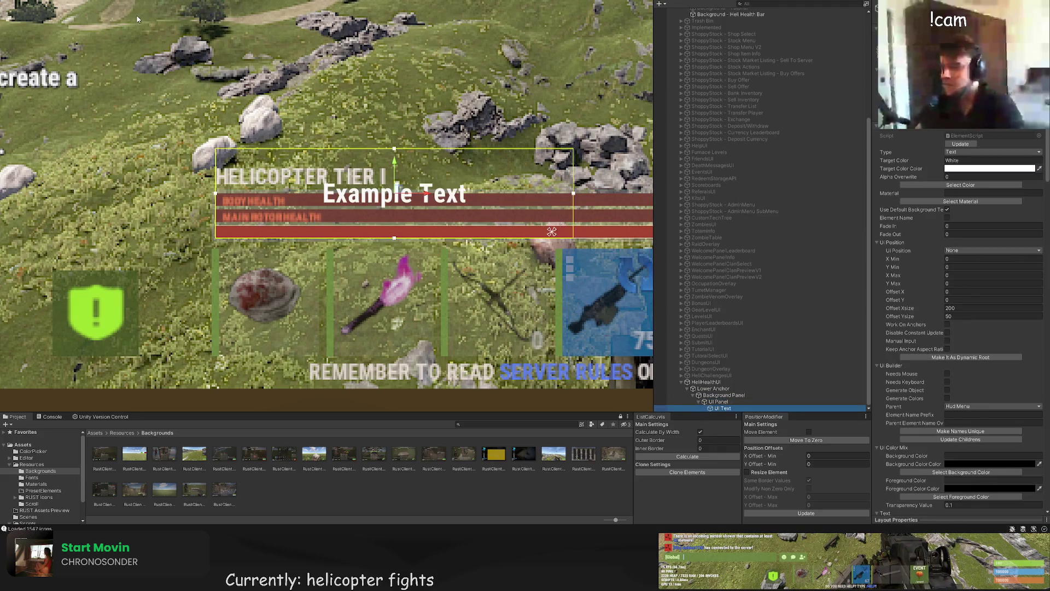
pyautogui.moveTo(314, 147); pyautogui.dragTo(297, 227)
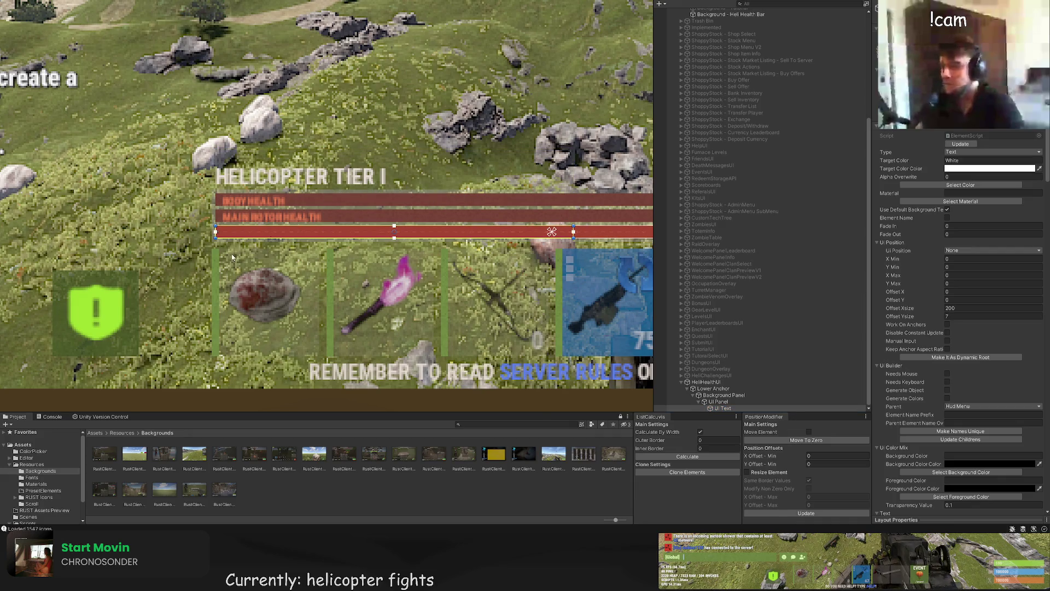
pyautogui.scroll(2, 232, 257)
pyautogui.scroll(-15, 957, 292)
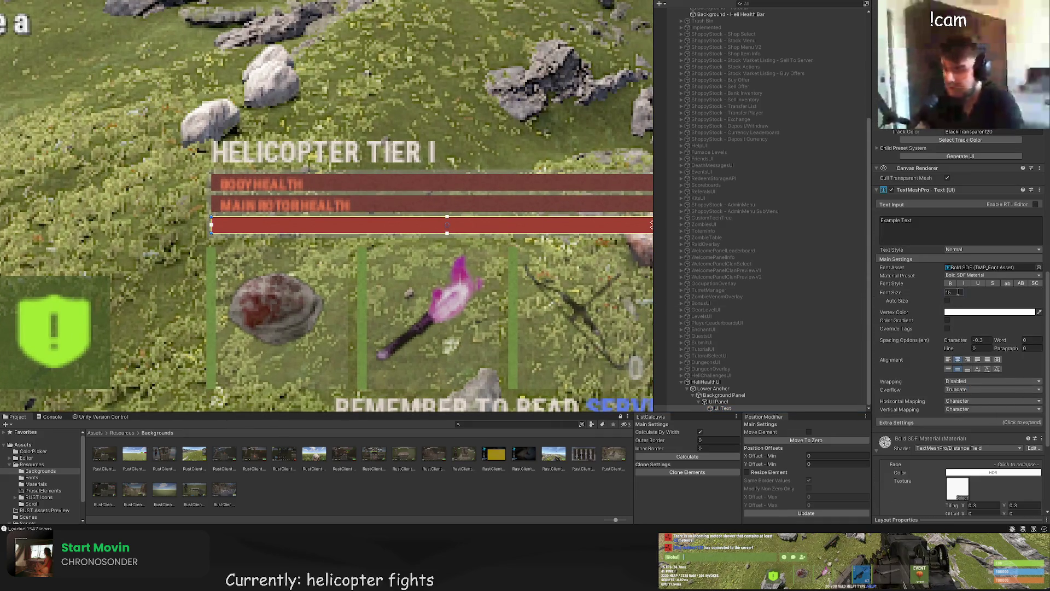
# Step: Set the label to 'TAIL ROTOR HEALTH', left-aligned and inset slightly from the bar edge
pyautogui.click(929, 230)
pyautogui.hotkey('ctrl', 'a')
pyautogui.write('TAIL ROTOR HEALTH')
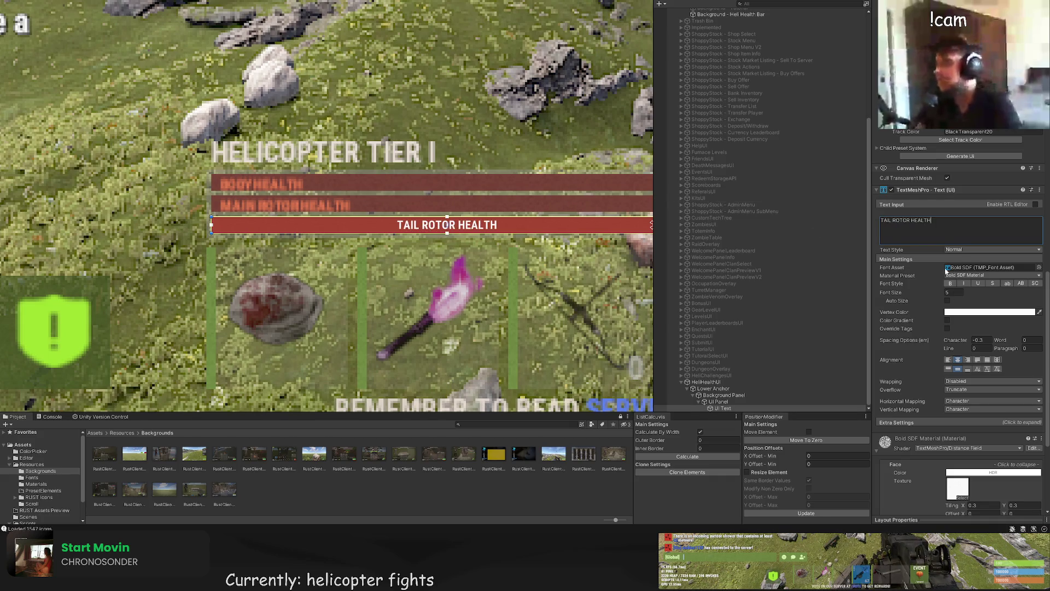
pyautogui.scroll(-3, 958, 273)
pyautogui.click(947, 293)
pyautogui.scroll(3, 200, 225)
pyautogui.moveTo(200, 224); pyautogui.dragTo(214, 225)
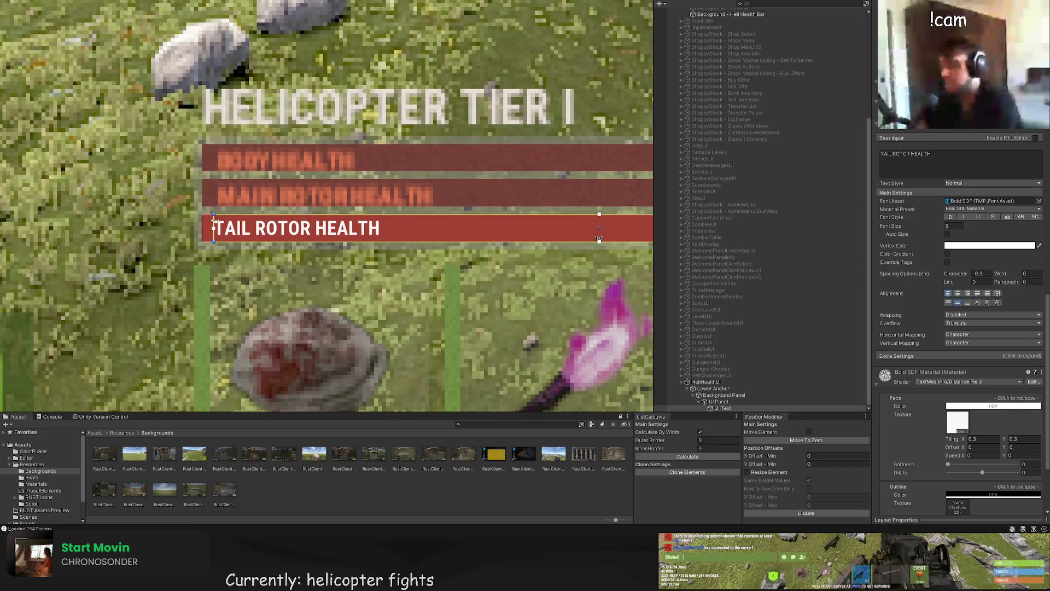
# Step: Color the tail-rotor label text with the light red RedText swatch
pyautogui.scroll(-4, 291, 199)
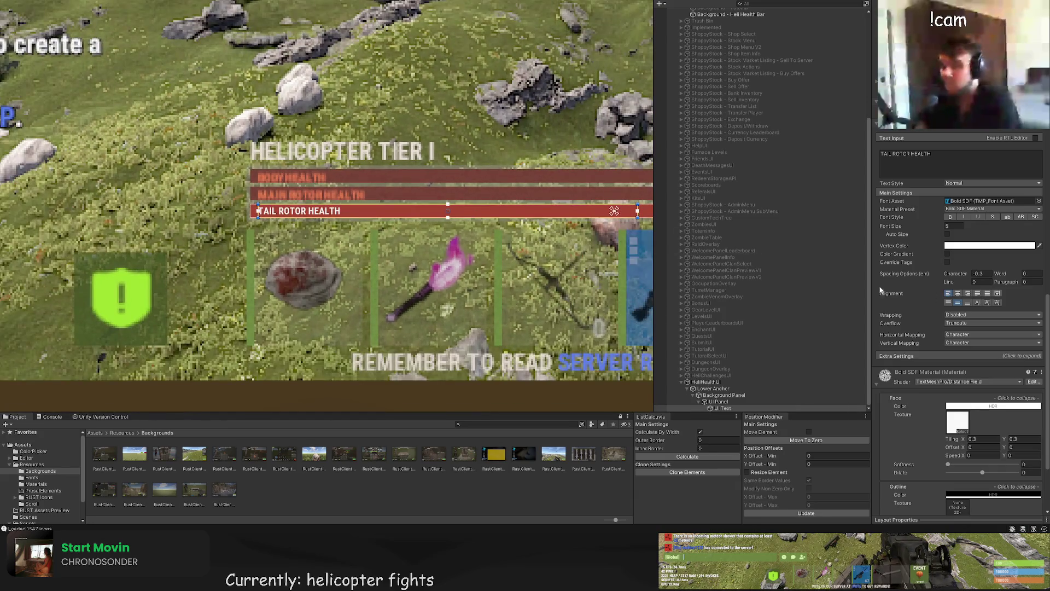
pyautogui.scroll(1, 246, 207)
pyautogui.click(268, 211)
pyautogui.click(268, 210)
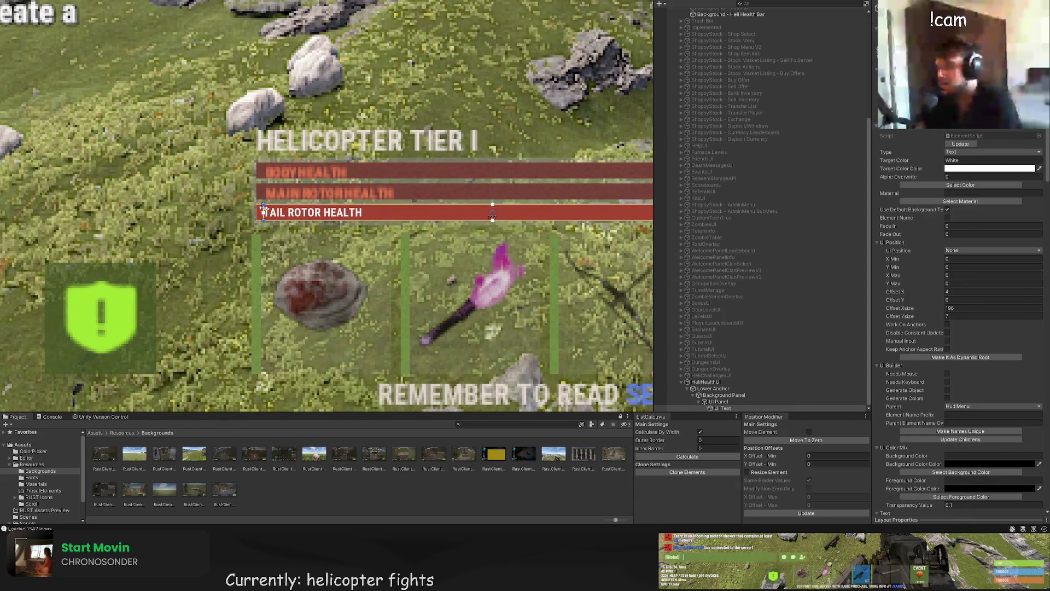
pyautogui.click(268, 210)
pyautogui.scroll(-4, 295, 211)
pyautogui.click(317, 211)
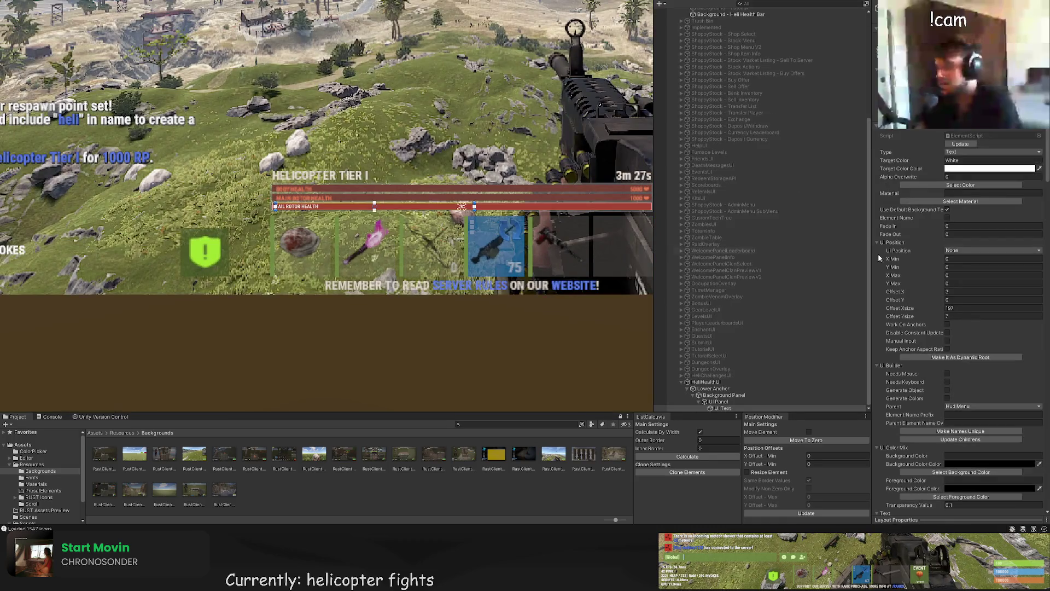
pyautogui.click(960, 185)
pyautogui.click(253, 140)
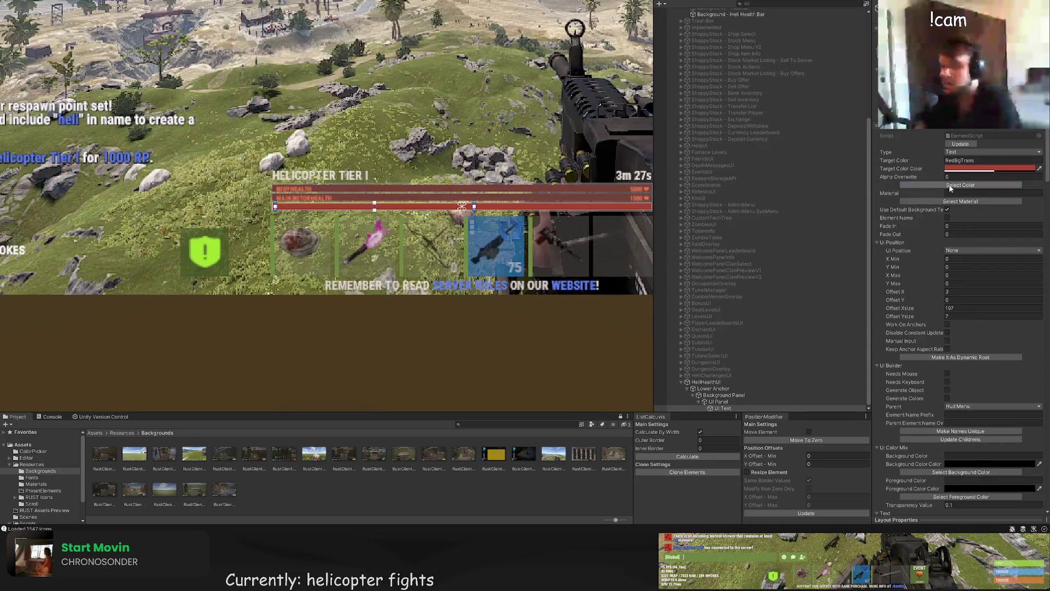
pyautogui.click(960, 185)
pyautogui.click(346, 129)
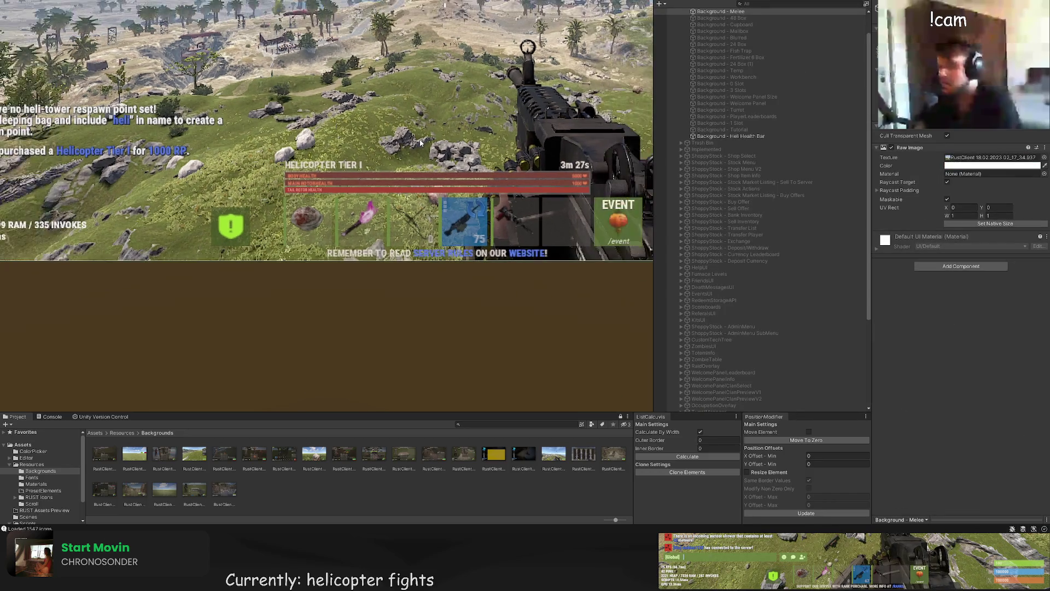
# Step: Narrow the TAIL ROTOR HEALTH label's box
pyautogui.scroll(2, 246, 195)
pyautogui.moveTo(324, 195)
pyautogui.mouseDown()
pyautogui.moveTo(134, 194)
pyautogui.moveTo(184, 195)
pyautogui.mouseUp()
pyautogui.moveTo(509, 211)
pyautogui.mouseDown()
pyautogui.moveTo(557, 186)
pyautogui.moveTo(582, 187)
pyautogui.mouseUp()
# Step: Duplicate the label as a right-aligned value label reading '1000'
pyautogui.hotkey('ctrl', 'd')
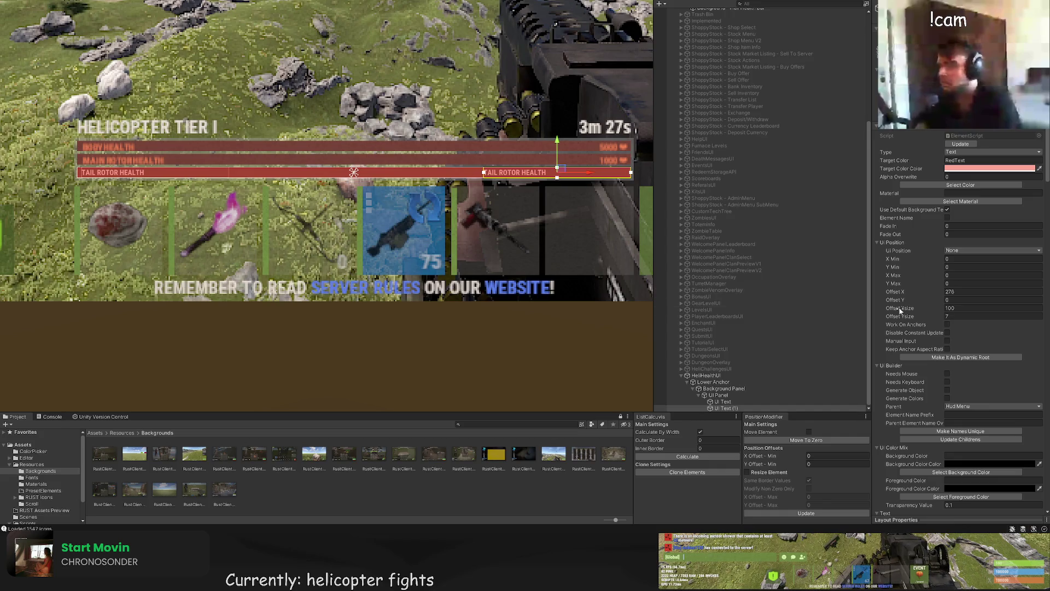
pyautogui.scroll(-10, 969, 347)
pyautogui.scroll(-5, 961, 385)
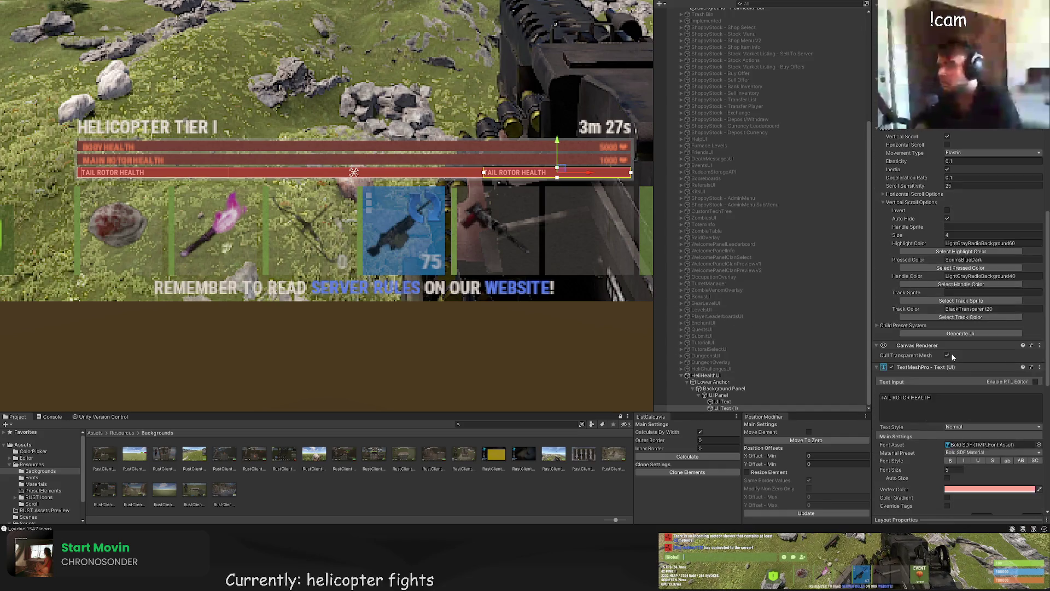
pyautogui.click(968, 403)
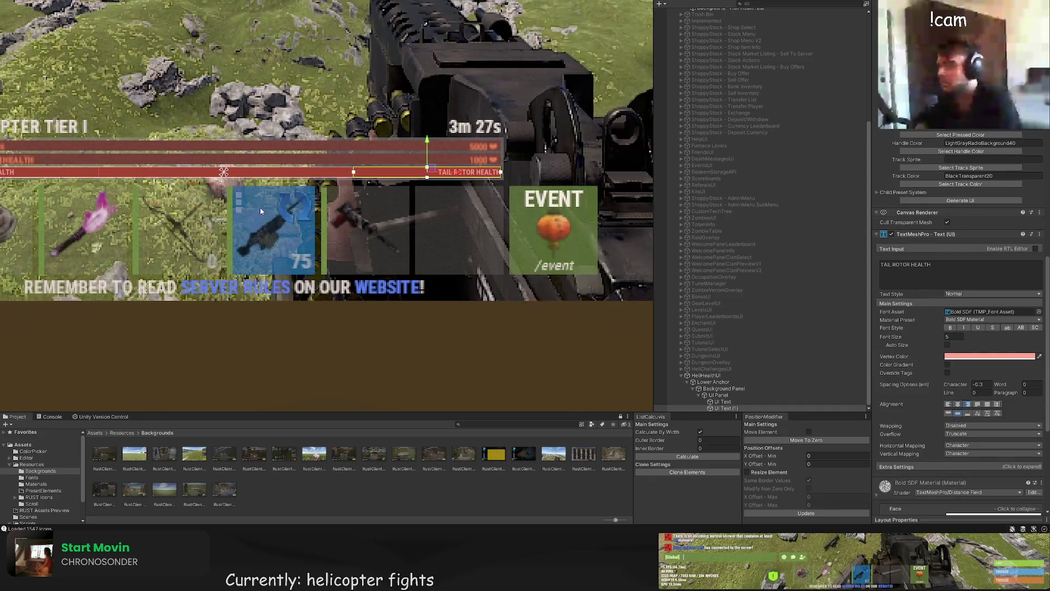
pyautogui.scroll(3, 328, 186)
pyautogui.scroll(2, 580, 131)
pyautogui.scroll(-2, 962, 273)
pyautogui.click(930, 205)
pyautogui.write('1000')
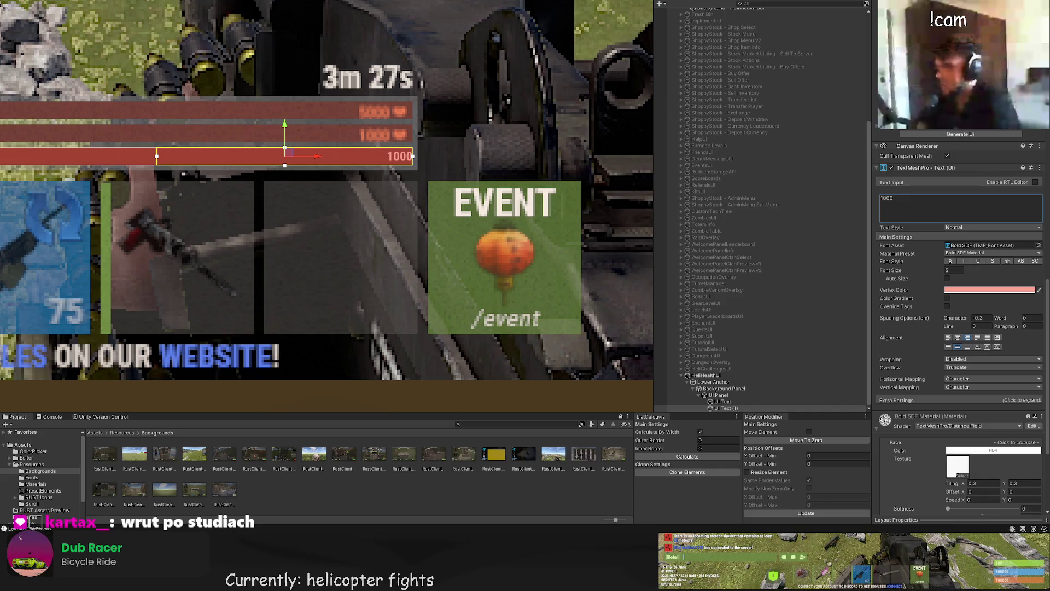
# Step: Remove the unsupported heart symbol after 1000, then select Background - Melee
pyautogui.click(947, 215)
pyautogui.write('❤')
pyautogui.press('BackSpace')
pyautogui.press('BackSpace')
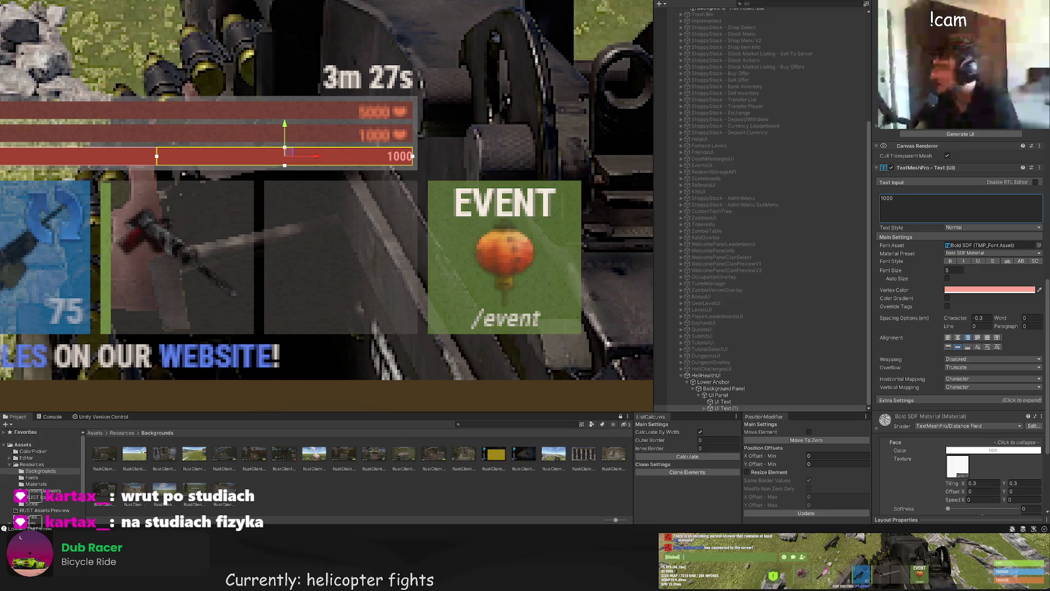
pyautogui.click(720, 11)
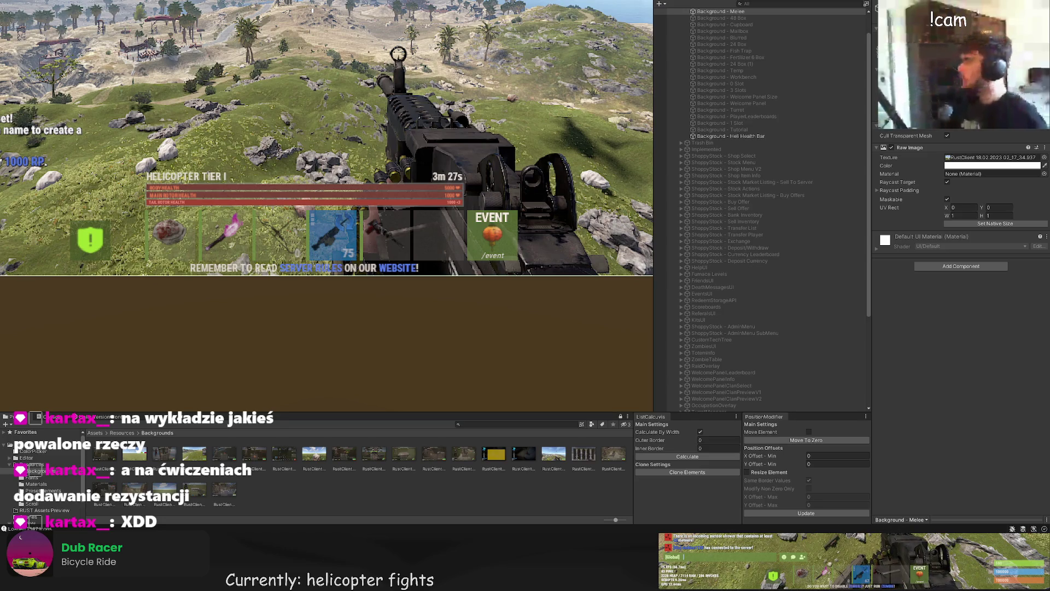
# Step: Duplicate the labelled health bar twice, raising each copy one row up
pyautogui.scroll(-5, 760, 320)
pyautogui.click(721, 395)
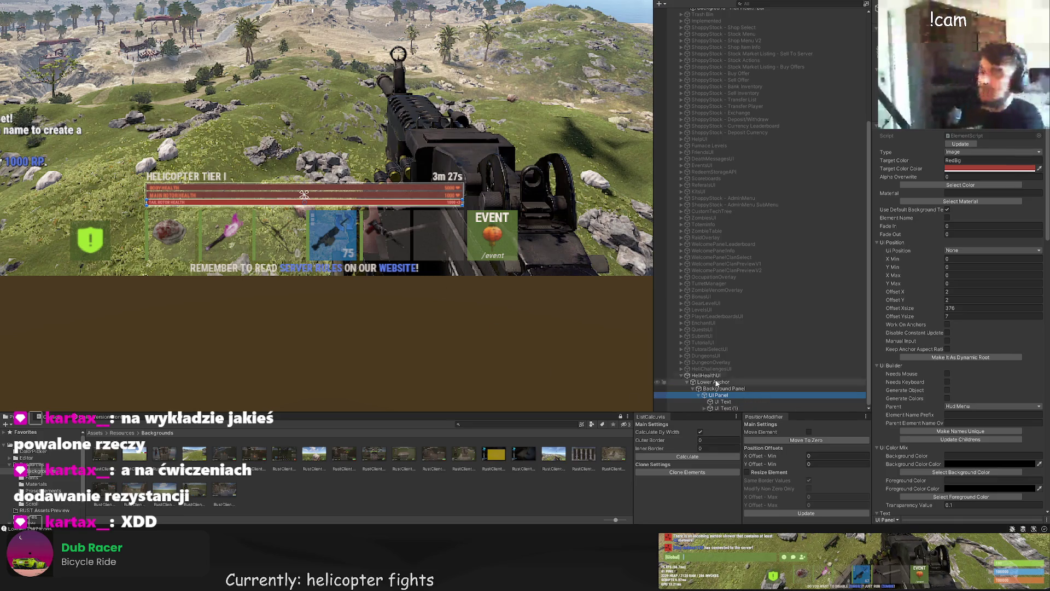
pyautogui.scroll(2, 350, 213)
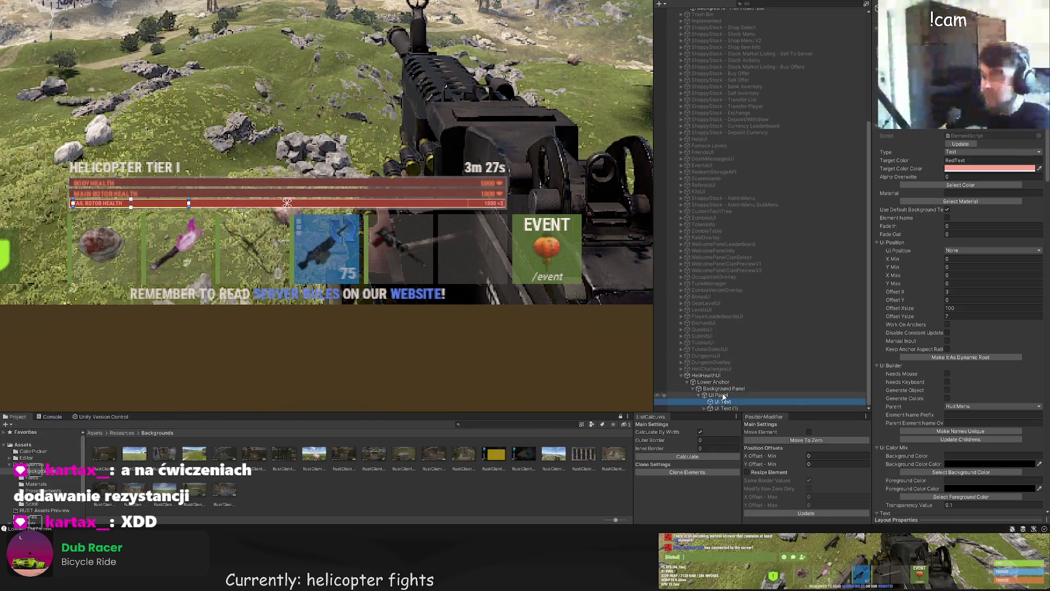
pyautogui.scroll(4, 392, 203)
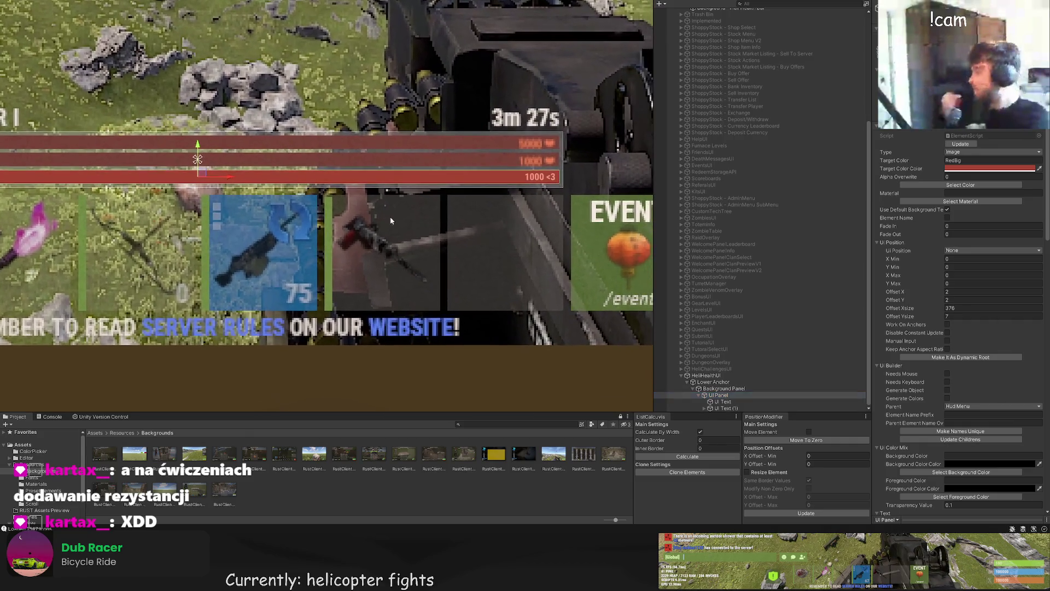
pyautogui.click(736, 394)
pyautogui.press('f')
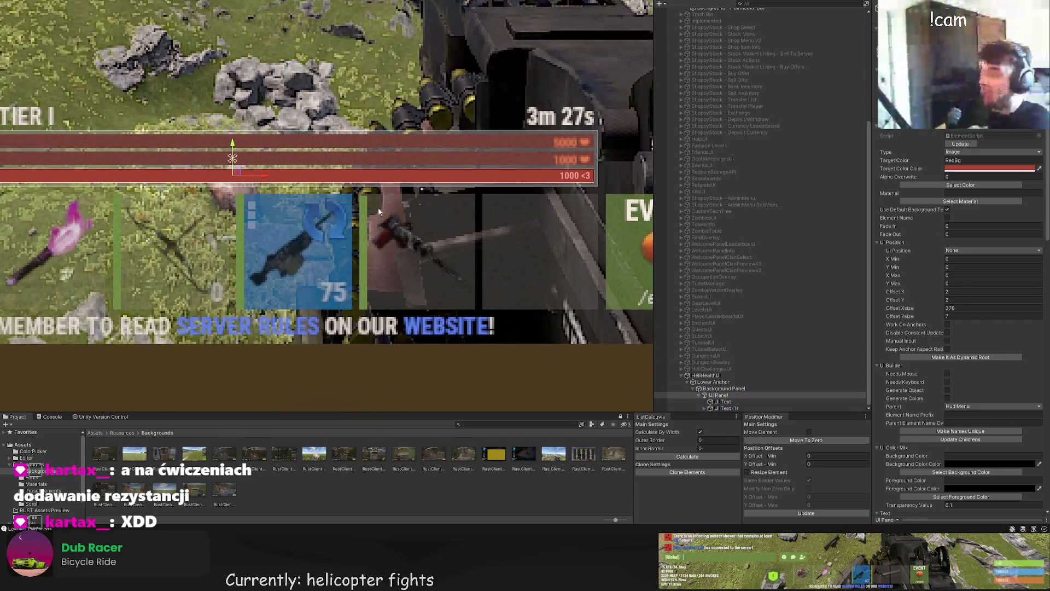
pyautogui.hotkey('ctrl', 'd')
pyautogui.moveTo(255, 135); pyautogui.dragTo(254, 118)
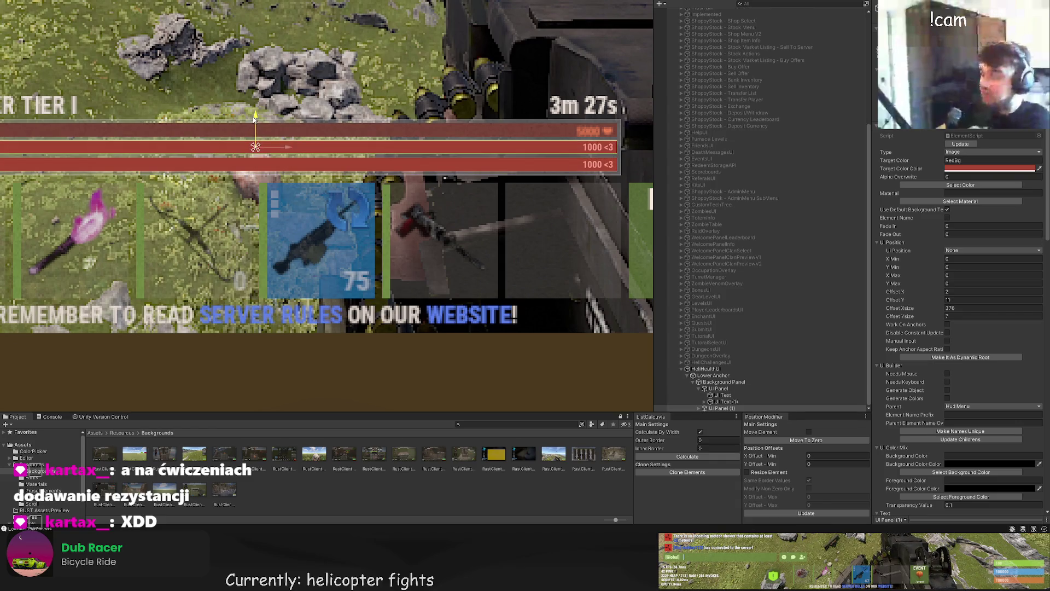
pyautogui.press('f')
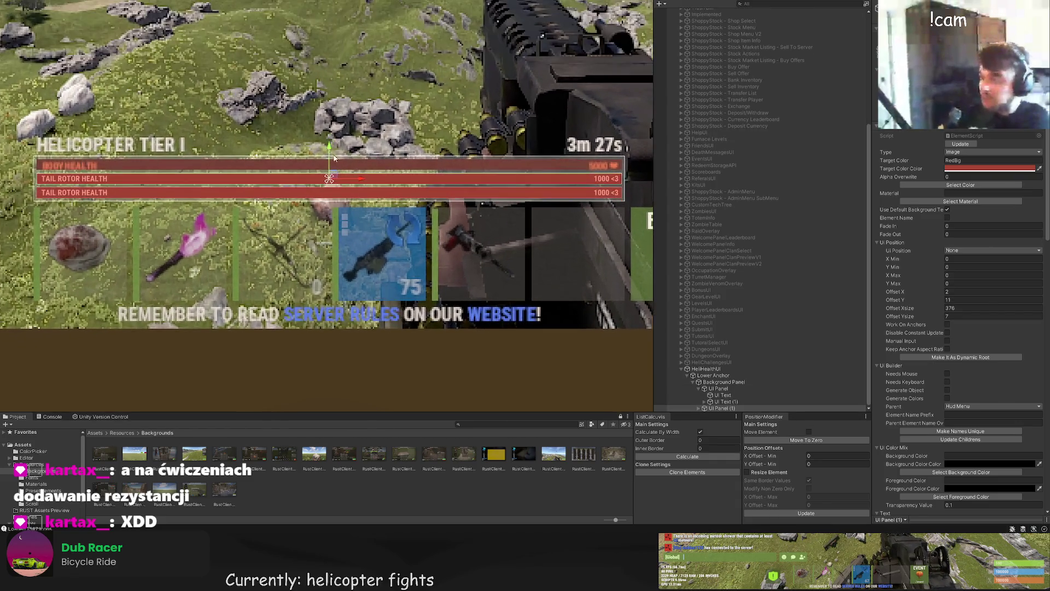
pyautogui.hotkey('ctrl', 'd')
pyautogui.moveTo(329, 153); pyautogui.dragTo(334, 139)
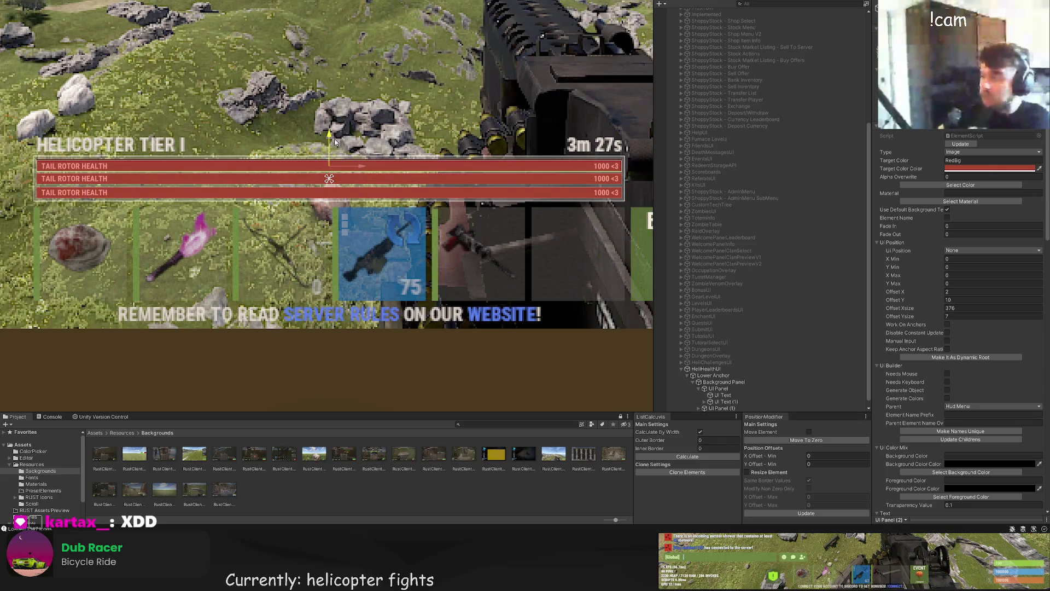
# Step: Reorder UI Panel (1) under Background Panel in the Hierarchy
pyautogui.scroll(-1, 750, 366)
pyautogui.click(705, 402)
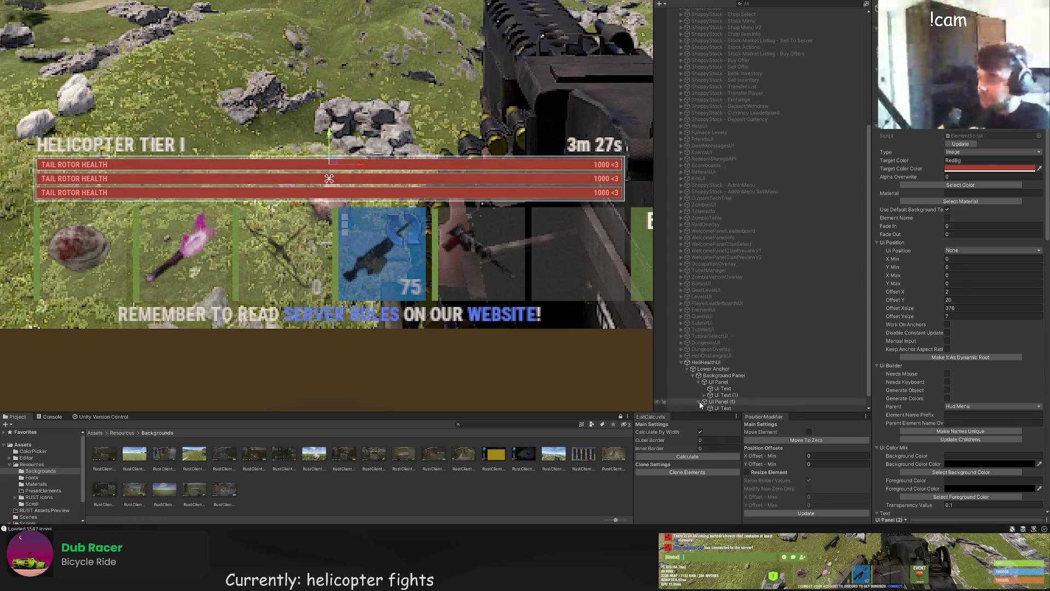
pyautogui.click(704, 401)
pyautogui.moveTo(711, 402)
pyautogui.mouseDown()
pyautogui.moveTo(715, 381)
pyautogui.moveTo(711, 406)
pyautogui.moveTo(707, 383)
pyautogui.mouseUp()
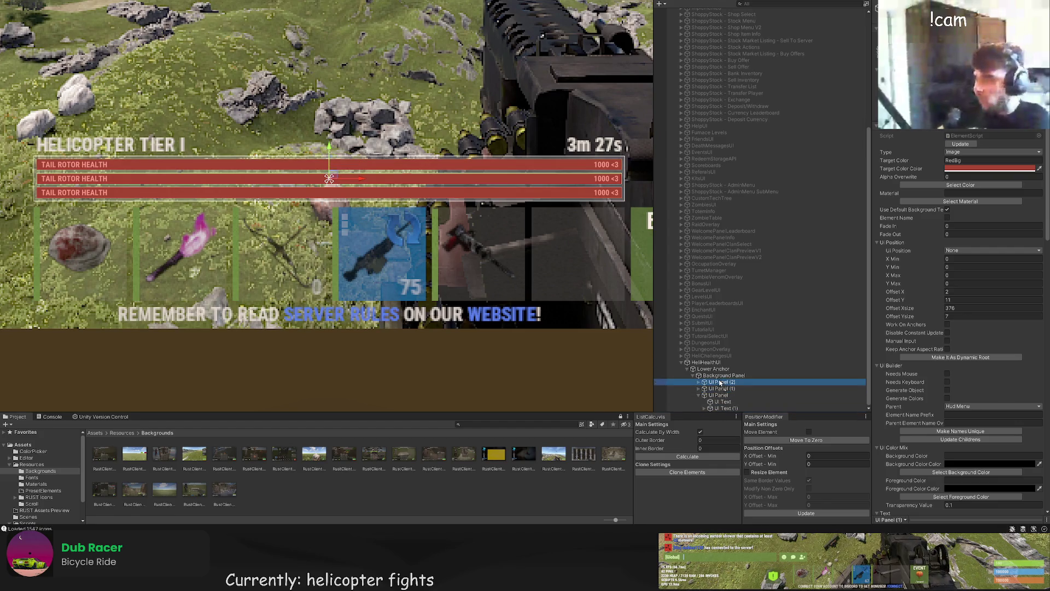
pyautogui.click(705, 382)
# Step: Relabel the top bar 'HELICOPTER HEALTH' with value 10000
pyautogui.click(723, 389)
pyautogui.scroll(-10, 946, 361)
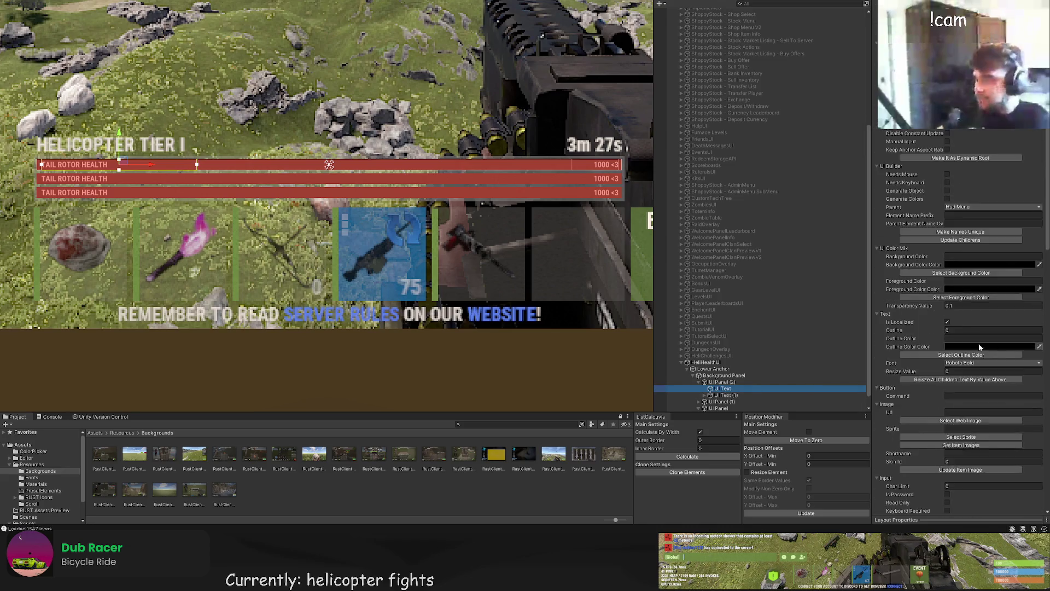
pyautogui.scroll(-1, 946, 361)
pyautogui.click(930, 429)
pyautogui.hotkey('ctrl', 'a')
pyautogui.write('HELICOPTER HEALTH')
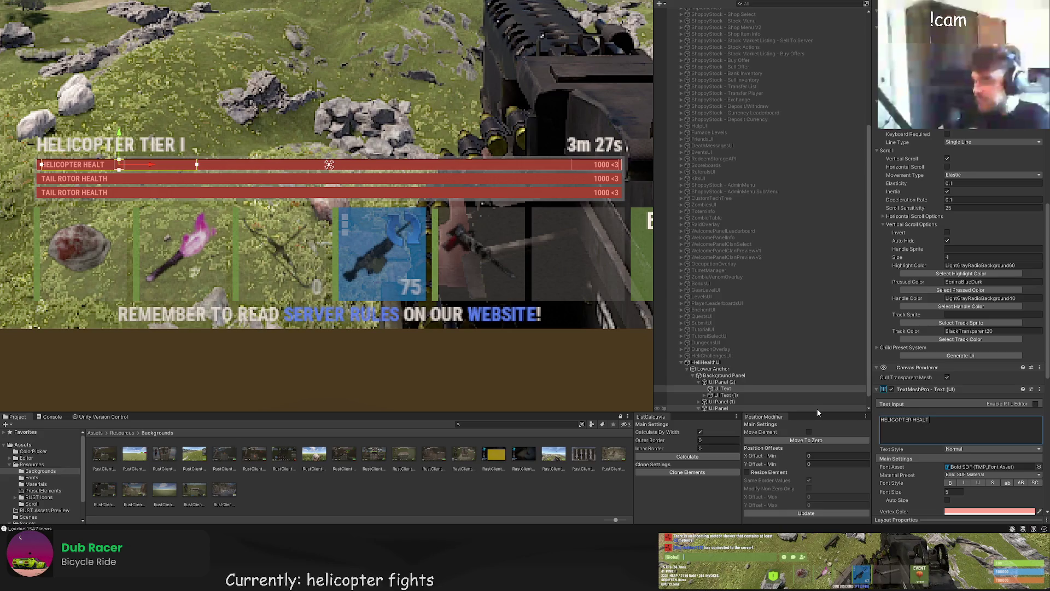
pyautogui.click(799, 395)
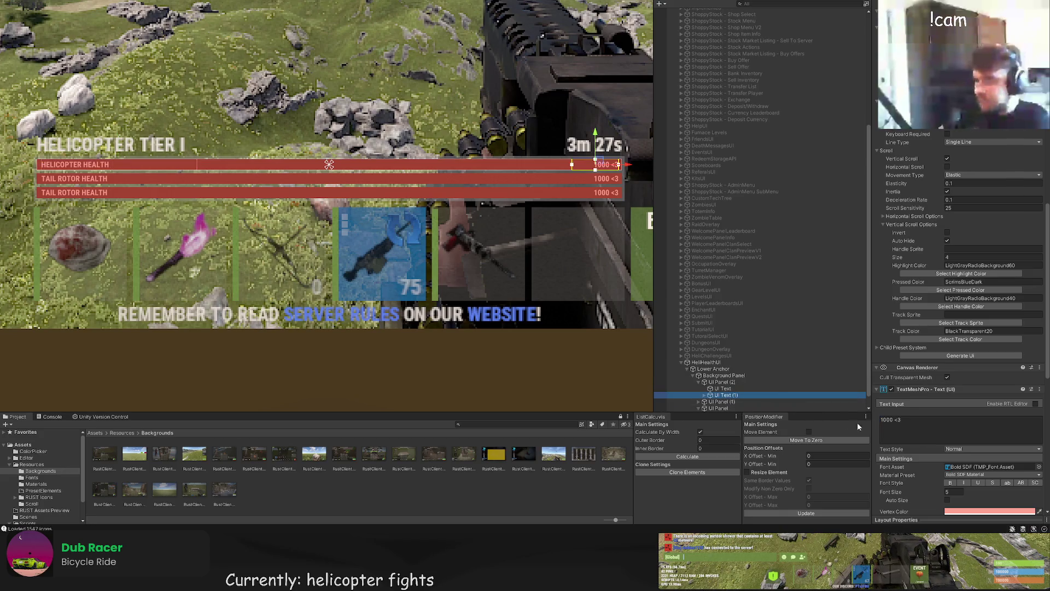
pyautogui.click(892, 419)
pyautogui.write('0')
# Step: Relabel the middle bar 'MAIN ROTOR HEALTH' with value 2500
pyautogui.click(707, 403)
pyautogui.click(720, 408)
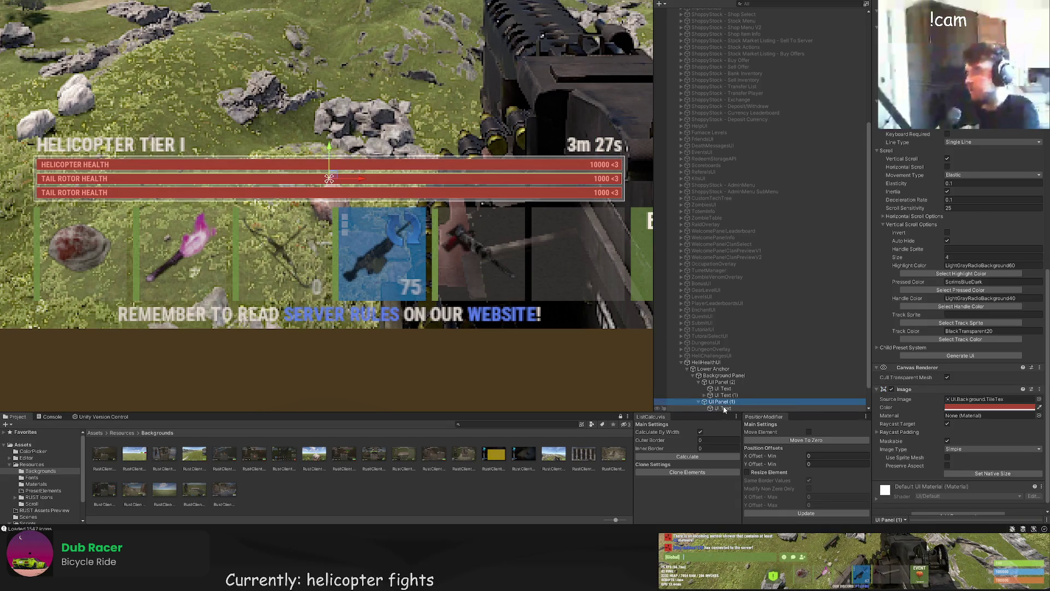
pyautogui.moveTo(932, 353); pyautogui.dragTo(884, 355)
pyautogui.doubleClick(884, 356)
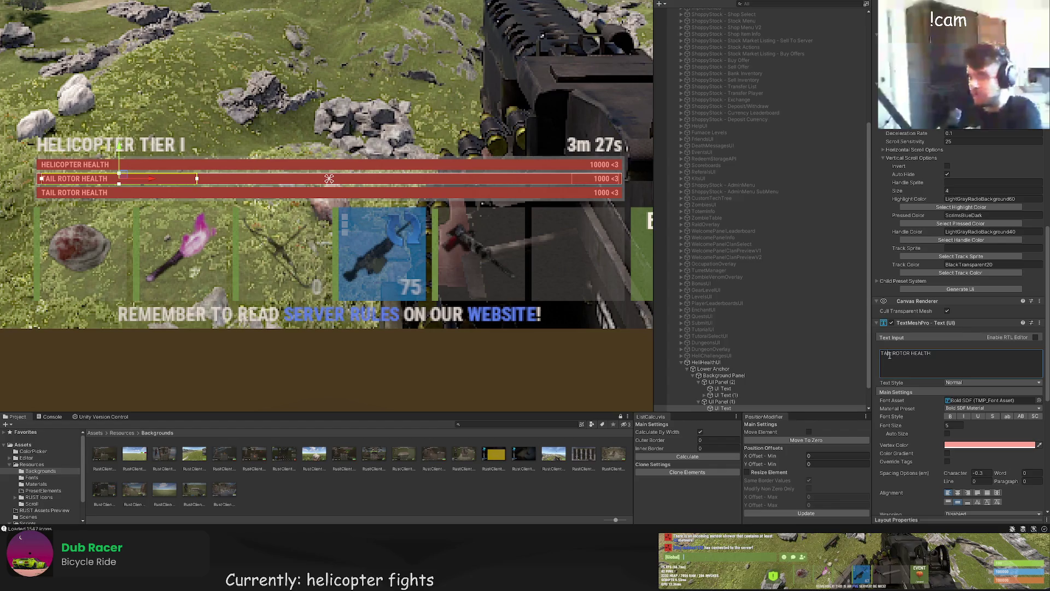
pyautogui.write('MAIN')
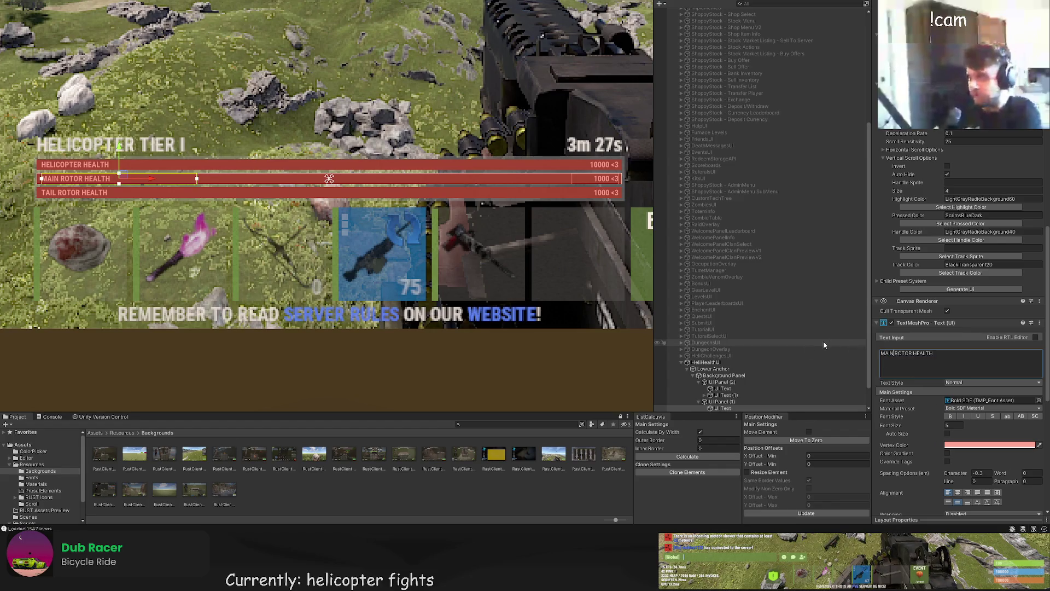
pyautogui.scroll(-2, 766, 377)
pyautogui.click(726, 388)
pyautogui.doubleClick(886, 353)
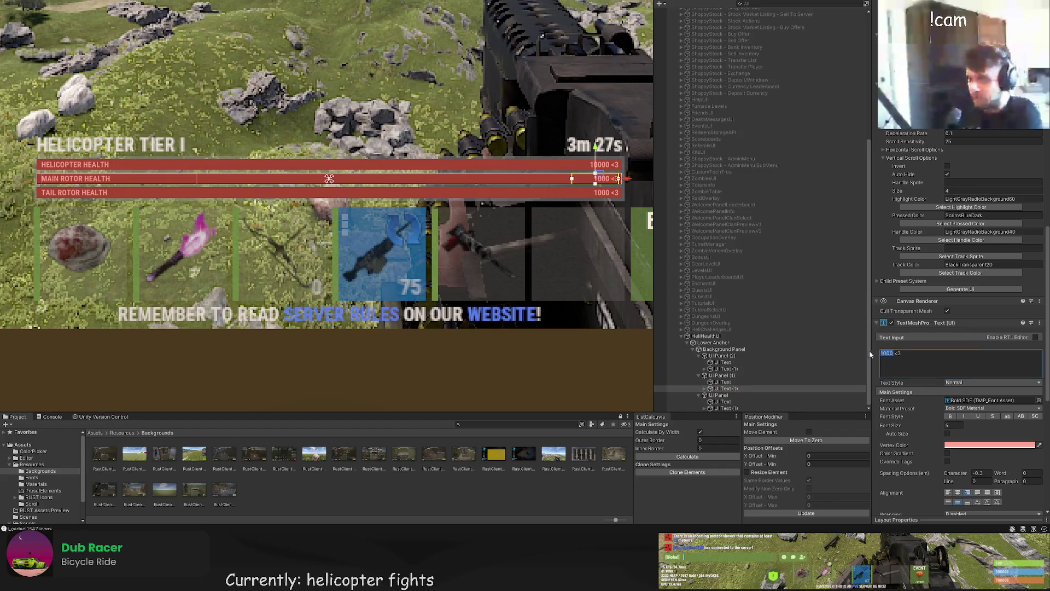
pyautogui.write('2500')
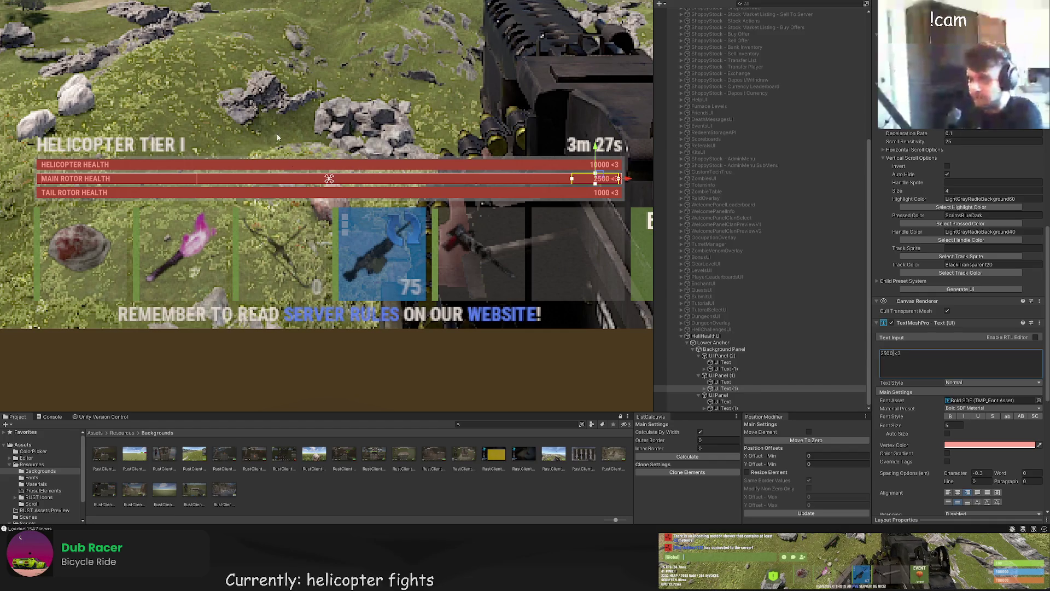
pyautogui.click(695, 349)
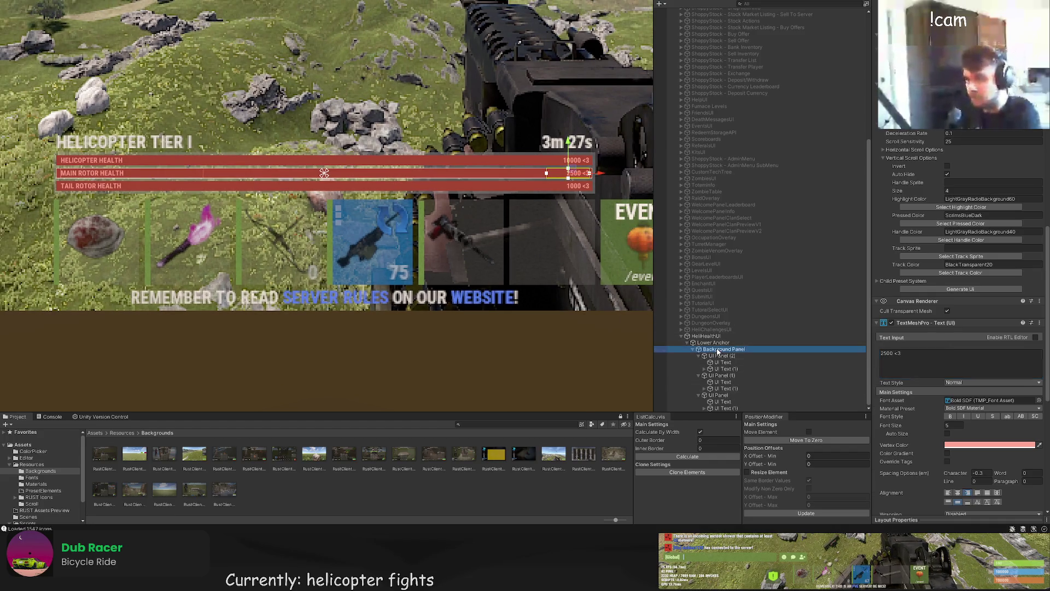
pyautogui.click(692, 349)
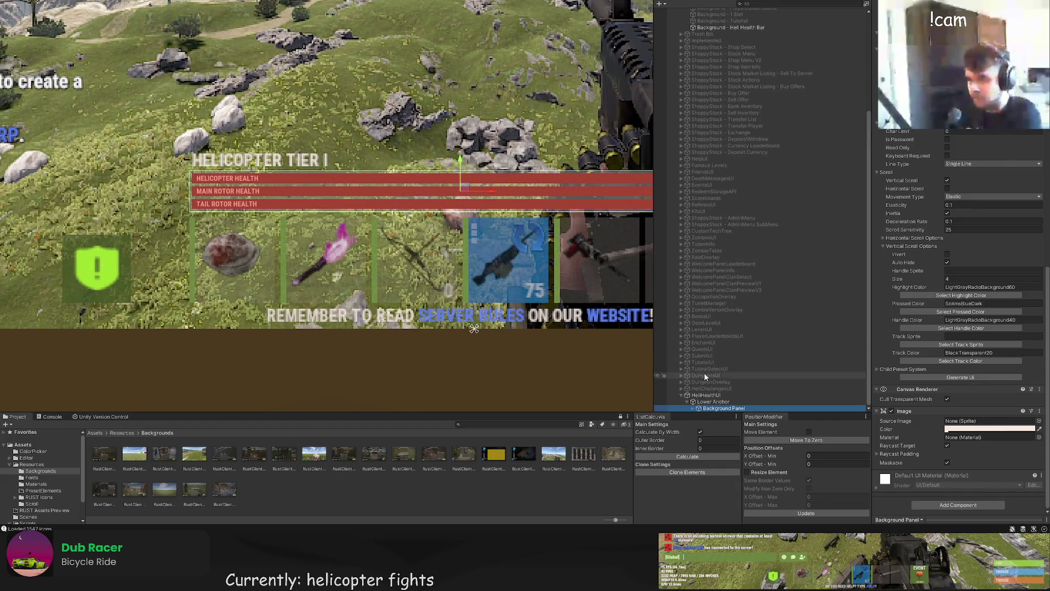
# Step: Add a new text above the health bars reading 'HELICOPTER TIER I'
pyautogui.click(721, 403)
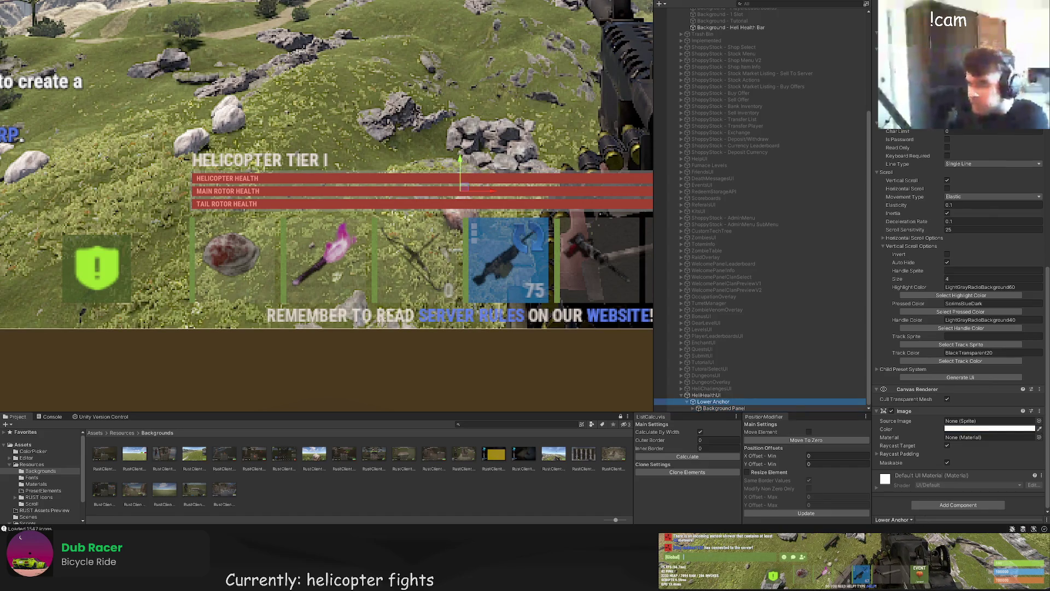
pyautogui.click(725, 408)
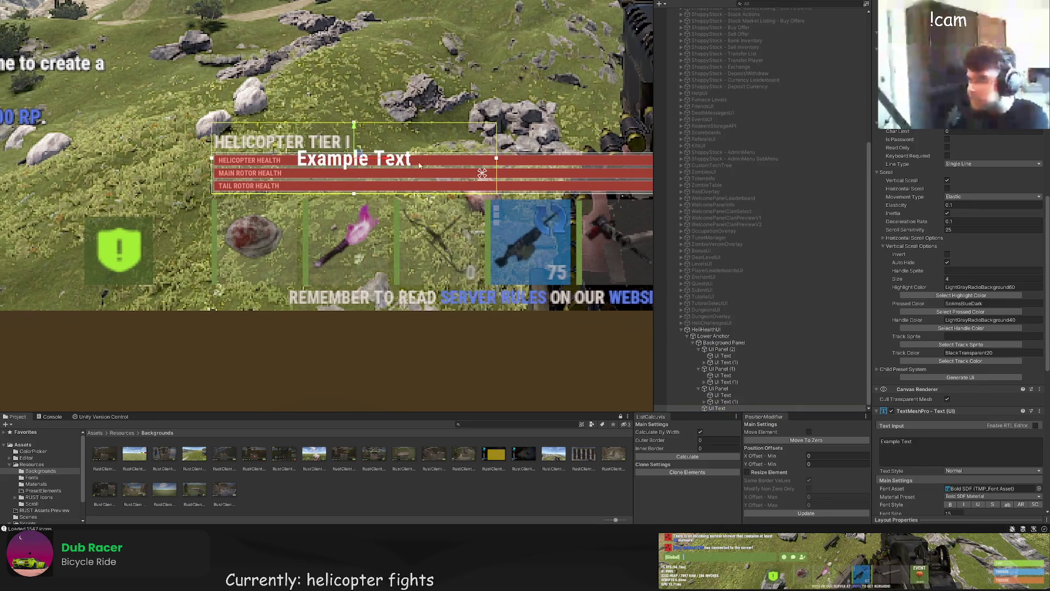
pyautogui.moveTo(355, 137); pyautogui.dragTo(354, 91)
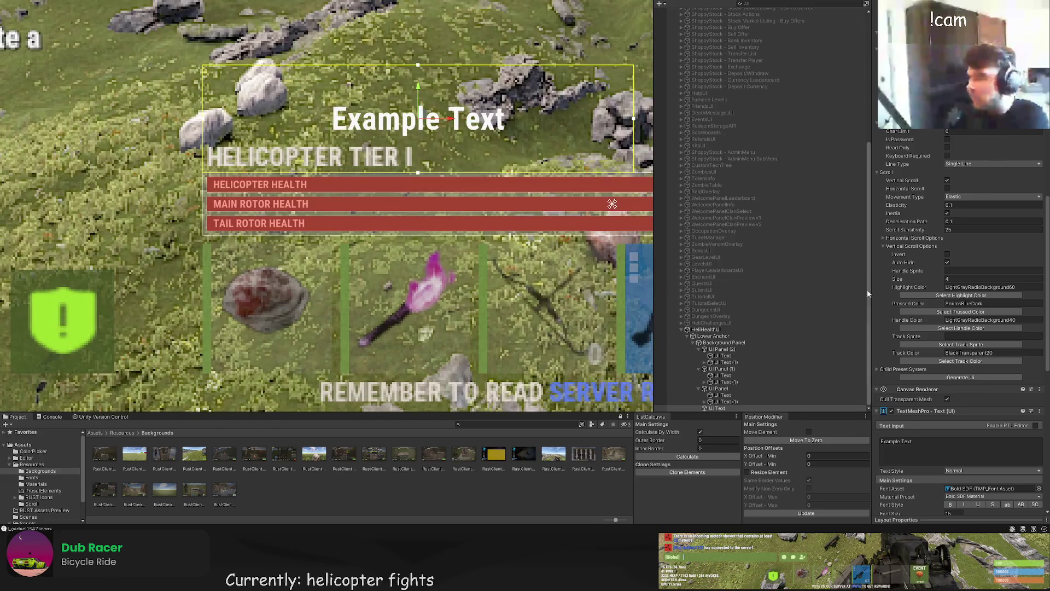
pyautogui.scroll(-5, 915, 327)
pyautogui.click(929, 227)
pyautogui.write('HELICOPTER TIE')
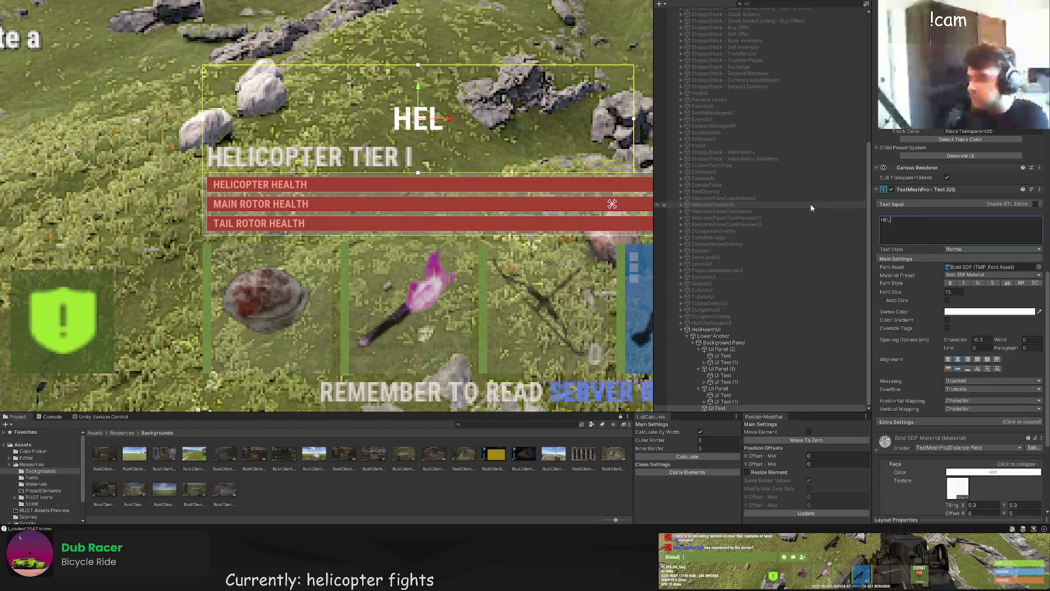
pyautogui.write('R I')
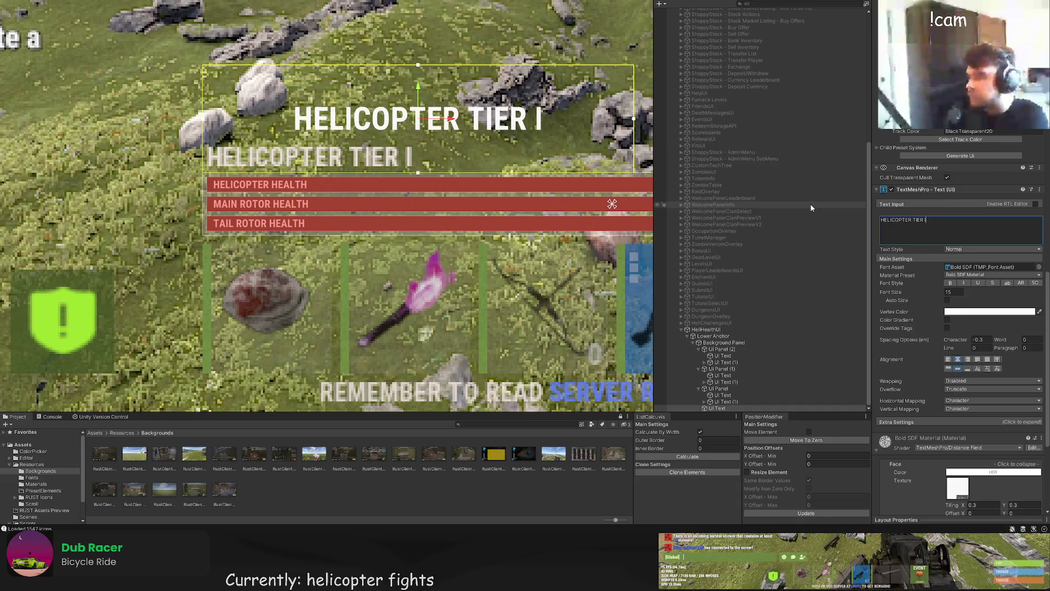
# Step: Align the new title left and bottom at font size 12, trimming its box's left edge
pyautogui.scroll(10, 950, 207)
pyautogui.scroll(-10, 954, 328)
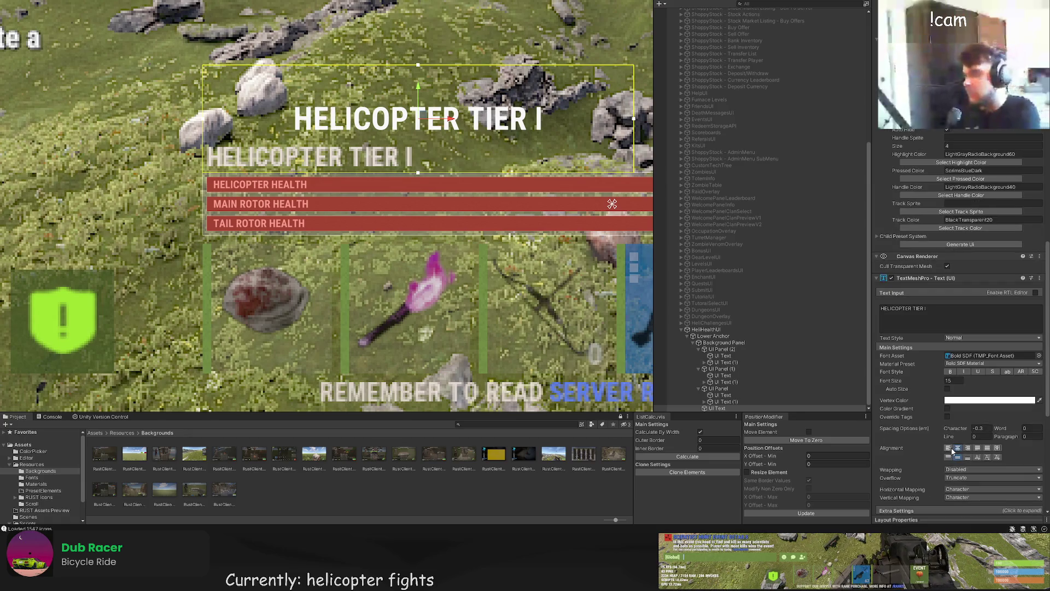
pyautogui.click(948, 447)
pyautogui.click(968, 457)
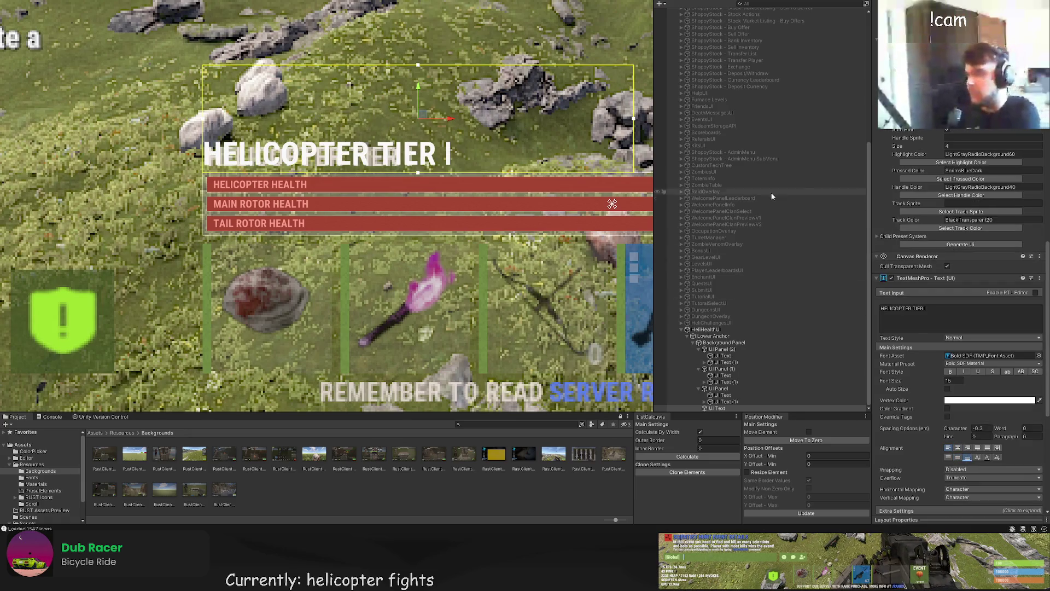
pyautogui.click(953, 380)
pyautogui.write('12')
pyautogui.scroll(5, 327, 184)
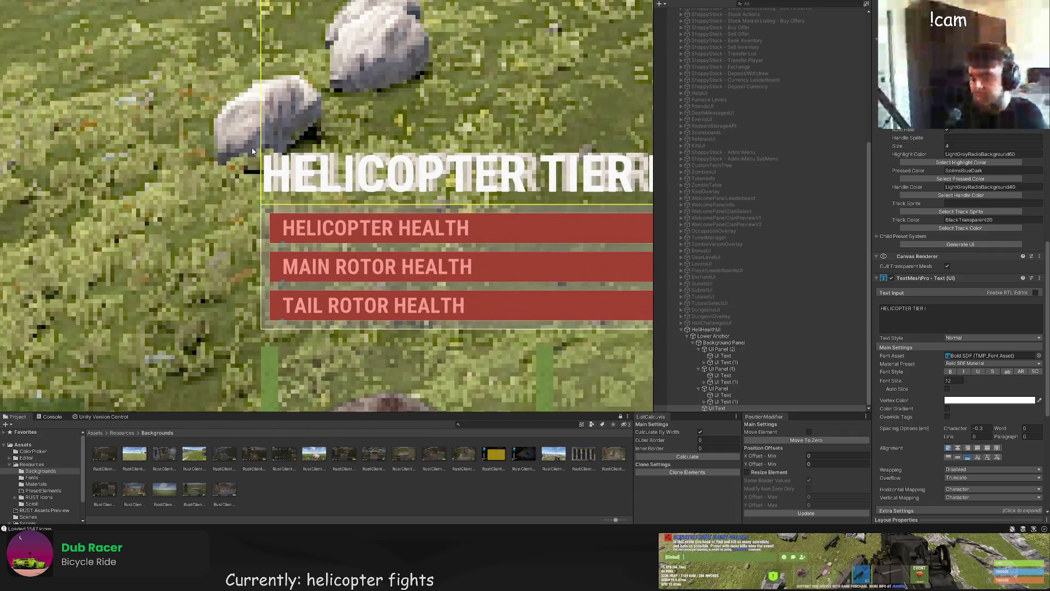
pyautogui.click(262, 150)
pyautogui.click(262, 151)
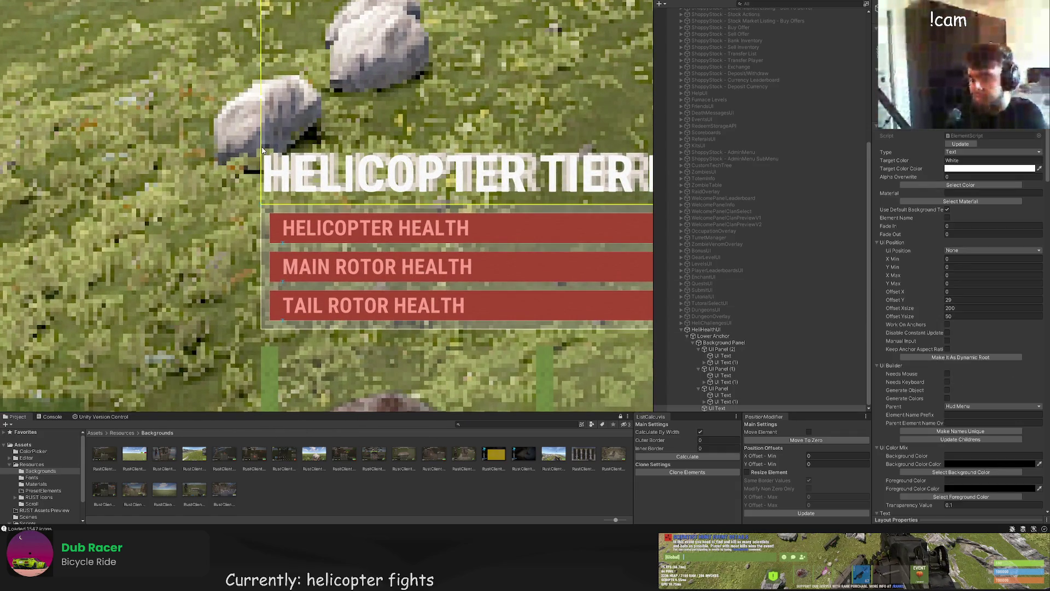
pyautogui.moveTo(261, 151); pyautogui.dragTo(269, 147)
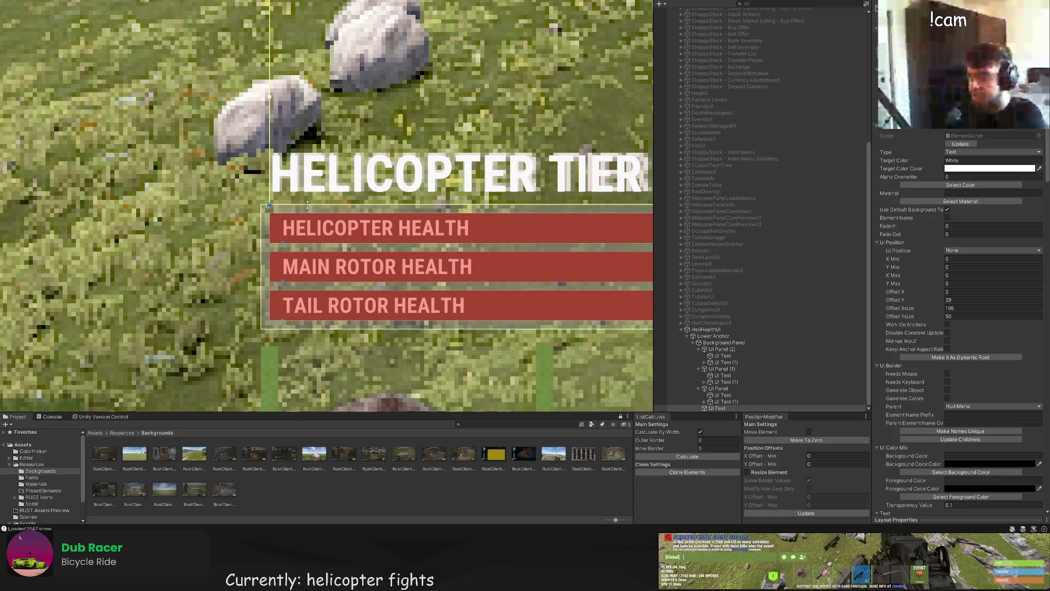
pyautogui.press('Right')
pyautogui.press('Up')
# Step: Change the title's font size to 13 and lower its box's top edge
pyautogui.scroll(-15, 953, 315)
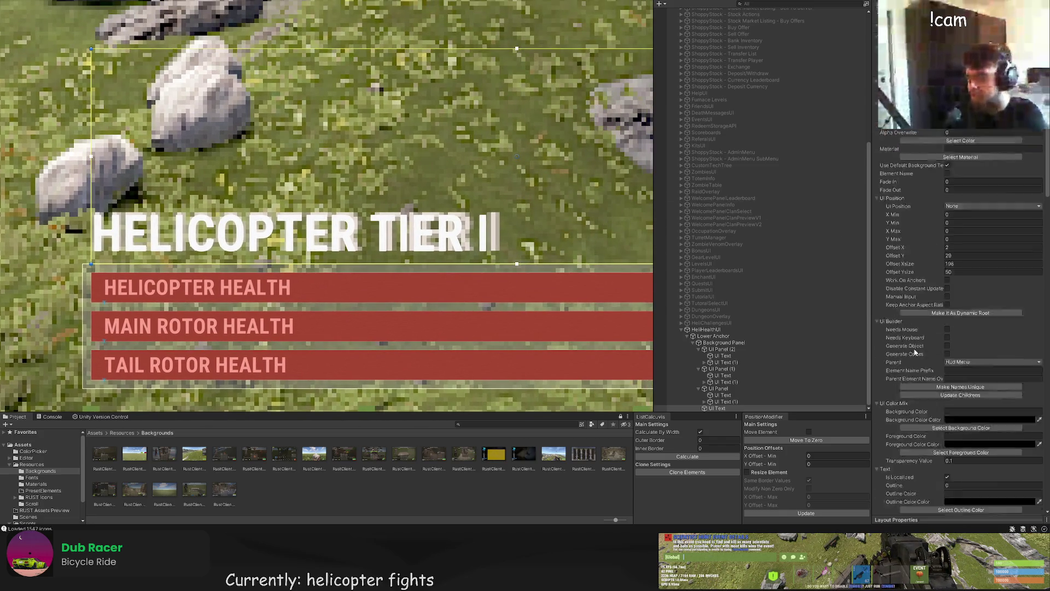
pyautogui.click(952, 315)
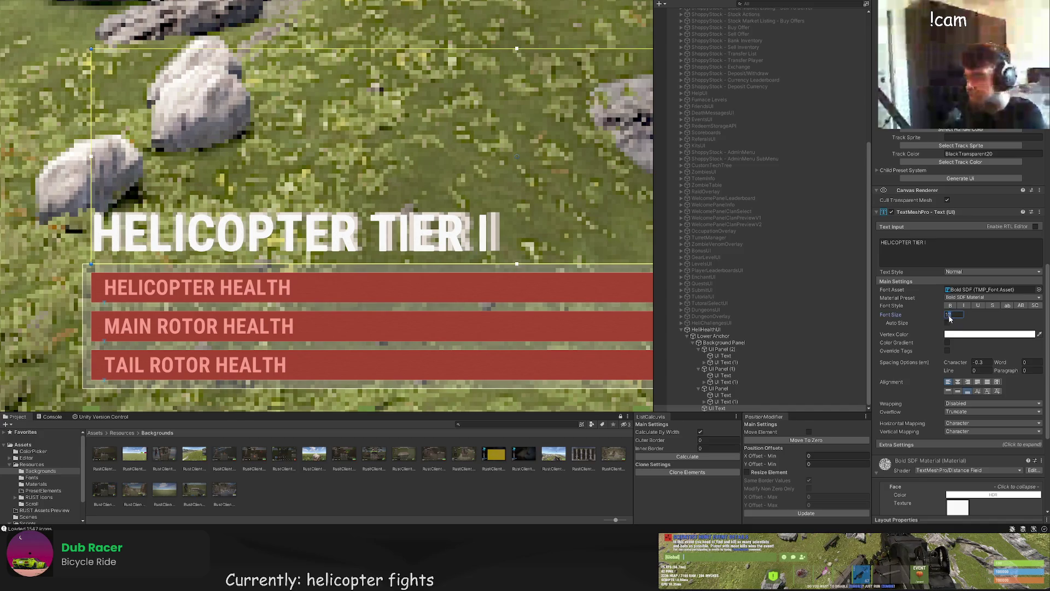
pyautogui.write('13')
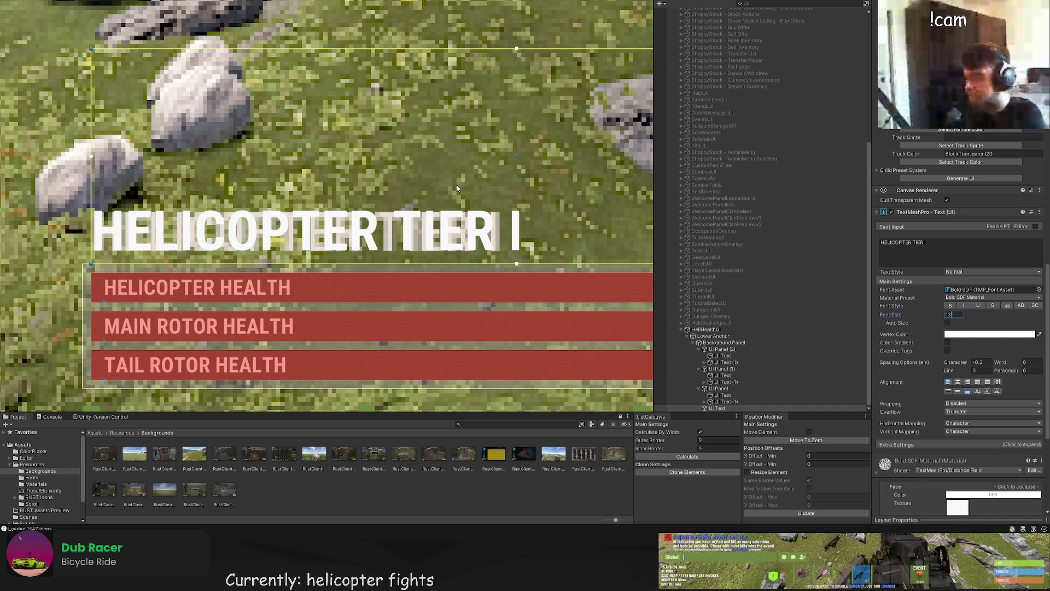
pyautogui.moveTo(348, 48); pyautogui.dragTo(348, 126)
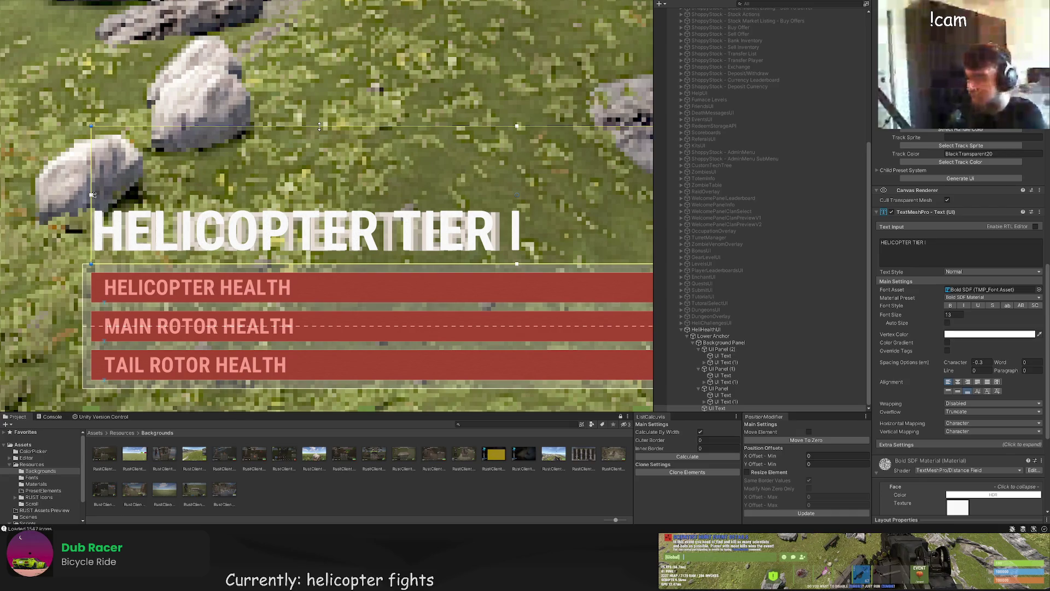
pyautogui.scroll(-3, 642, 205)
pyautogui.scroll(10, 972, 150)
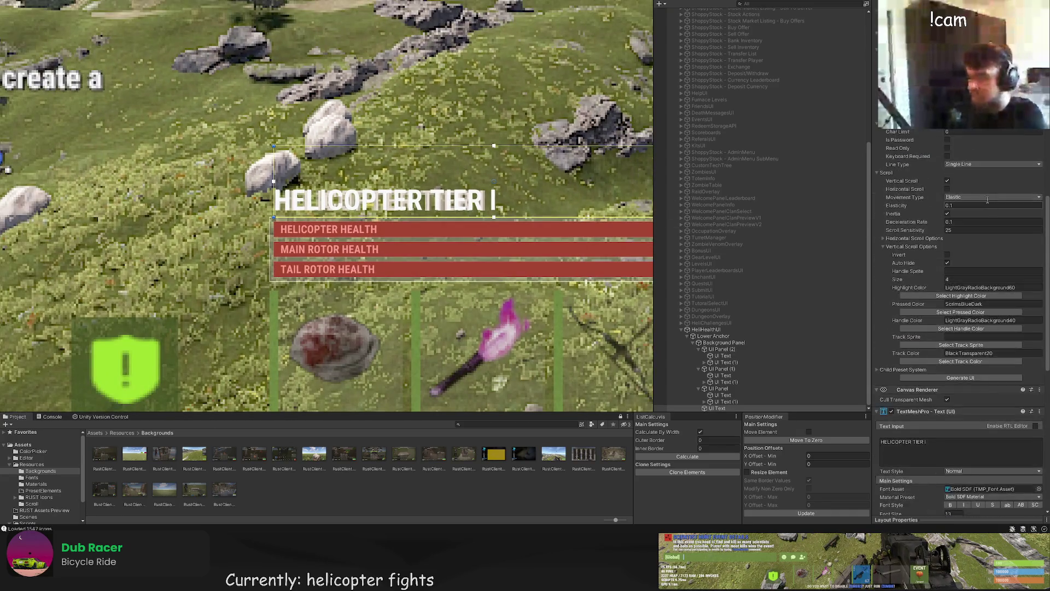
pyautogui.scroll(5, 972, 151)
pyautogui.click(961, 184)
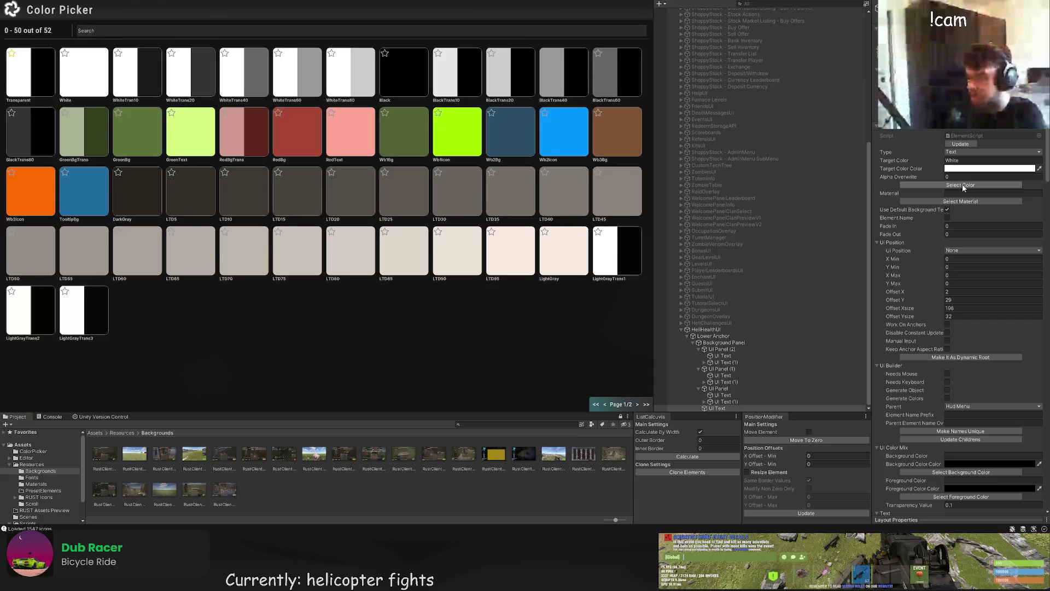
# Step: Make the copied title LightGray, shorten its box, and move it to the bars' right end
pyautogui.click(566, 253)
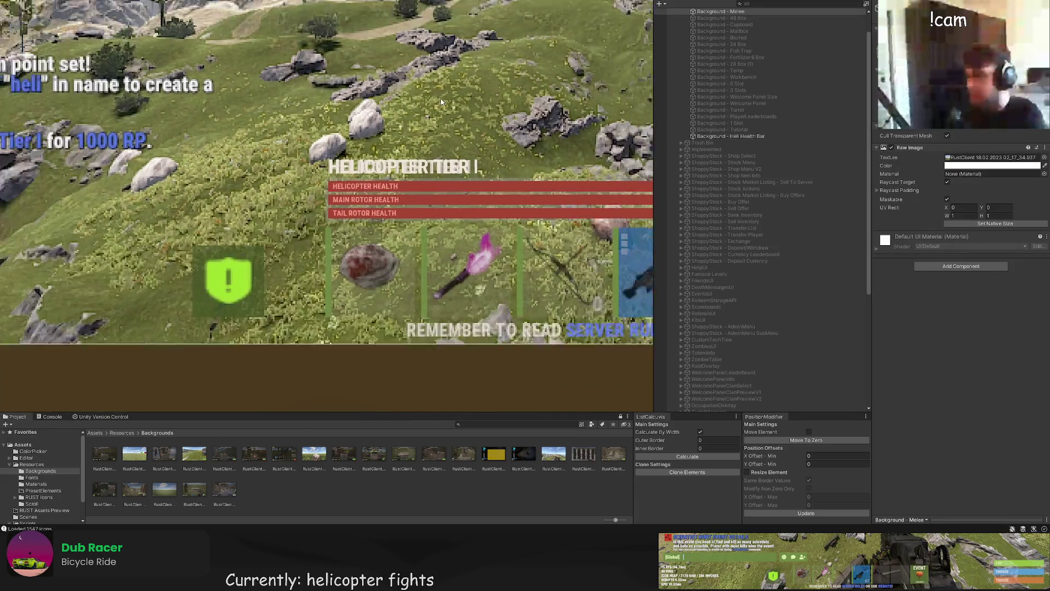
pyautogui.scroll(4, 632, 79)
pyautogui.moveTo(313, 130); pyautogui.dragTo(313, 156)
pyautogui.moveTo(577, 169)
pyautogui.mouseDown()
pyautogui.moveTo(557, 168)
pyautogui.moveTo(580, 165)
pyautogui.mouseUp()
pyautogui.scroll(-3, 383, 164)
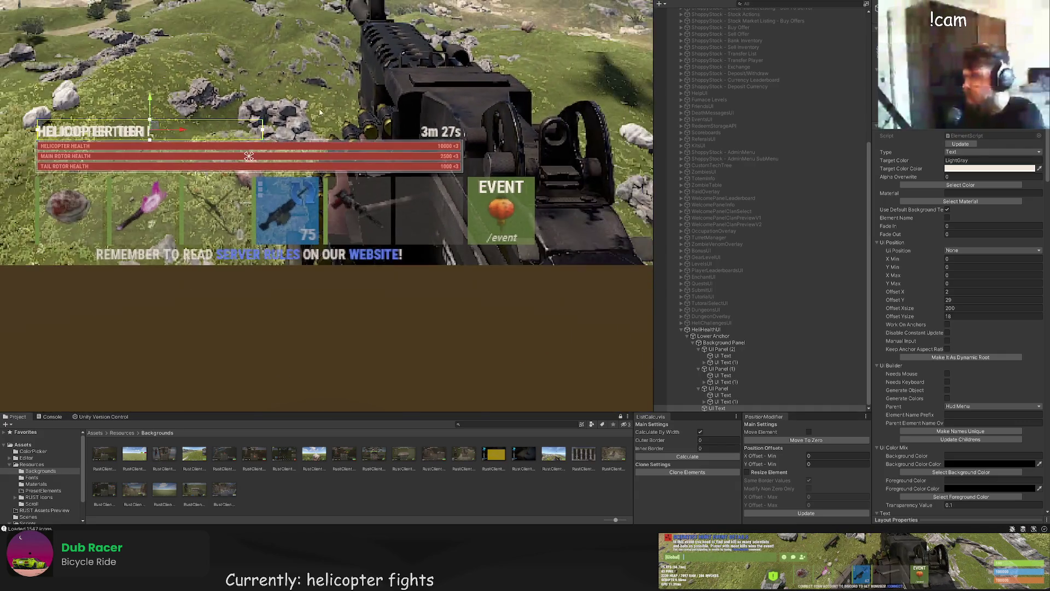
pyautogui.moveTo(267, 151); pyautogui.dragTo(446, 151)
pyautogui.moveTo(304, 140); pyautogui.dragTo(398, 138)
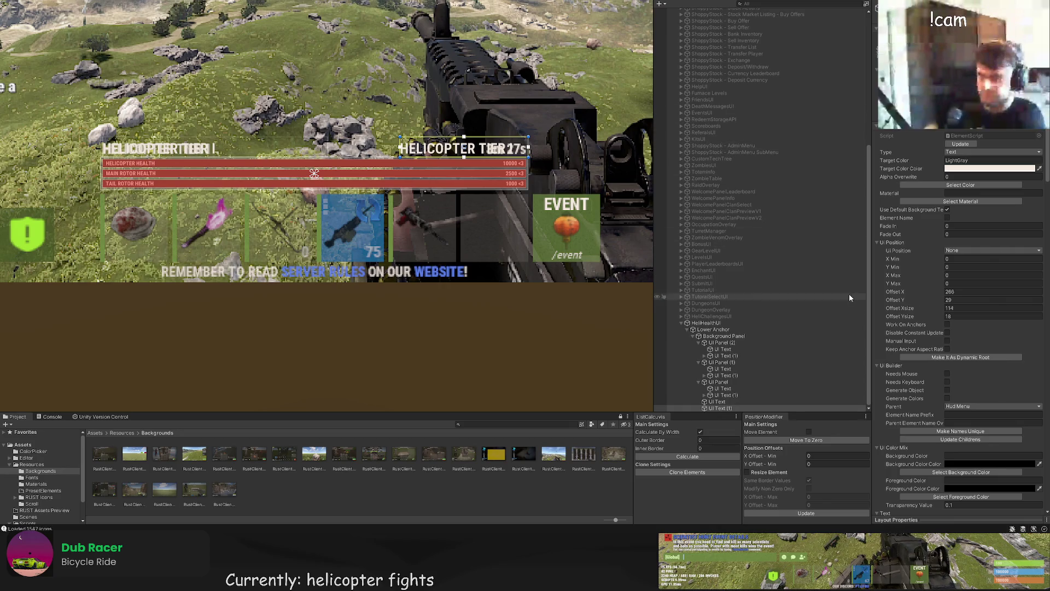
# Step: Change the right-hand text to the timer '3m 27s' and narrow its box at the top-right
pyautogui.scroll(-15, 958, 399)
pyautogui.scroll(-4, 958, 399)
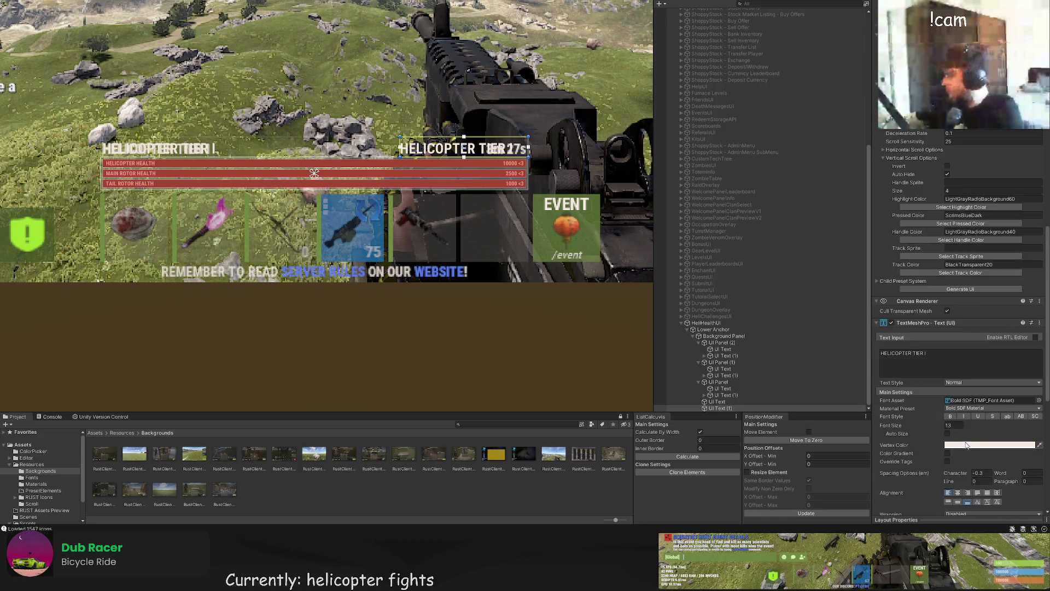
pyautogui.tripleClick(902, 354)
pyautogui.write('3m 27sm 27s')
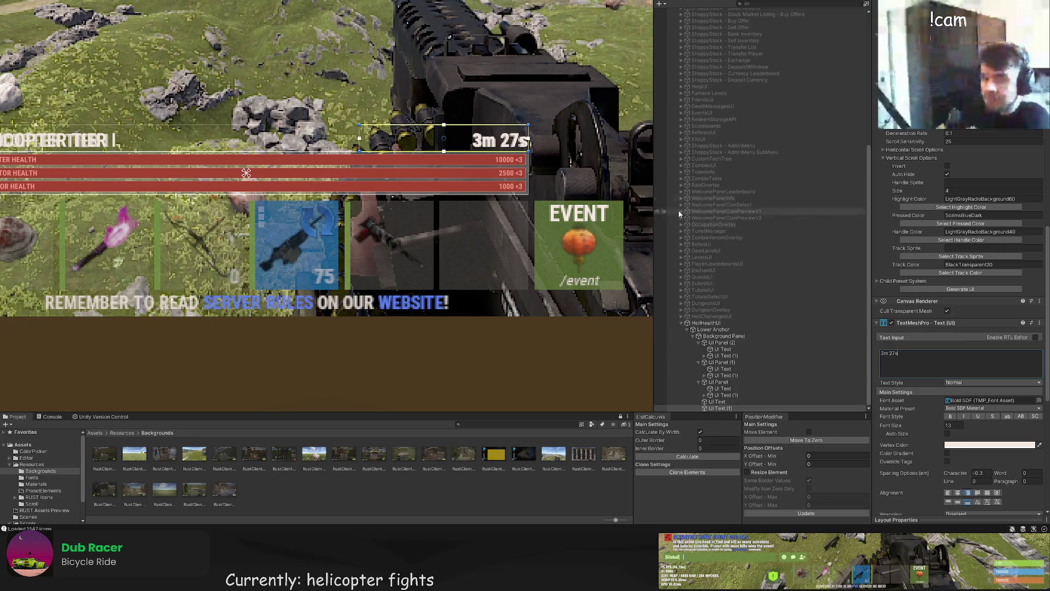
pyautogui.scroll(8, 538, 134)
pyautogui.moveTo(541, 133); pyautogui.dragTo(531, 133)
pyautogui.scroll(-3, 583, 156)
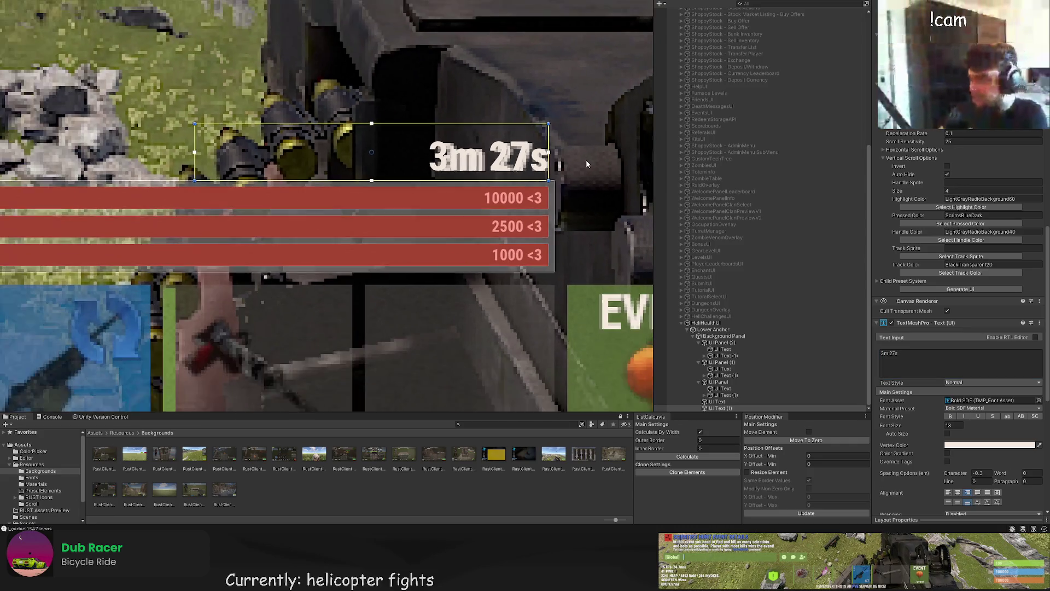
pyautogui.moveTo(233, 139)
pyautogui.mouseDown()
pyautogui.moveTo(410, 138)
pyautogui.moveTo(270, 139)
pyautogui.mouseUp()
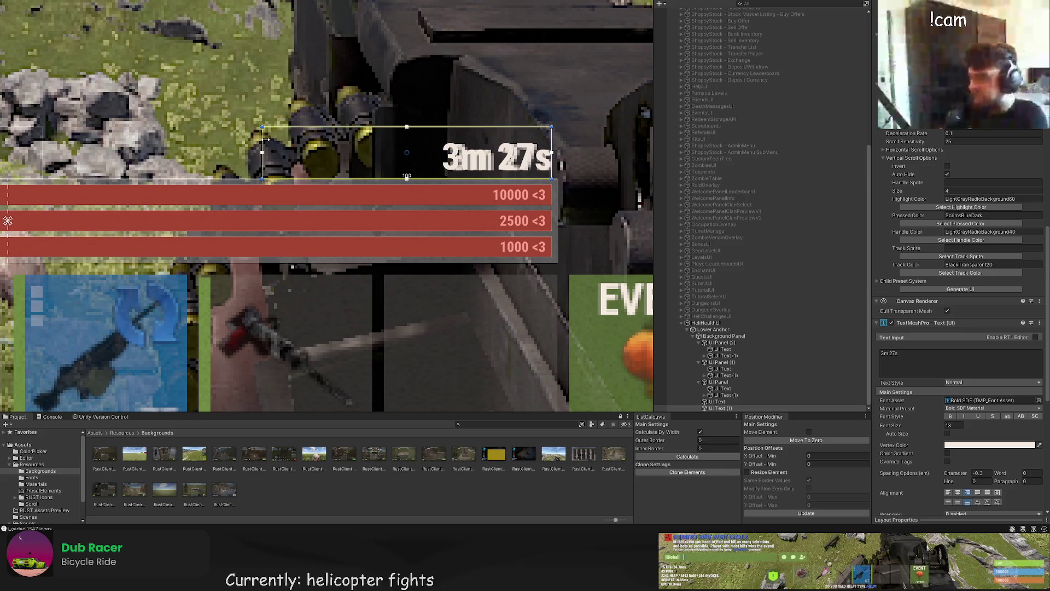
pyautogui.scroll(-5, 295, 133)
pyautogui.doubleClick(763, 389)
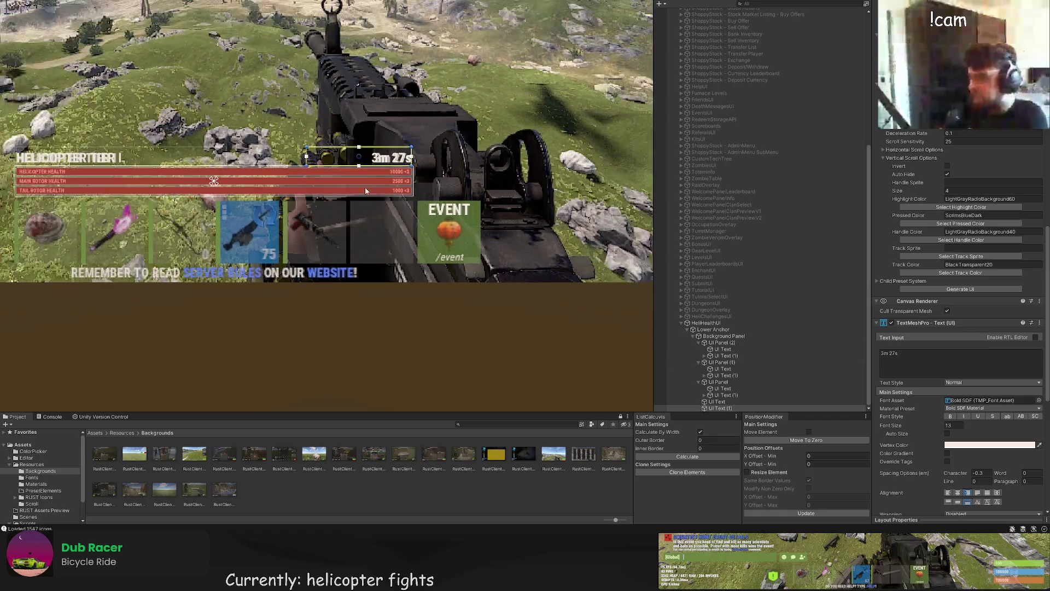
# Step: Preview the HUD over the Heli Health Bar rock-holding screenshot, then select HeliHealthUI
pyautogui.scroll(10, 733, 264)
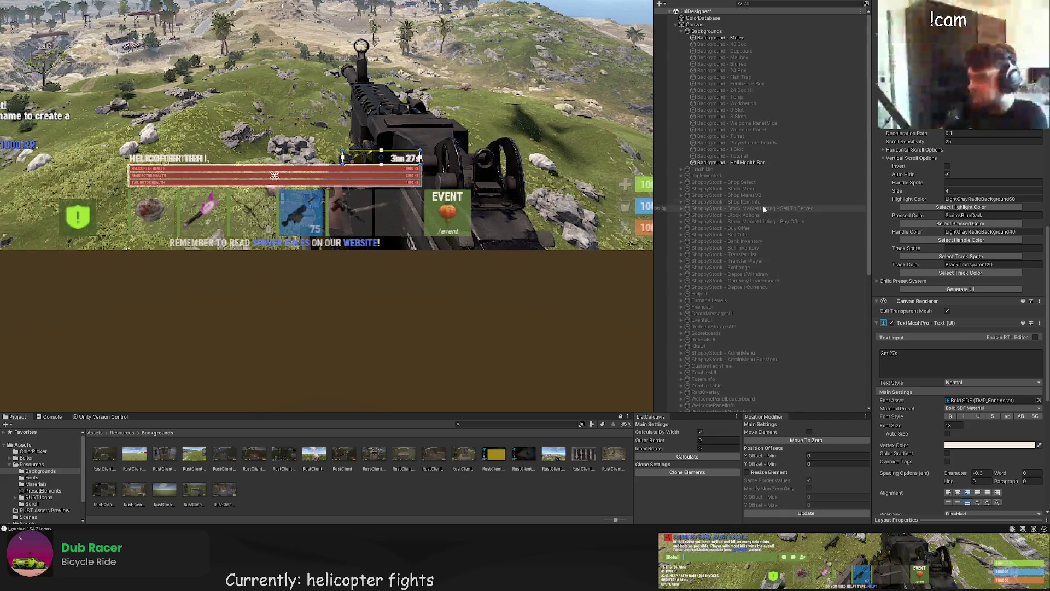
pyautogui.click(733, 162)
pyautogui.scroll(10, 325, 146)
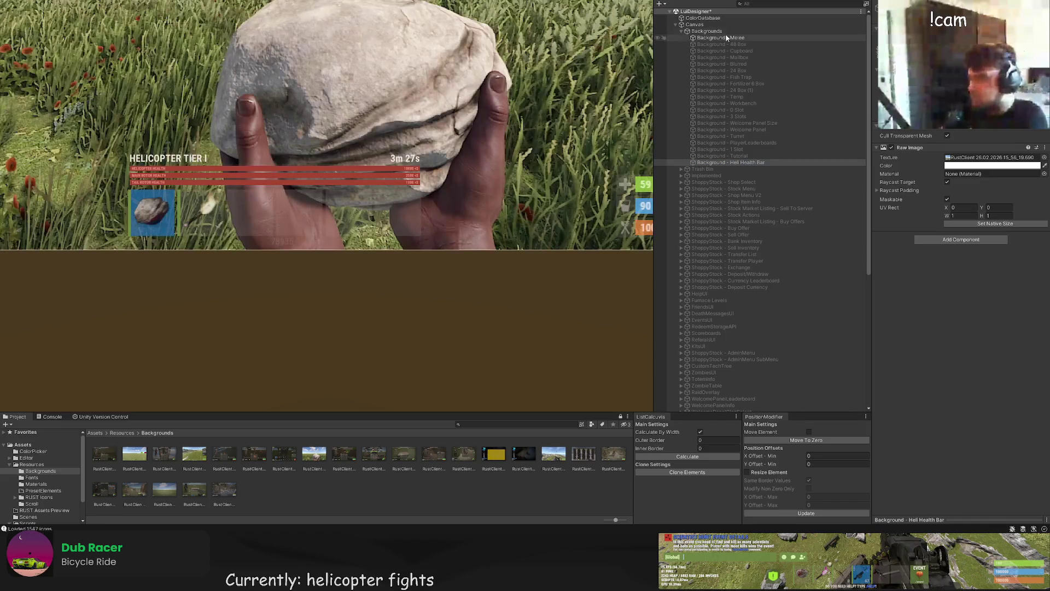
pyautogui.scroll(8, 324, 145)
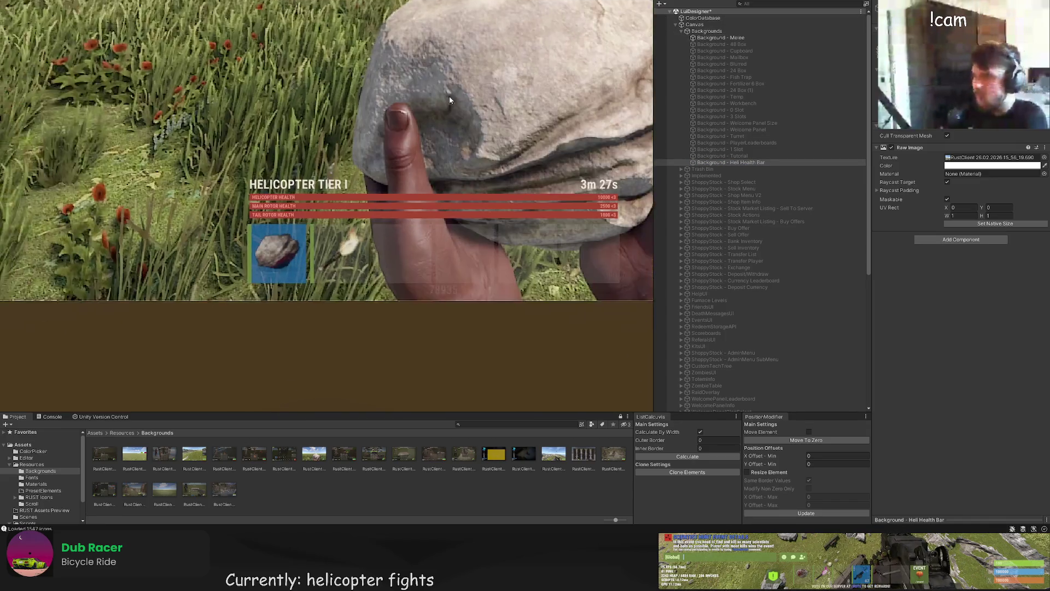
pyautogui.scroll(-10, 219, 91)
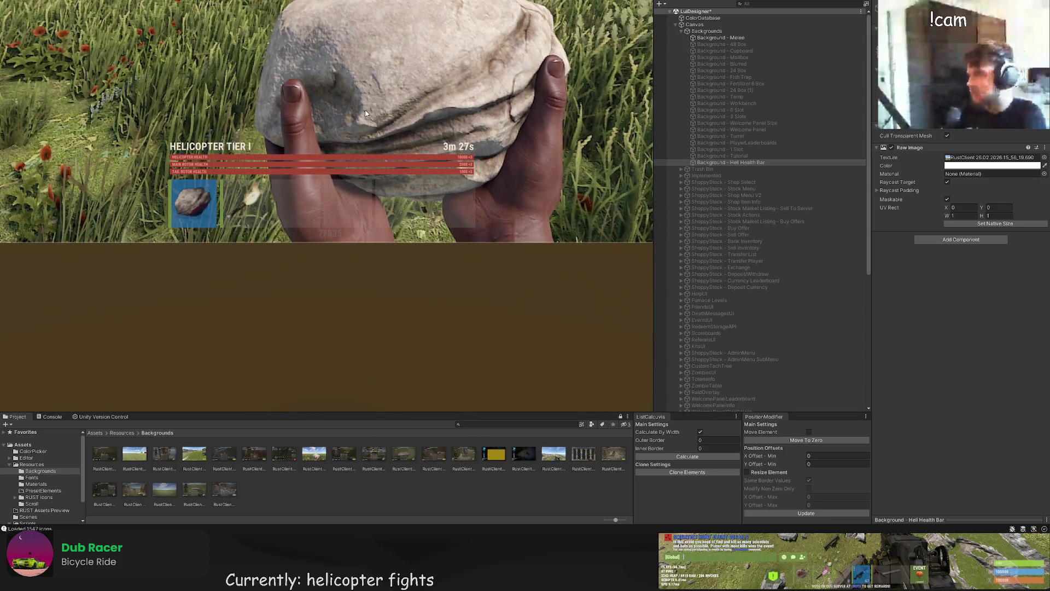
pyautogui.scroll(3, 542, 194)
pyautogui.click(543, 194)
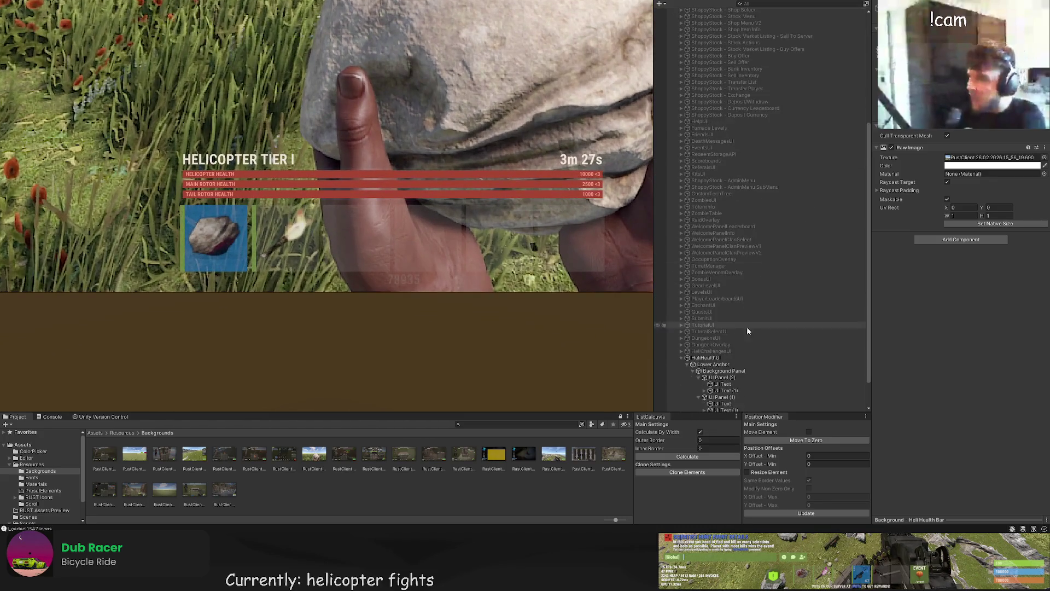
pyautogui.scroll(-2, 352, 92)
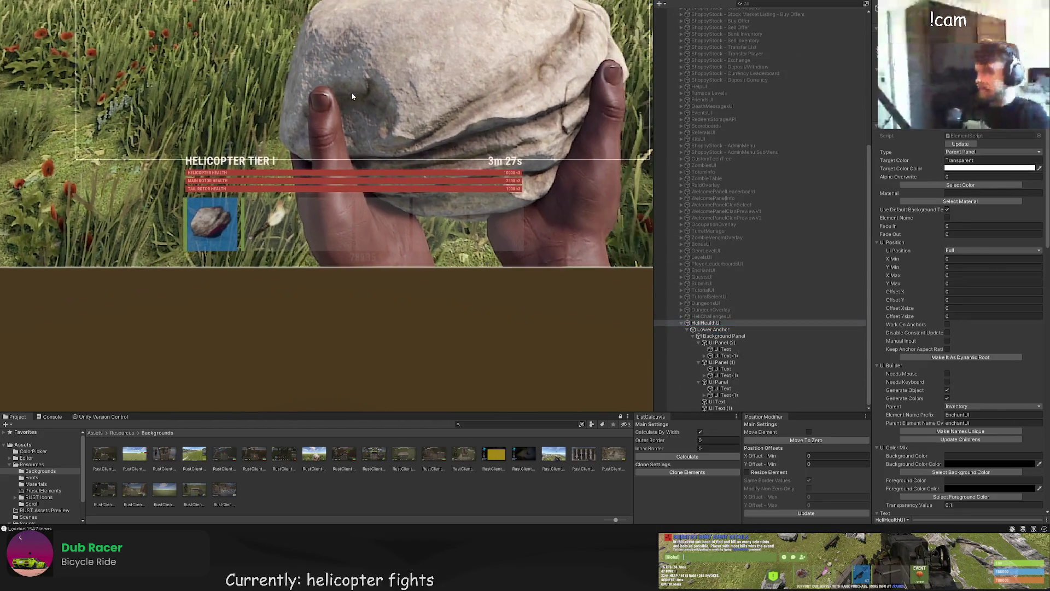
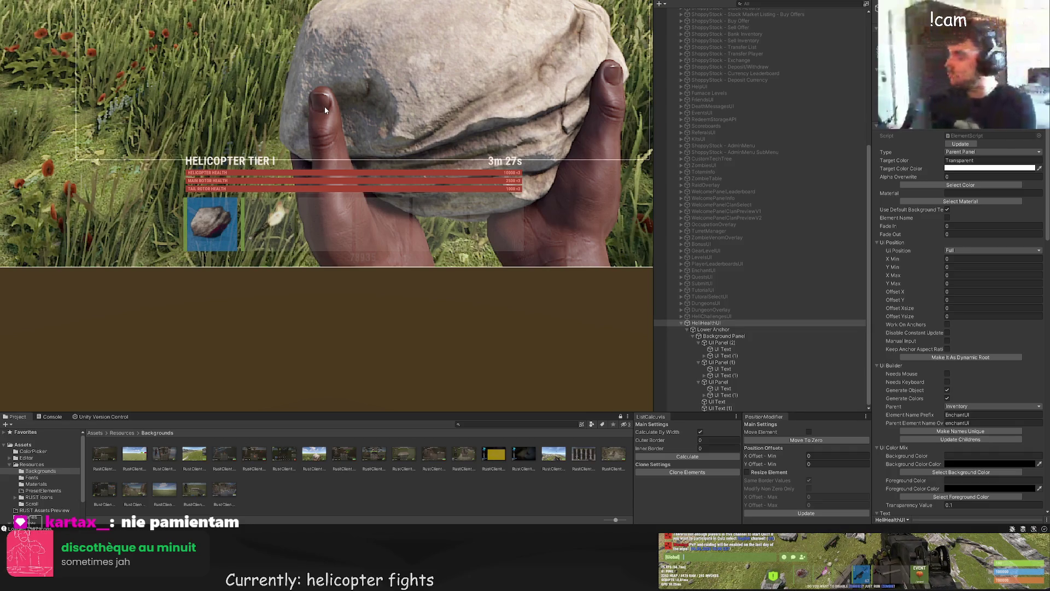
# Step: Bring the health bars into view and duplicate HeliHealthUI with Ctrl+D
pyautogui.scroll(-3, 502, 202)
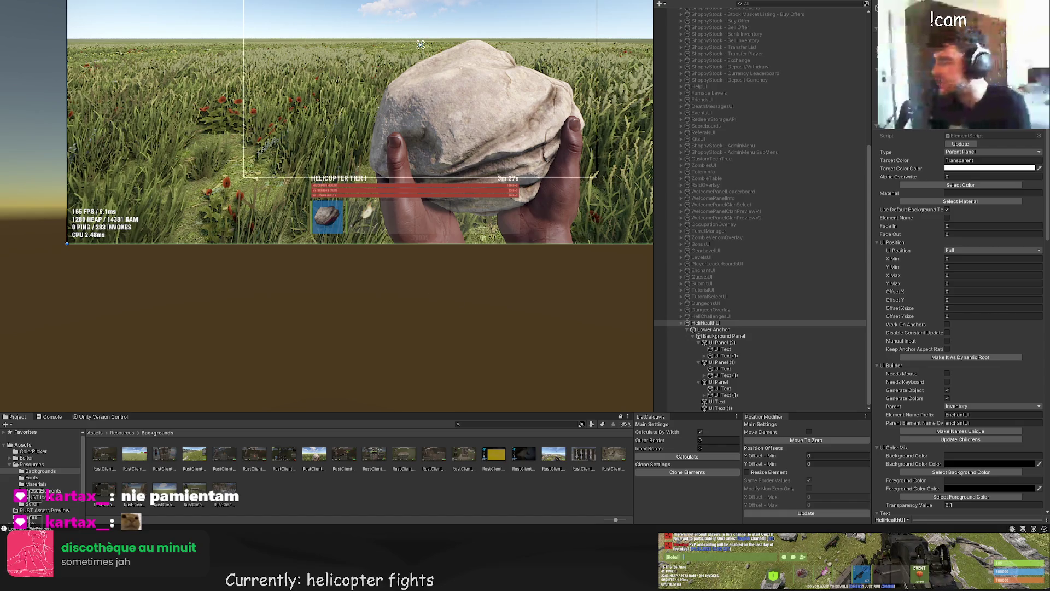
pyautogui.moveTo(498, 300); pyautogui.dragTo(379, 352)
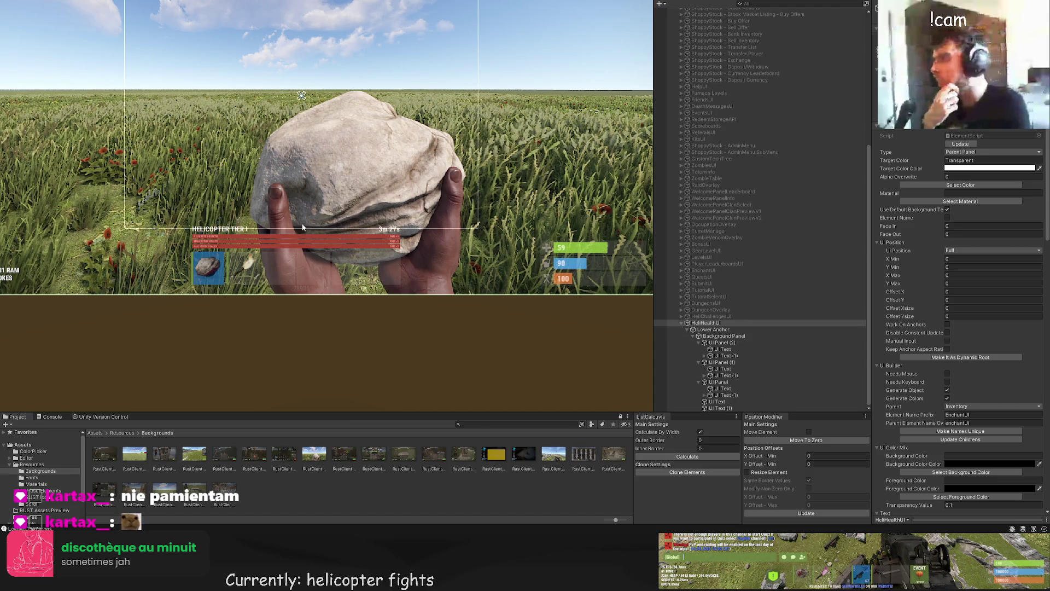
pyautogui.scroll(-4, 302, 227)
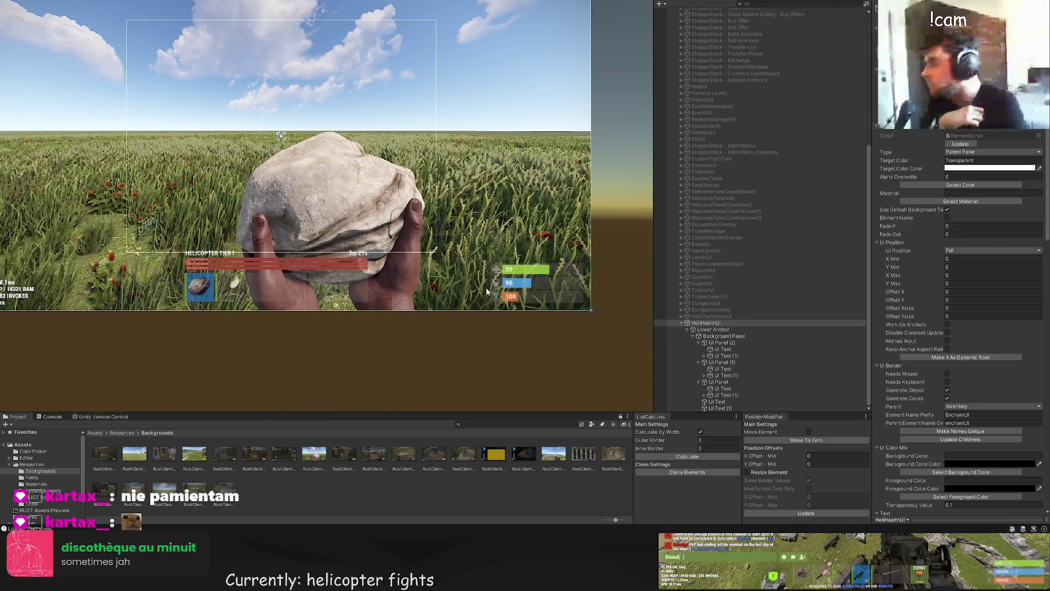
pyautogui.scroll(5, 709, 247)
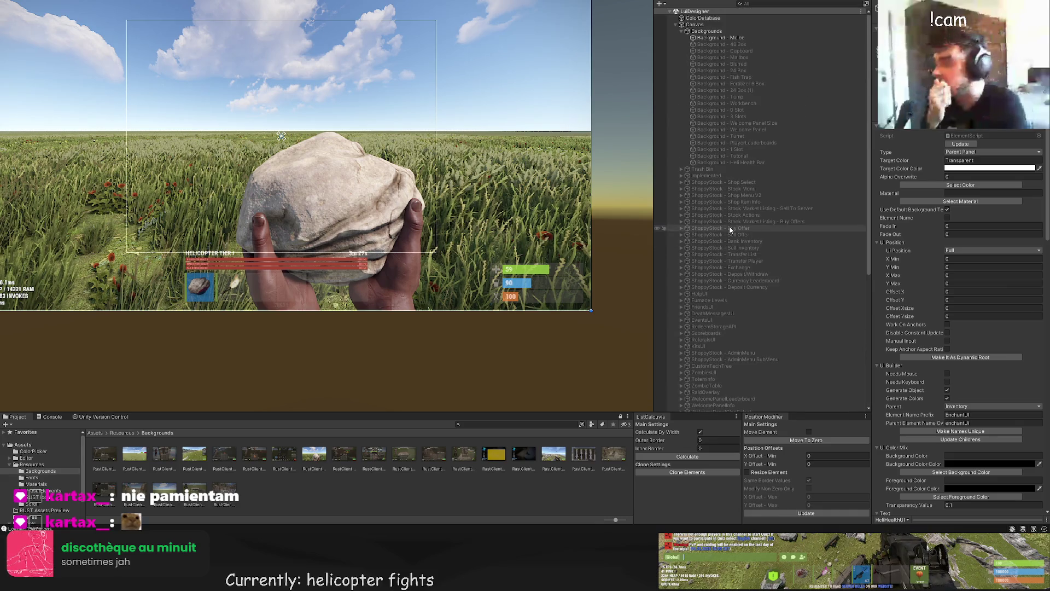
pyautogui.click(722, 45)
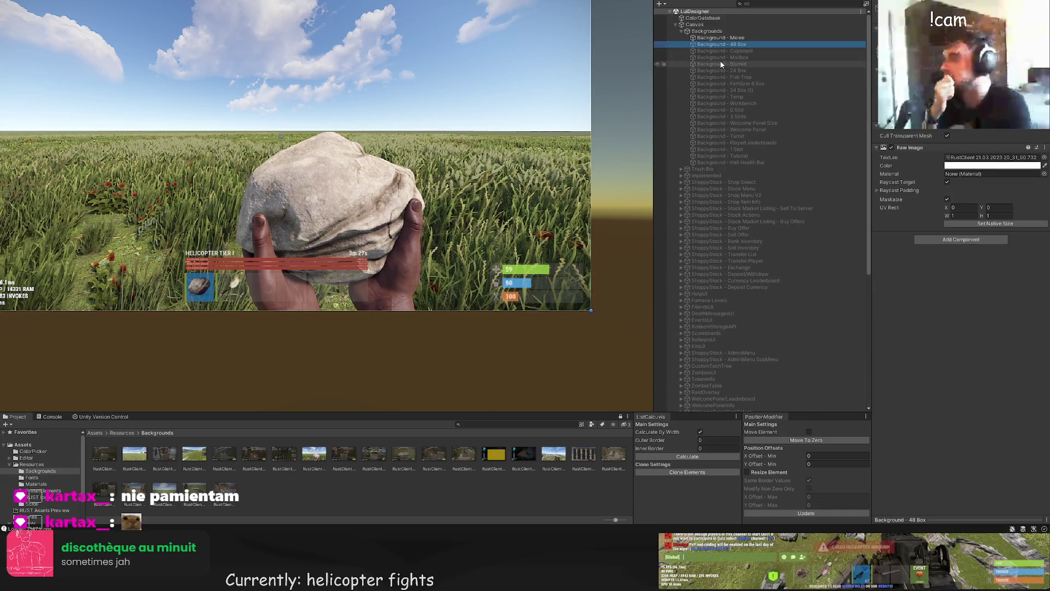
pyautogui.scroll(-5, 776, 235)
pyautogui.click(721, 323)
pyautogui.hotkey('ctrl', 'd')
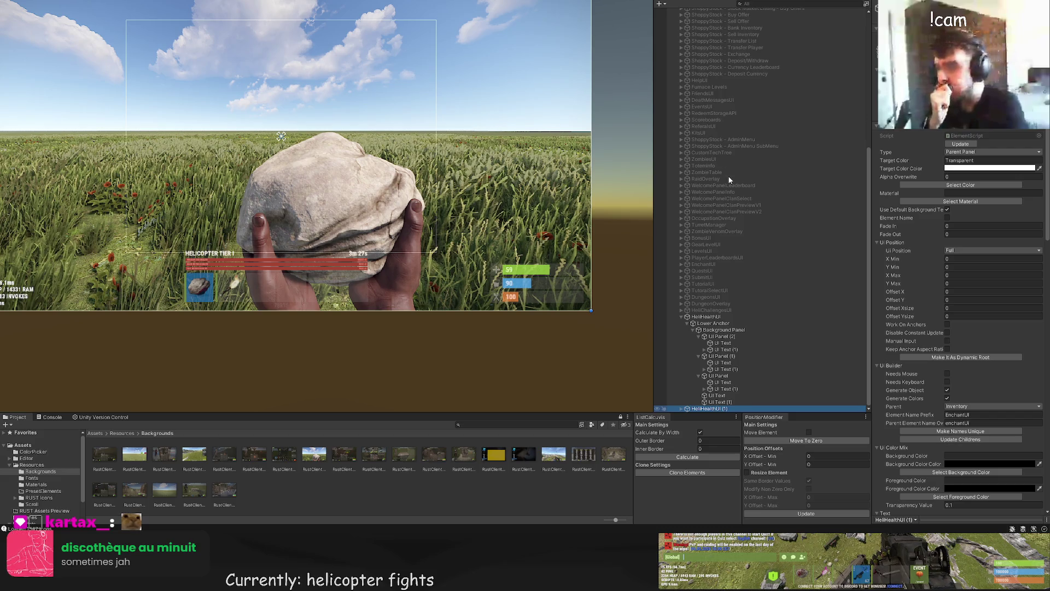
# Step: Rename the duplicated object to HeliLootUI, dropping the (1) suffix
pyautogui.click(700, 410)
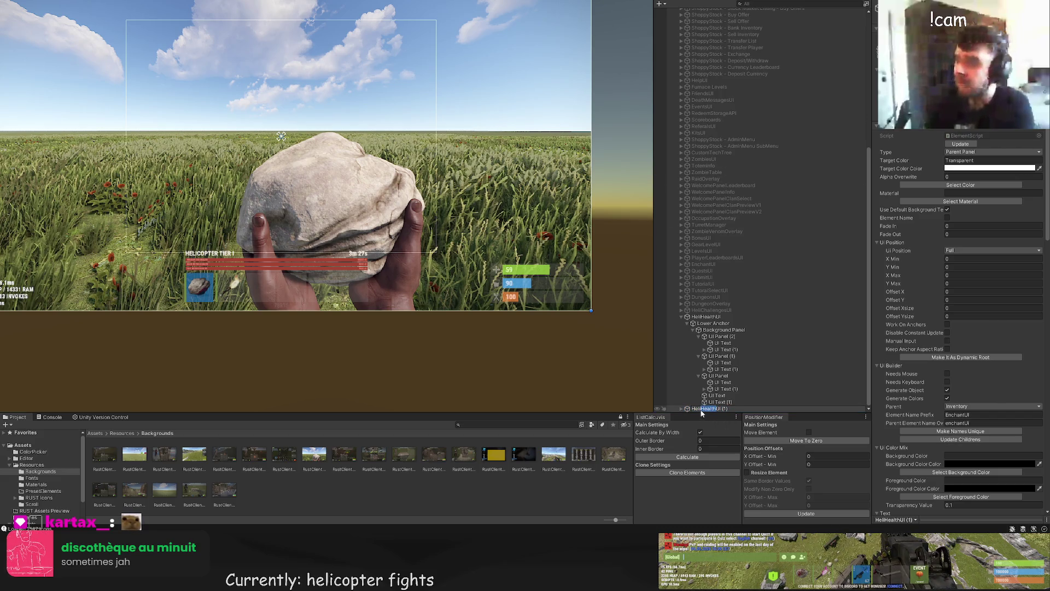
pyautogui.write('Loot')
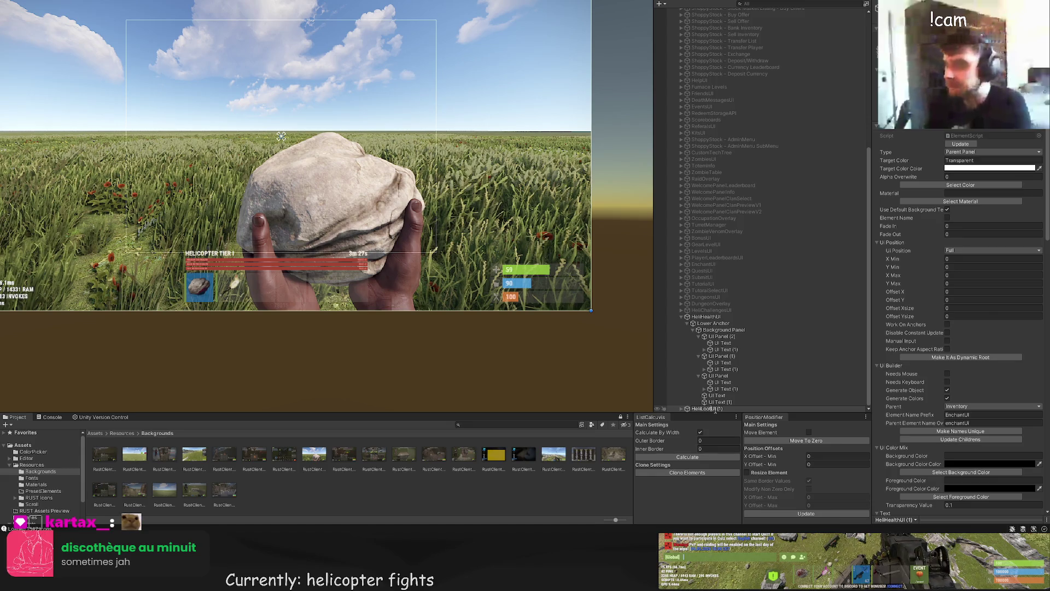
pyautogui.press('Return')
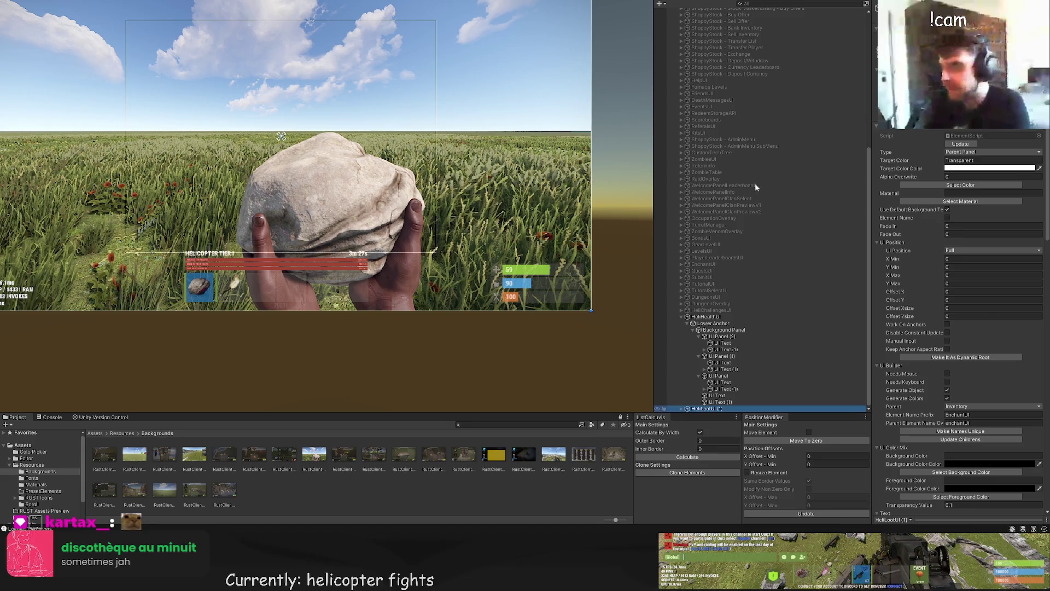
pyautogui.moveTo(721, 412); pyautogui.dragTo(721, 417)
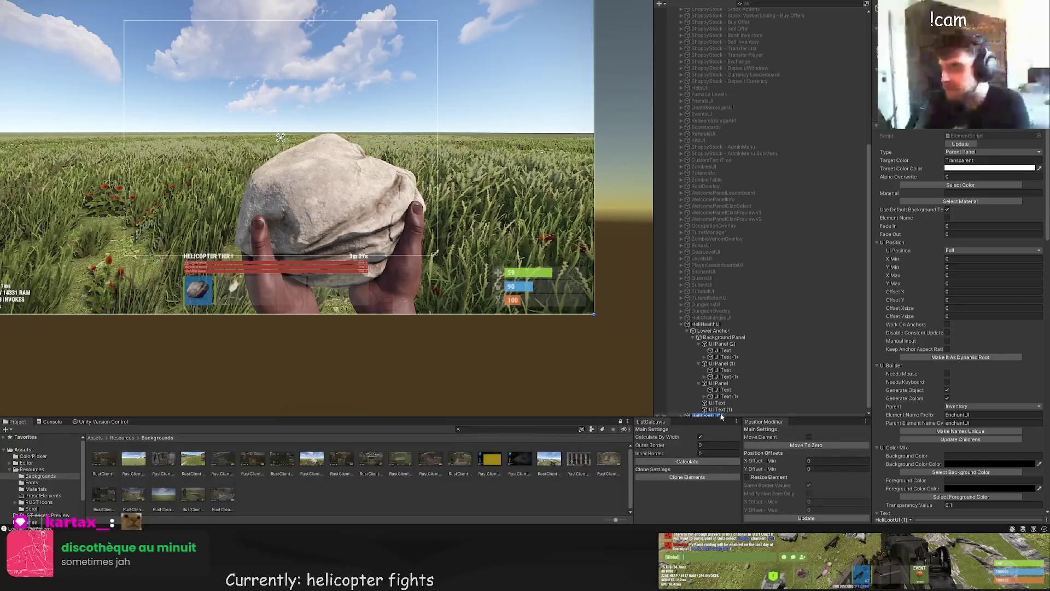
pyautogui.scroll(-1, 720, 405)
pyautogui.press('F2')
pyautogui.press('BackSpace')
pyautogui.press('BackSpace')
pyautogui.press('BackSpace')
pyautogui.press('Return')
# Step: Try Middle Right as the Lower Anchor's position, then revert it to Lower Center
pyautogui.click(680, 413)
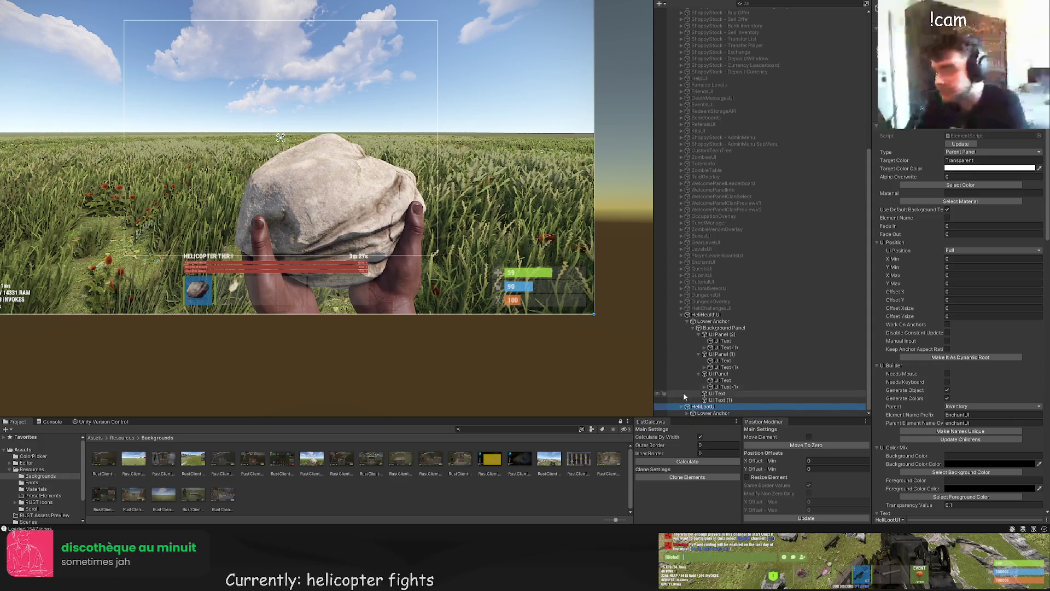
pyautogui.click(702, 414)
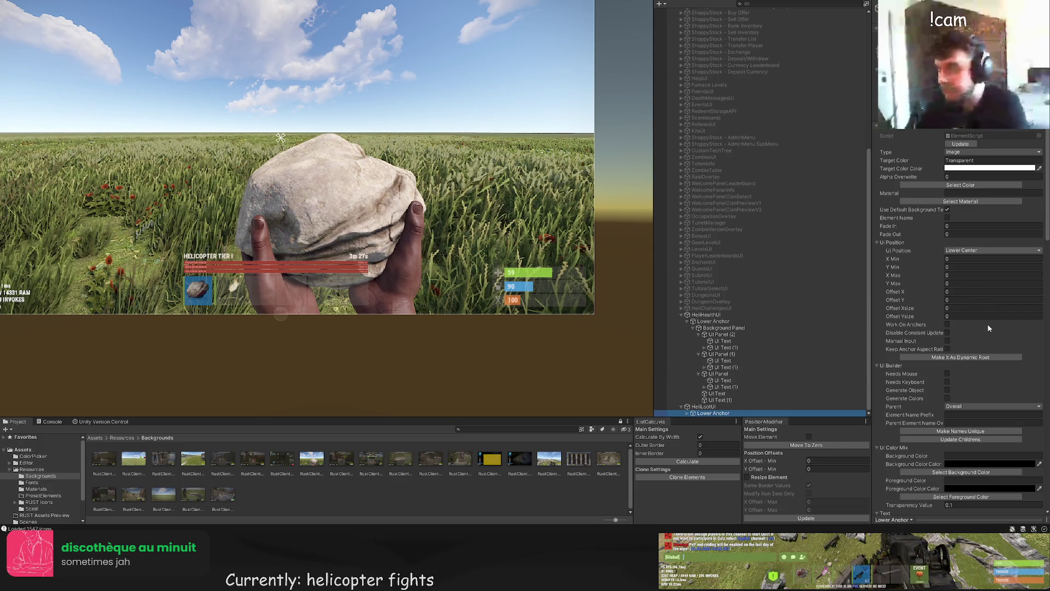
pyautogui.click(992, 250)
pyautogui.click(992, 230)
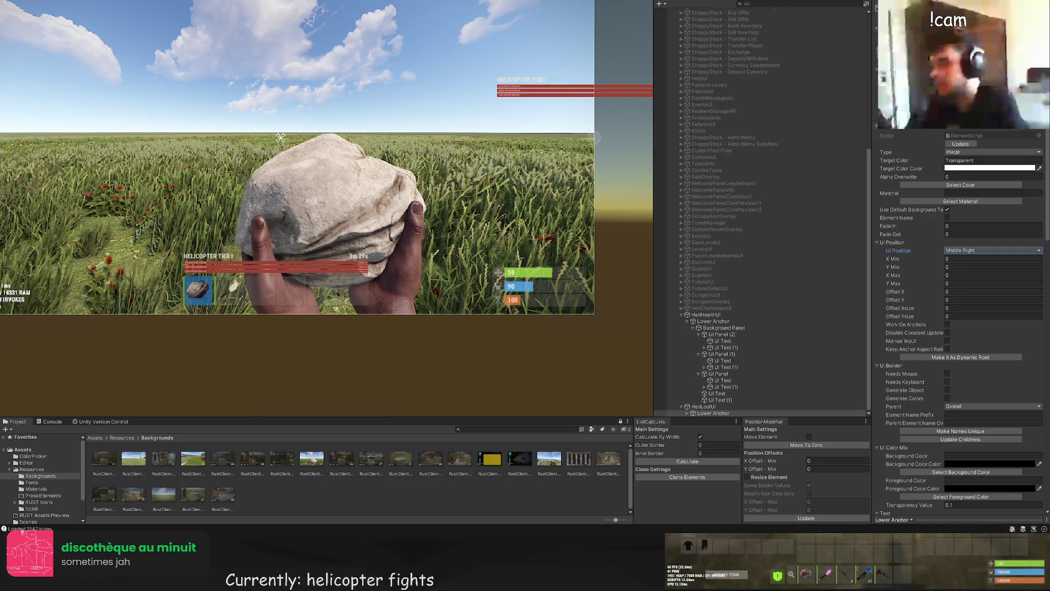
pyautogui.click(967, 278)
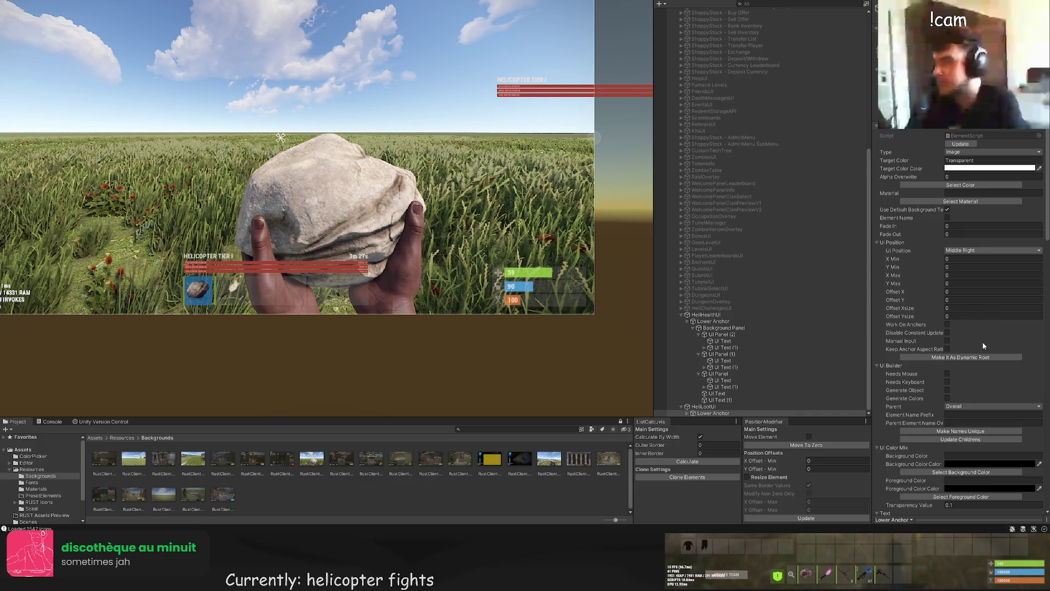
pyautogui.click(690, 414)
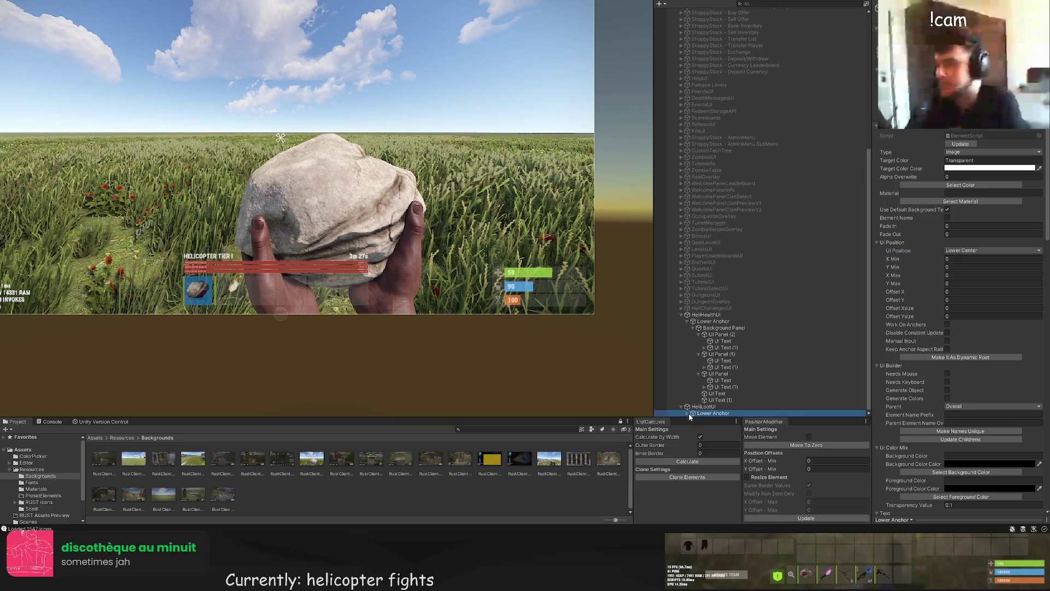
# Step: Enable the Background - 48 Box inventory and loot backdrop and pan to show it
pyautogui.scroll(10, 778, 172)
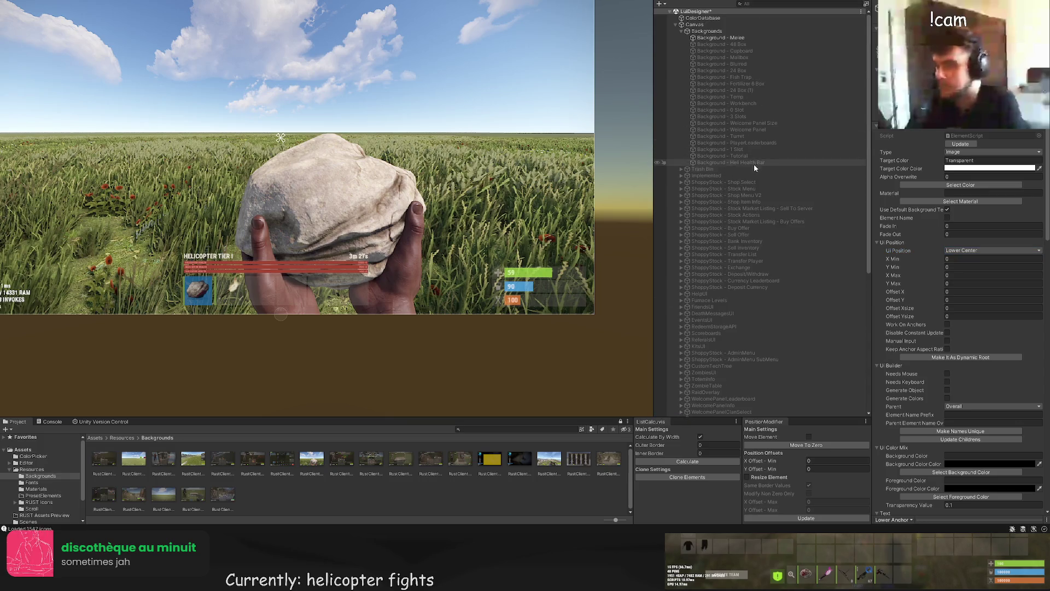
pyautogui.click(740, 38)
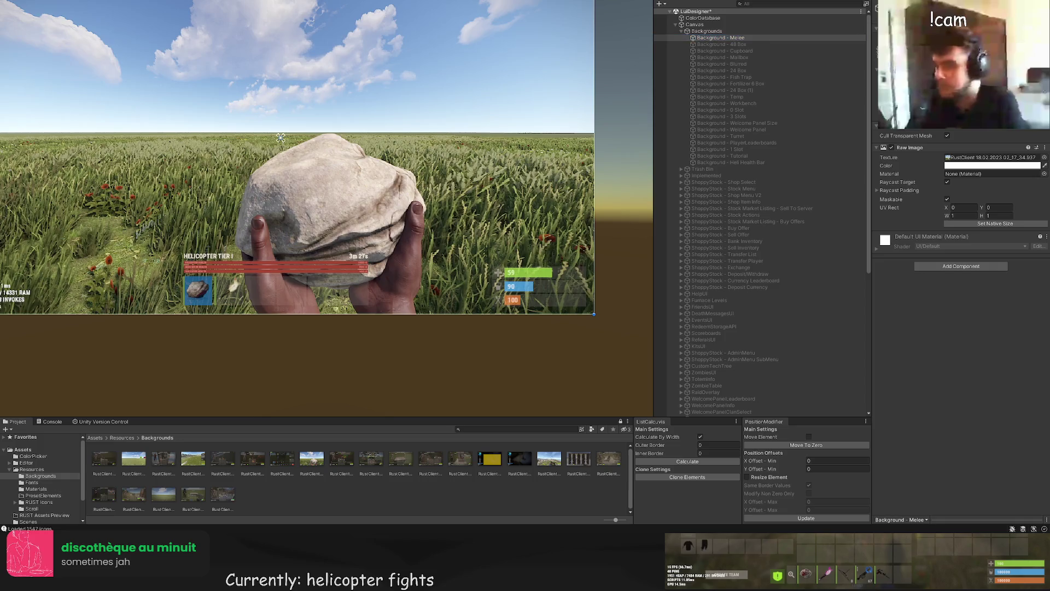
pyautogui.click(755, 45)
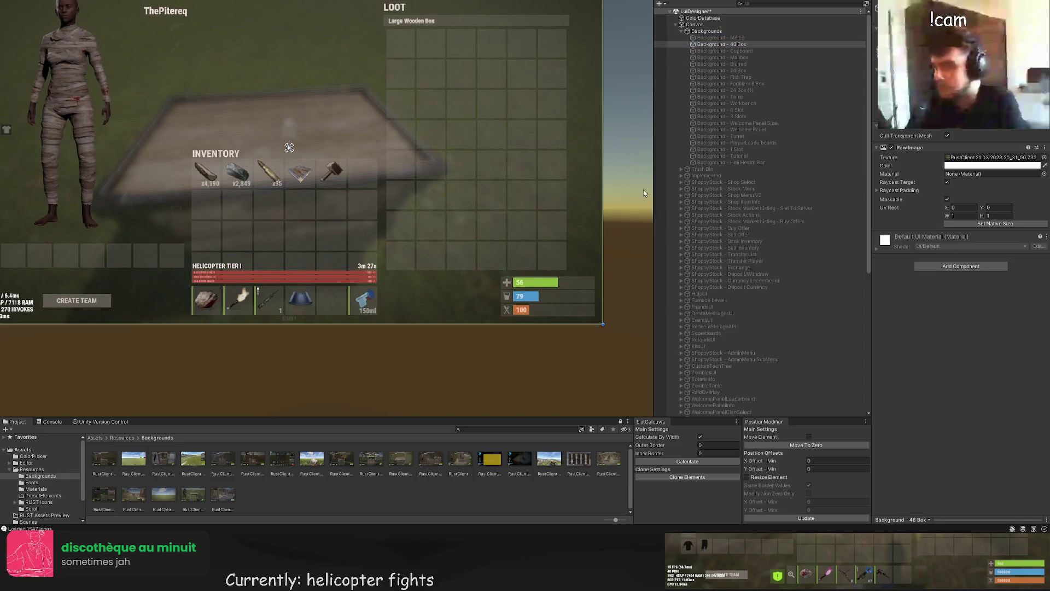
pyautogui.scroll(-8, 738, 328)
pyautogui.moveTo(616, 240); pyautogui.dragTo(579, 280)
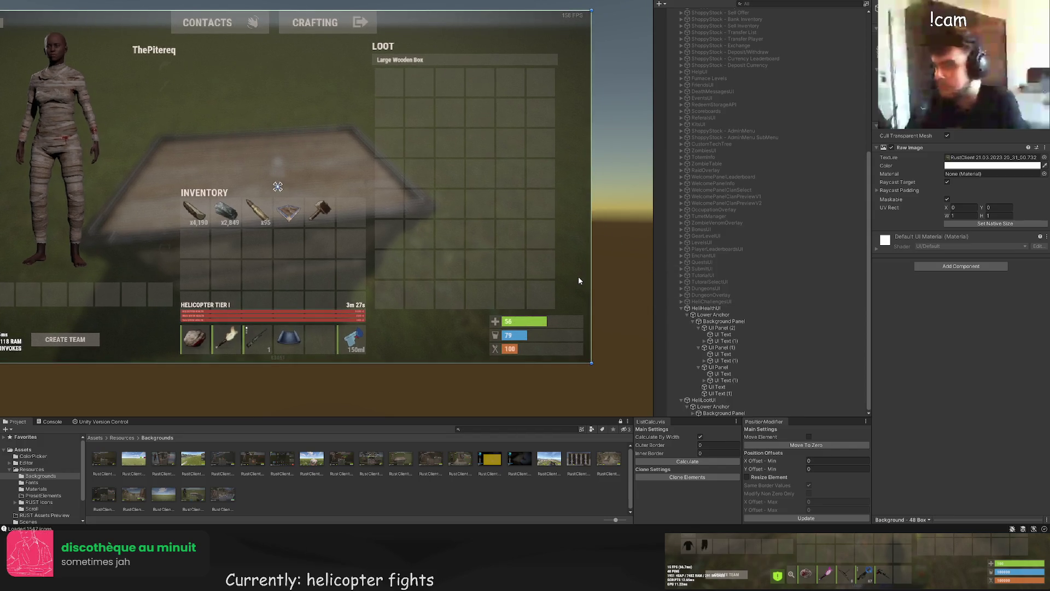
# Step: Select HeliLootUI's Background Panel in the Hierarchy
pyautogui.click(723, 413)
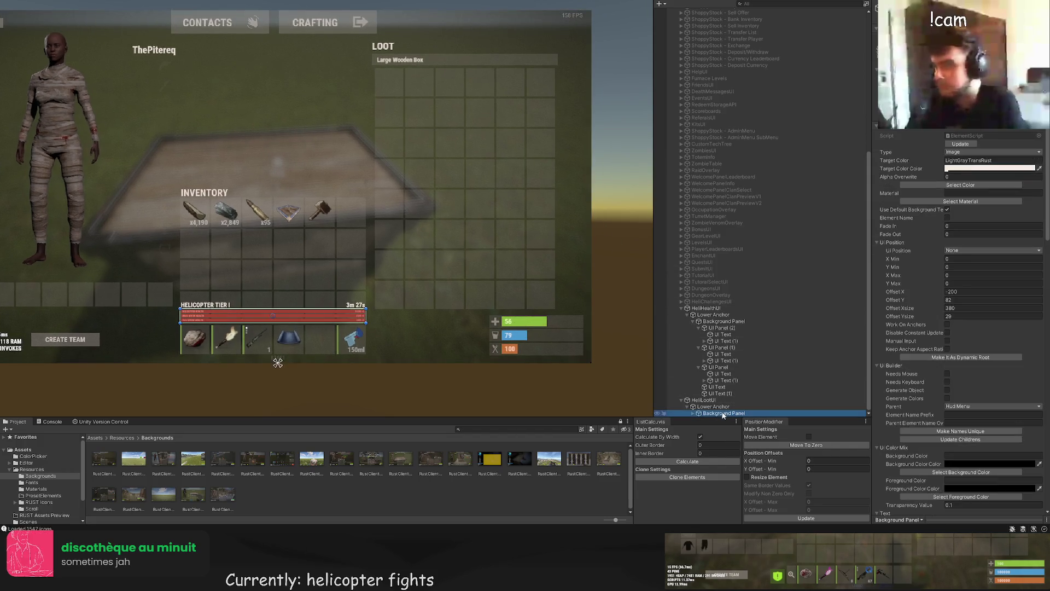
pyautogui.click(713, 407)
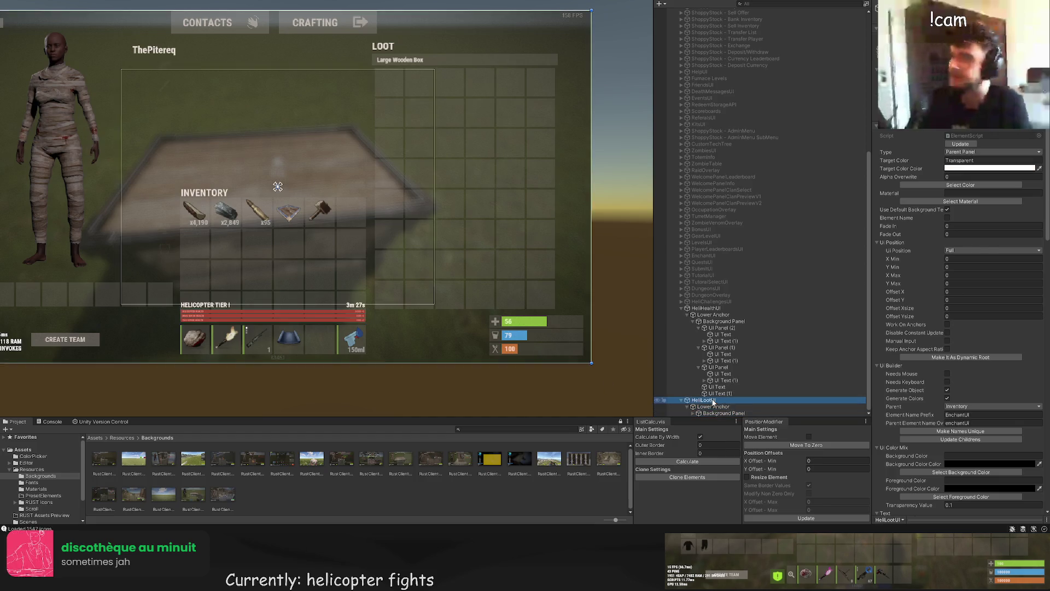
pyautogui.click(712, 413)
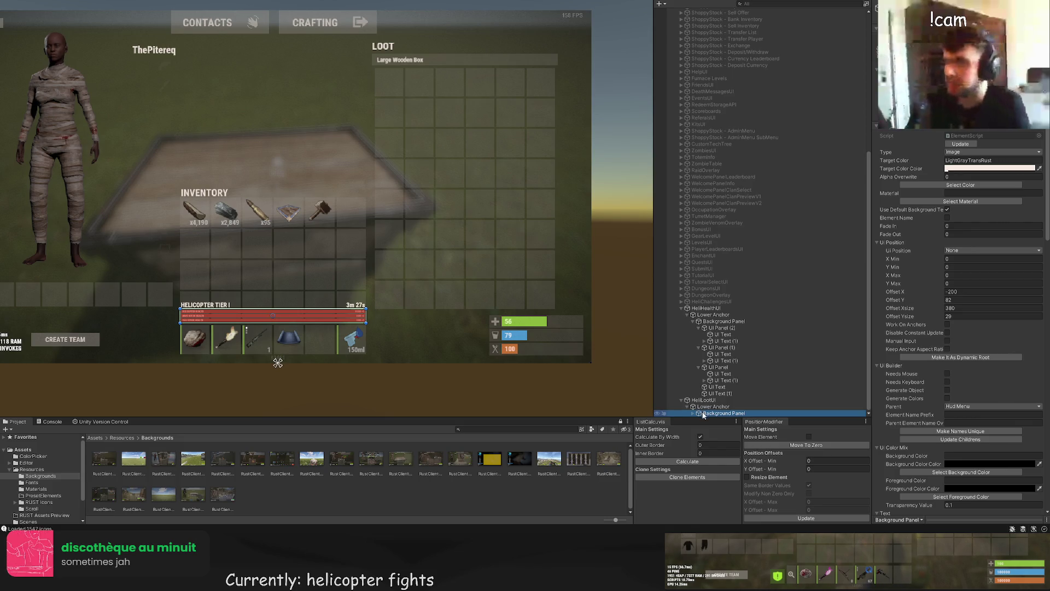
# Step: Move the helicopter panel and section box up beside the Large Wooden Box header
pyautogui.click(279, 257)
pyautogui.moveTo(279, 257); pyautogui.dragTo(279, 16)
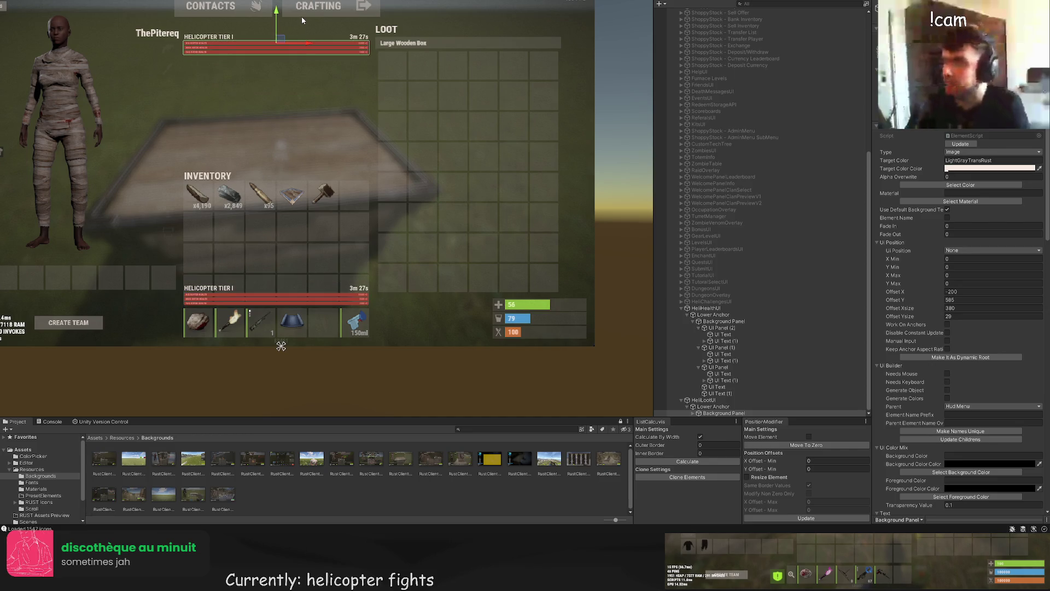
pyautogui.click(710, 415)
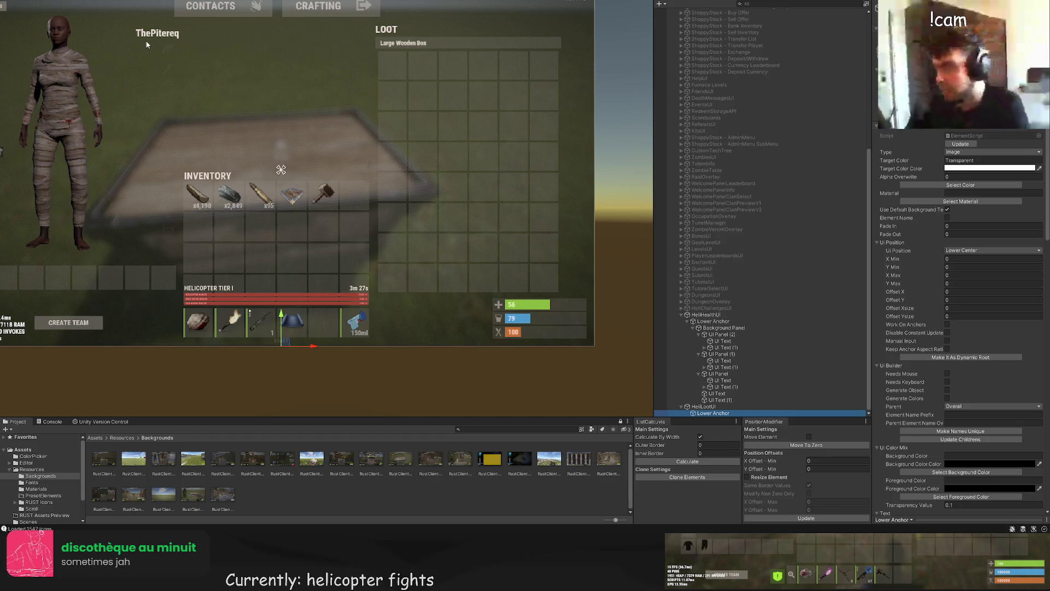
pyautogui.click(285, 258)
pyautogui.moveTo(310, 291); pyautogui.dragTo(310, 22)
pyautogui.moveTo(306, 162); pyautogui.dragTo(520, 162)
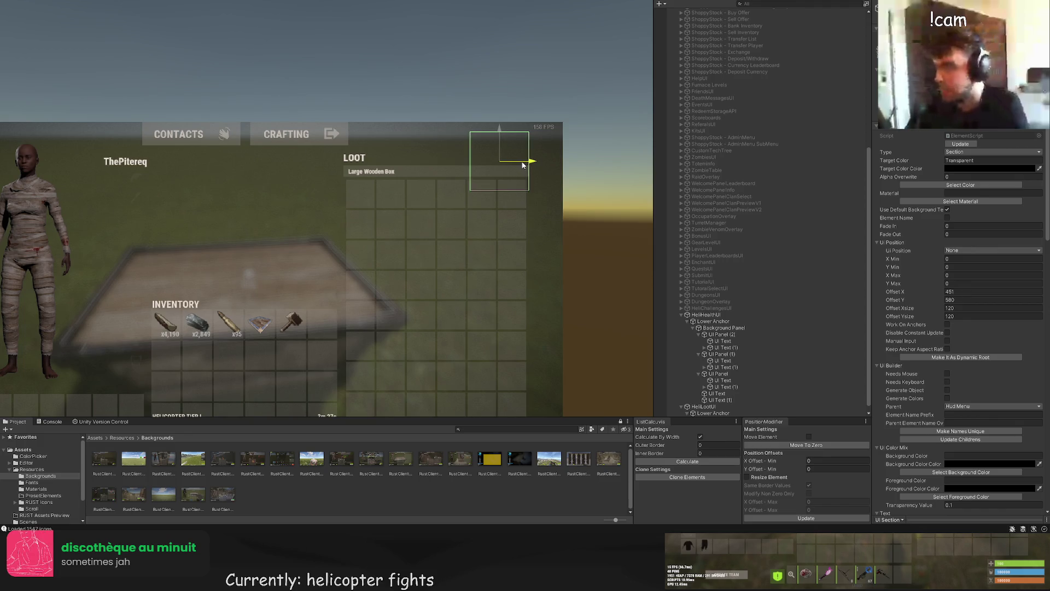
# Step: Resize the section into a thin 150 × 28 bar and add a UI Button inside it
pyautogui.scroll(5, 523, 180)
pyautogui.press('t')
pyautogui.moveTo(524, 215); pyautogui.dragTo(525, 178)
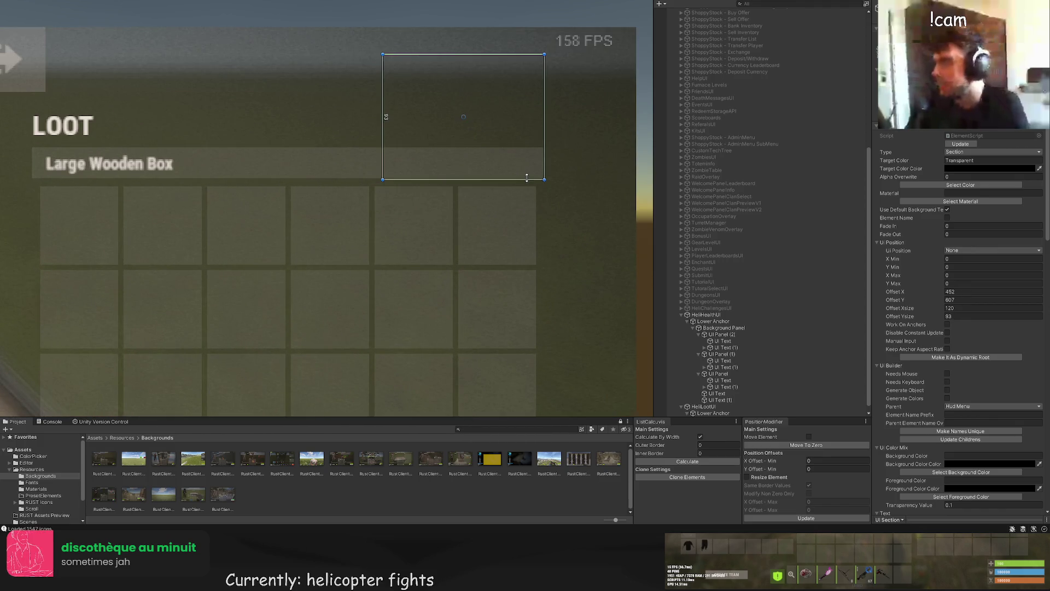
pyautogui.moveTo(495, 55); pyautogui.dragTo(488, 148)
pyautogui.moveTo(383, 158)
pyautogui.mouseDown()
pyautogui.moveTo(324, 156)
pyautogui.moveTo(336, 153)
pyautogui.mouseUp()
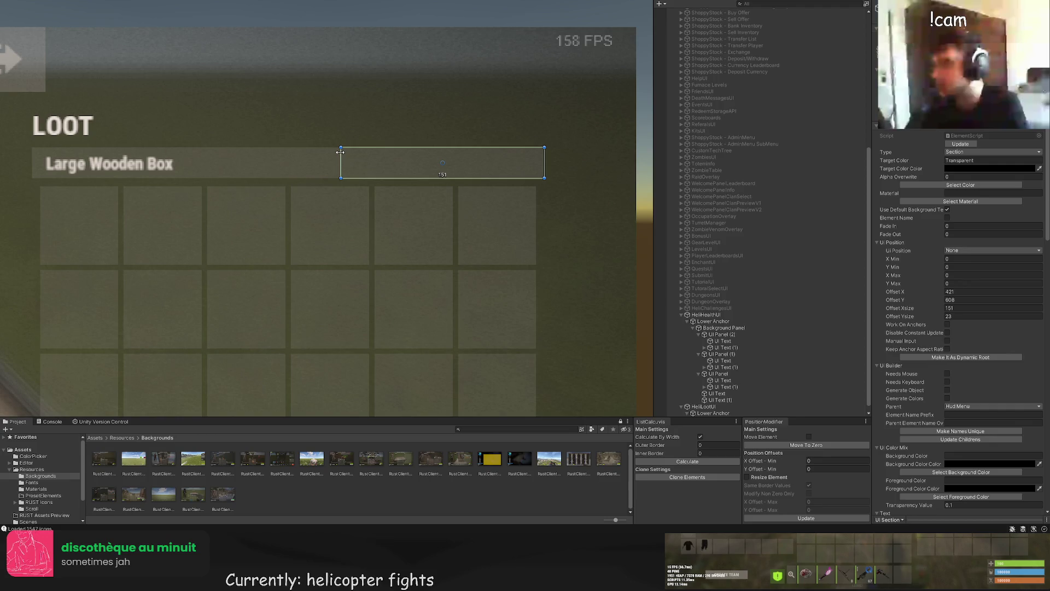
pyautogui.scroll(-4, 340, 159)
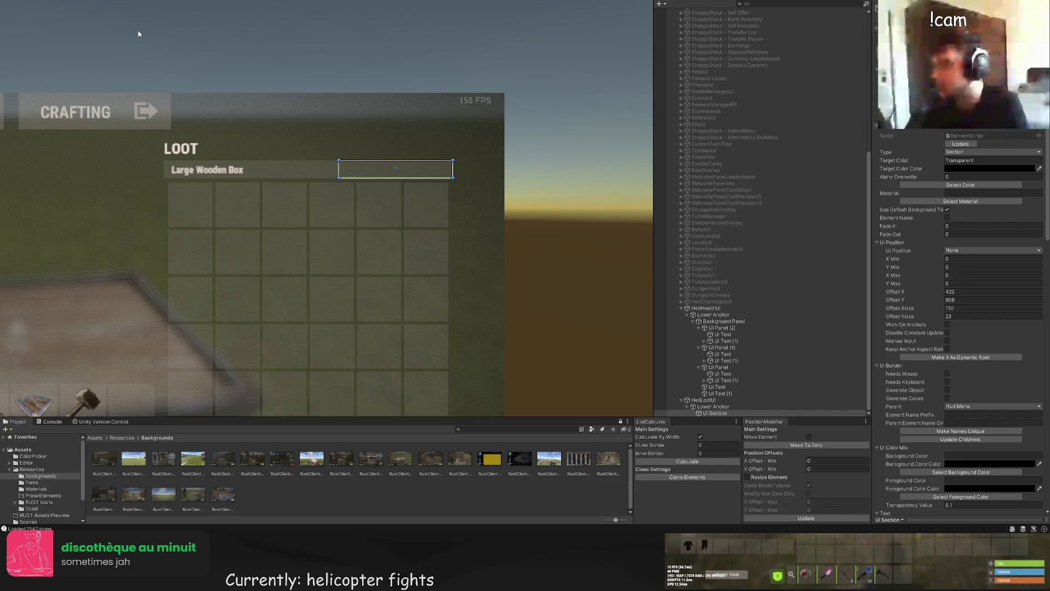
pyautogui.click(960, 185)
# Step: Give the button the LightGrayTransRust colour and trim its right edge
pyautogui.click(637, 409)
pyautogui.click(32, 85)
pyautogui.moveTo(438, 151); pyautogui.dragTo(425, 151)
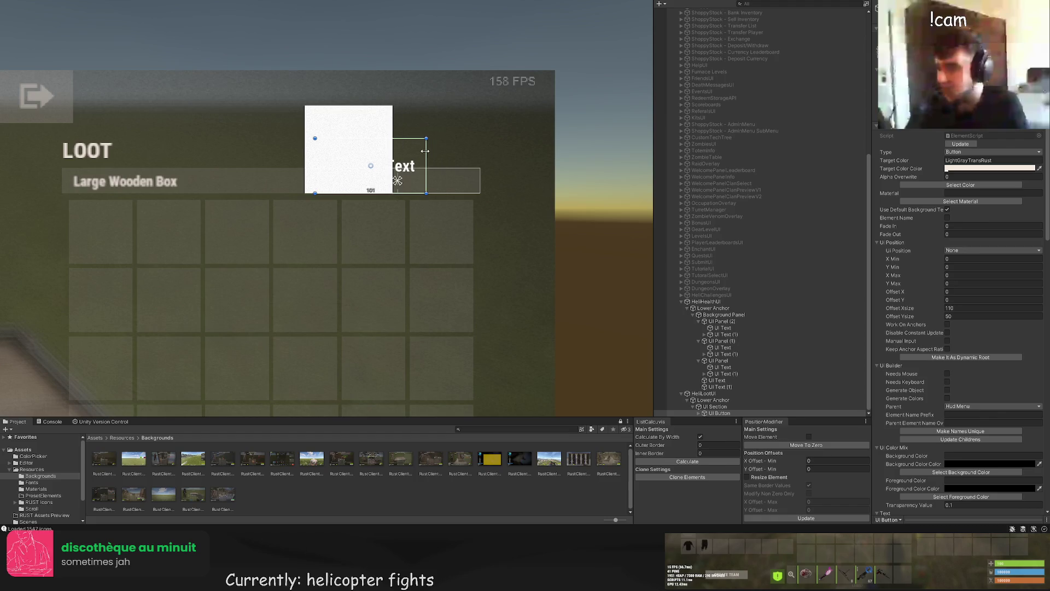
# Step: Change the button's label text to NEXT
pyautogui.click(705, 413)
pyautogui.click(721, 407)
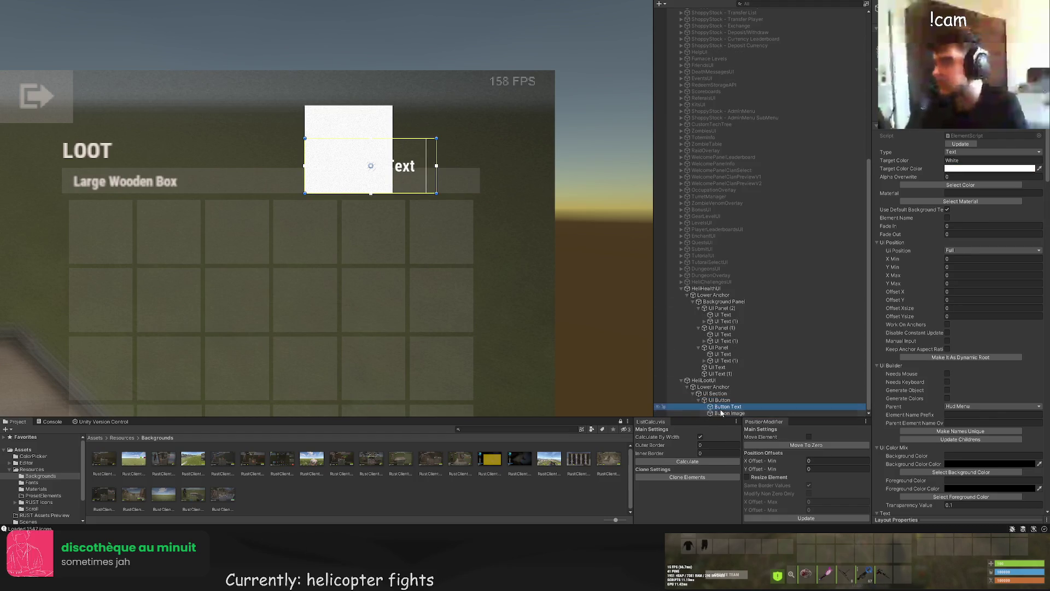
pyautogui.scroll(-15, 926, 461)
pyautogui.click(925, 461)
pyautogui.hotkey('ctrl', 'a')
pyautogui.write('NEXT')
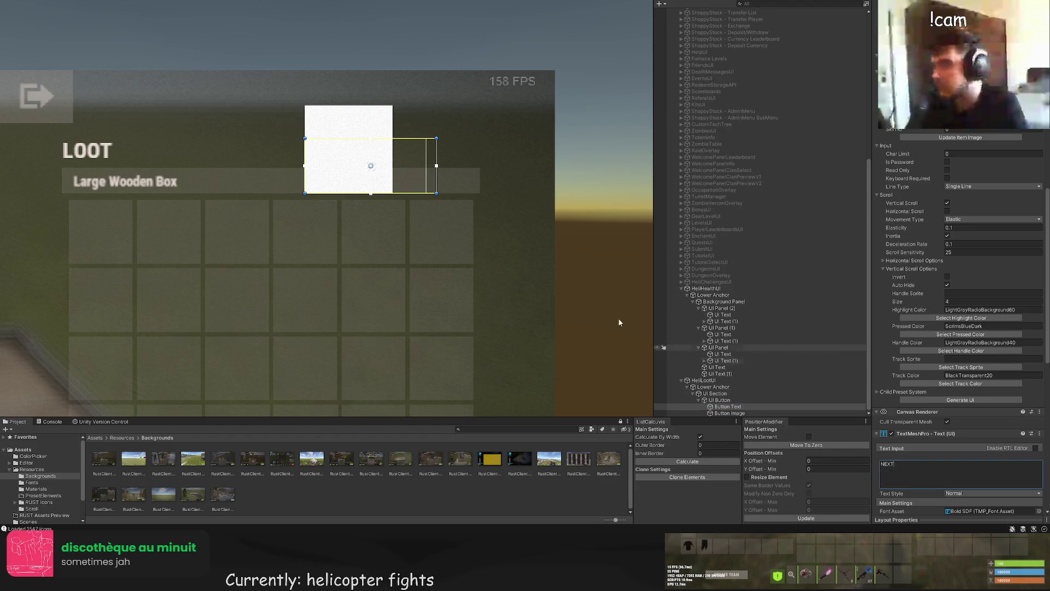
pyautogui.click(620, 323)
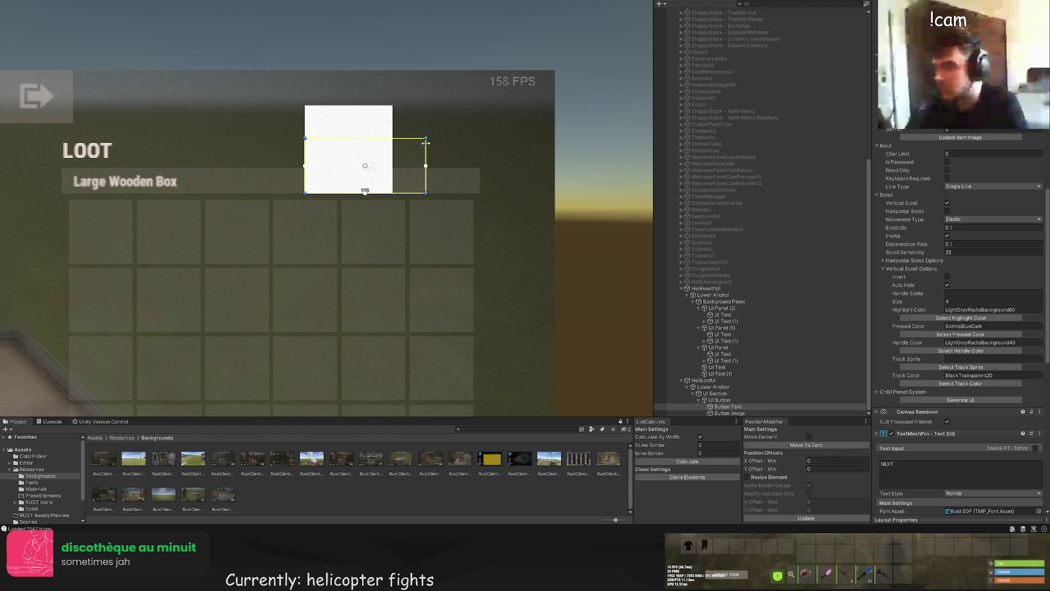
# Step: Shrink the NEXT button to about 59 by 23 around its text
pyautogui.click(725, 402)
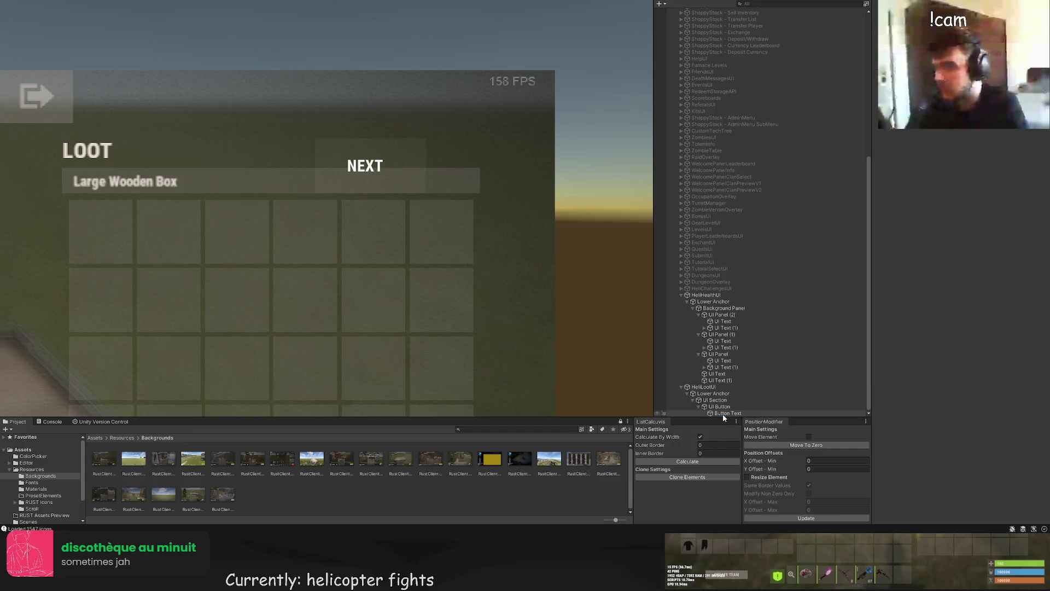
pyautogui.scroll(2, 372, 159)
pyautogui.moveTo(372, 129)
pyautogui.mouseDown()
pyautogui.moveTo(371, 166)
pyautogui.moveTo(417, 177)
pyautogui.moveTo(362, 173)
pyautogui.moveTo(374, 174)
pyautogui.mouseUp()
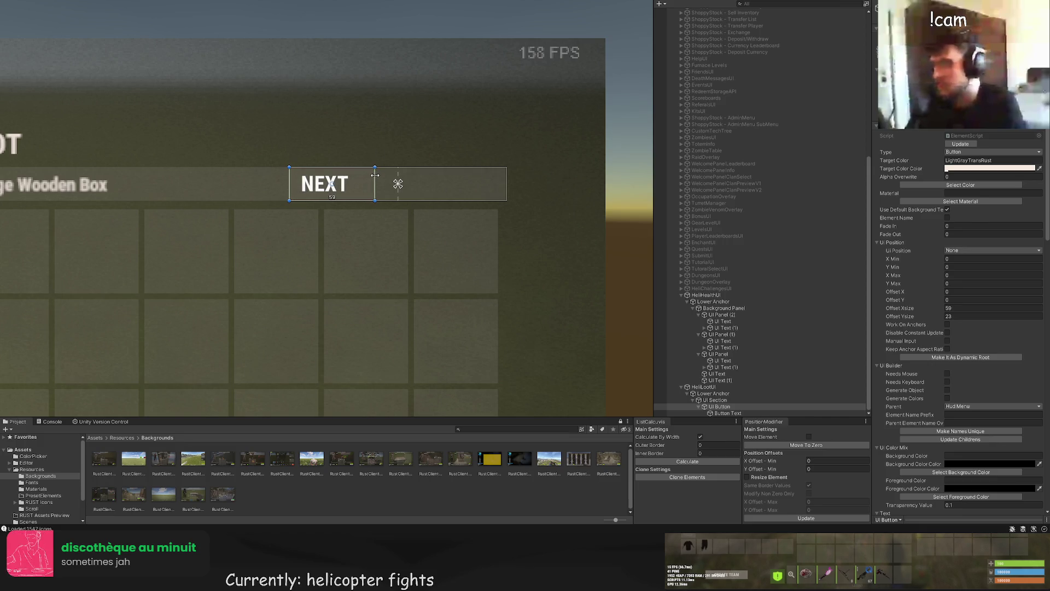
# Step: Narrow the NEXT button to 50 wide with the Rect tool
pyautogui.click(727, 401)
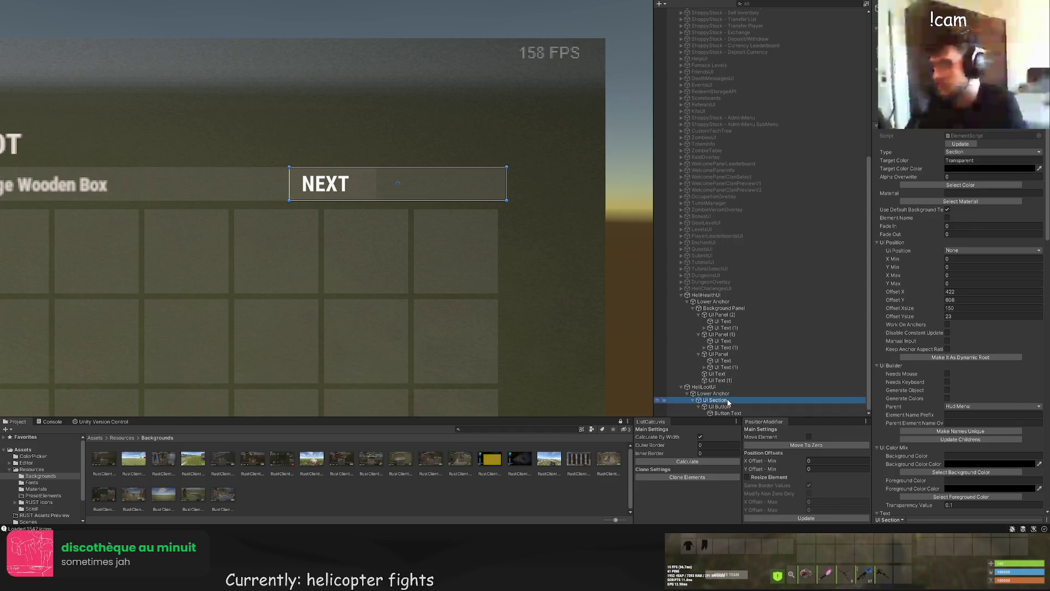
pyautogui.click(720, 406)
pyautogui.scroll(-1, 383, 190)
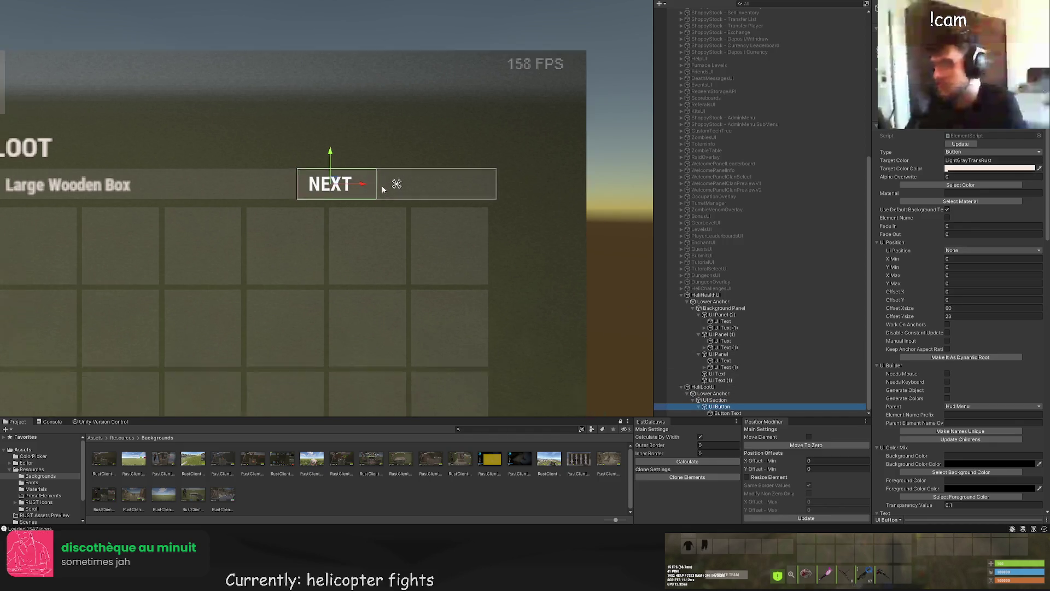
pyautogui.scroll(-1, 383, 190)
pyautogui.press('t')
pyautogui.scroll(-1, 382, 186)
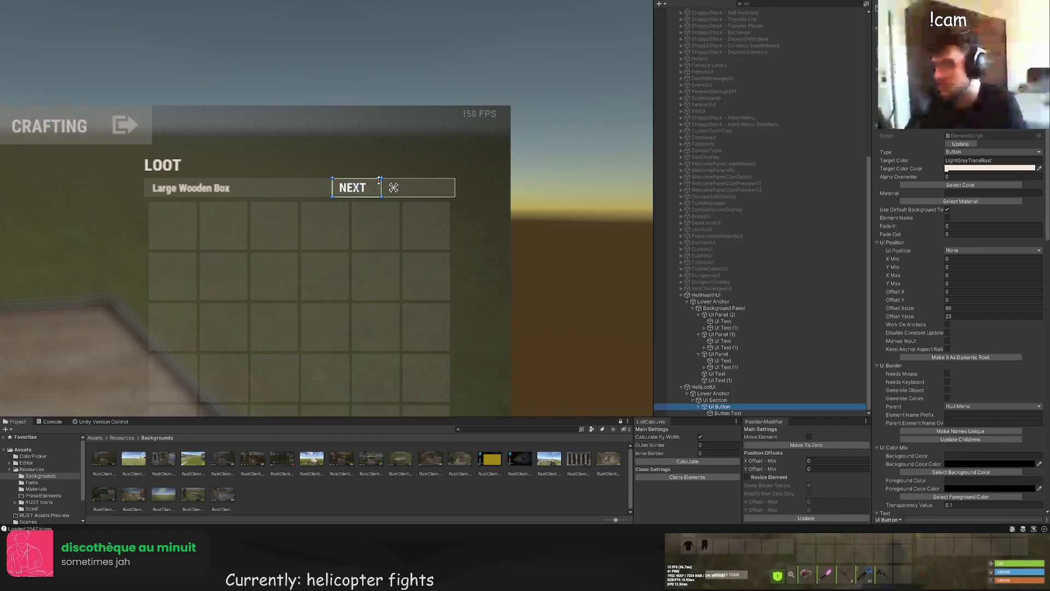
pyautogui.moveTo(380, 180); pyautogui.dragTo(372, 180)
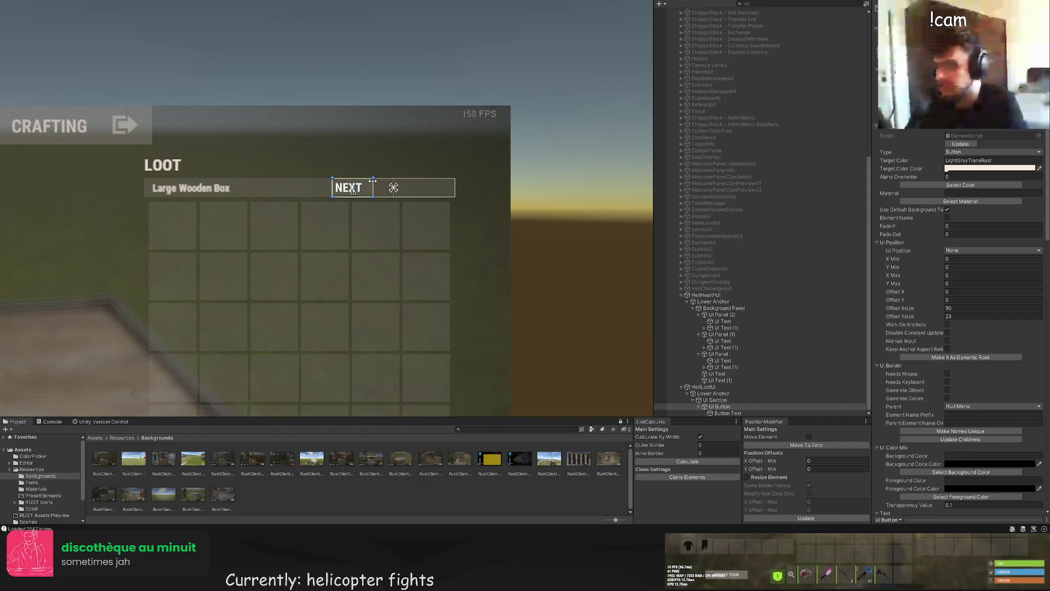
# Step: Set the NEXT text colour to LightGray after trying LTD95
pyautogui.click(737, 414)
pyautogui.scroll(-1, 383, 200)
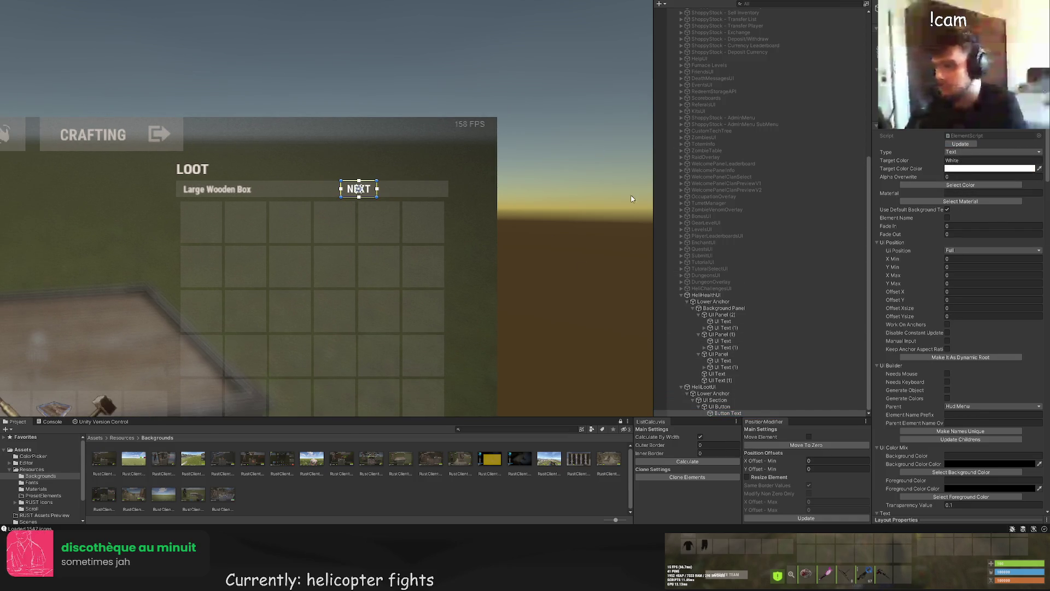
pyautogui.scroll(-4, 971, 290)
pyautogui.scroll(-15, 970, 290)
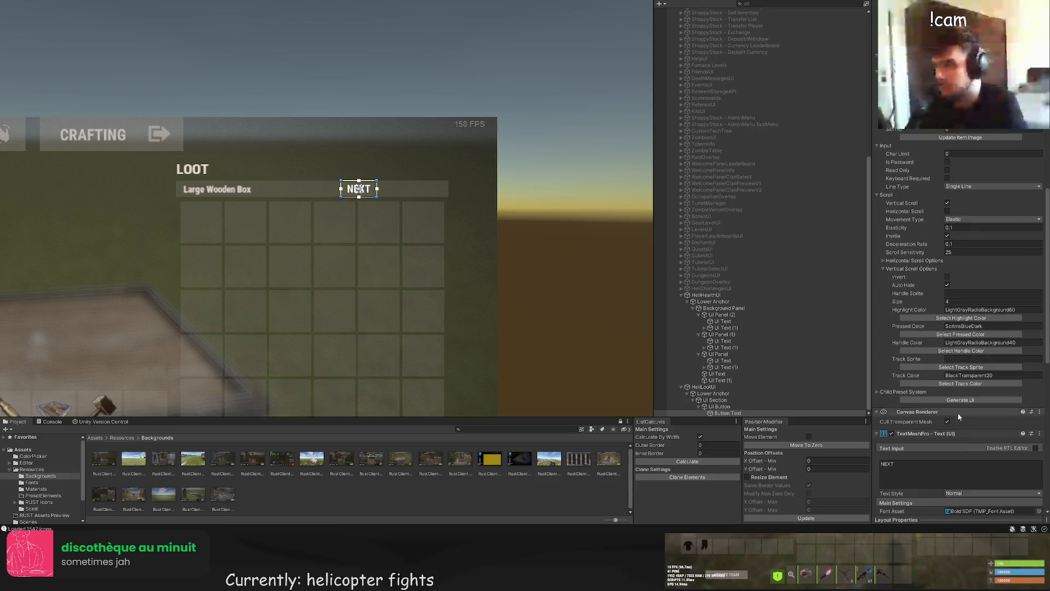
pyautogui.scroll(20, 960, 139)
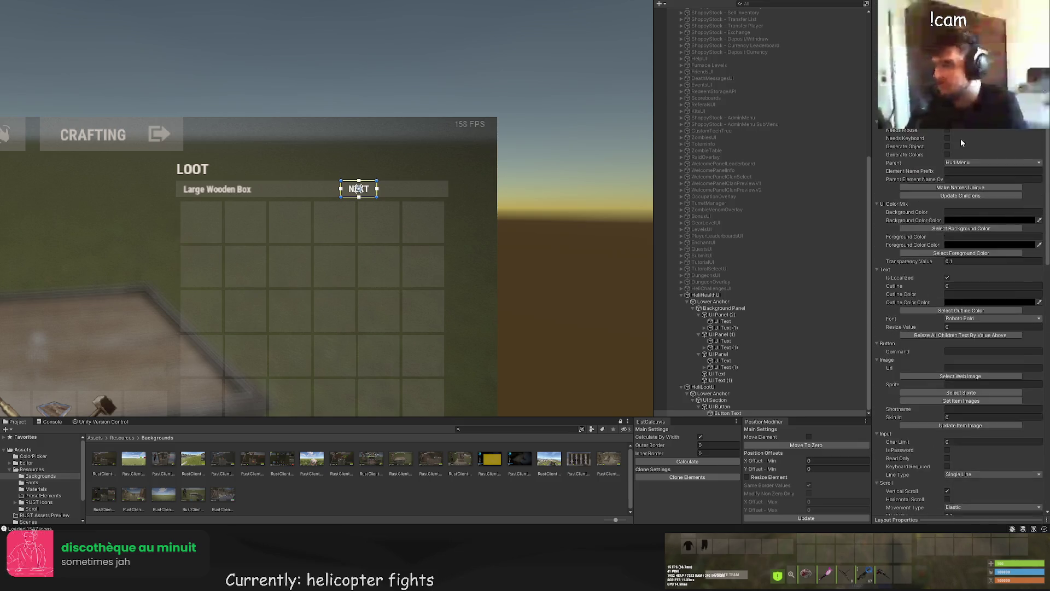
pyautogui.click(931, 184)
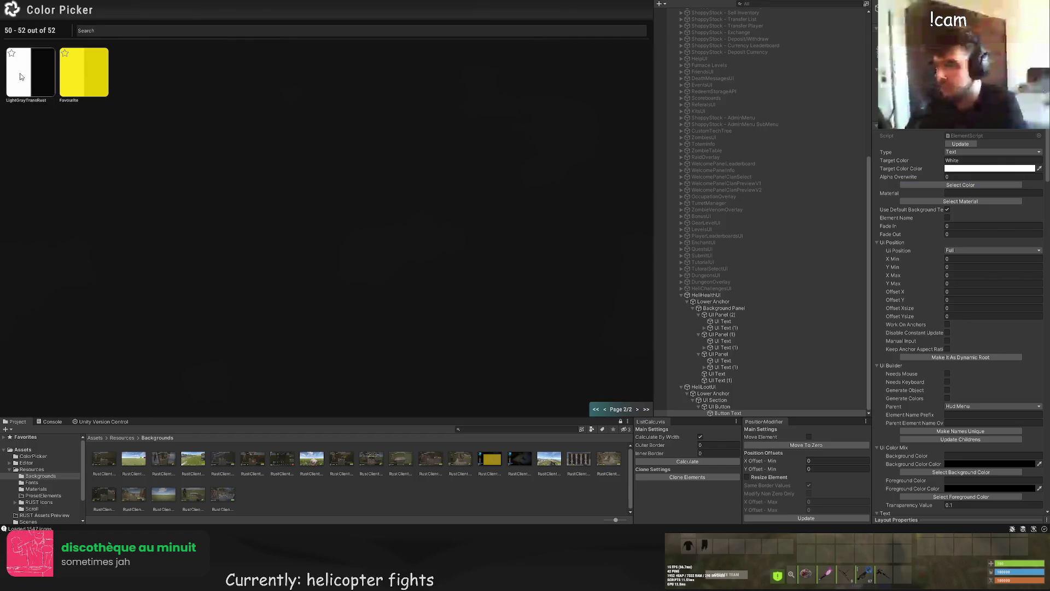
pyautogui.click(606, 409)
pyautogui.click(565, 249)
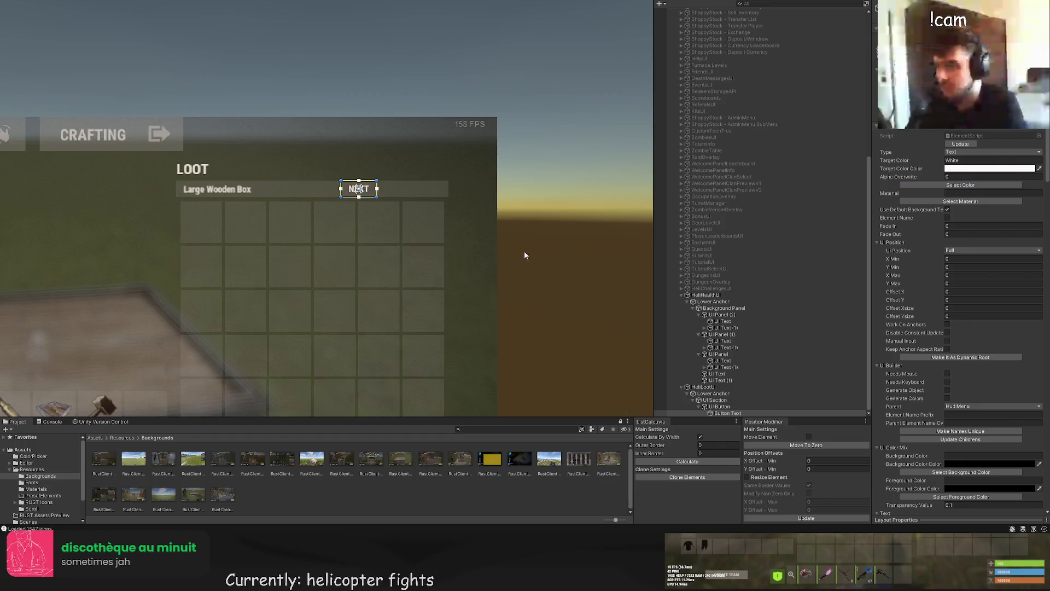
pyautogui.click(957, 185)
pyautogui.click(556, 247)
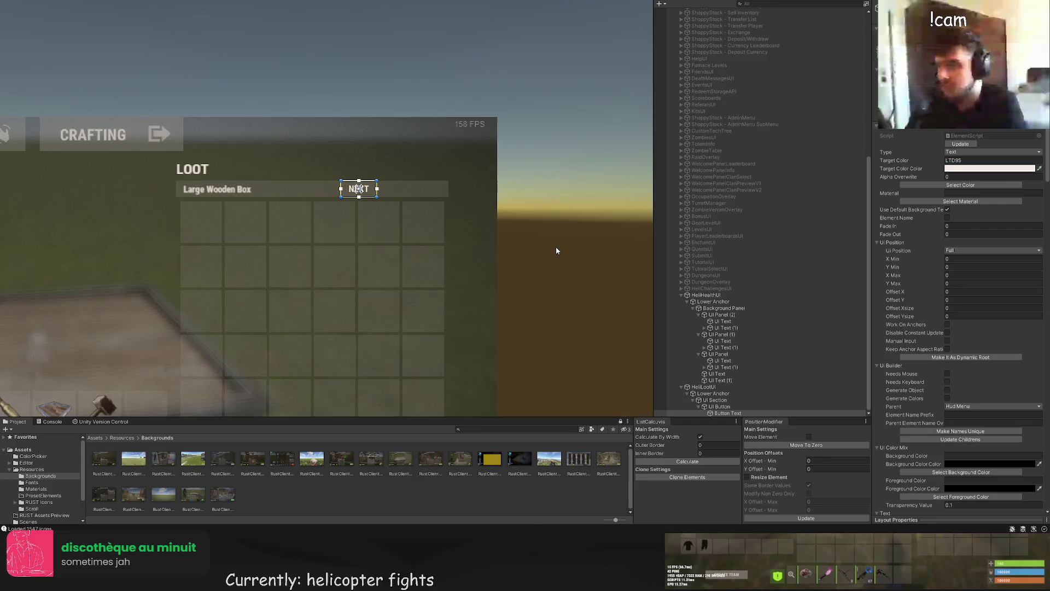
pyautogui.click(476, 228)
# Step: Add a UI Image element over the NEXT button
pyautogui.scroll(-2, 462, 216)
pyautogui.scroll(-1, 411, 219)
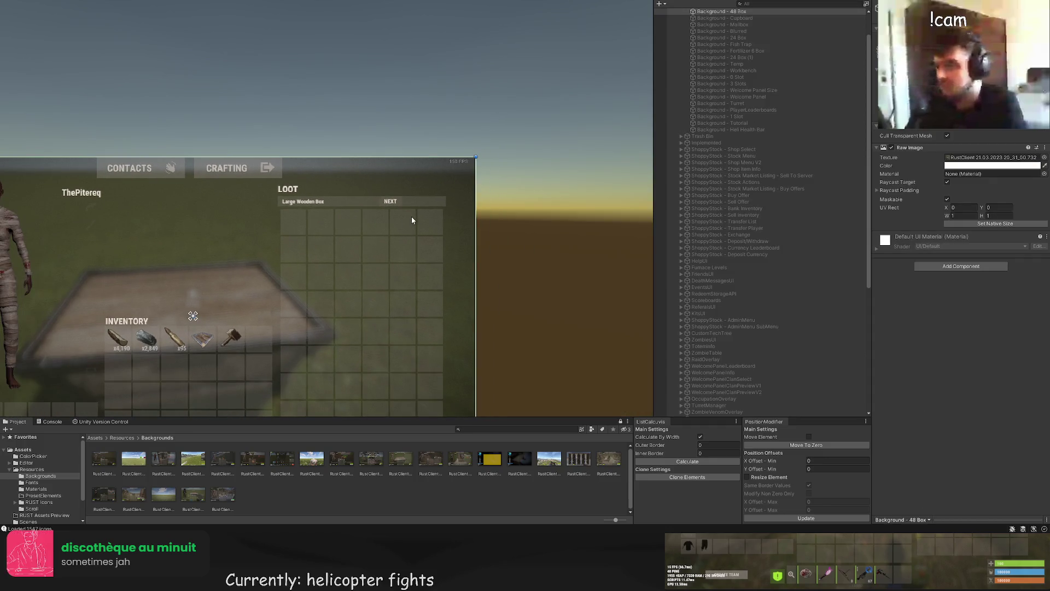
pyautogui.click(392, 210)
pyautogui.scroll(3, 372, 195)
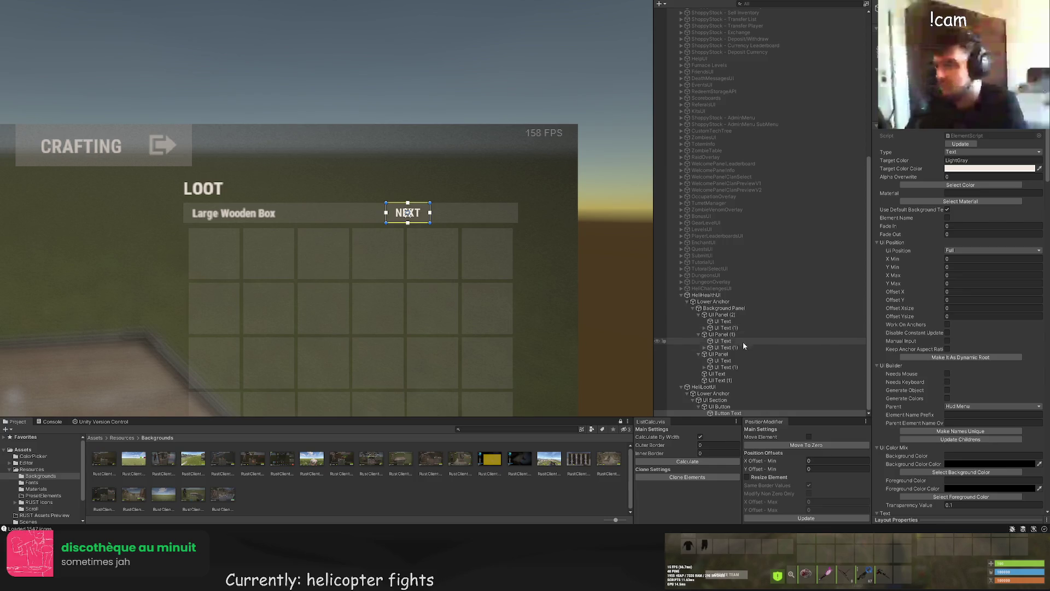
pyautogui.click(765, 407)
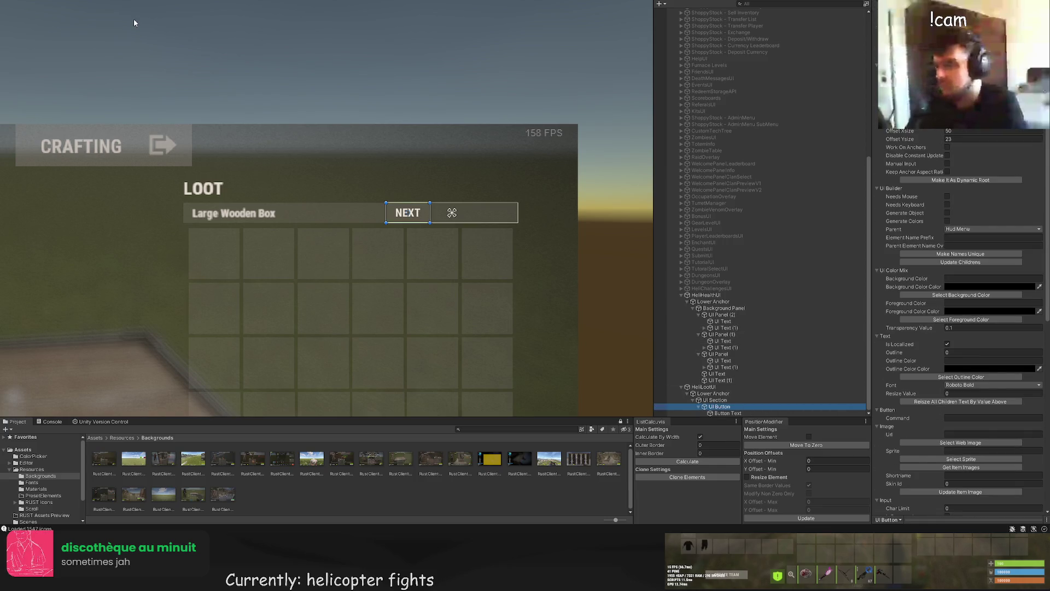
pyautogui.click(420, 176)
pyautogui.scroll(-10, 968, 304)
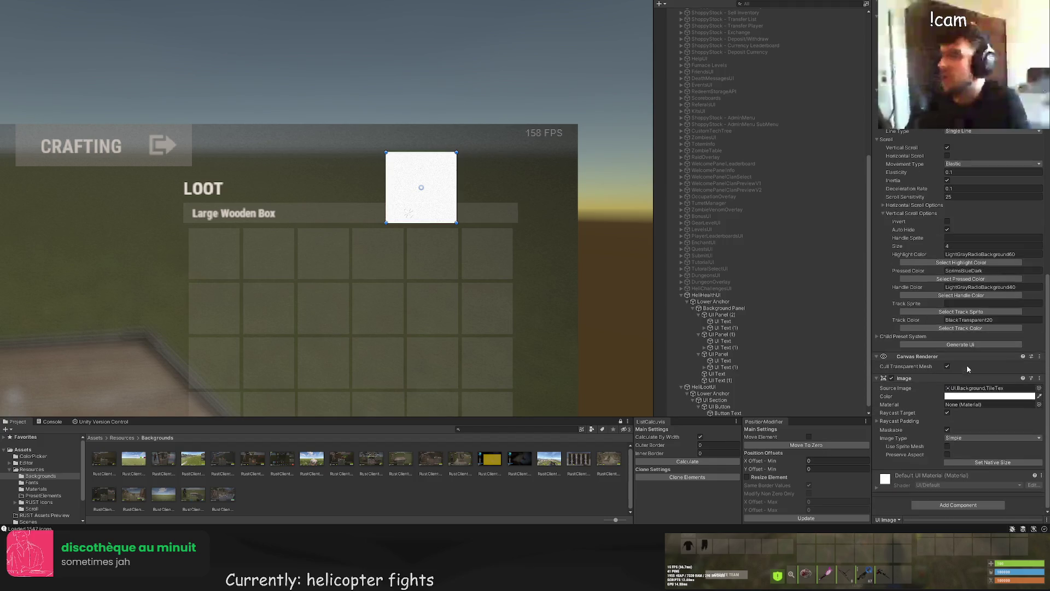
# Step: Assign the arrow_right icon sprite to the image from the Icon-filtered asset browser
pyautogui.click(961, 181)
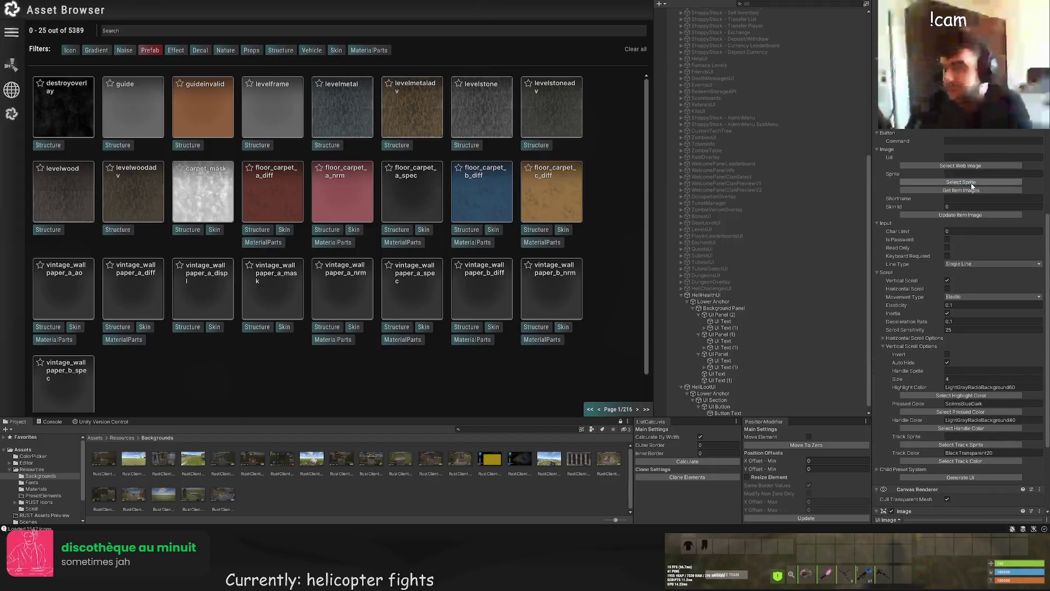
pyautogui.click(68, 50)
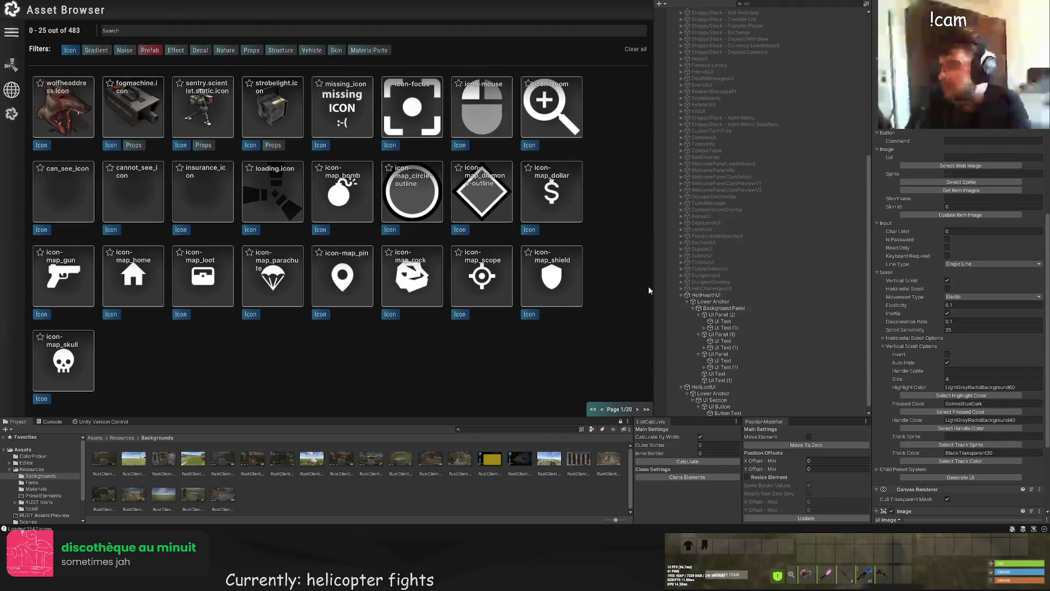
pyautogui.click(637, 409)
pyautogui.click(637, 409)
pyautogui.click(637, 409)
pyautogui.click(637, 409)
pyautogui.click(637, 410)
pyautogui.click(636, 410)
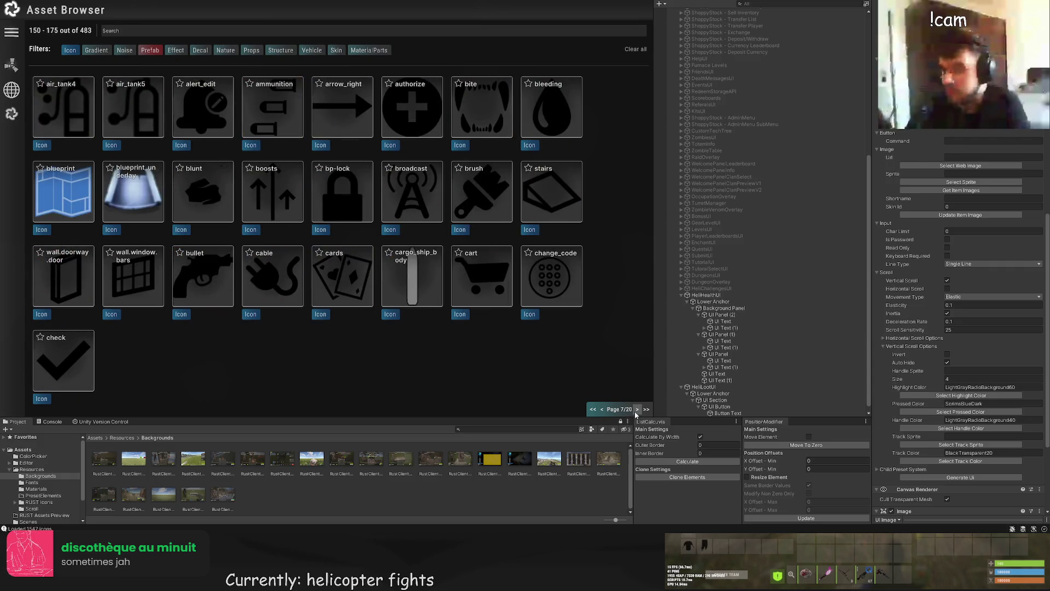
pyautogui.click(636, 410)
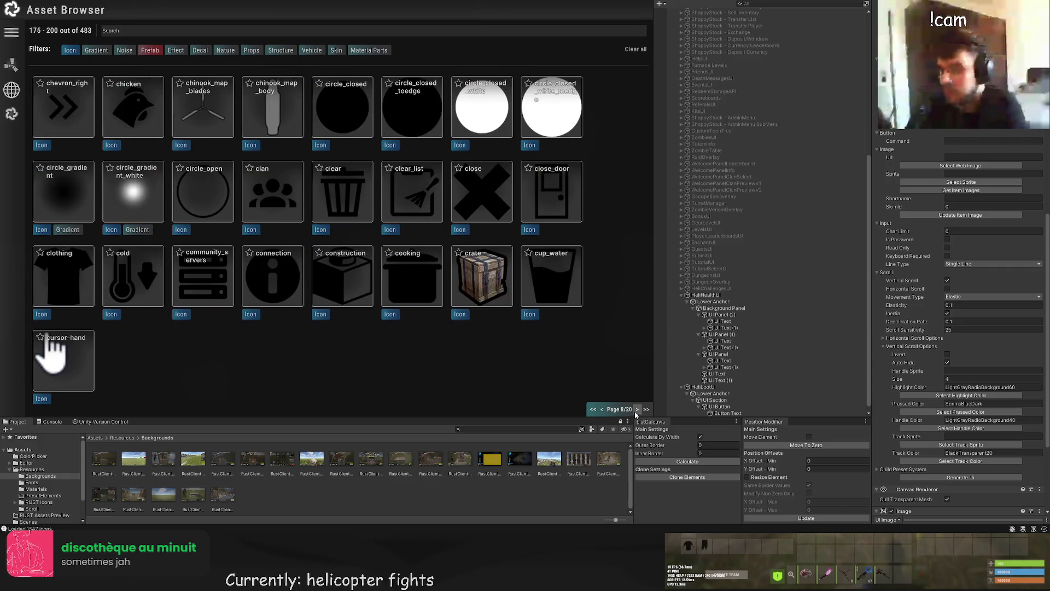
pyautogui.click(602, 409)
pyautogui.click(602, 410)
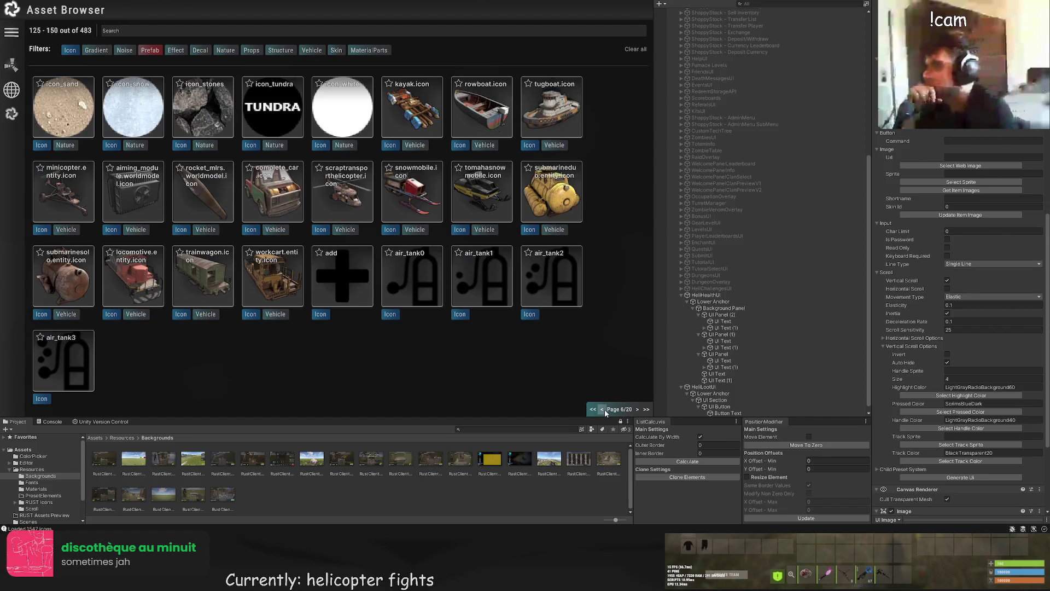
pyautogui.click(637, 410)
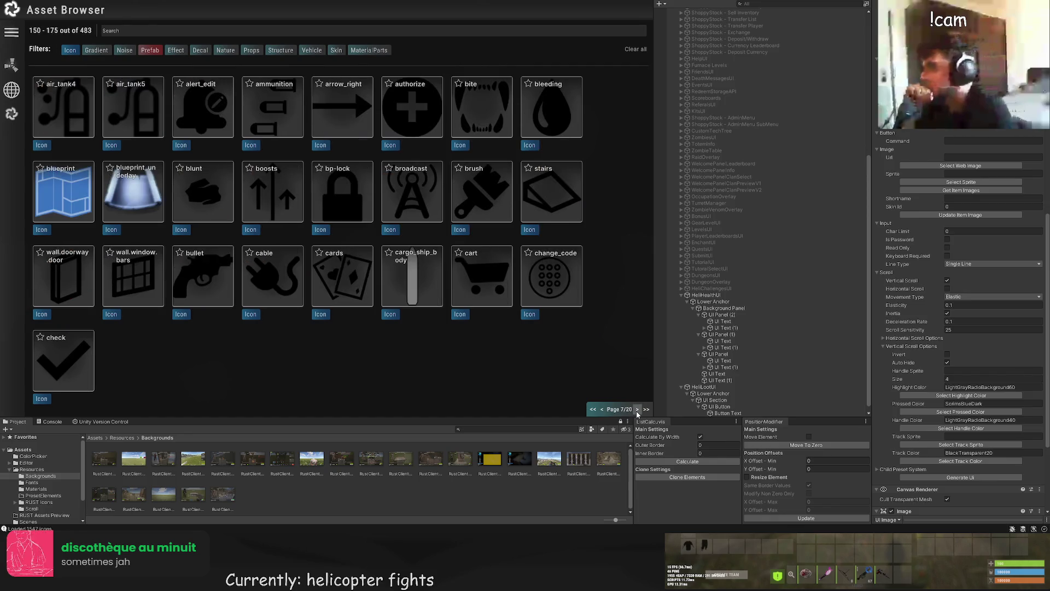
pyautogui.click(328, 110)
pyautogui.scroll(5, 461, 101)
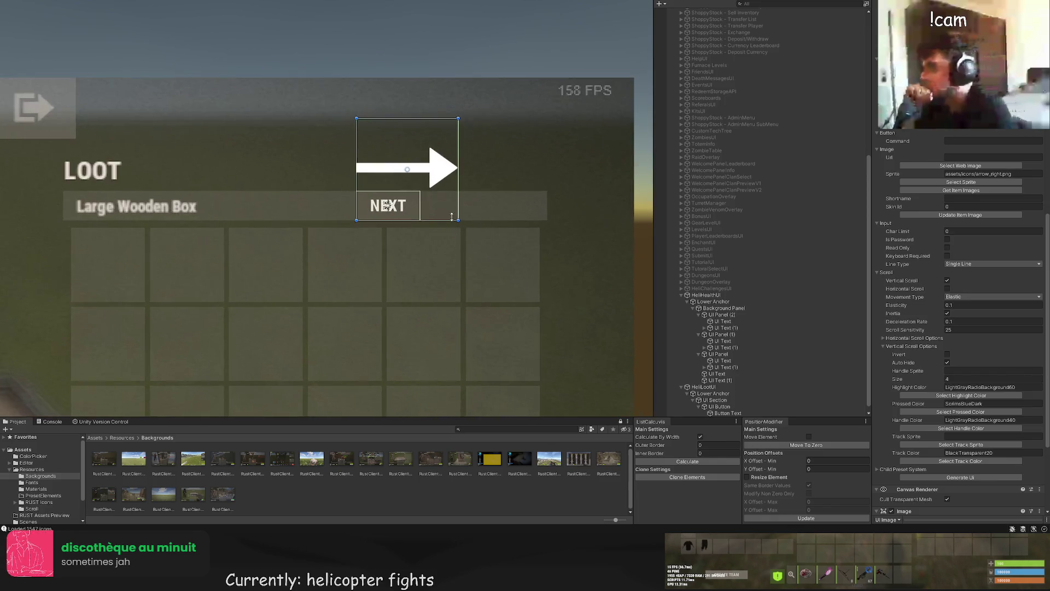
# Step: Shrink the arrow image and move it right across the NEXT button
pyautogui.moveTo(464, 89)
pyautogui.mouseDown()
pyautogui.moveTo(410, 183)
pyautogui.moveTo(378, 186)
pyautogui.mouseUp()
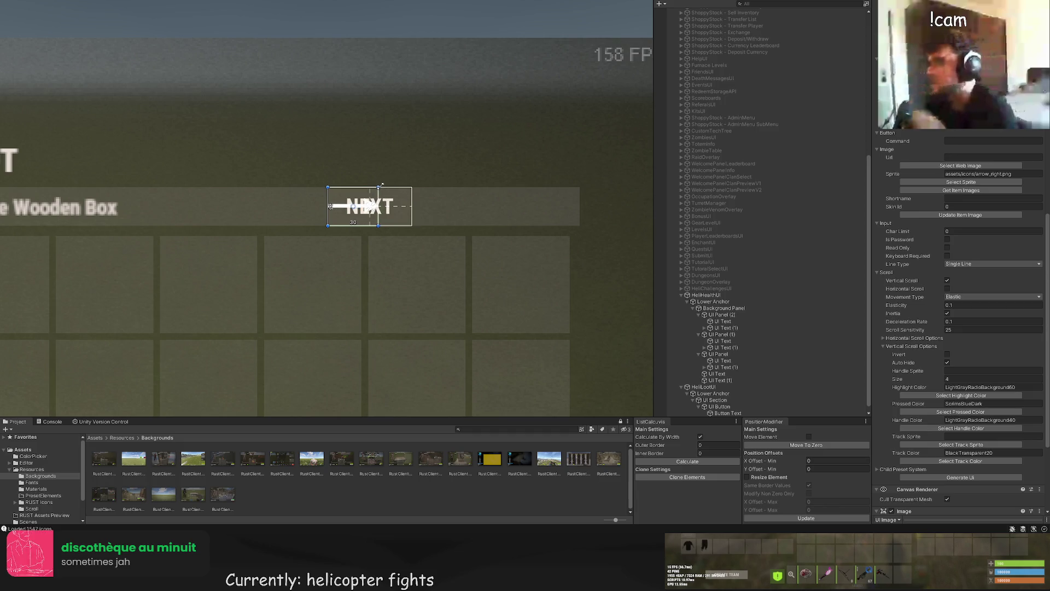
pyautogui.scroll(2, 376, 197)
pyautogui.scroll(1, 377, 197)
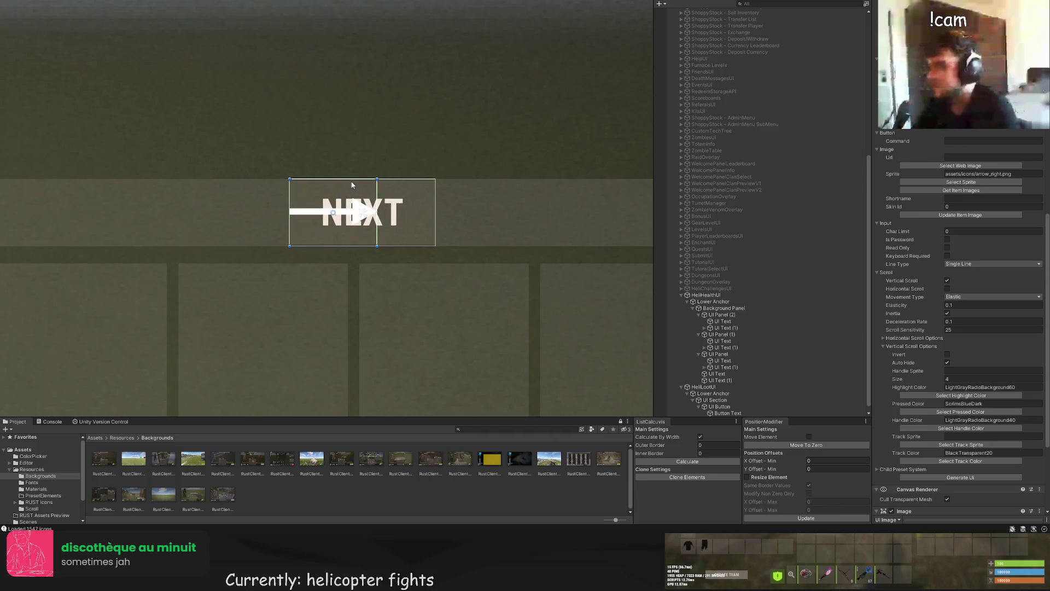
pyautogui.press('w')
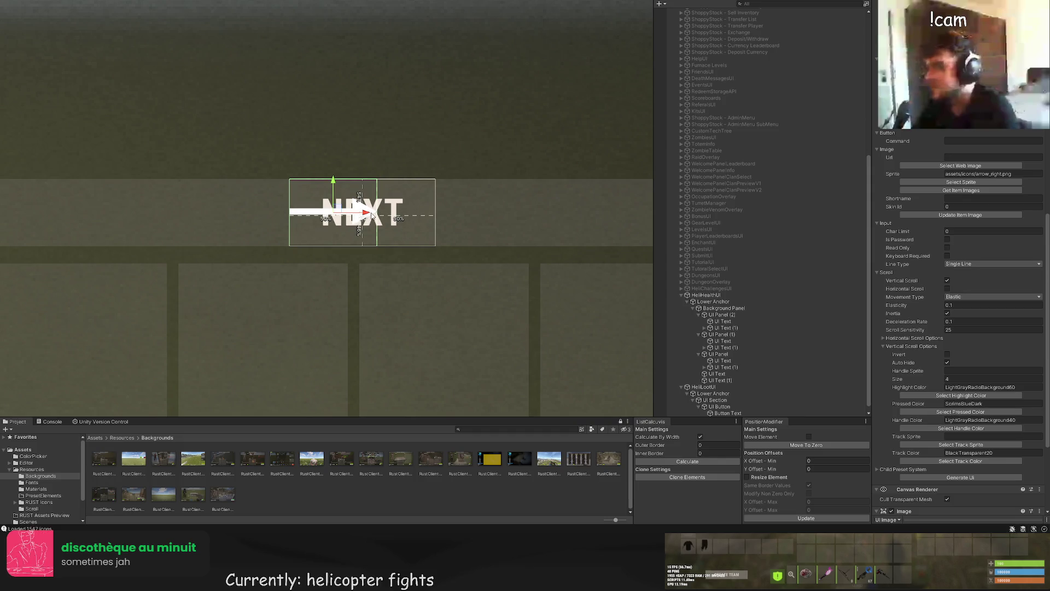
pyautogui.moveTo(358, 217); pyautogui.dragTo(383, 219)
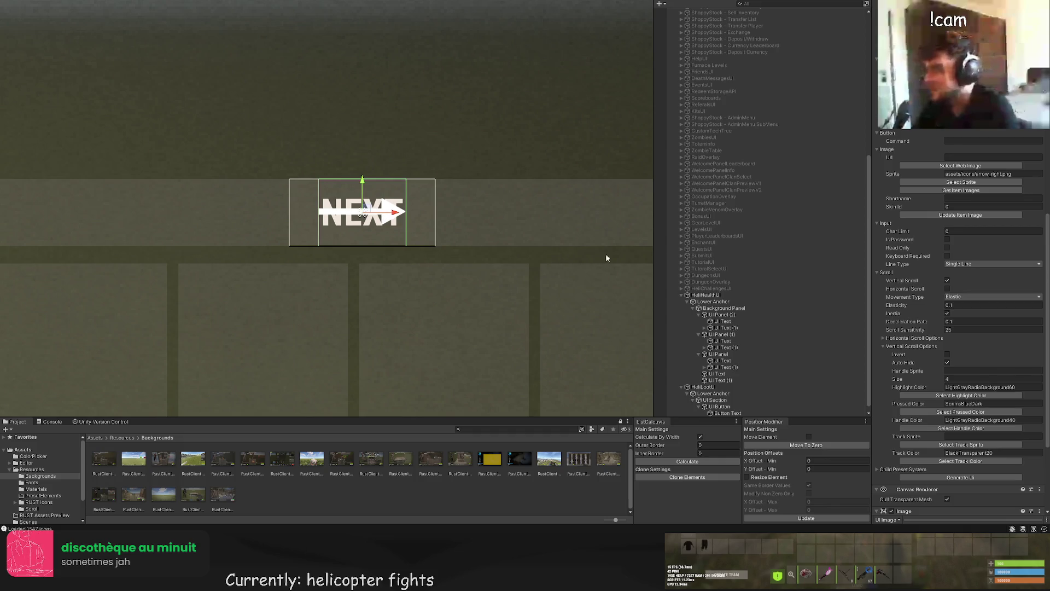
pyautogui.scroll(10, 930, 246)
# Step: Tint the arrow LightGray and preview the loot header
pyautogui.click(913, 185)
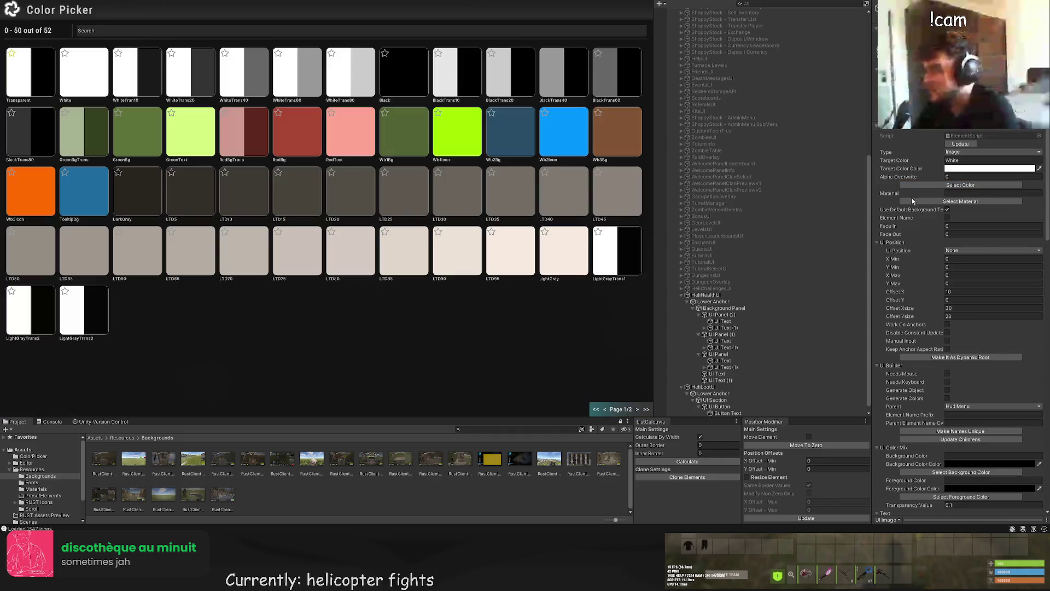
pyautogui.click(572, 254)
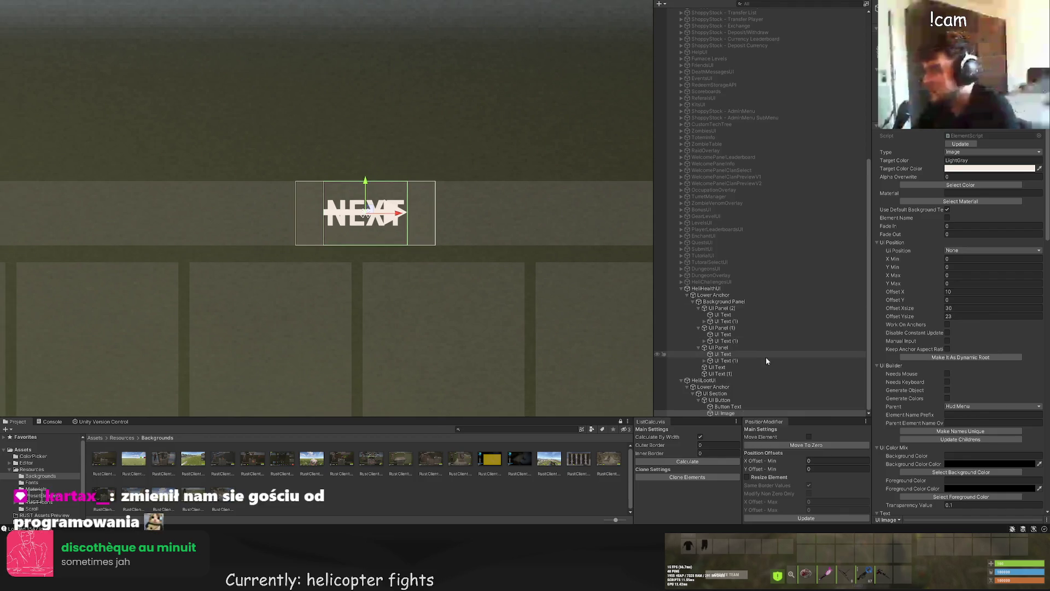
pyautogui.click(543, 292)
pyautogui.press('f')
pyautogui.scroll(-5, 509, 249)
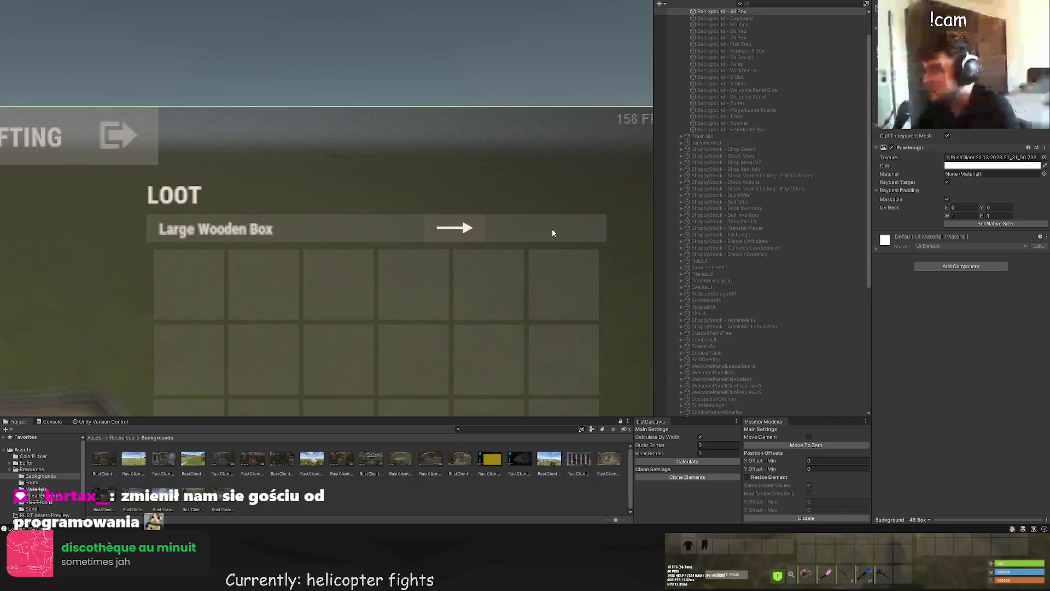
pyautogui.click(488, 155)
pyautogui.scroll(-10, 721, 295)
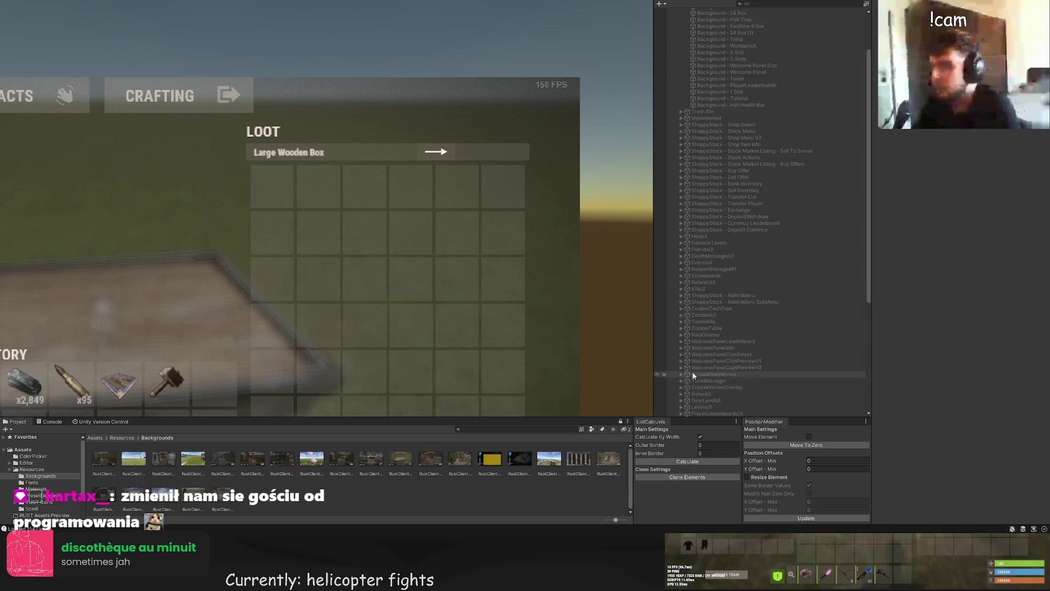
# Step: Select Lower Anchor, the arrow button, its section, then the Example Text label
pyautogui.click(736, 394)
pyautogui.click(735, 406)
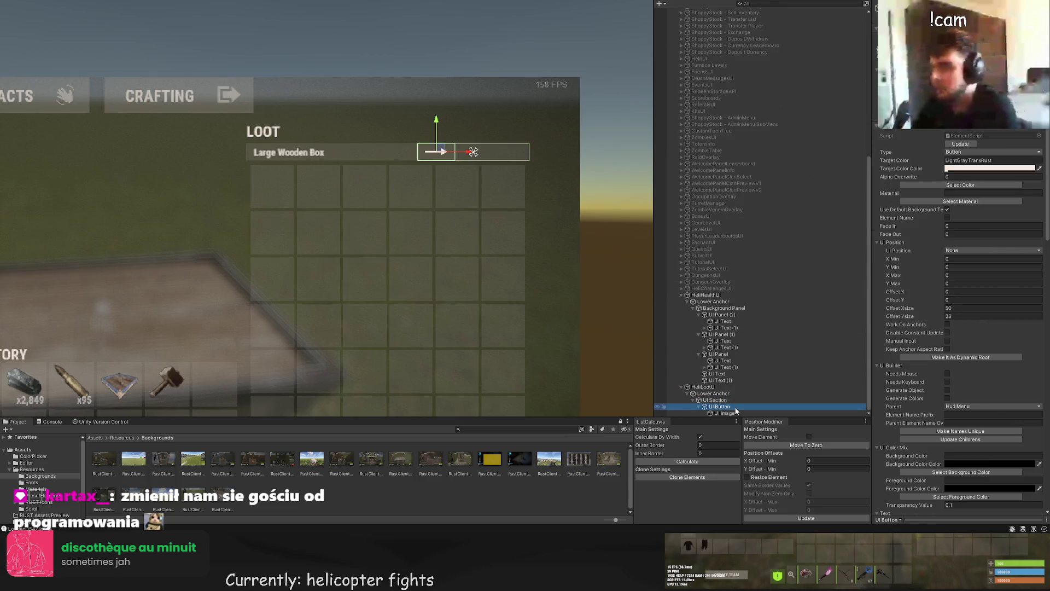
pyautogui.click(732, 400)
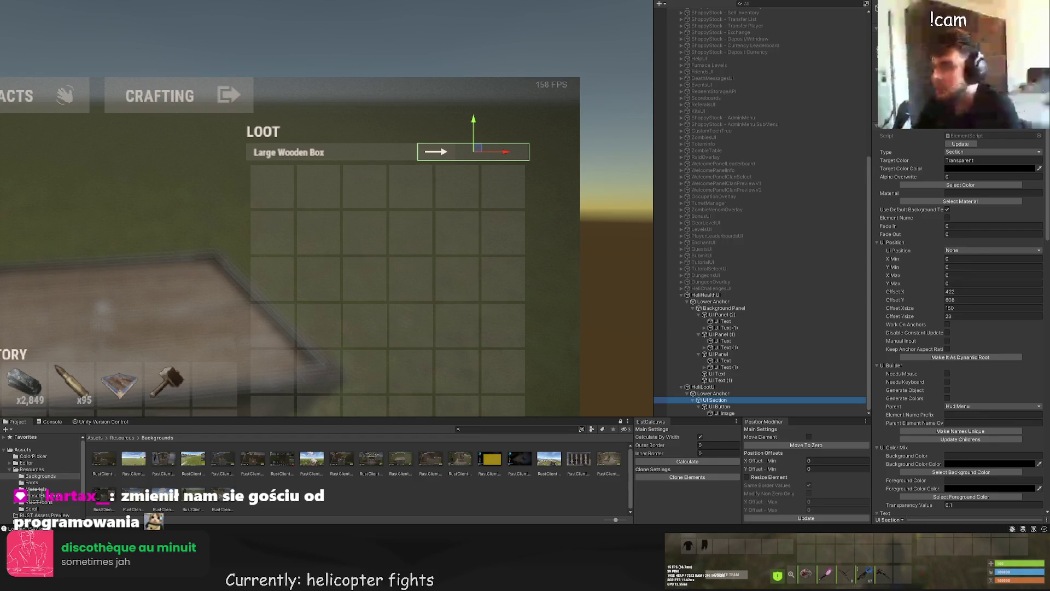
pyautogui.click(509, 144)
pyautogui.scroll(2, 505, 158)
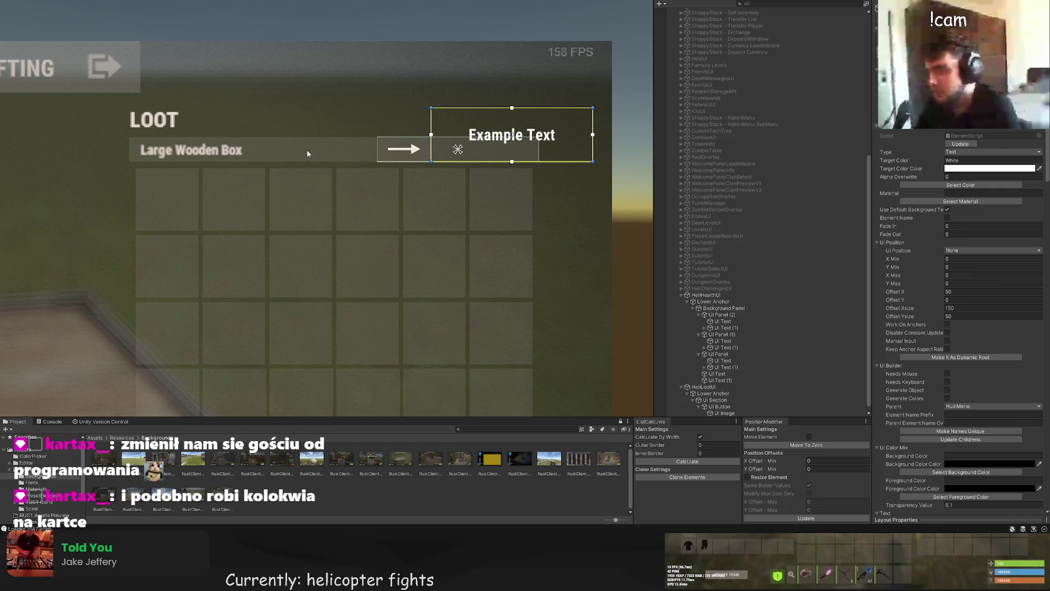
# Step: Narrow the Example Text box, set its text to 'CRATE 1/2' and font size 10
pyautogui.moveTo(231, 155); pyautogui.dragTo(201, 213)
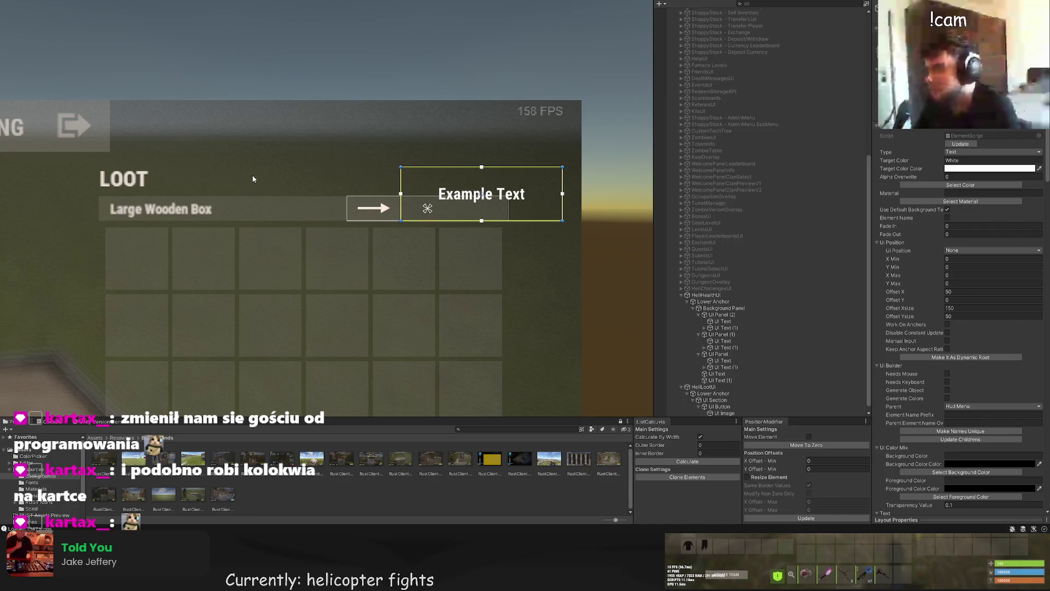
pyautogui.scroll(2, 290, 192)
pyautogui.moveTo(586, 216); pyautogui.dragTo(435, 216)
pyautogui.scroll(-10, 947, 327)
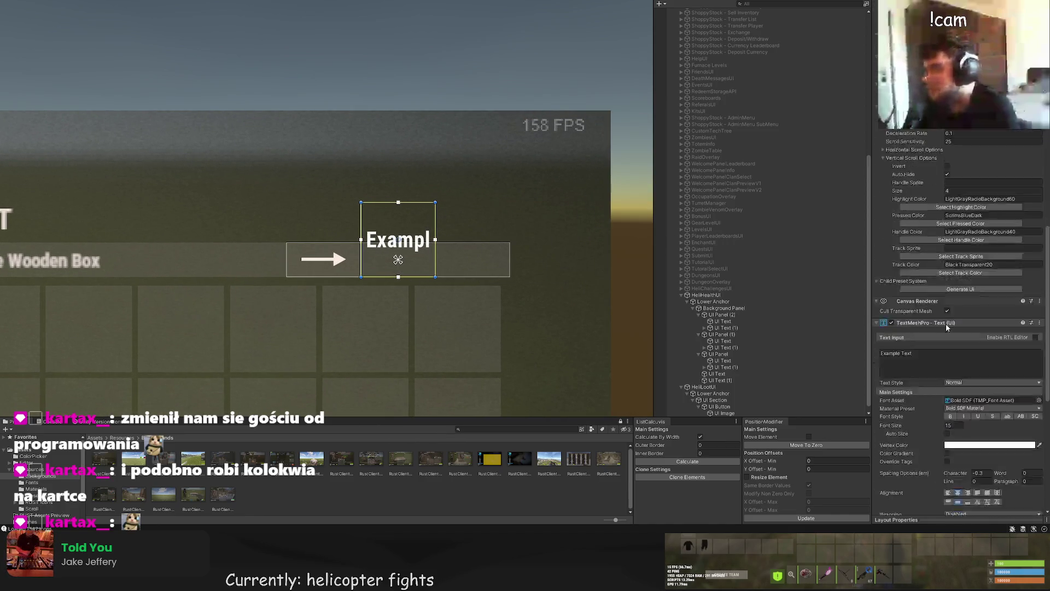
pyautogui.scroll(-5, 946, 327)
pyautogui.click(903, 159)
pyautogui.write('CRATE ')
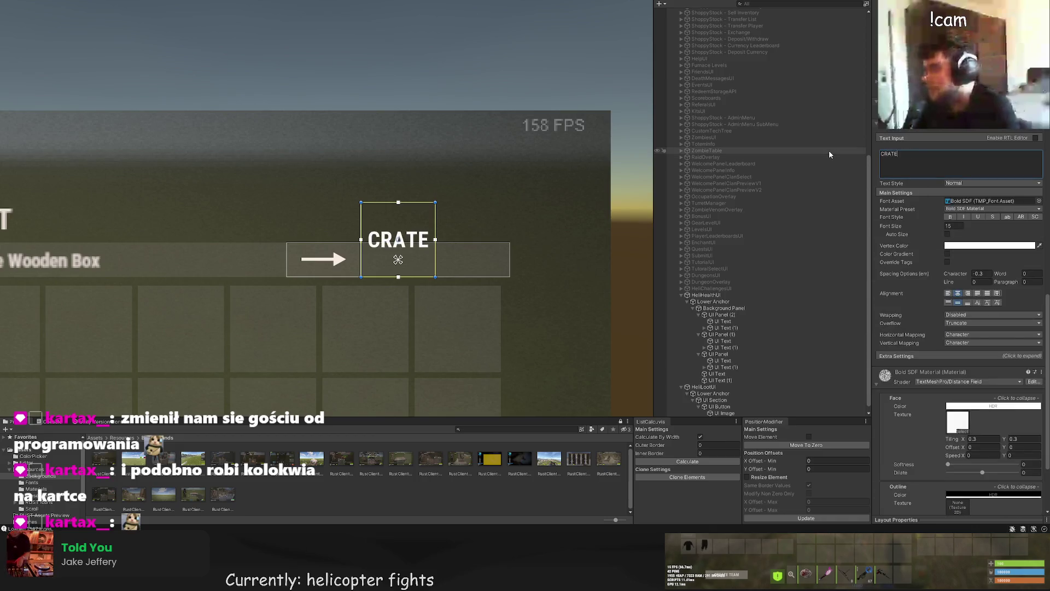
pyautogui.write('1/2')
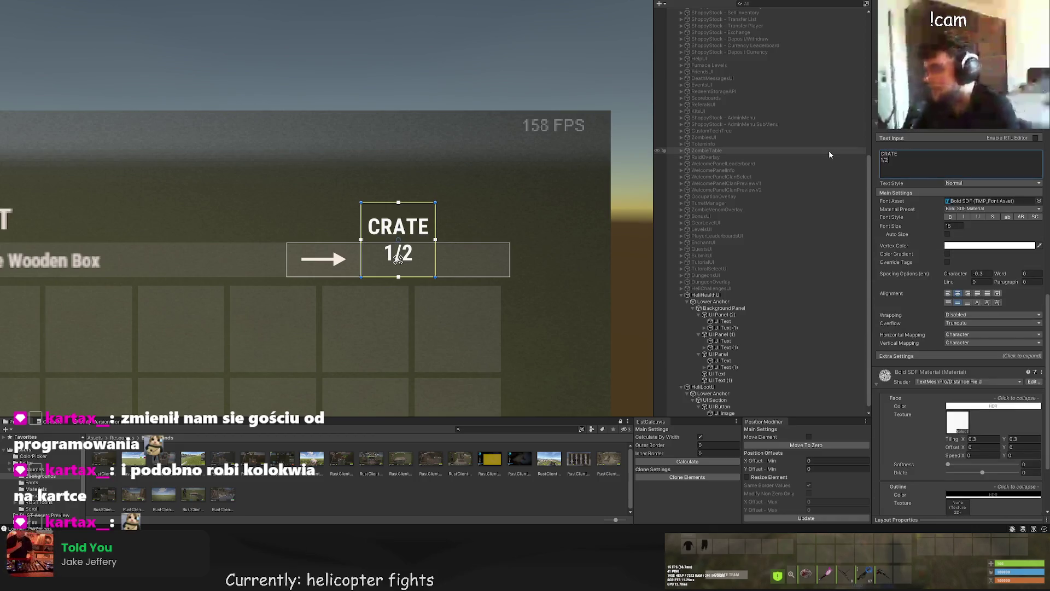
pyautogui.doubleClick(953, 226)
pyautogui.write('10')
# Step: Replace the label text with 'LOOT 1/2', undoing a trial box resize
pyautogui.scroll(2, 421, 204)
pyautogui.moveTo(410, 197); pyautogui.dragTo(405, 249)
pyautogui.hotkey('ctrl', 'z')
pyautogui.click(467, 186)
pyautogui.scroll(-2, 468, 184)
pyautogui.scroll(-2, 467, 184)
pyautogui.click(459, 175)
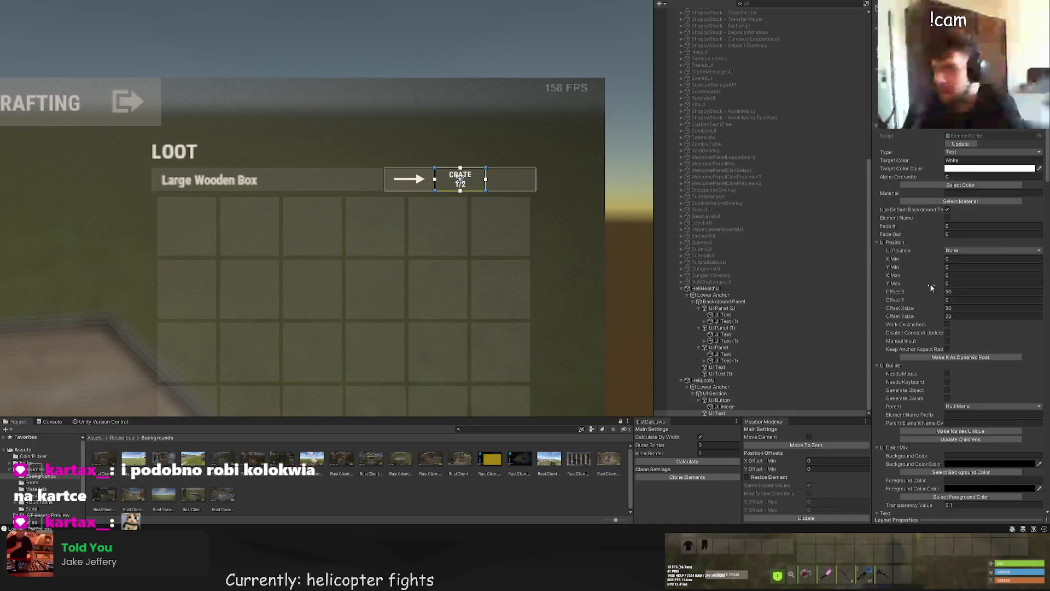
pyautogui.scroll(-5, 927, 312)
pyautogui.scroll(-4, 928, 312)
pyautogui.hotkey('ctrl', 'a')
pyautogui.press('BackSpace')
pyautogui.write('LOOT')
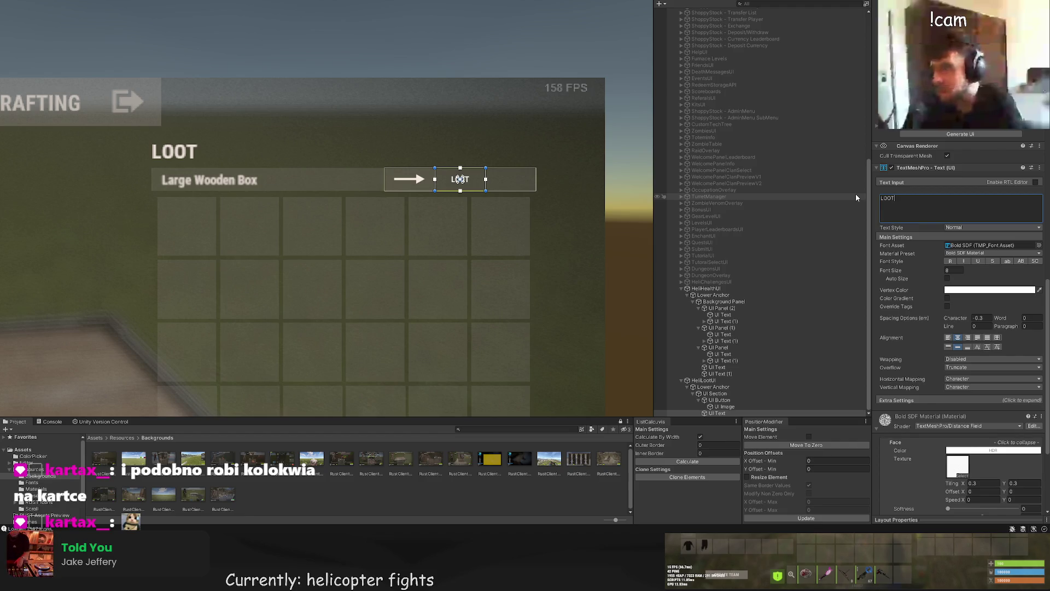
pyautogui.write('1/2')
pyautogui.click(950, 271)
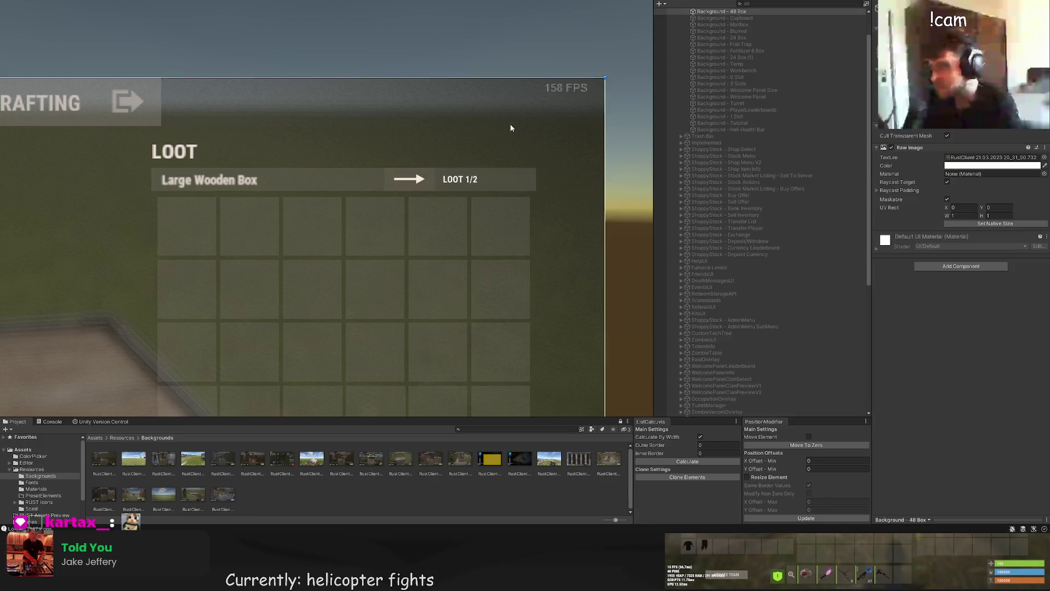
# Step: Set the LOOT 1/2 label's colour to LightGray
pyautogui.click(960, 185)
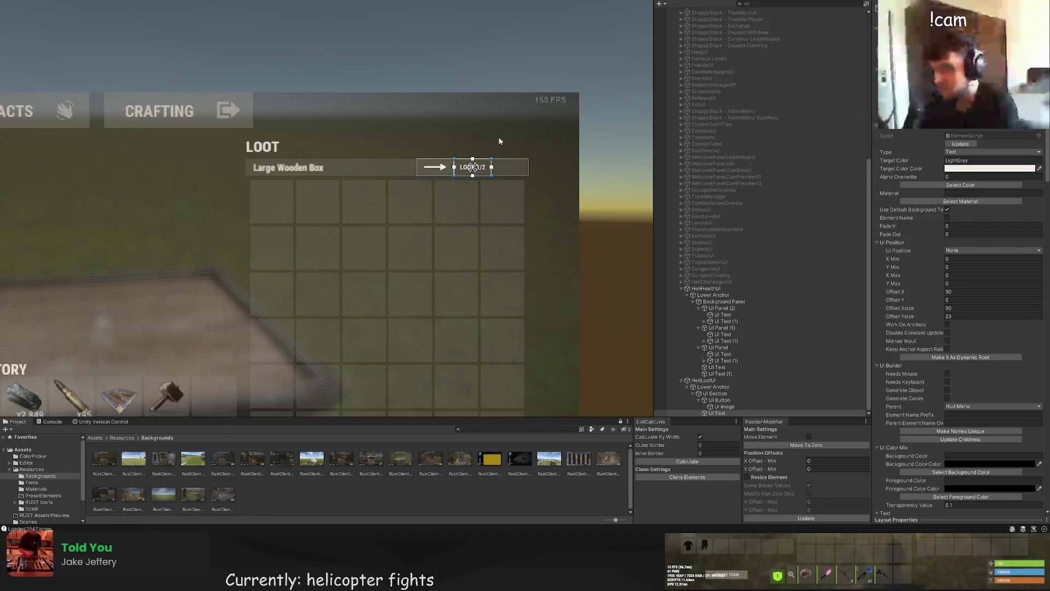
pyautogui.click(497, 121)
pyautogui.click(481, 167)
pyautogui.scroll(3, 492, 164)
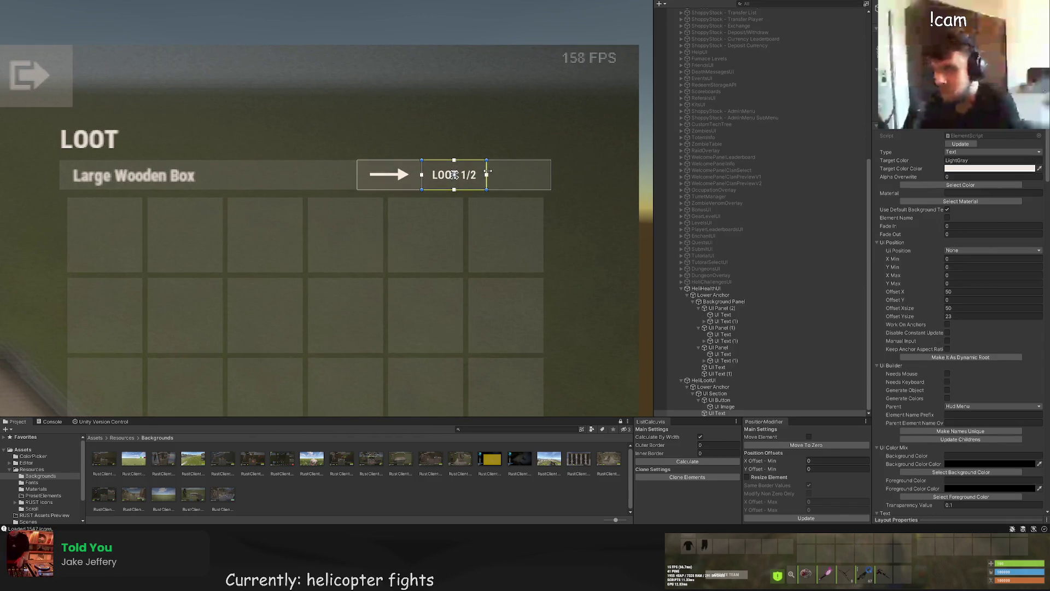
# Step: Duplicate the arrow button with Ctrl+D, then return to the LOOT 1/2 label
pyautogui.click(719, 401)
pyautogui.hotkey('ctrl', 'd')
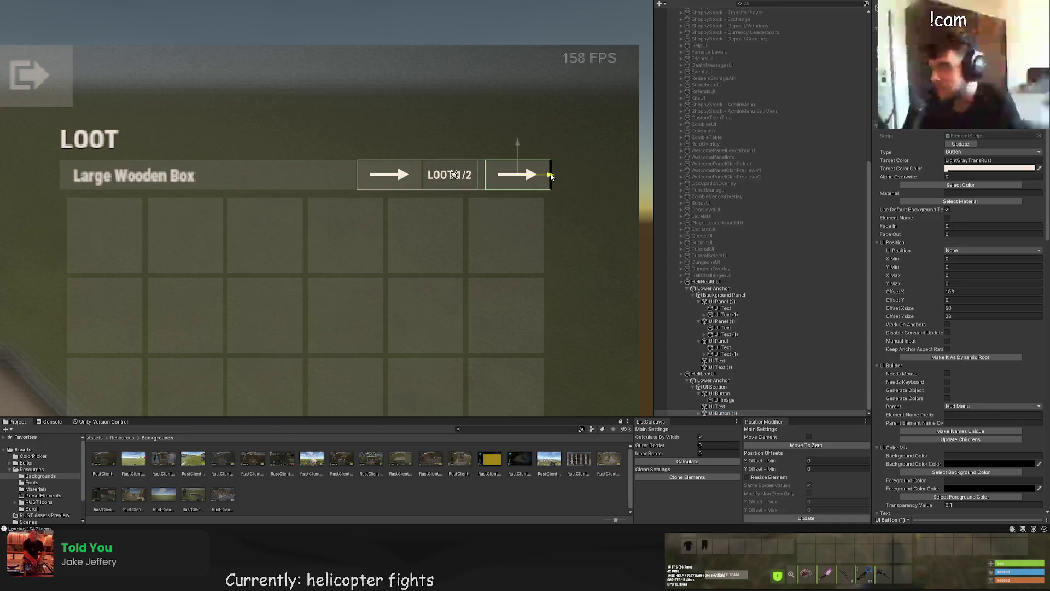
pyautogui.doubleClick(717, 406)
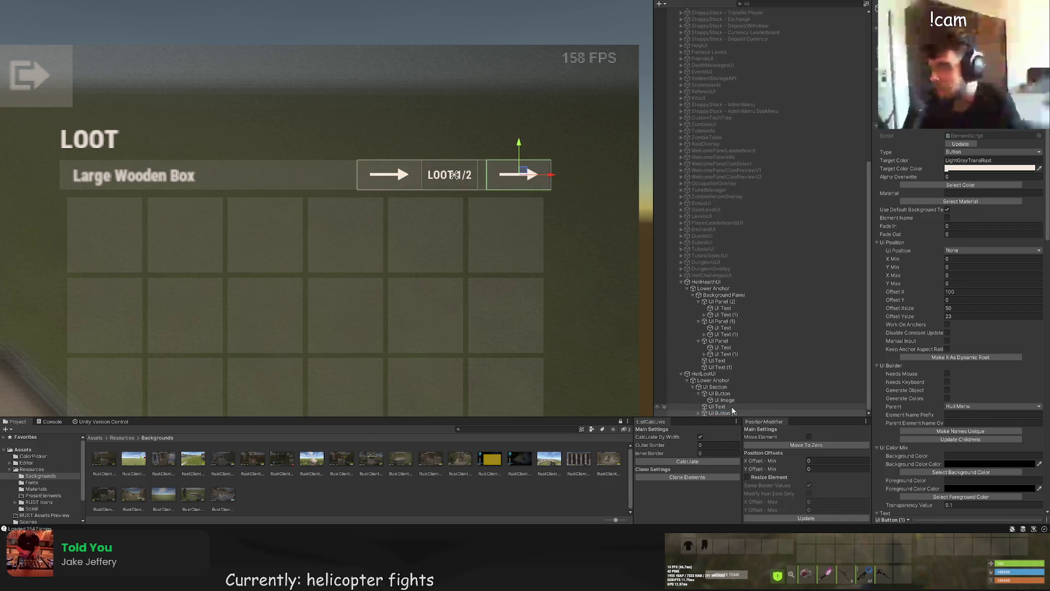
pyautogui.scroll(-5, 443, 165)
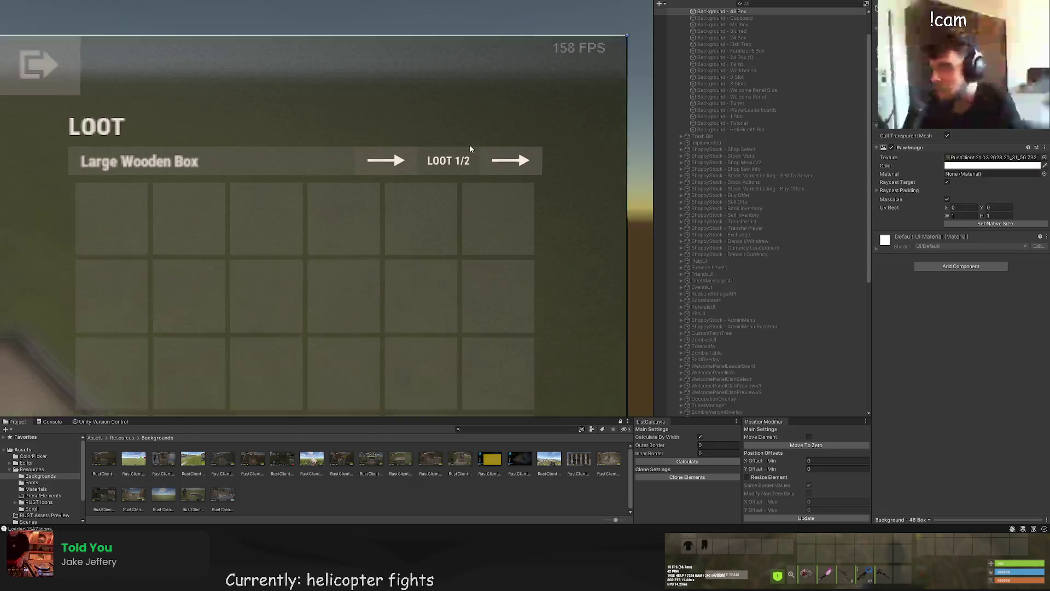
pyautogui.click(454, 89)
pyautogui.hotkey('ctrl', 'z')
pyautogui.press('f')
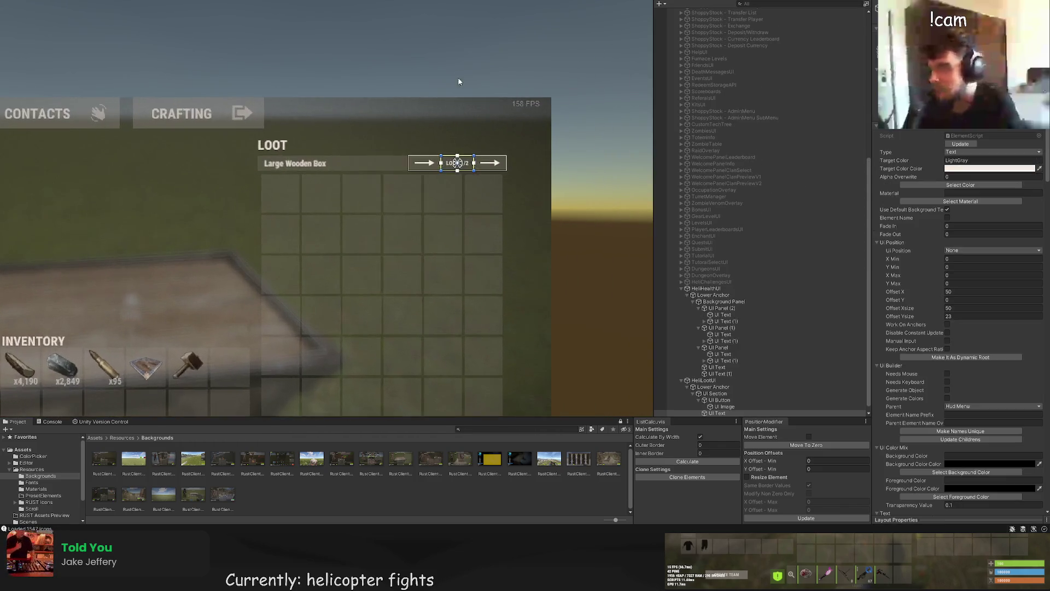
# Step: Change the label text to '[1/2]' by deleting LOOT, and adjust its font size
pyautogui.scroll(-15, 893, 310)
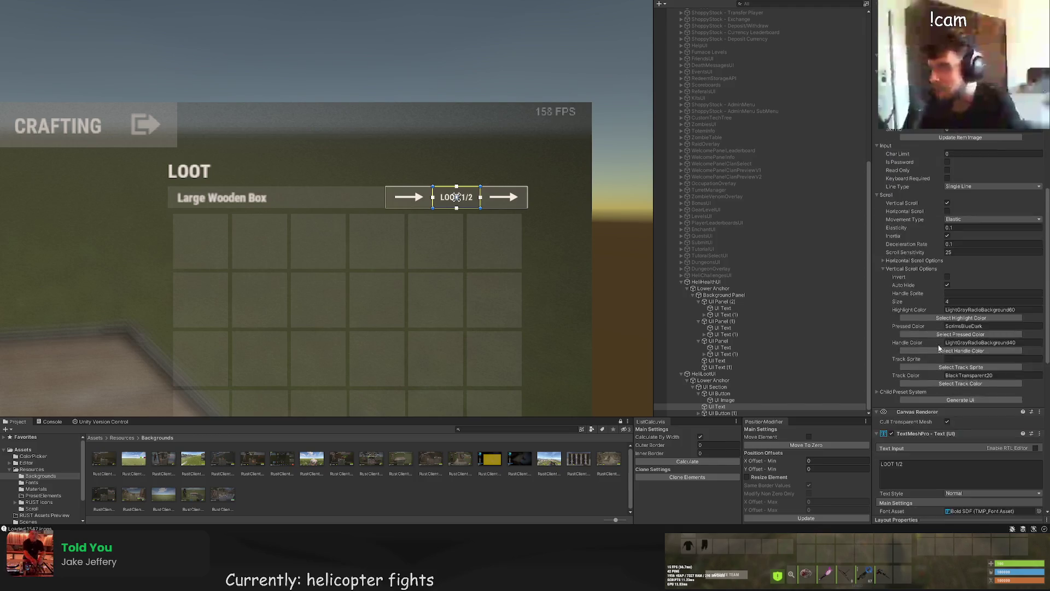
pyautogui.click(893, 310)
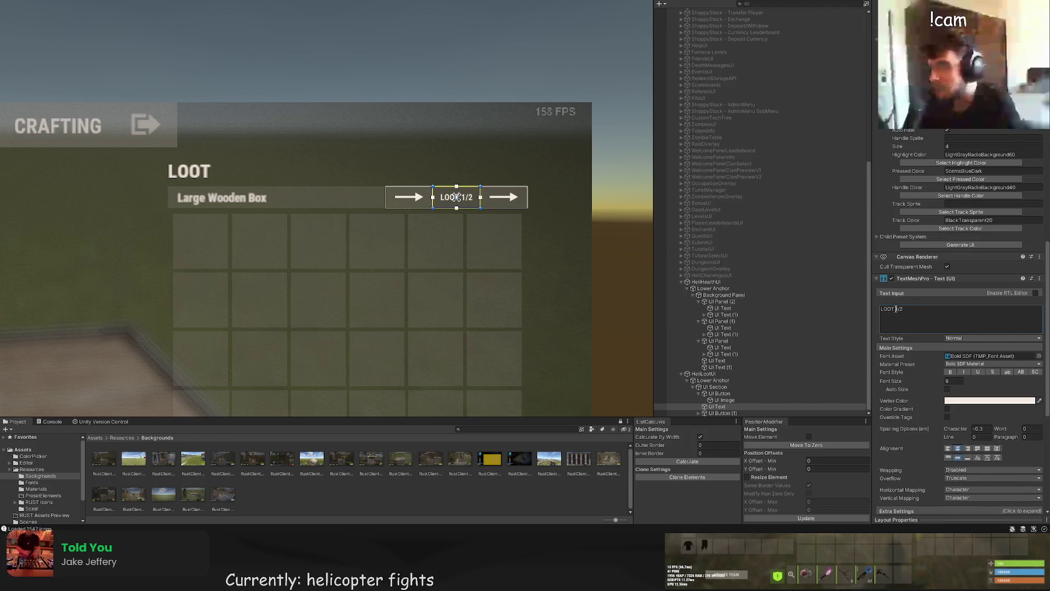
pyautogui.moveTo(896, 309); pyautogui.dragTo(881, 309)
pyautogui.press('BackSpace')
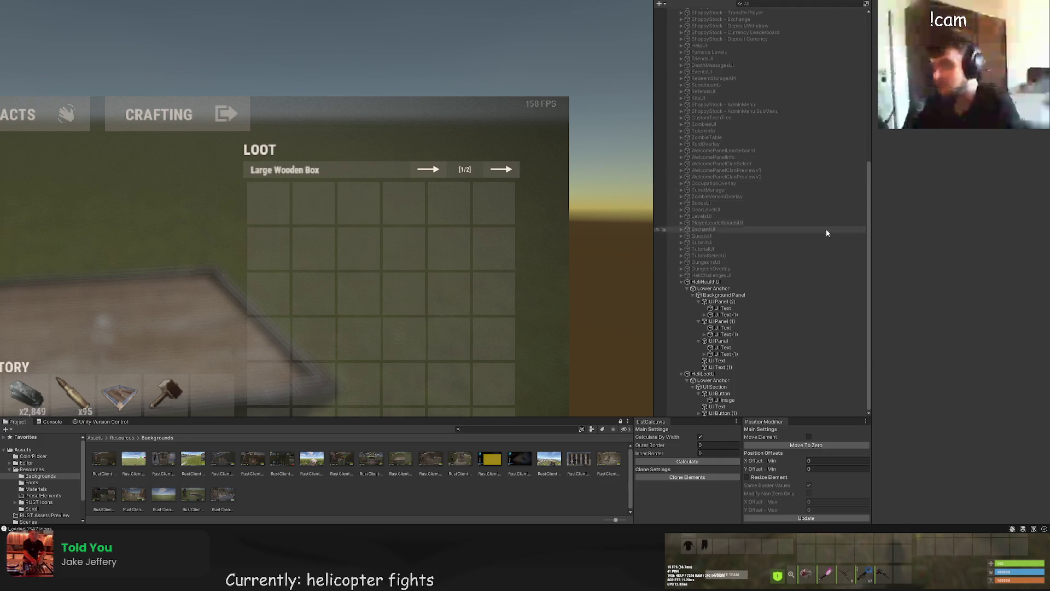
pyautogui.scroll(10, 958, 316)
pyautogui.scroll(-10, 957, 314)
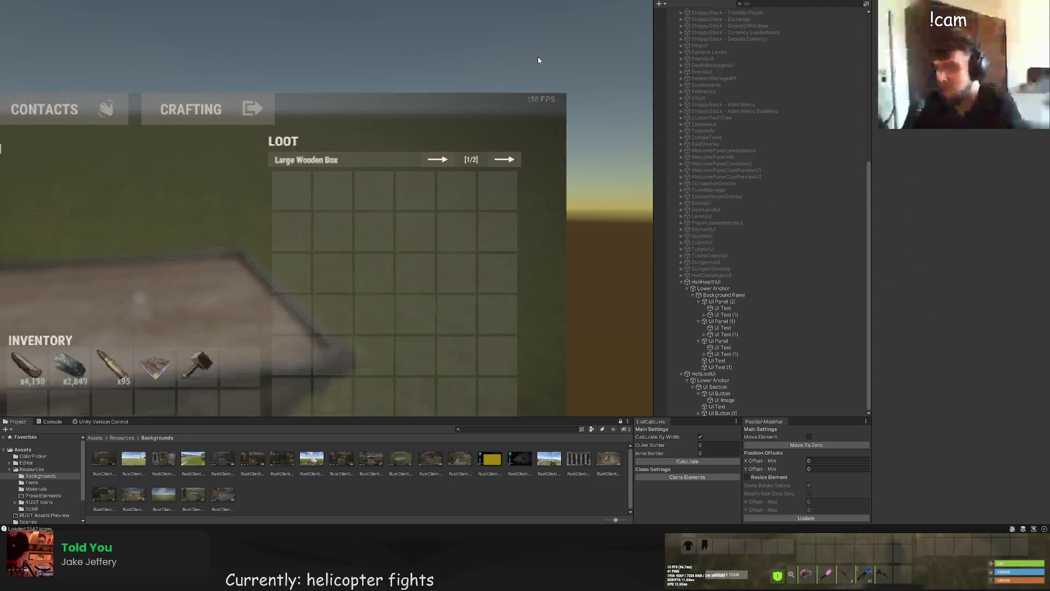
pyautogui.scroll(-10, 952, 328)
pyautogui.click(951, 425)
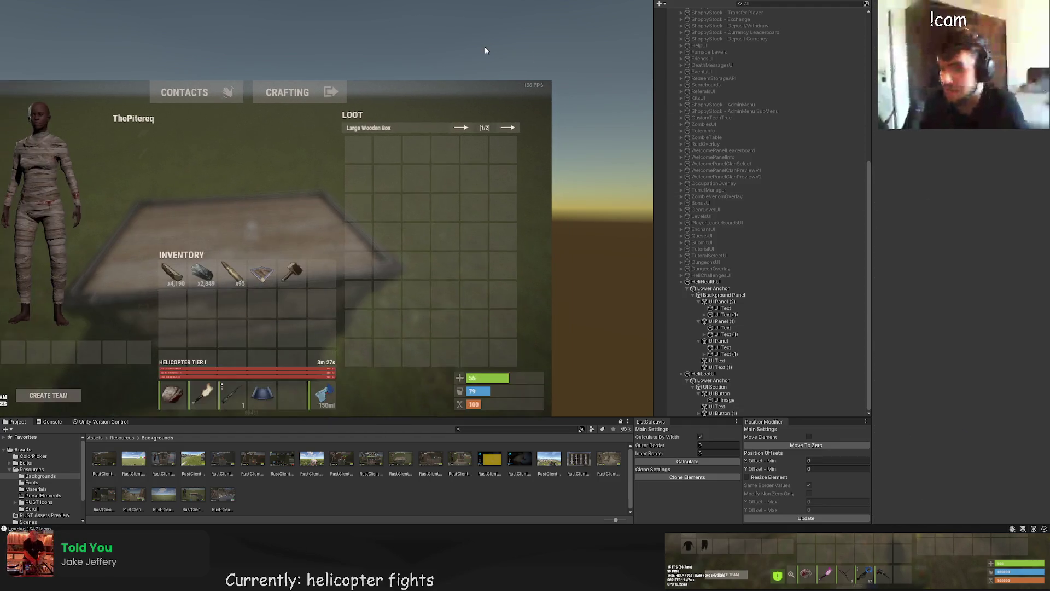
pyautogui.doubleClick(724, 400)
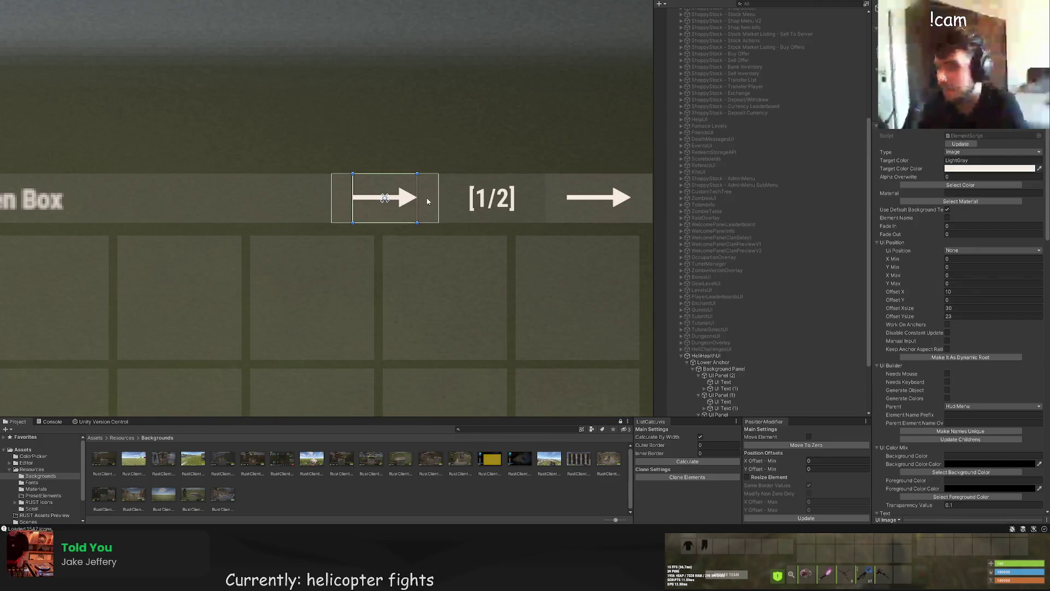
# Step: Move the first arrow image beside the [1/2] label and flip it to point left
pyautogui.moveTo(384, 198); pyautogui.dragTo(321, 246)
pyautogui.moveTo(344, 184); pyautogui.dragTo(344, 136)
pyautogui.moveTo(374, 172); pyautogui.dragTo(436, 173)
pyautogui.click(433, 100)
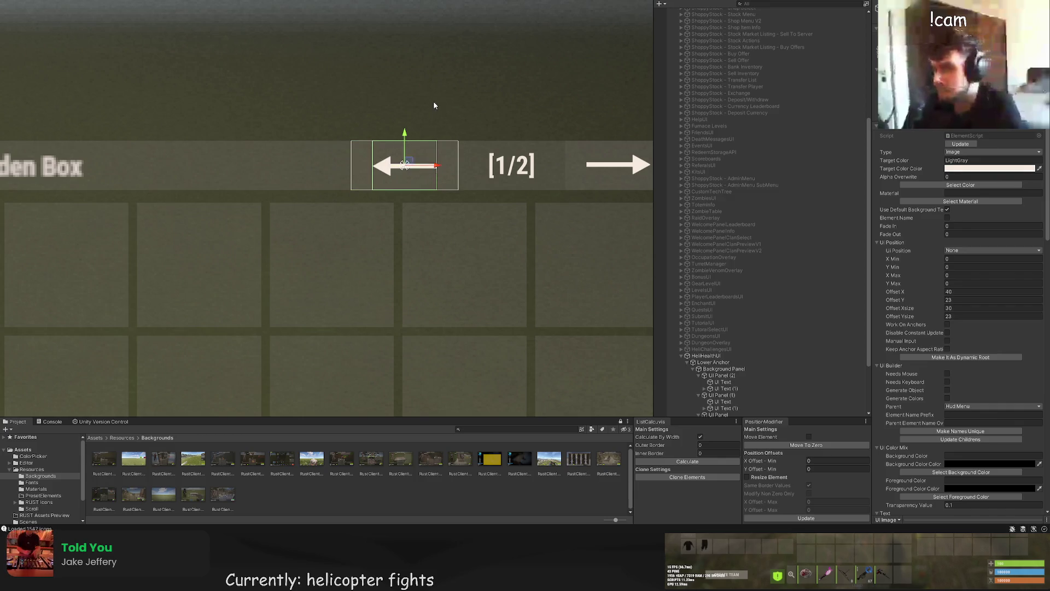
pyautogui.scroll(-8, 441, 111)
pyautogui.moveTo(432, 100); pyautogui.dragTo(482, 96)
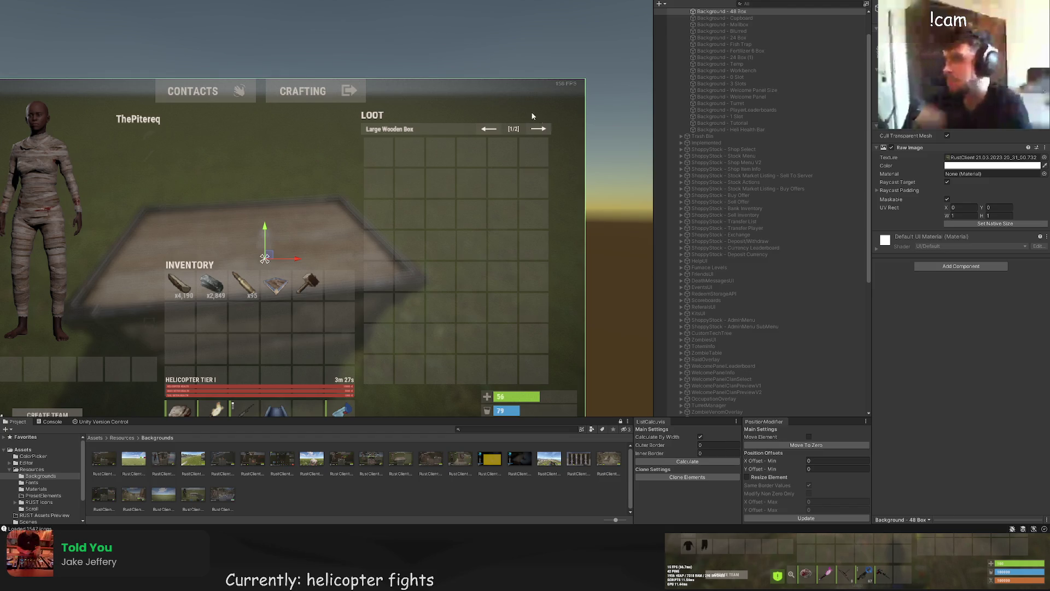
pyautogui.scroll(1, 491, 100)
pyautogui.scroll(-8, 728, 273)
pyautogui.click(725, 380)
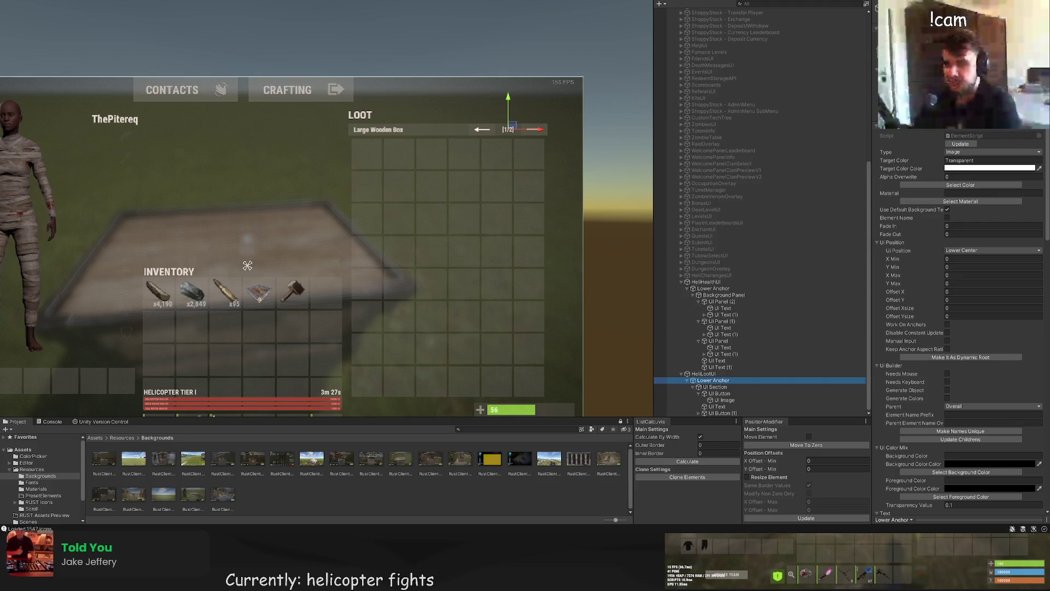
# Step: Rename the section and first button elements to Page Section, Prev Page Button and Prev Arrow
pyautogui.click(721, 387)
pyautogui.press('F2')
pyautogui.write('Page')
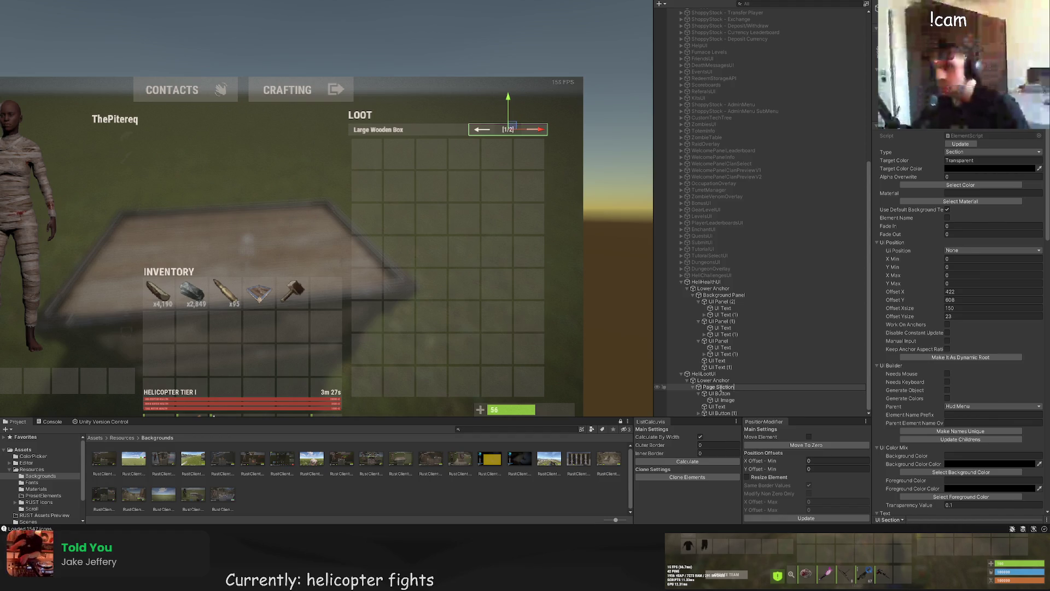
pyautogui.click(720, 392)
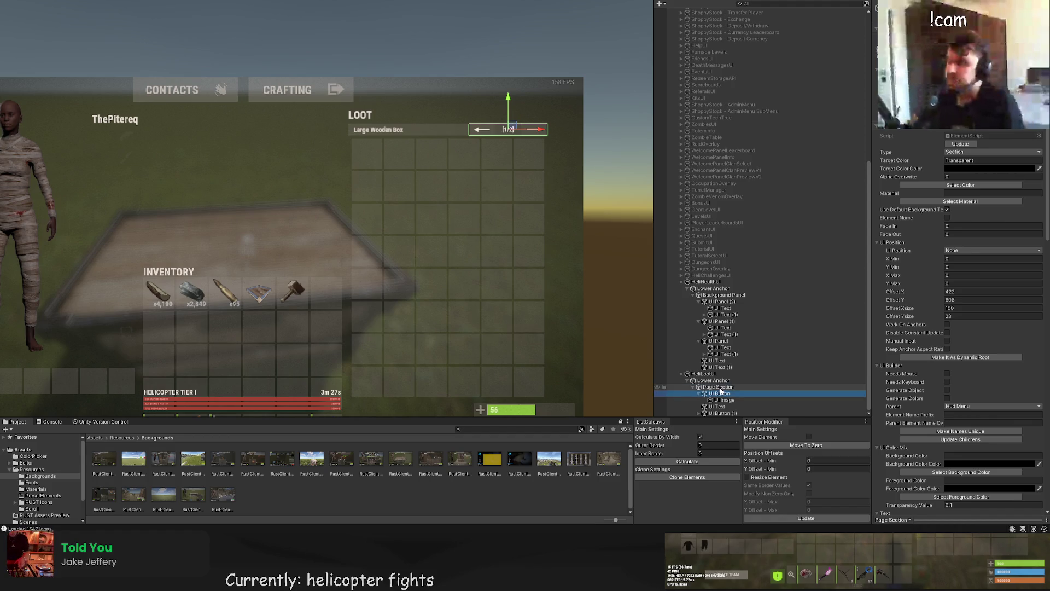
pyautogui.write('PRevi')
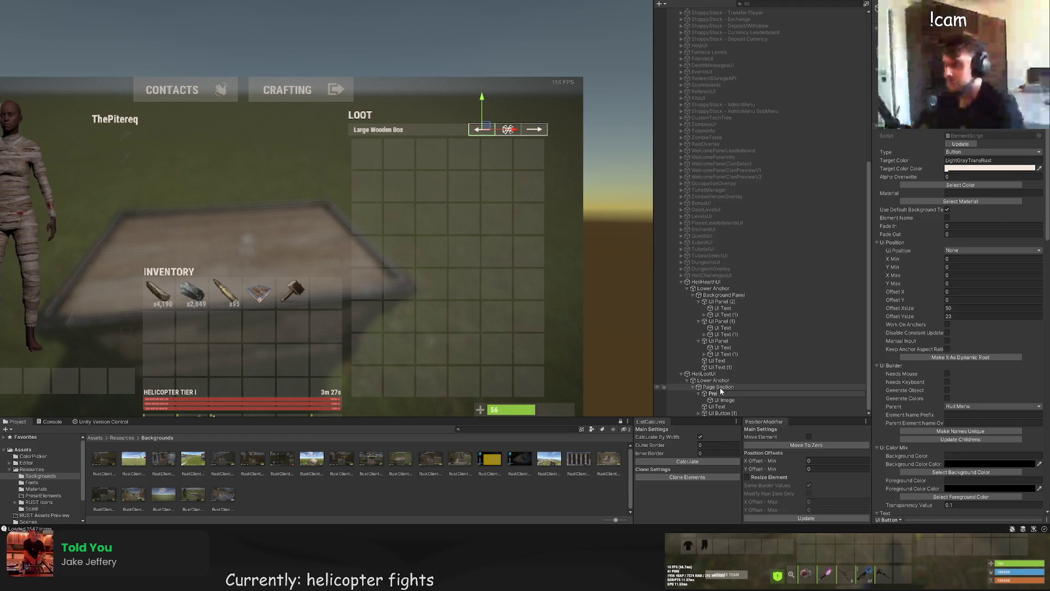
pyautogui.write('v Page Button')
pyautogui.press('Return')
pyautogui.press('Down')
pyautogui.press('F2')
pyautogui.write('Pr')
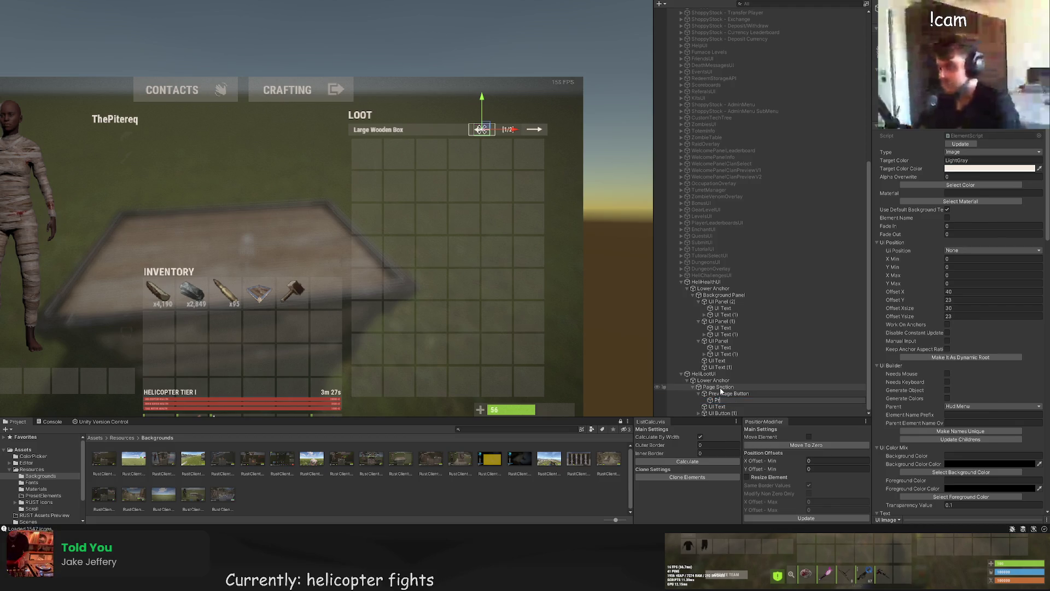
pyautogui.write('A')
pyautogui.write('w')
pyautogui.press('Return')
# Step: Rename the remaining elements to Page Text, Next Page Button and Next Arrow
pyautogui.press('Down')
pyautogui.press('F2')
pyautogui.write('Page Text')
pyautogui.press('Return')
pyautogui.press('Down')
pyautogui.press('F2')
pyautogui.write('Next Page Button')
pyautogui.press('Return')
pyautogui.press('Down')
pyautogui.press('F2')
pyautogui.write('Next Arrow')
pyautogui.press('Return')
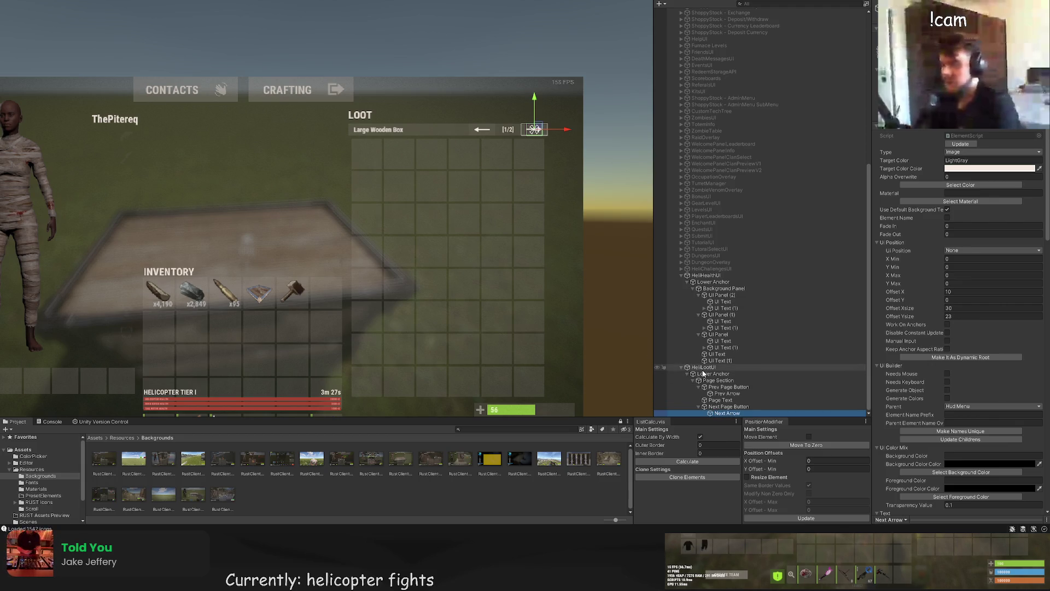
# Step: Set HeliLootUI's Element Name Prefix to HeliLootUI and Parent Element Name Override to lootUI
pyautogui.click(703, 369)
pyautogui.click(983, 415)
pyautogui.write('HeliLootUI')
pyautogui.click(976, 424)
pyautogui.write('lootUI')
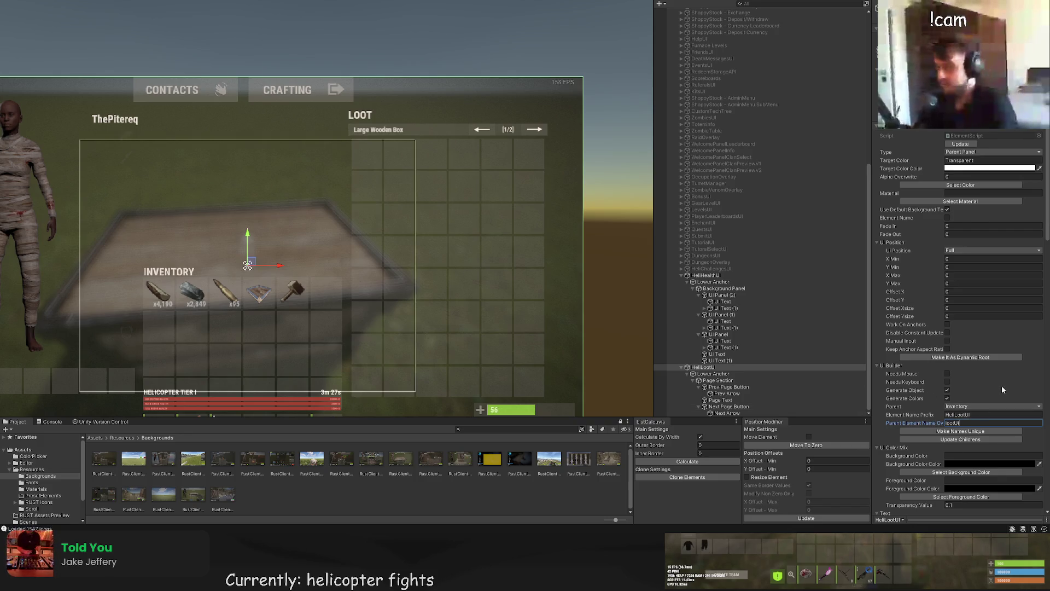
pyautogui.moveTo(435, 323); pyautogui.dragTo(400, 260)
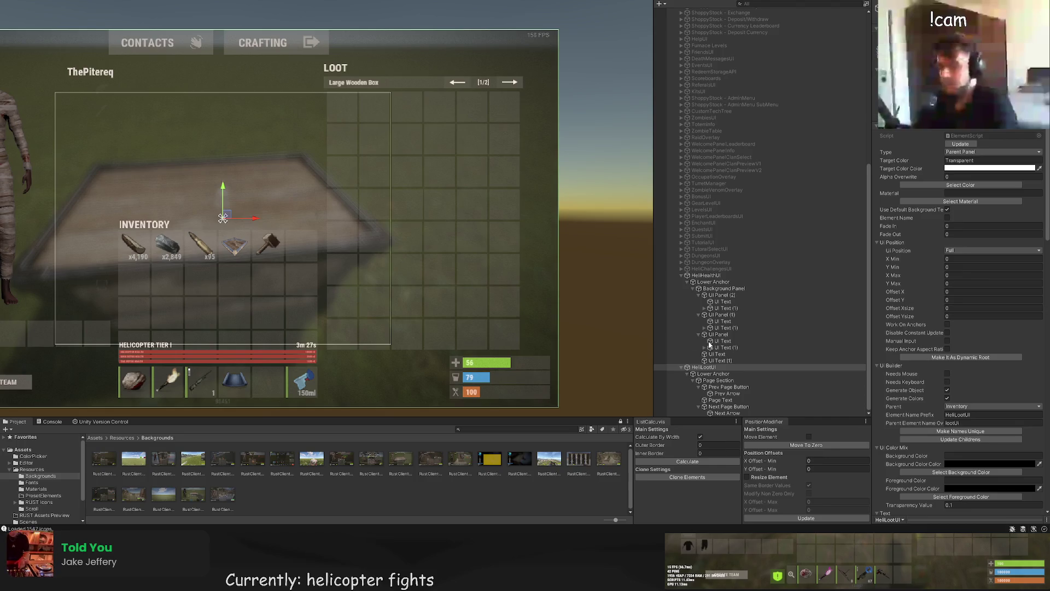
pyautogui.click(713, 282)
pyautogui.click(707, 276)
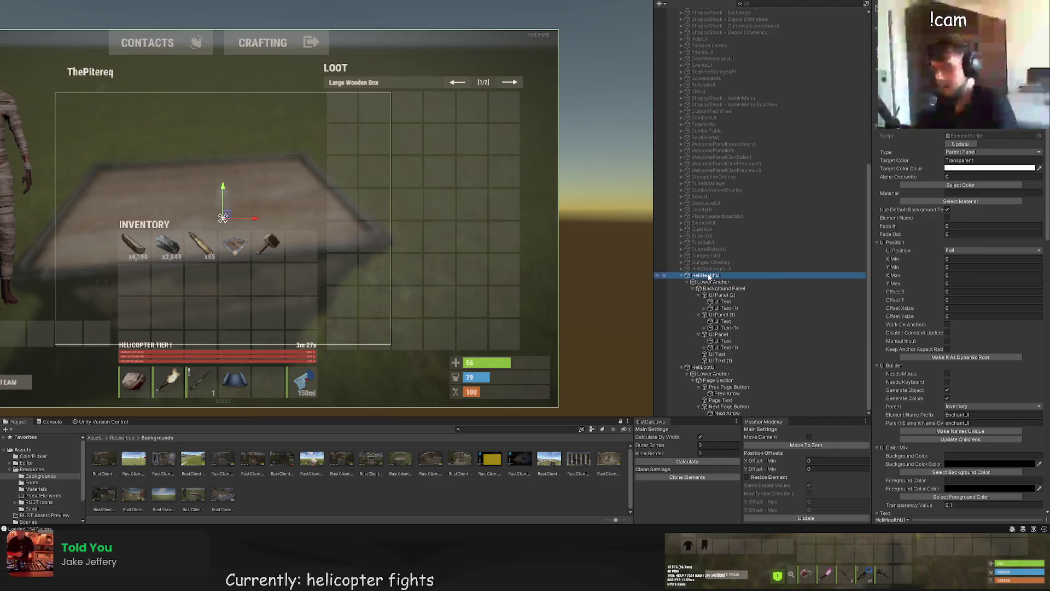
# Step: Rename the first health bar panel to Main Health Panel
pyautogui.click(723, 289)
pyautogui.click(723, 296)
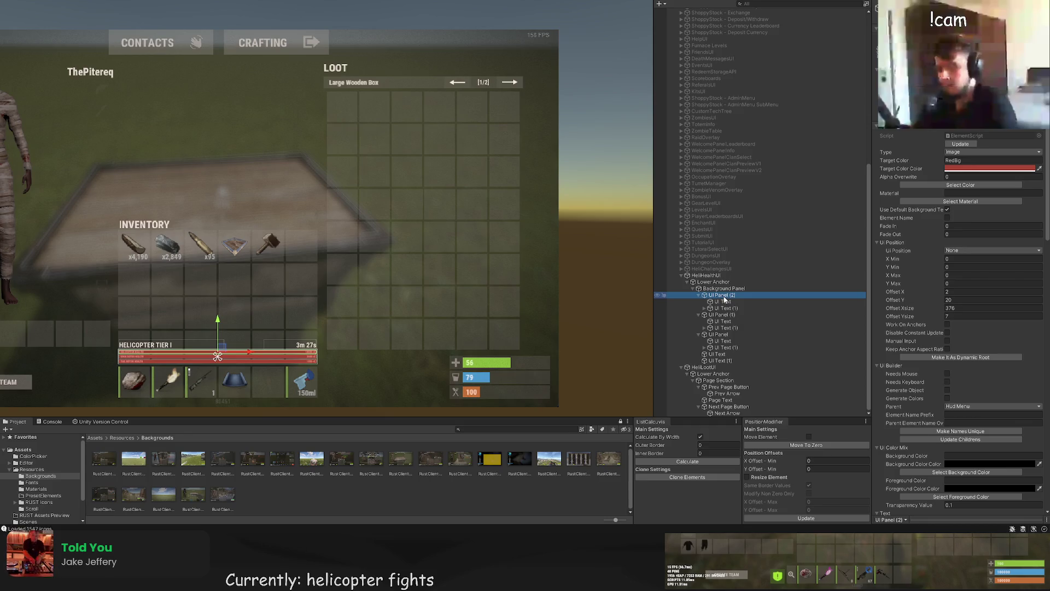
pyautogui.scroll(5, 339, 189)
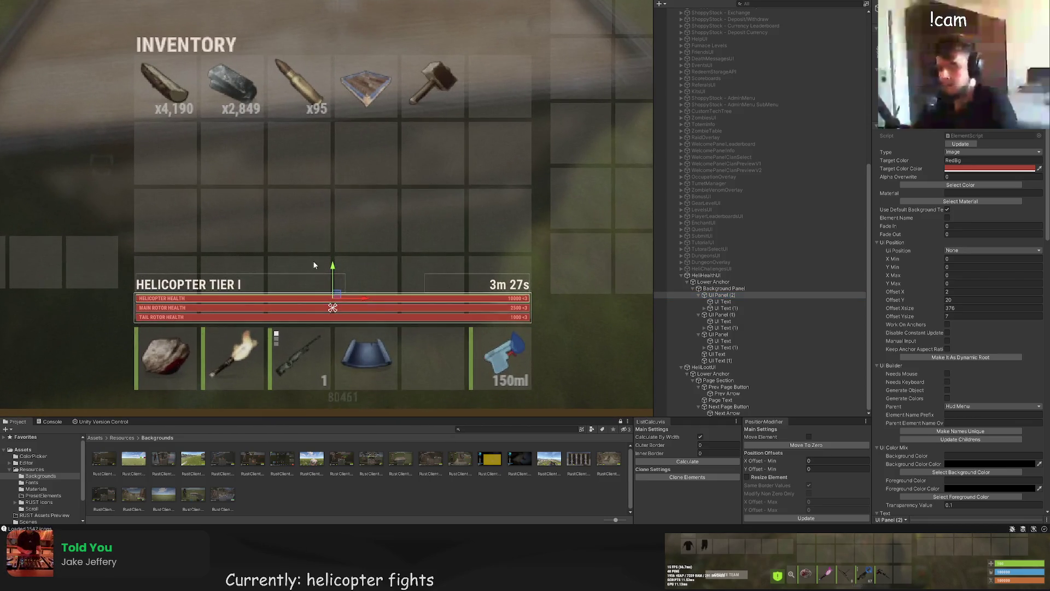
pyautogui.click(717, 295)
pyautogui.write('Health P')
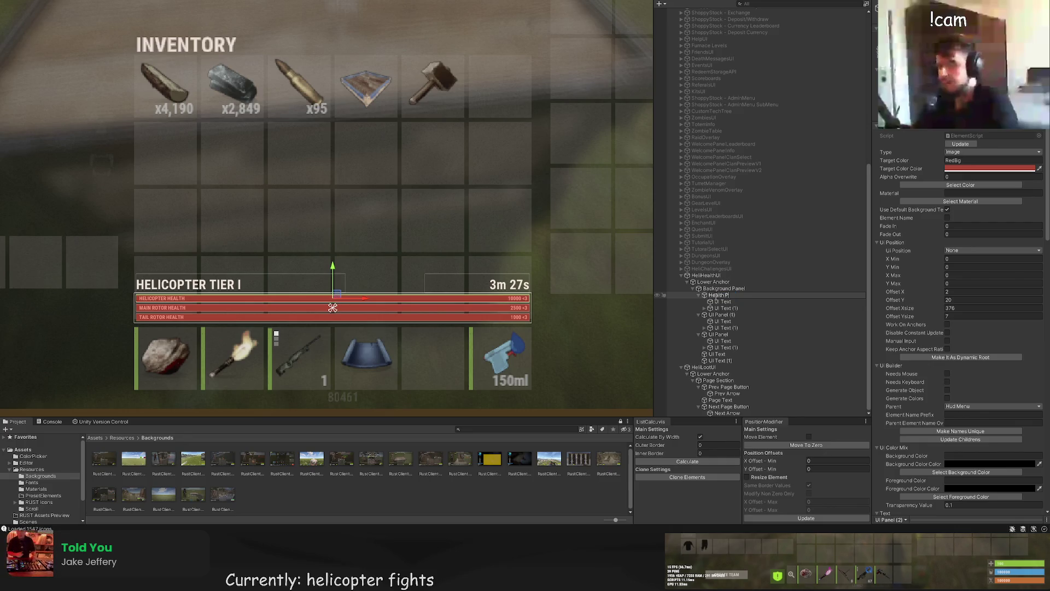
pyautogui.press('BackSpace')
pyautogui.press('BackSpace')
pyautogui.press('BackSpace')
pyautogui.write('Main Health Panel')
pyautogui.press('Return')
# Step: Rename that panel's texts to Main Health Text and Main Health Amount
pyautogui.click(721, 302)
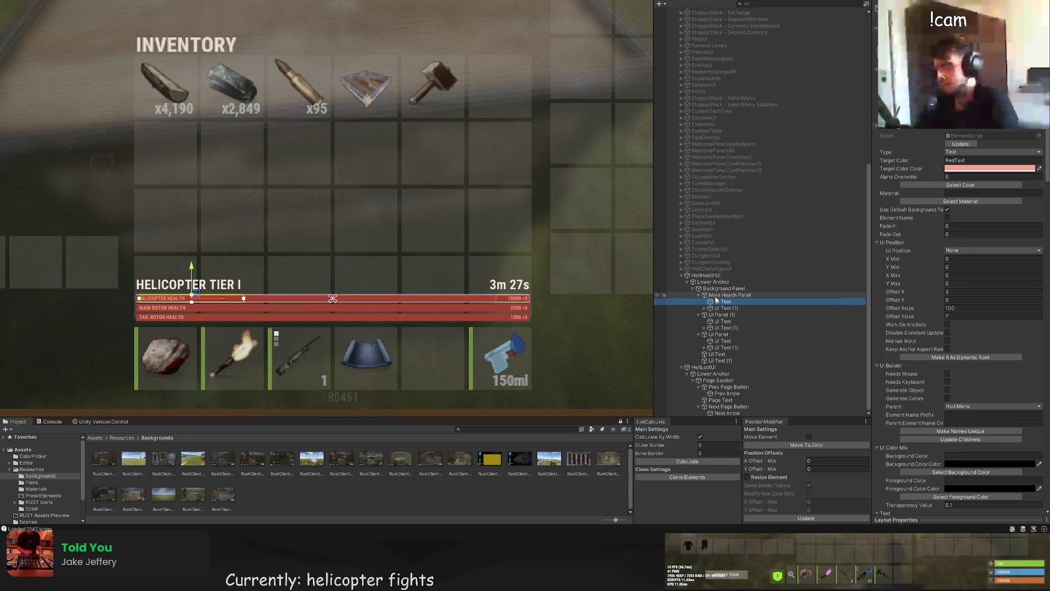
pyautogui.write('Main')
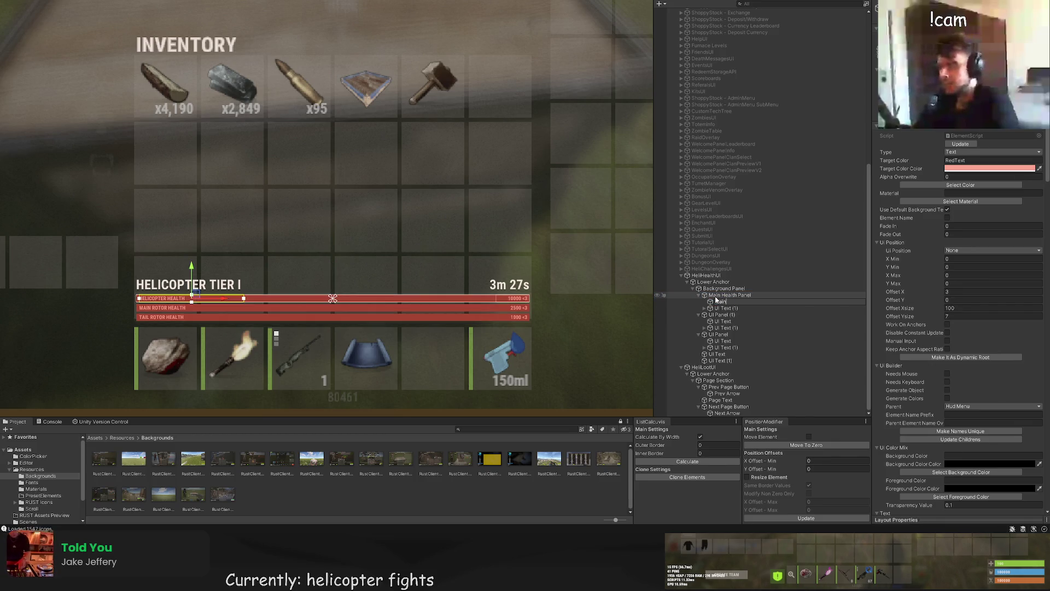
pyautogui.write(' Health Text')
pyautogui.press('Return')
pyautogui.press('Down')
pyautogui.press('F2')
pyautogui.write('Main Health Amount')
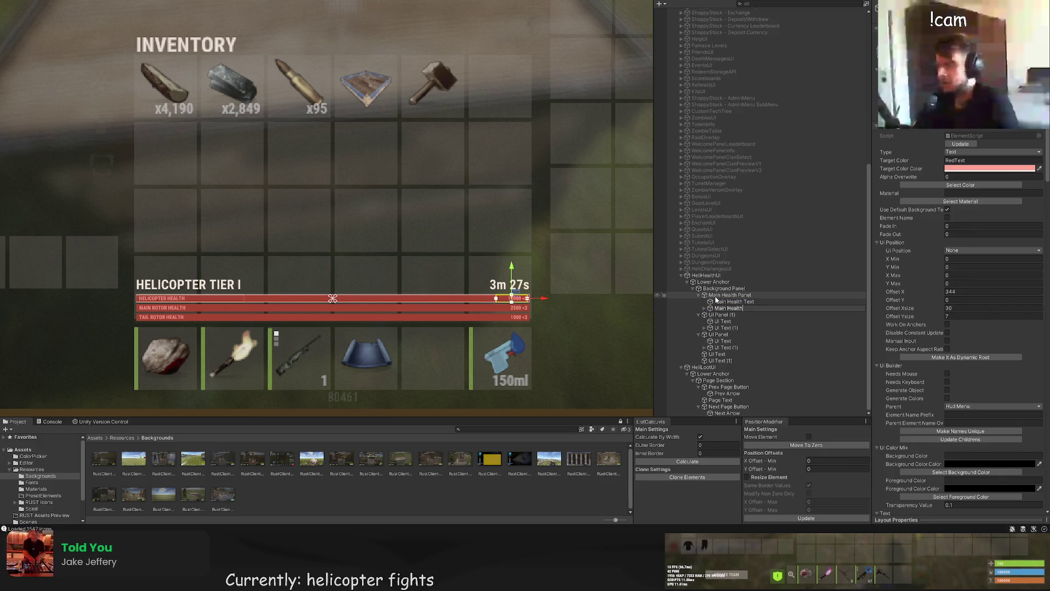
pyautogui.press('Return')
pyautogui.press('Down')
pyautogui.press('F2')
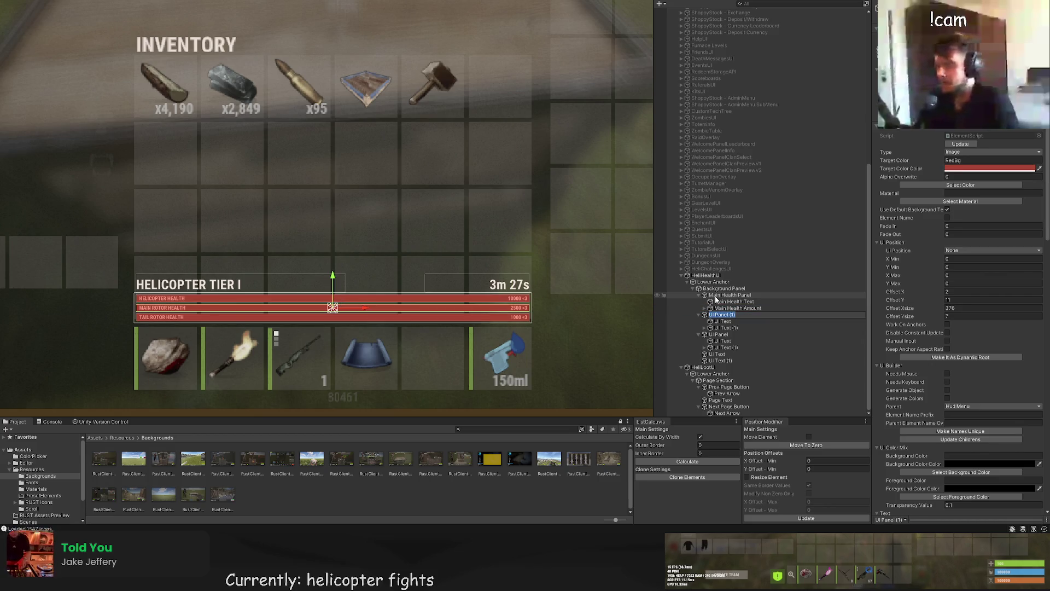
# Step: Rename the first panel and its texts to Heli Health Panel, Heli Health Text and Heli Health Amount
pyautogui.click(714, 297)
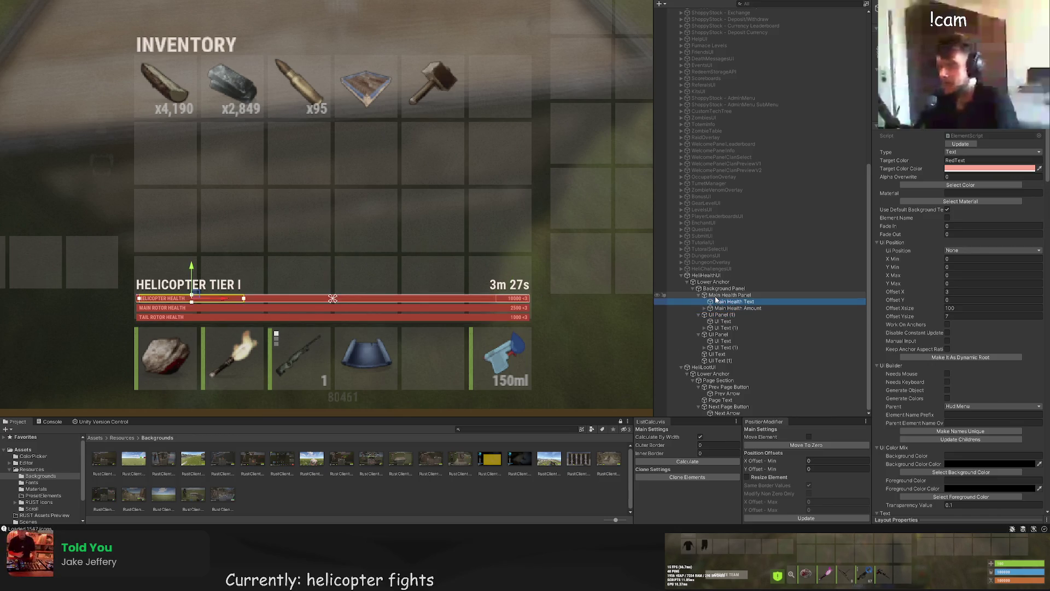
pyautogui.press('Left')
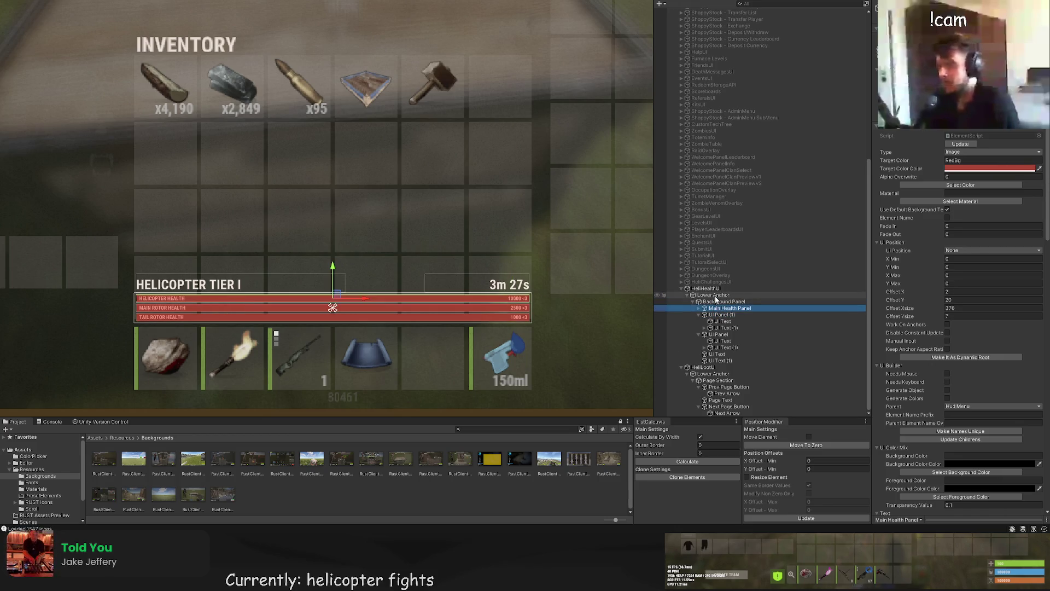
pyautogui.press('Right')
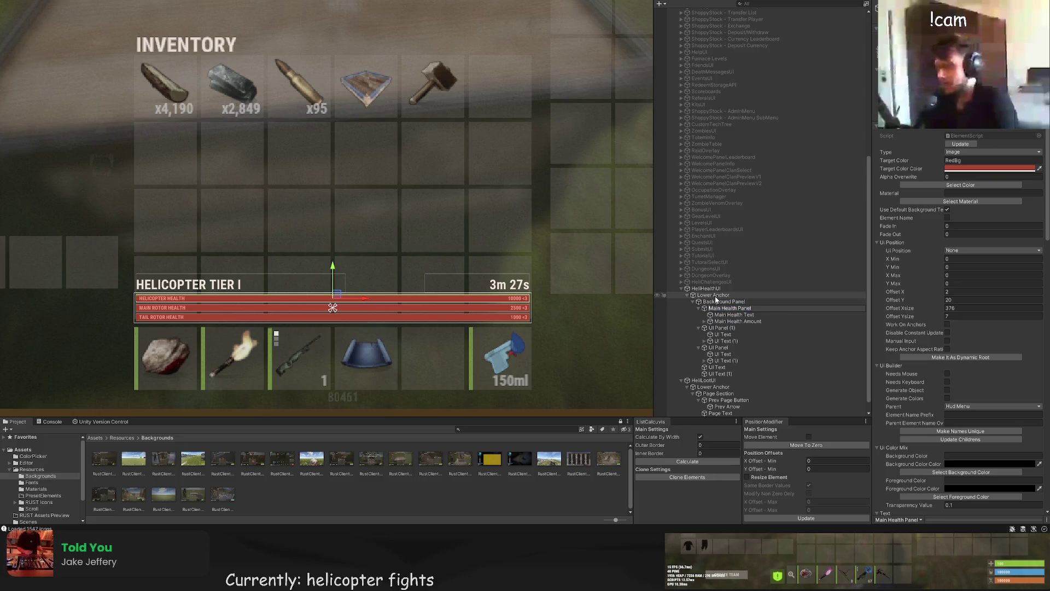
pyautogui.write('Heli')
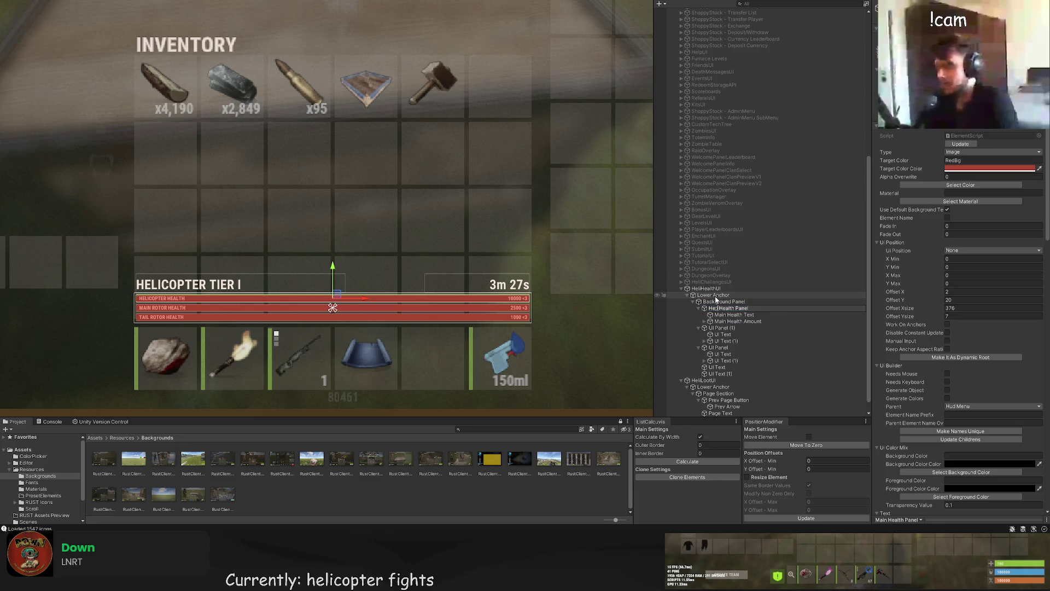
pyautogui.press('Return')
pyautogui.press('Down')
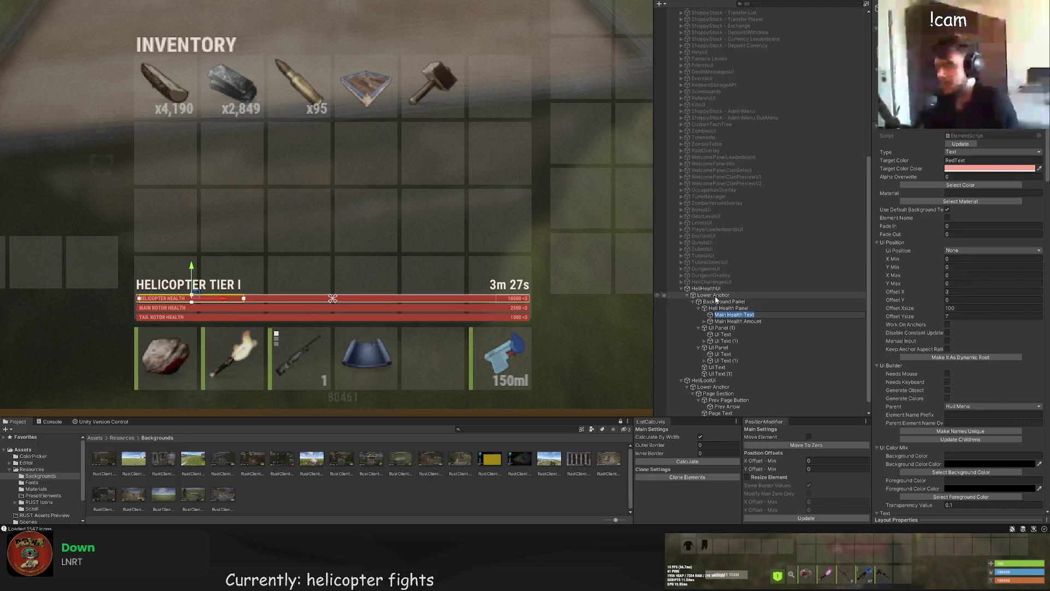
pyautogui.write('Heli')
pyautogui.press('Return')
pyautogui.press('Down')
pyautogui.press('F2')
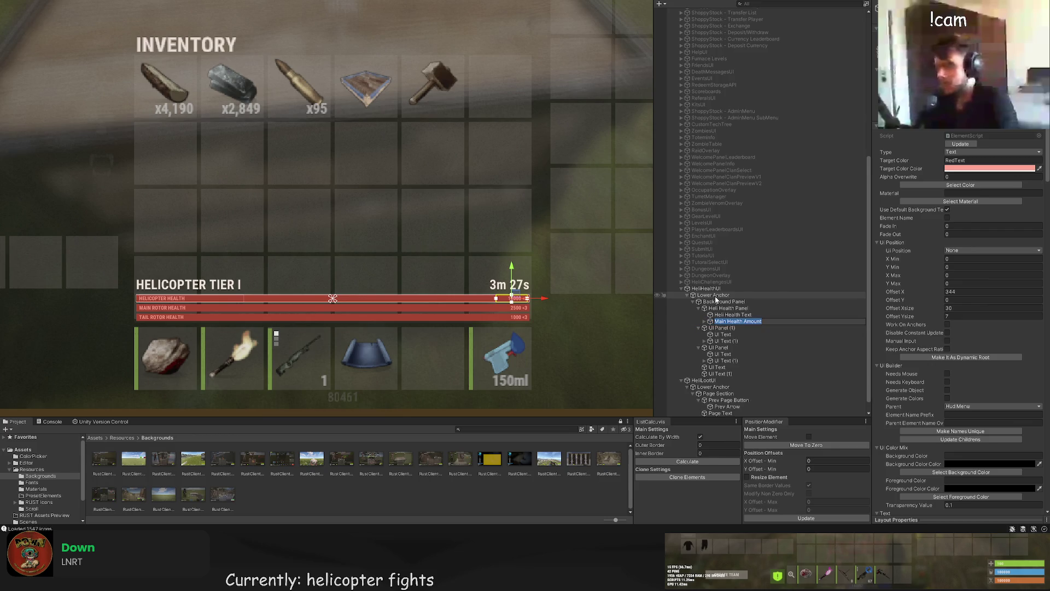
pyautogui.write('Heli')
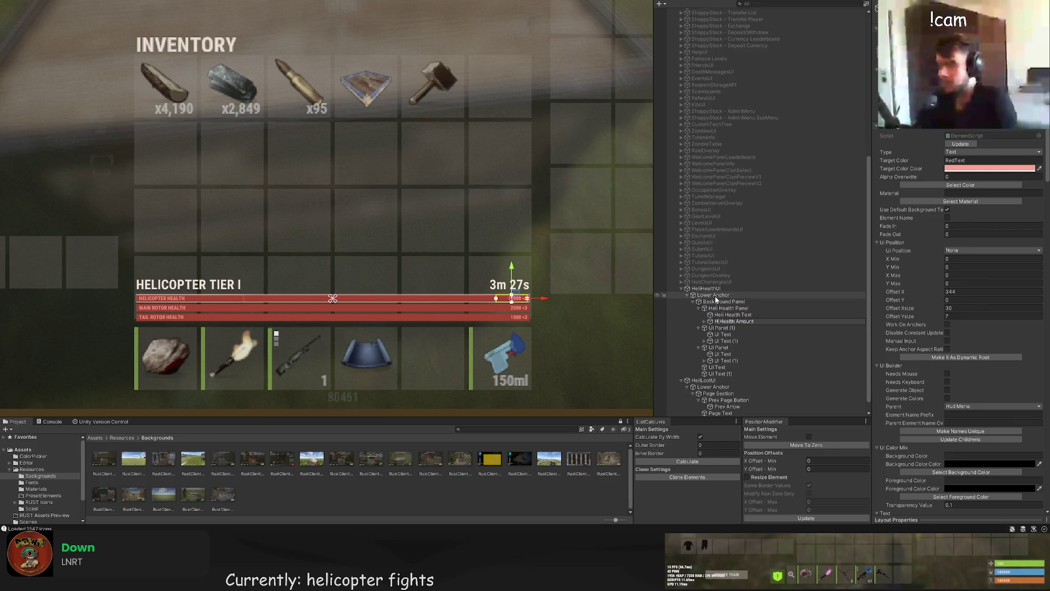
pyautogui.press('Return')
# Step: Rename the second health panel to Main Health Panel
pyautogui.press('Down')
pyautogui.press('F2')
pyautogui.write('Main Health Panel')
pyautogui.press('Return')
pyautogui.press('Down')
# Step: Rename the second panel's texts to Main Health Text and Main Health Amount
pyautogui.press('F2')
pyautogui.write('H')
pyautogui.write('ain')
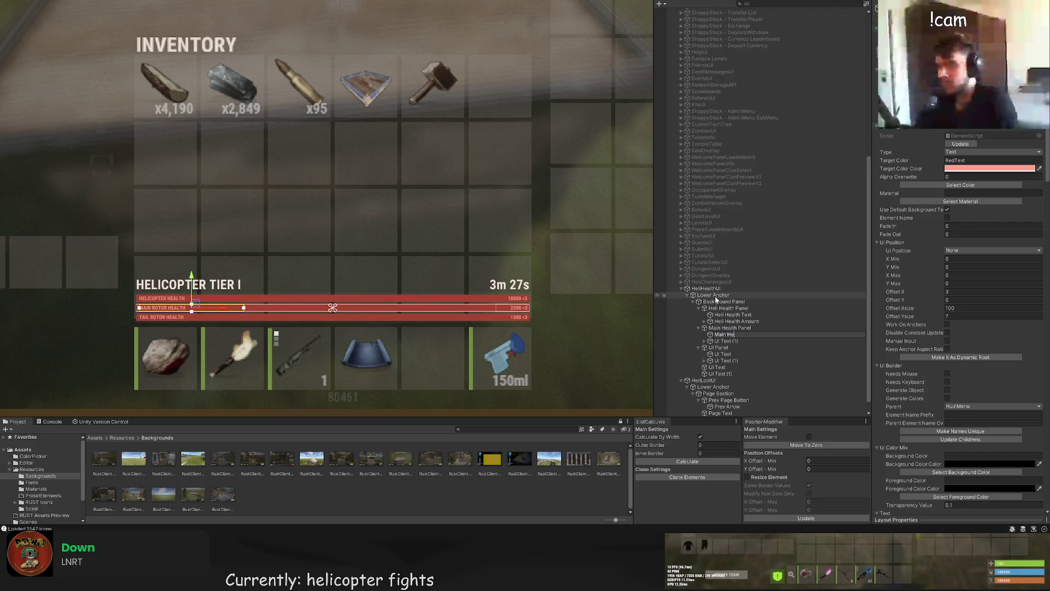
pyautogui.write(' Text')
pyautogui.press('Return')
pyautogui.press('Down')
pyautogui.press('F2')
pyautogui.write('Main Hea')
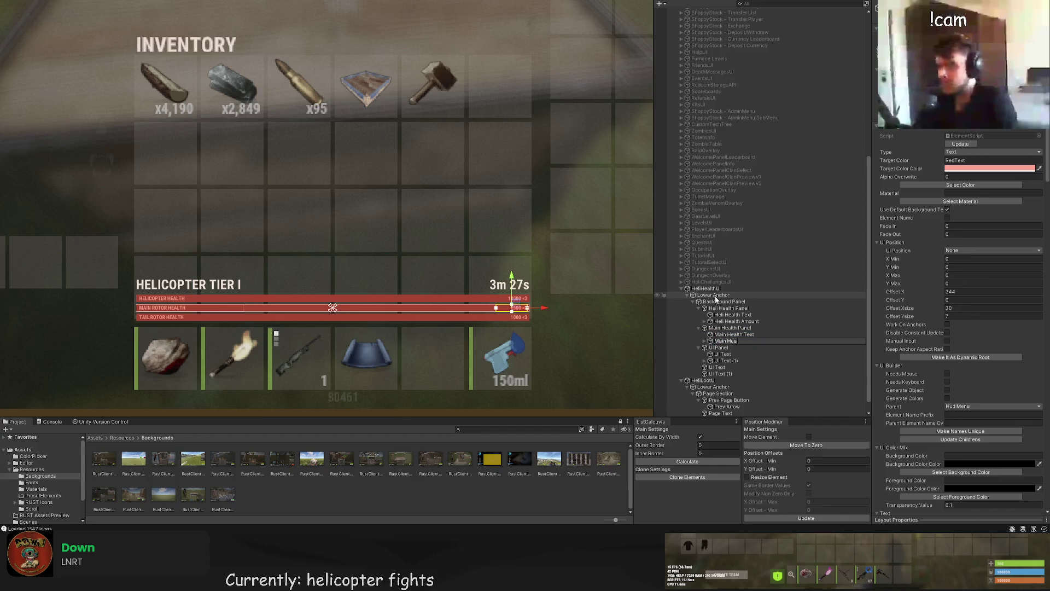
pyautogui.write('lth Amount')
pyautogui.press('Return')
# Step: Rename the third panel and its texts to Tail Health Panel, Tail Health Text and Tail Health Amount
pyautogui.press('Down')
pyautogui.press('F2')
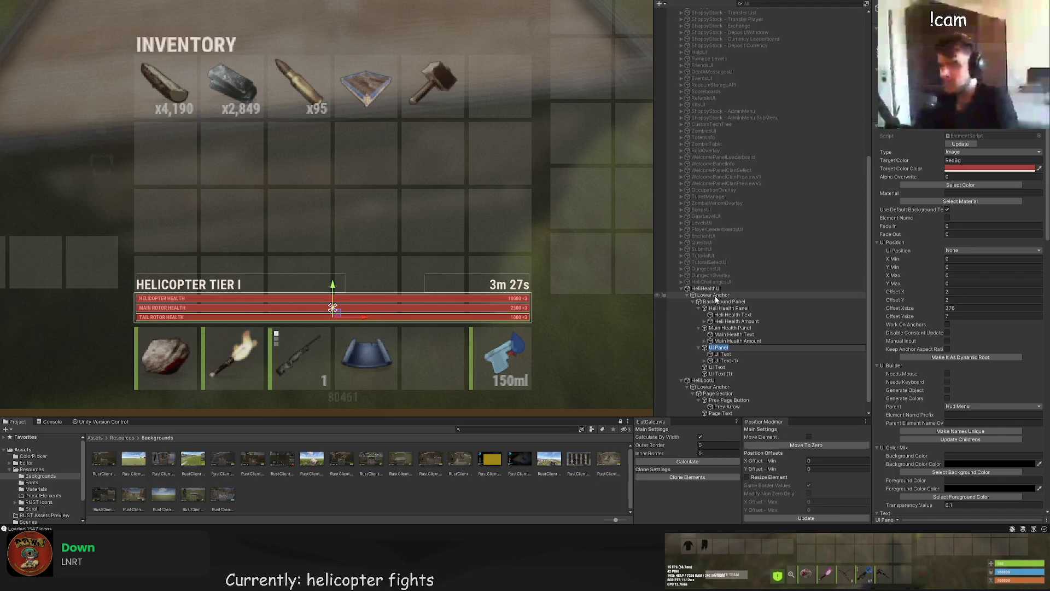
pyautogui.write('Tail He')
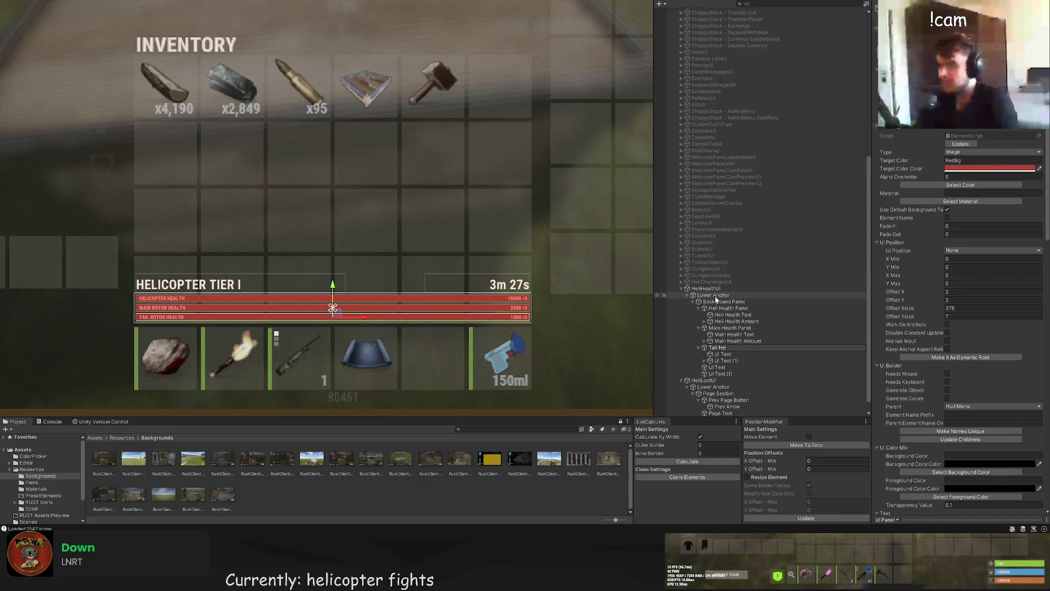
pyautogui.write('alth Panel')
pyautogui.press('Return')
pyautogui.press('Down')
pyautogui.press('F2')
pyautogui.write('Tail Het')
pyautogui.press('Return')
pyautogui.press('Down')
pyautogui.press('F2')
pyautogui.write('Tail')
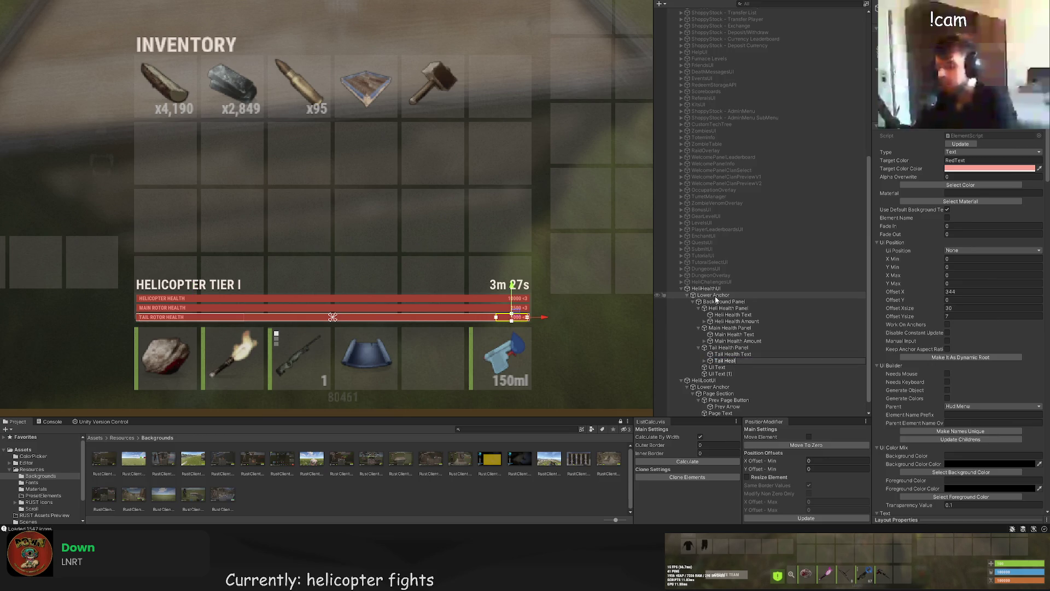
pyautogui.write(' Amoun')
pyautogui.write('t')
pyautogui.press('Return')
# Step: Rename the header texts to Helicopter Name and Remaining Time, then select both
pyautogui.press('Down')
pyautogui.press('F2')
pyautogui.write('Heli')
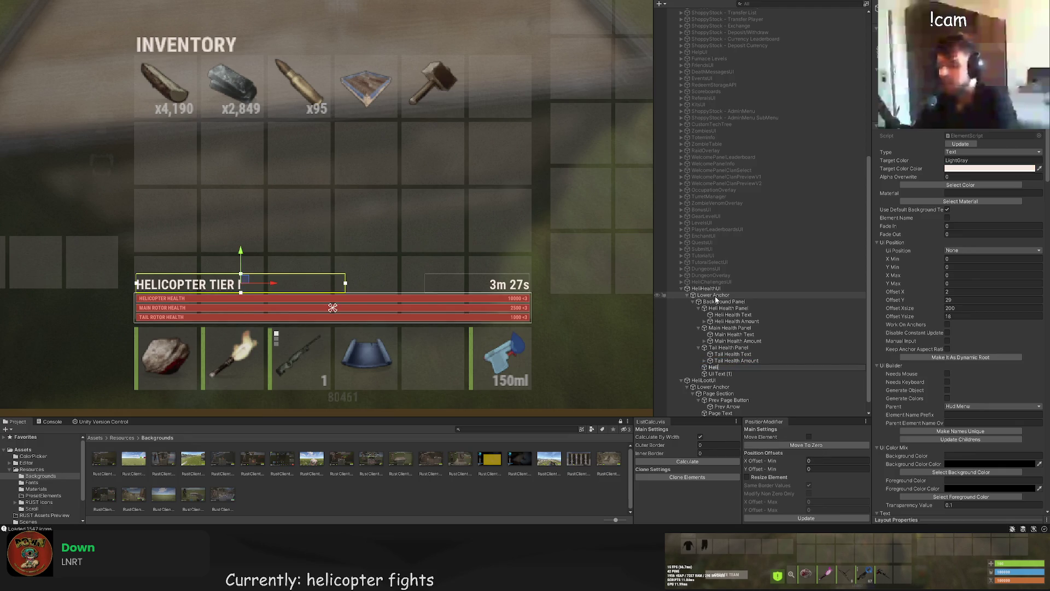
pyautogui.write('copter Nam')
pyautogui.press('Return')
pyautogui.press('Down')
pyautogui.press('F2')
pyautogui.write('Remaining Time')
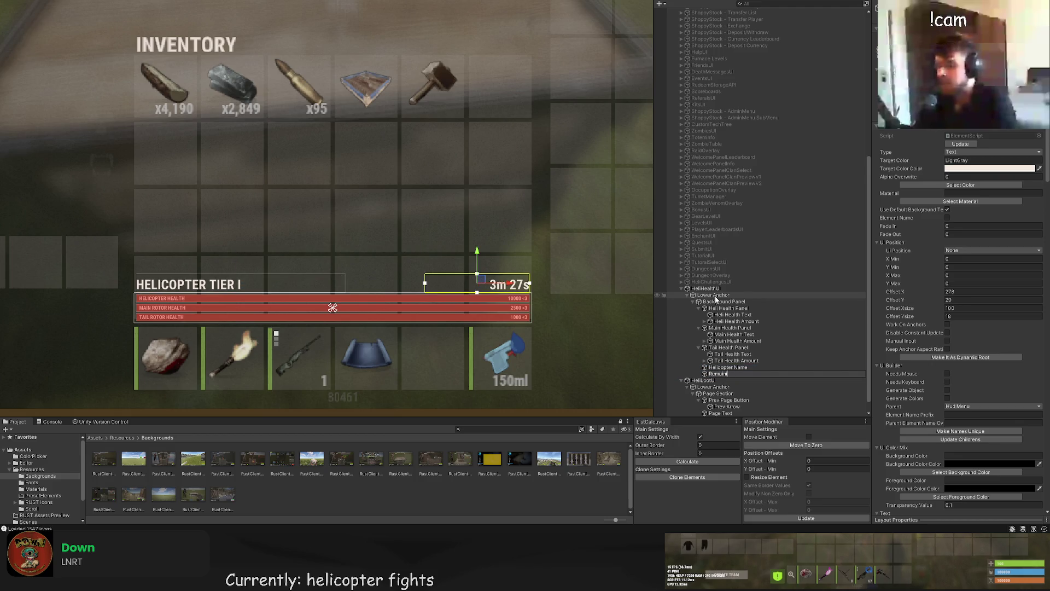
pyautogui.press('Return')
pyautogui.hotkey('shift', 'Up')
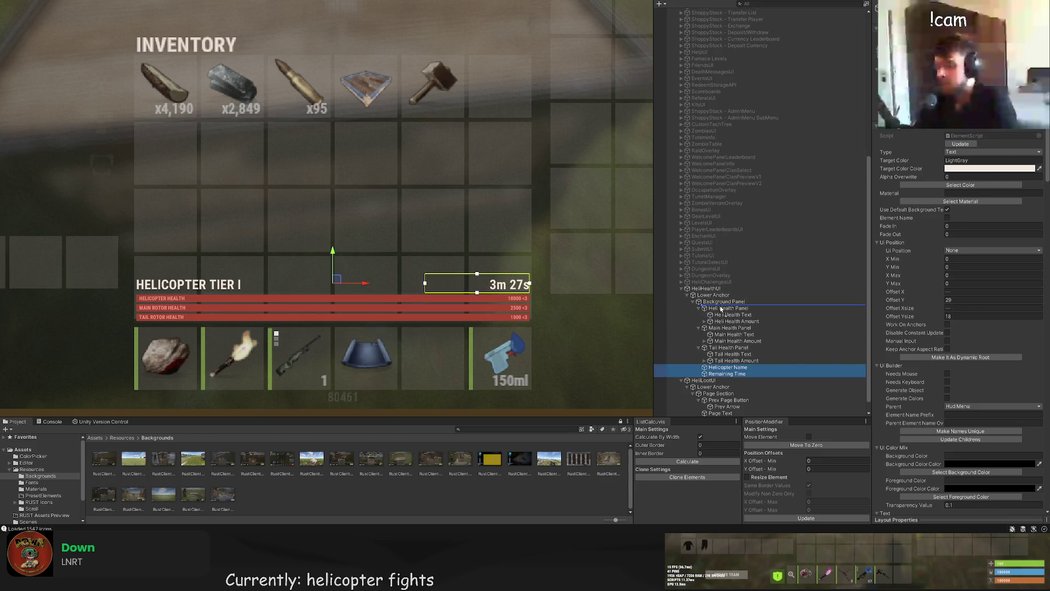
# Step: Move Helicopter Name and Remaining Time to the top of Background Panel, then select HeliHealthUI
pyautogui.moveTo(721, 309); pyautogui.dragTo(721, 308)
pyautogui.click(724, 315)
pyautogui.click(723, 308)
pyautogui.click(721, 302)
pyautogui.click(719, 295)
pyautogui.click(717, 290)
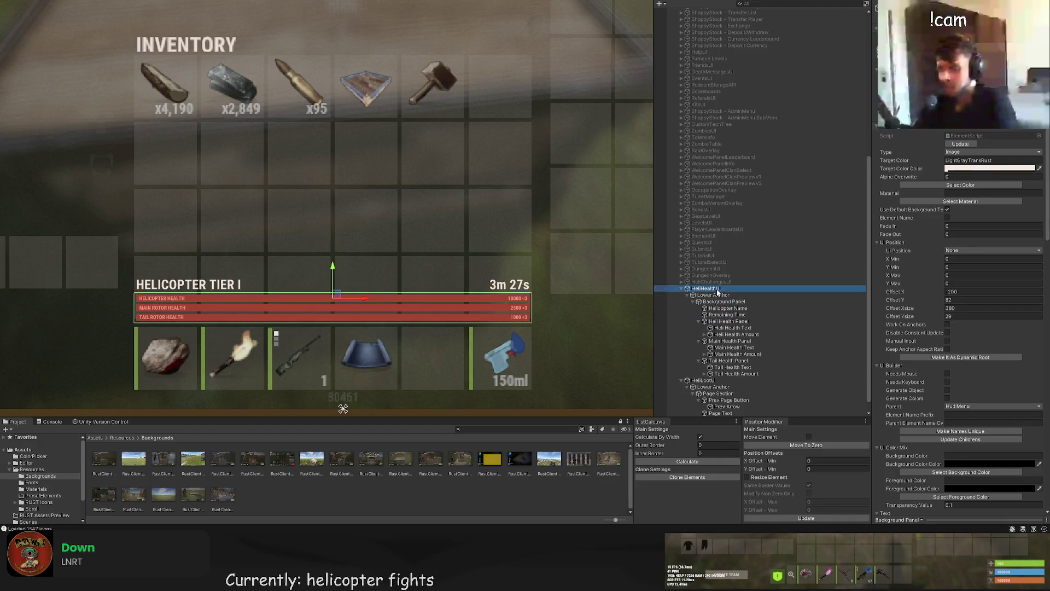
# Step: Set HeliHealthUI's Element Name Prefix to HeliHealthUI and Parent Override to healthUI
pyautogui.click(962, 415)
pyautogui.write('Heliu')
pyautogui.press('BackSpace')
pyautogui.press('BackSpace')
pyautogui.write('HealthUI')
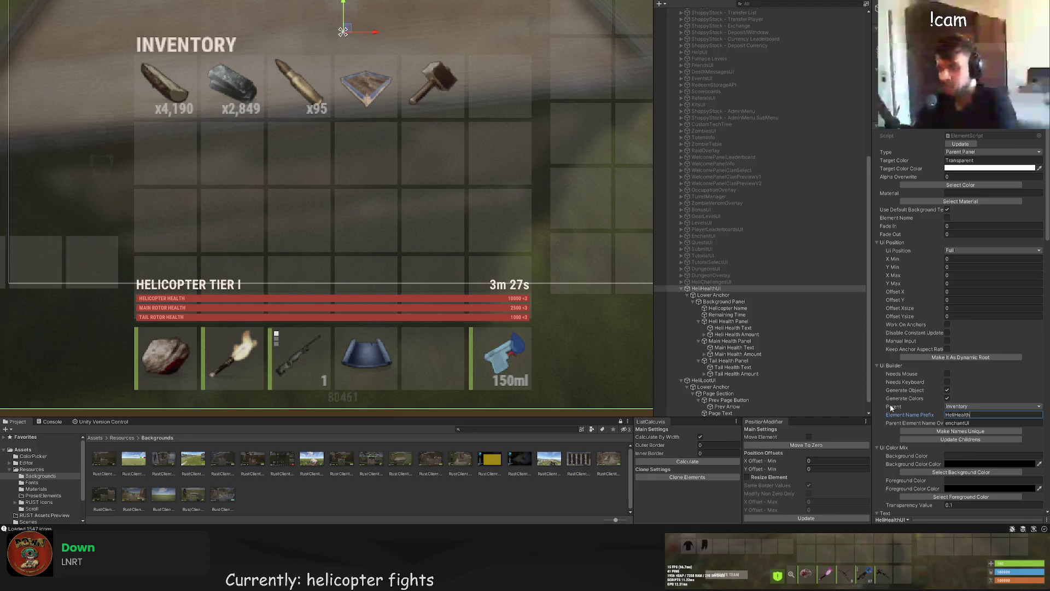
pyautogui.press('Tab')
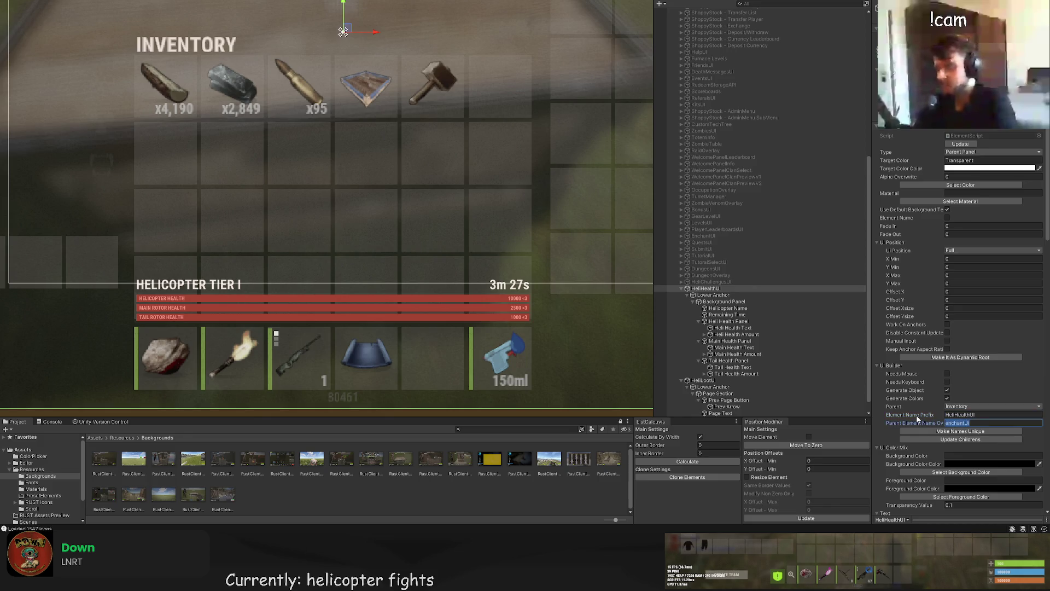
pyautogui.write('healthUI')
# Step: Tick Element Name on the Heli, Main and Tail health panels and amounts, and Remaining Time
pyautogui.click(769, 323)
pyautogui.click(751, 328)
pyautogui.click(751, 322)
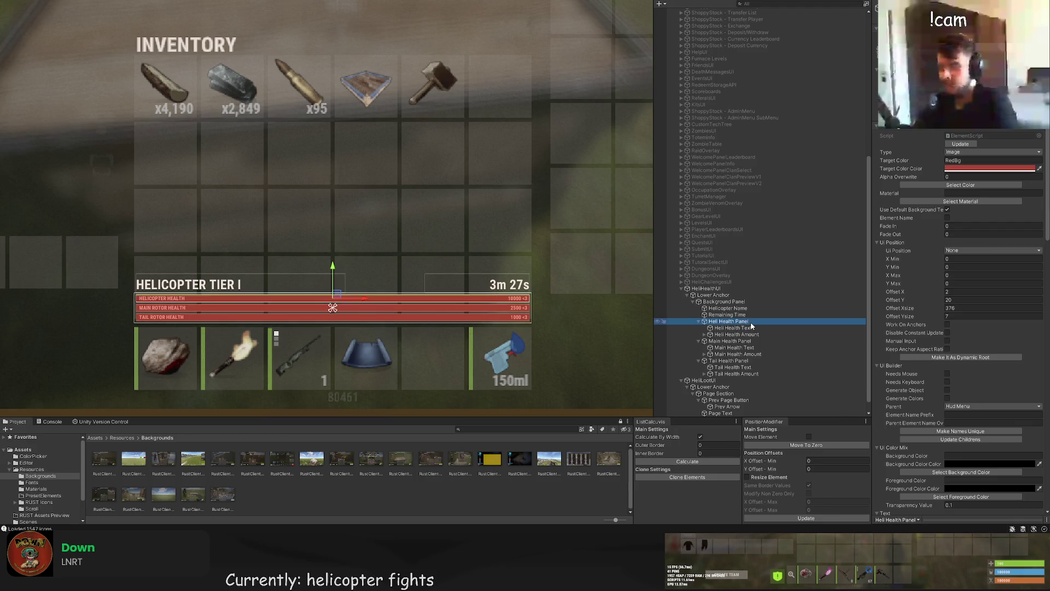
pyautogui.keyDown('ctrl'); pyautogui.click(752, 333); pyautogui.keyUp('ctrl')
pyautogui.keyDown('ctrl'); pyautogui.click(751, 341); pyautogui.keyUp('ctrl')
pyautogui.keyDown('ctrl'); pyautogui.click(749, 354); pyautogui.keyUp('ctrl')
pyautogui.keyDown('ctrl'); pyautogui.click(745, 360); pyautogui.keyUp('ctrl')
pyautogui.keyDown('ctrl'); pyautogui.click(738, 374); pyautogui.keyUp('ctrl')
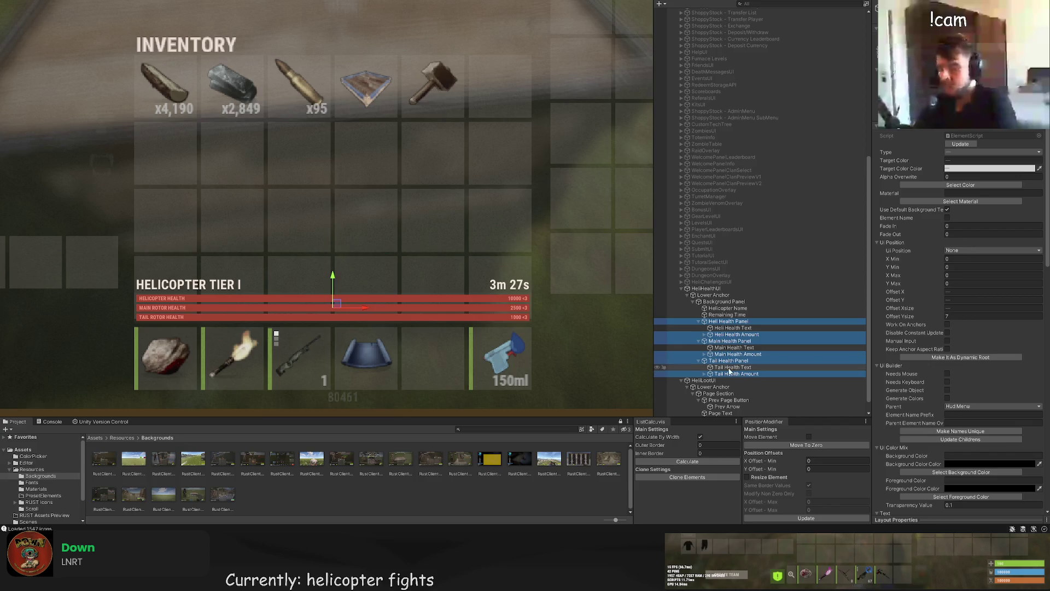
pyautogui.click(947, 217)
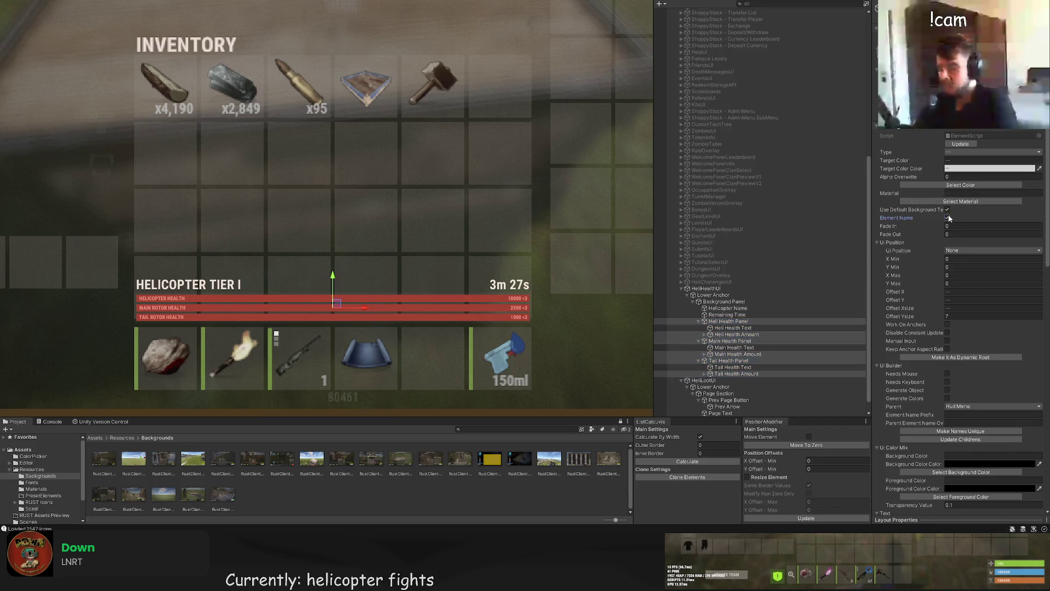
pyautogui.click(736, 314)
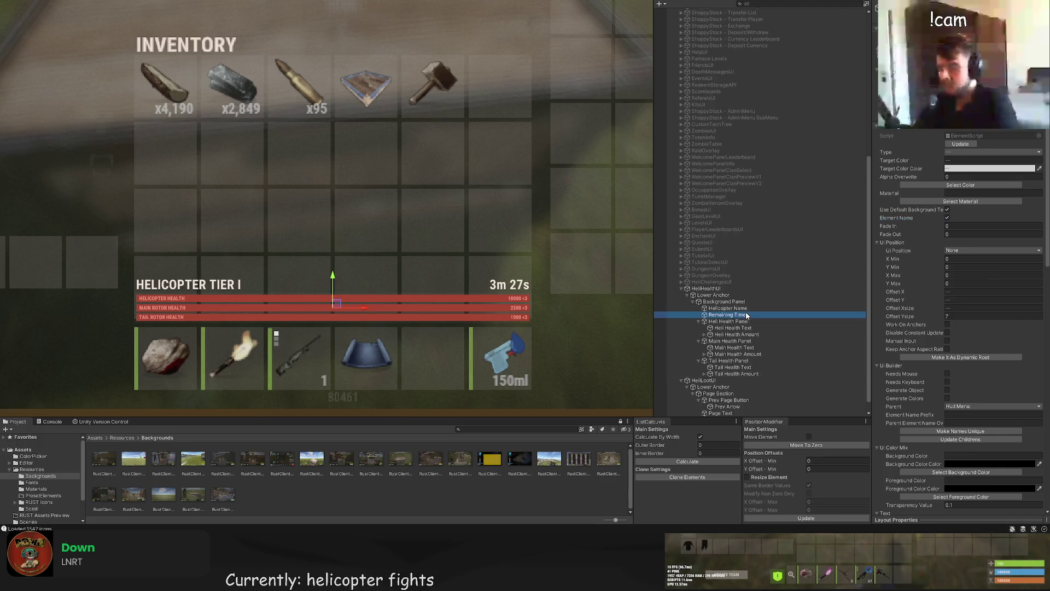
pyautogui.click(947, 218)
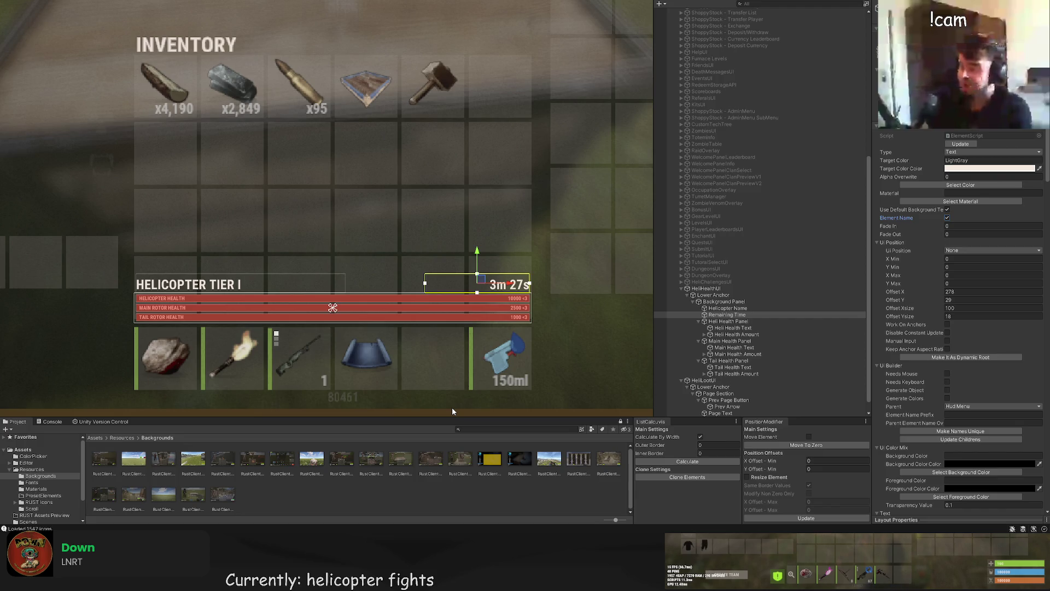
pyautogui.click(727, 308)
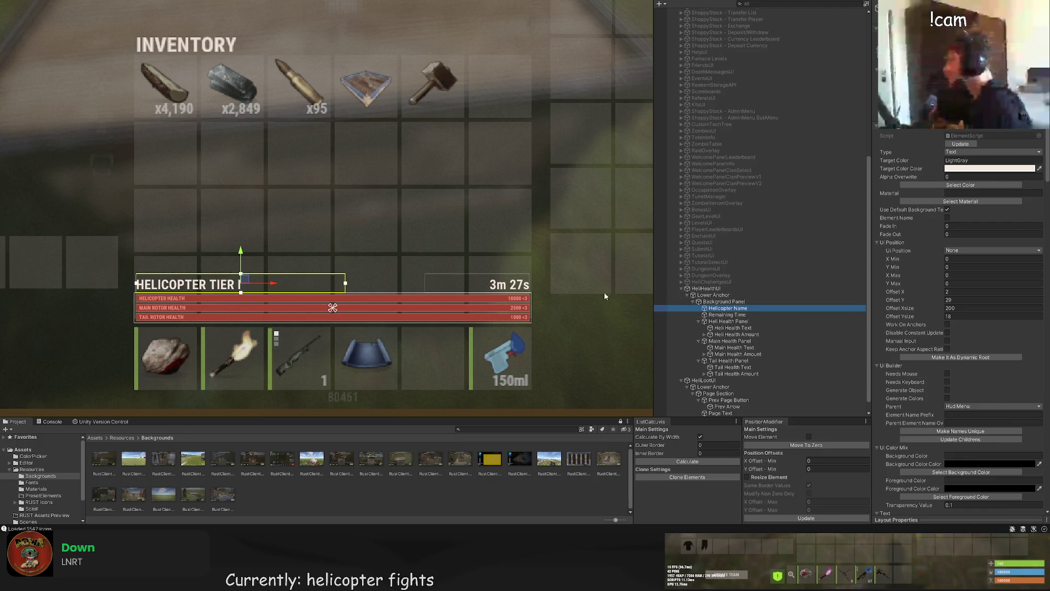
pyautogui.click(729, 361)
pyautogui.scroll(3, 518, 325)
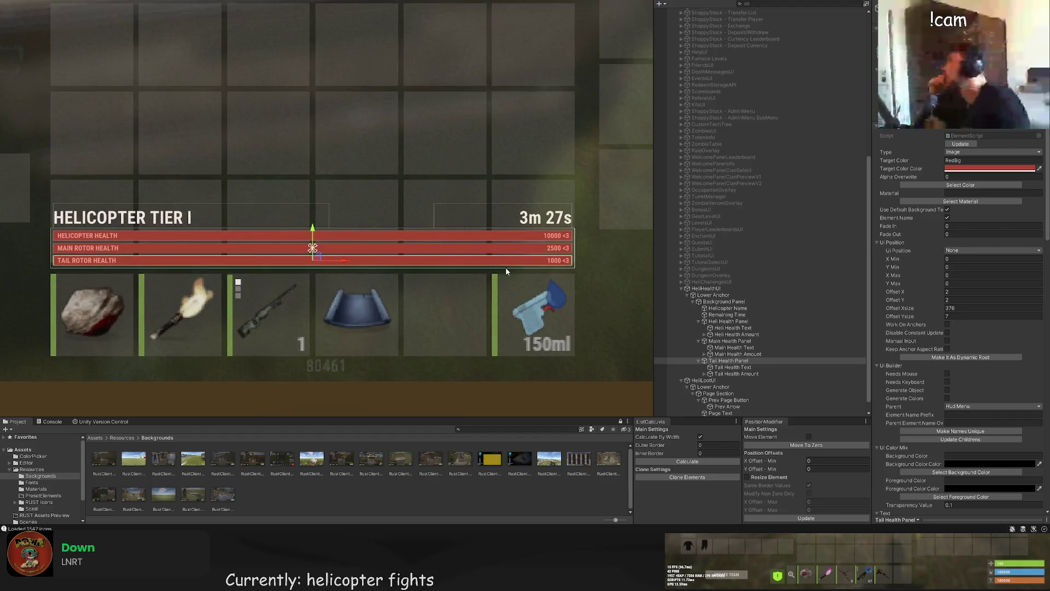
pyautogui.scroll(-1, 769, 374)
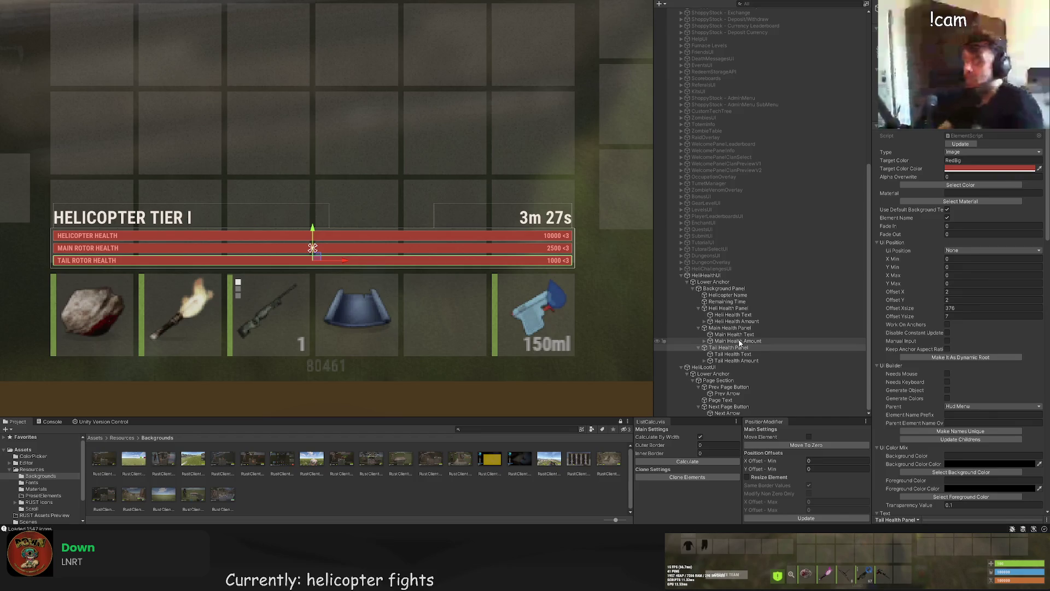
pyautogui.click(705, 276)
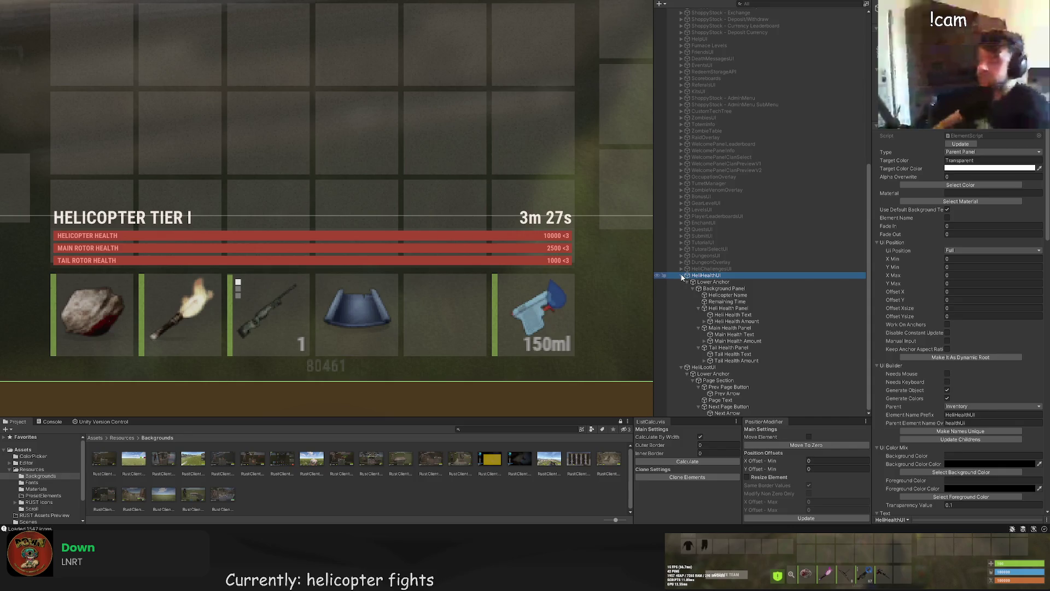
# Step: Collapse HeliHealthUI and expand HeliChallengesUI in the Hierarchy to show its children
pyautogui.click(682, 276)
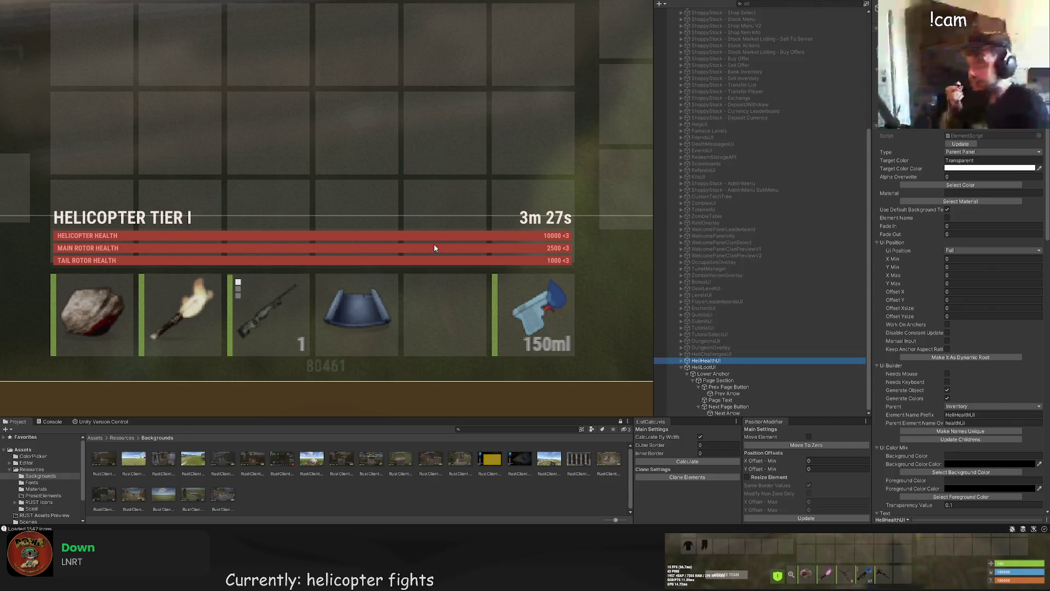
pyautogui.moveTo(434, 248); pyautogui.dragTo(377, 221)
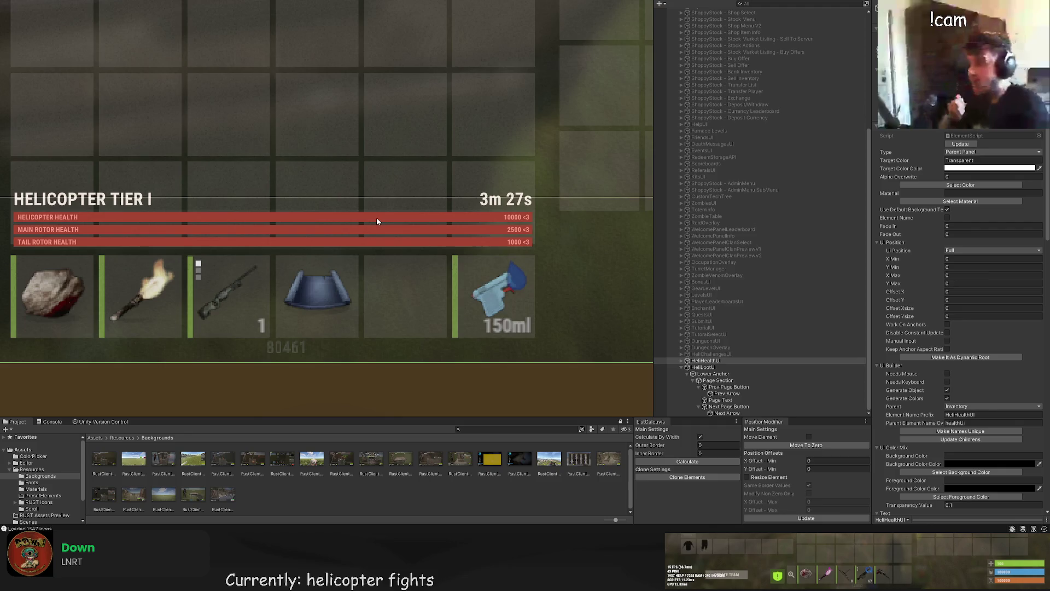
pyautogui.scroll(3, 711, 372)
pyautogui.click(711, 400)
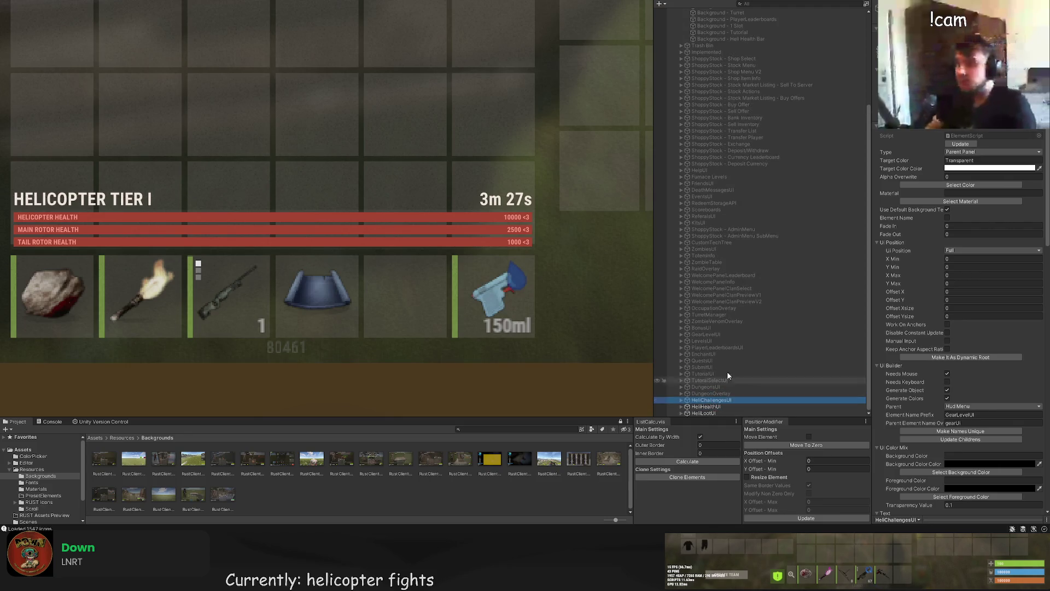
pyautogui.scroll(-4, 482, 230)
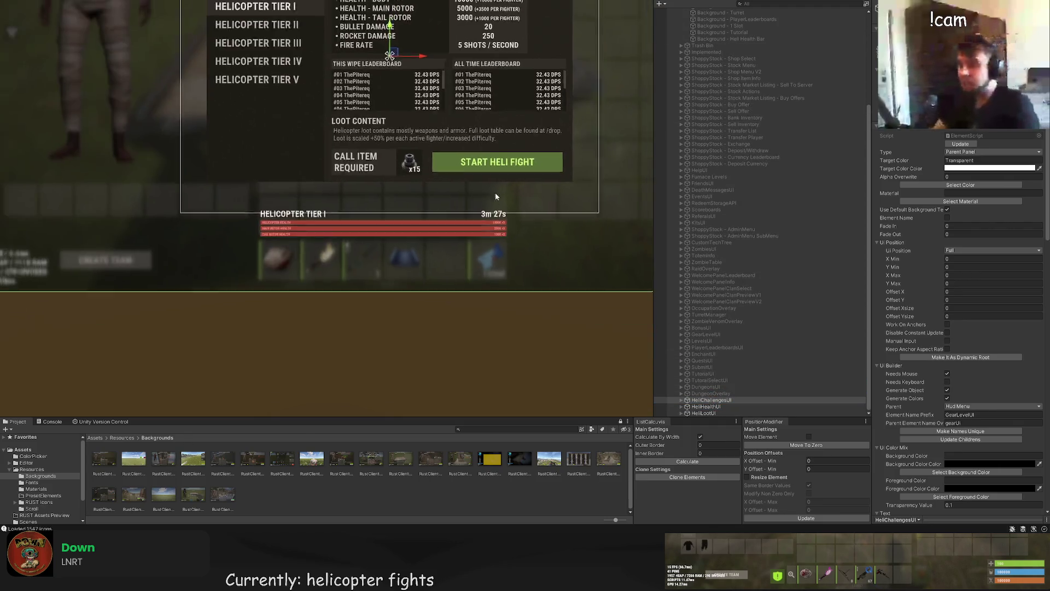
pyautogui.scroll(-2, 496, 196)
pyautogui.click(696, 401)
pyautogui.hotkey('alt', 'Right')
pyautogui.scroll(-2, 696, 408)
# Step: Rename the UI Panel under Bottom Section to Heli Select Section
pyautogui.click(719, 383)
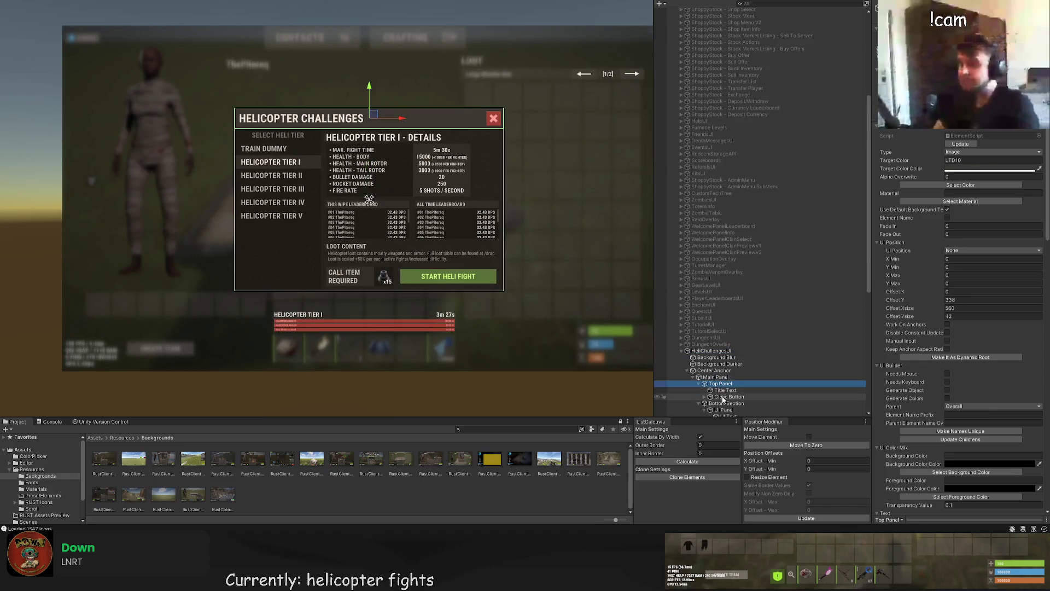
pyautogui.scroll(-3, 723, 400)
pyautogui.click(724, 360)
pyautogui.click(723, 361)
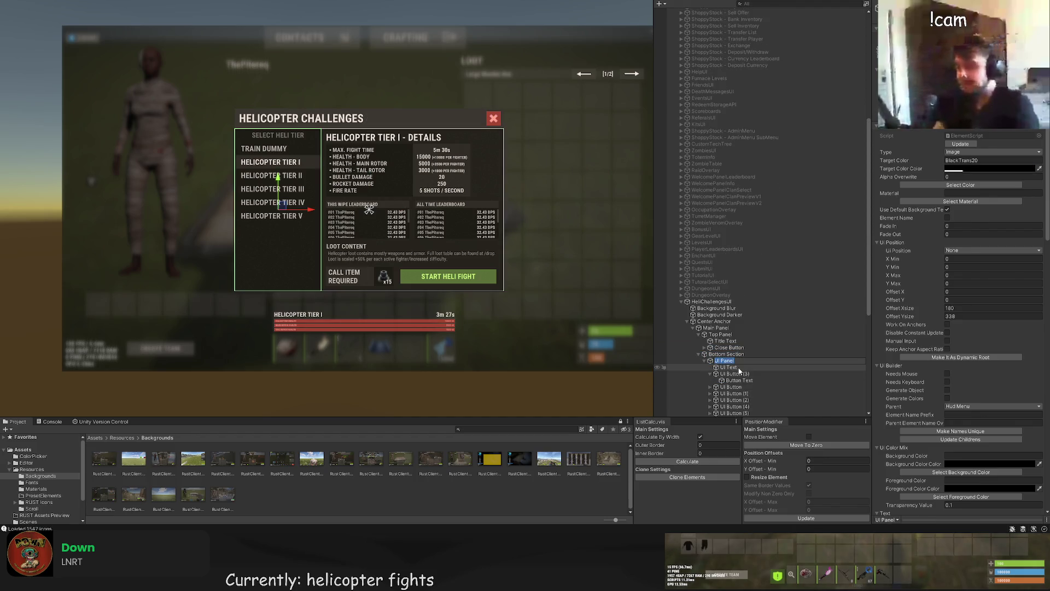
pyautogui.write('Heli Se')
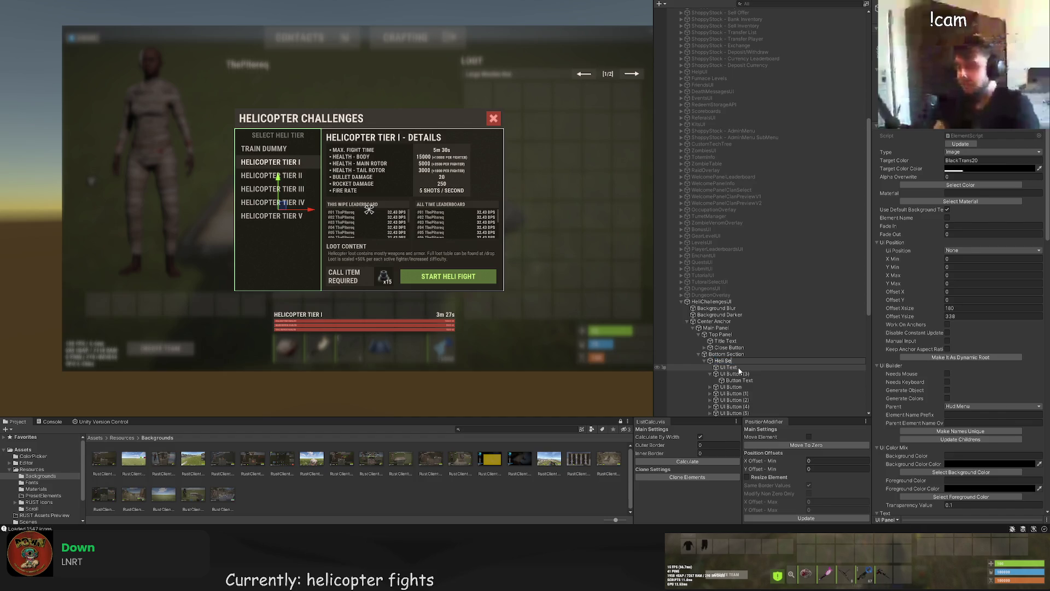
pyautogui.write('lect Se')
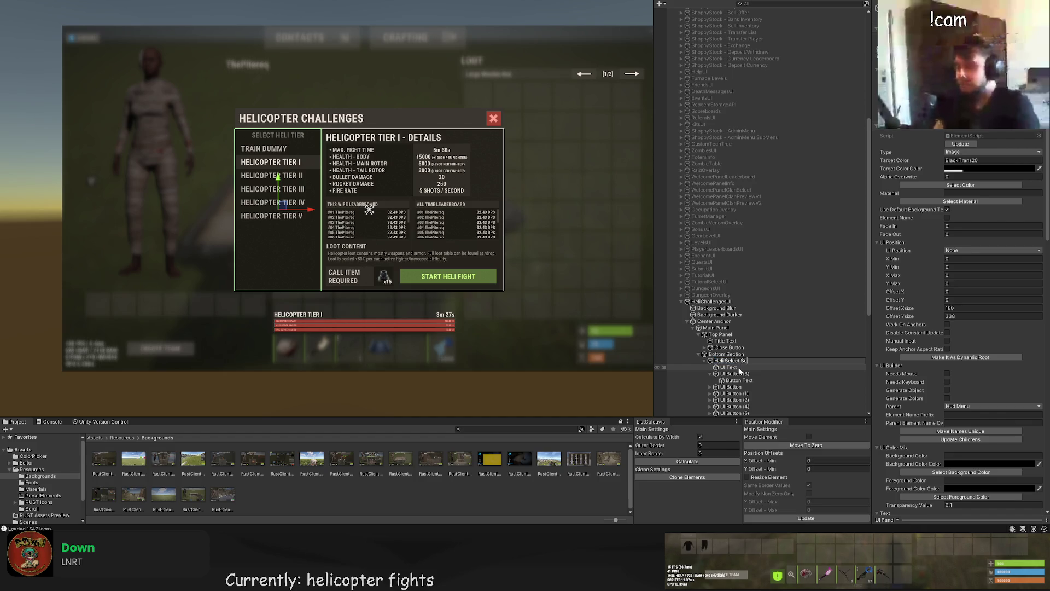
pyautogui.write('ction')
pyautogui.press('Return')
# Step: Rename the title text to Select Title and the first button to Heli Button 1
pyautogui.click(739, 367)
pyautogui.click(739, 368)
pyautogui.write('Select Title')
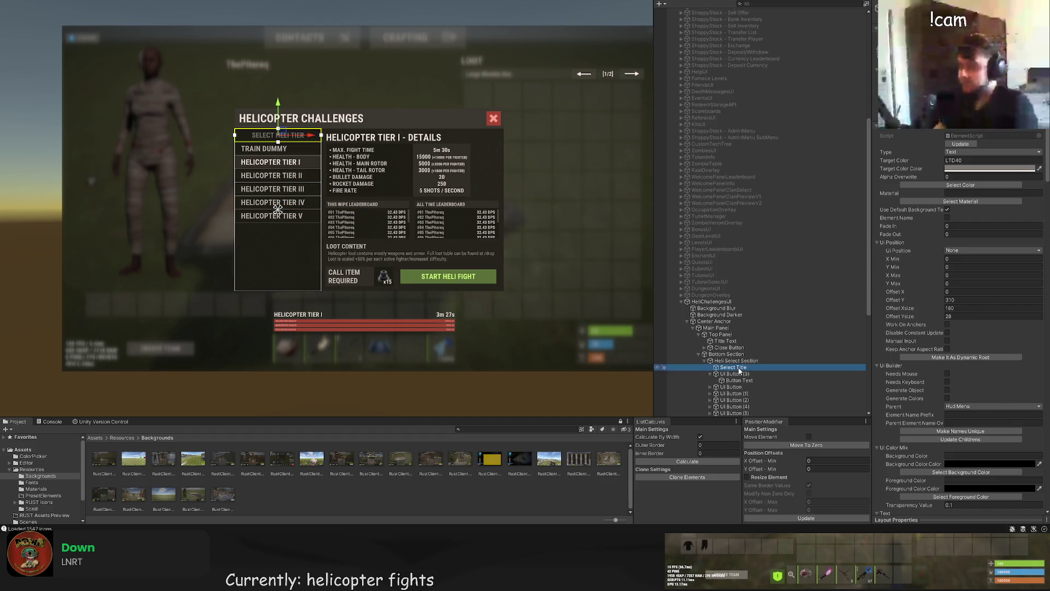
pyautogui.click(738, 373)
pyautogui.write('H')
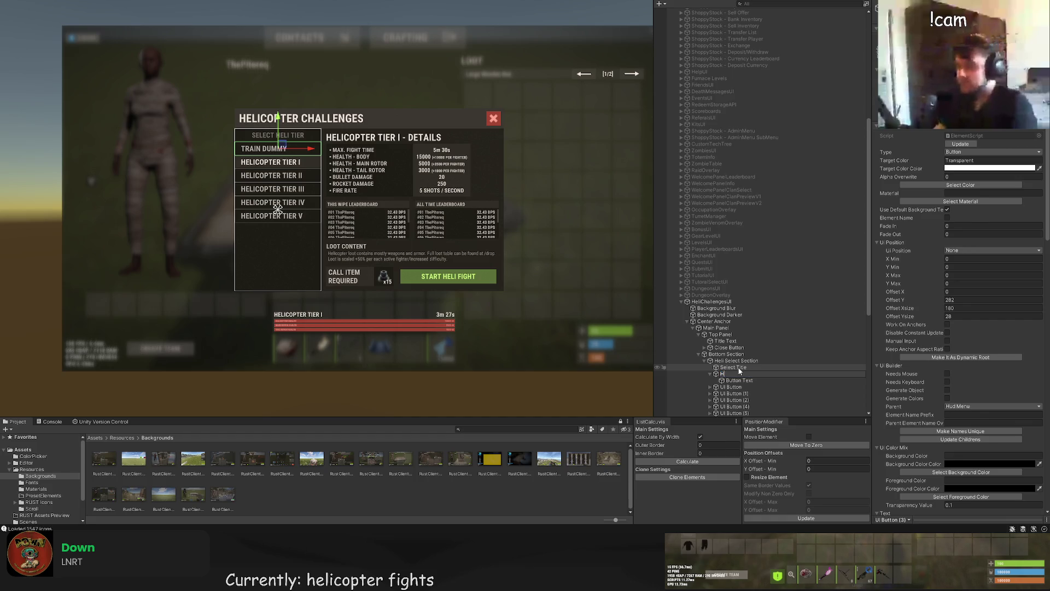
pyautogui.write('eli Button 1')
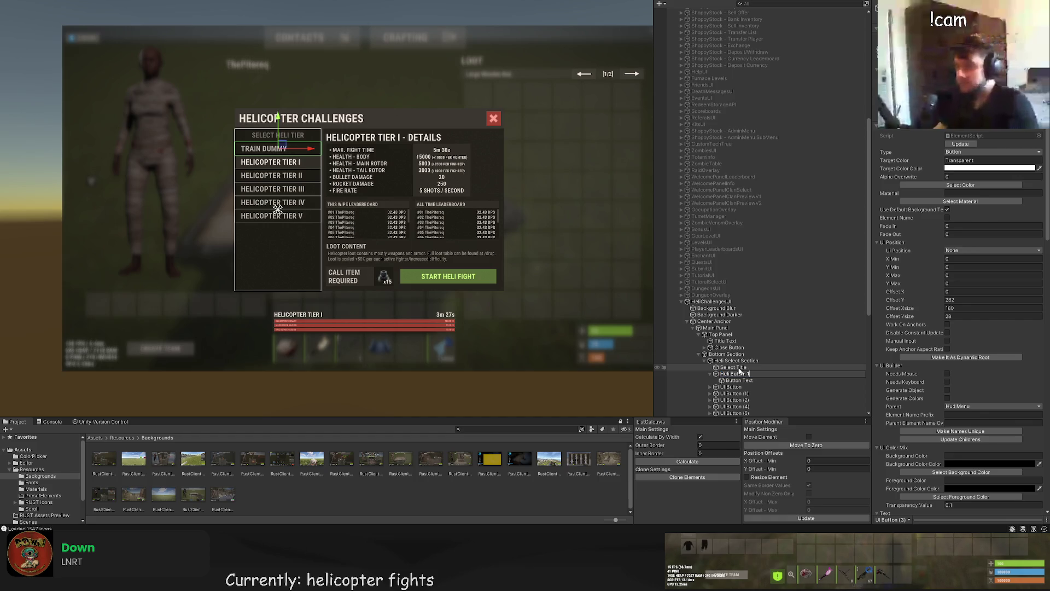
pyautogui.press('Return')
# Step: Rename the first button's text to Heli Name and the next button to Heli Button 2
pyautogui.press('Down')
pyautogui.press('F2')
pyautogui.write('Heli Name')
pyautogui.press('Return')
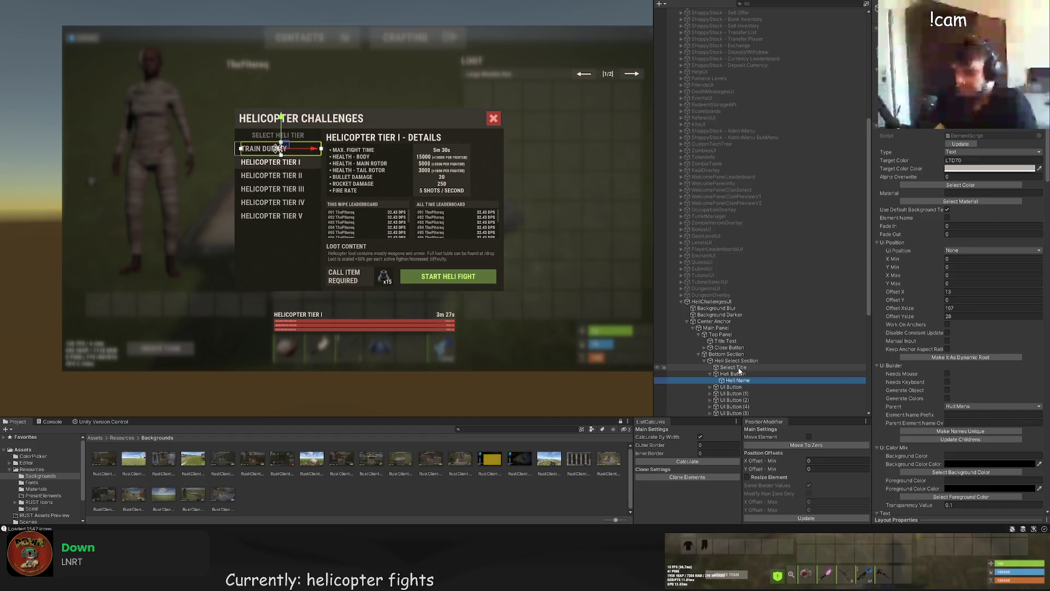
pyautogui.press('Down')
pyautogui.press('F2')
pyautogui.write('Heli Button 2')
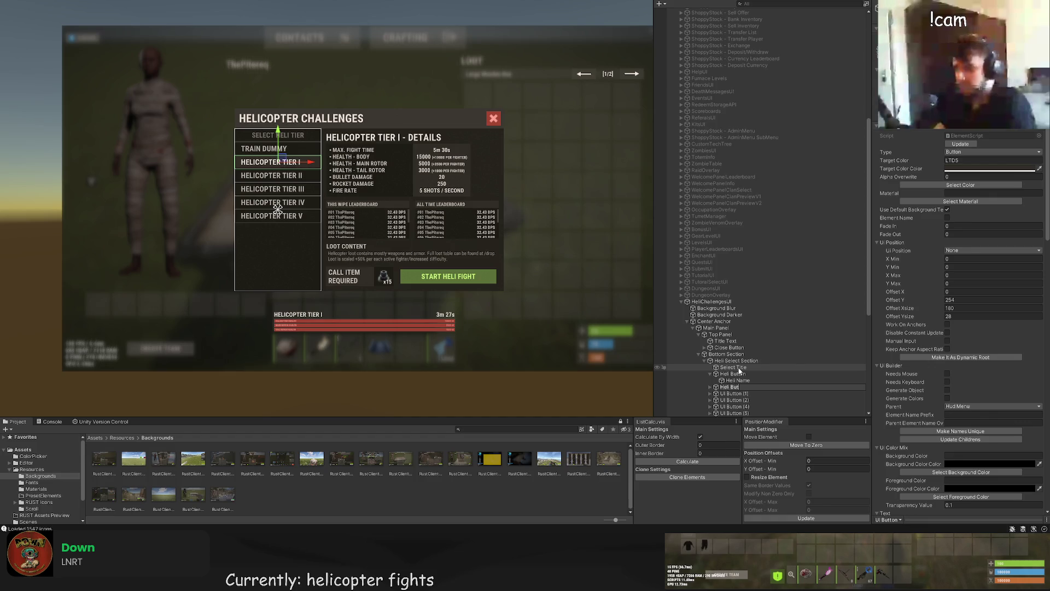
pyautogui.press('Return')
# Step: Rename the Button Text under Heli Button 2 to Heli Name 2
pyautogui.press('Down')
pyautogui.press('Up')
pyautogui.press('Right')
pyautogui.press('Down')
pyautogui.press('F2')
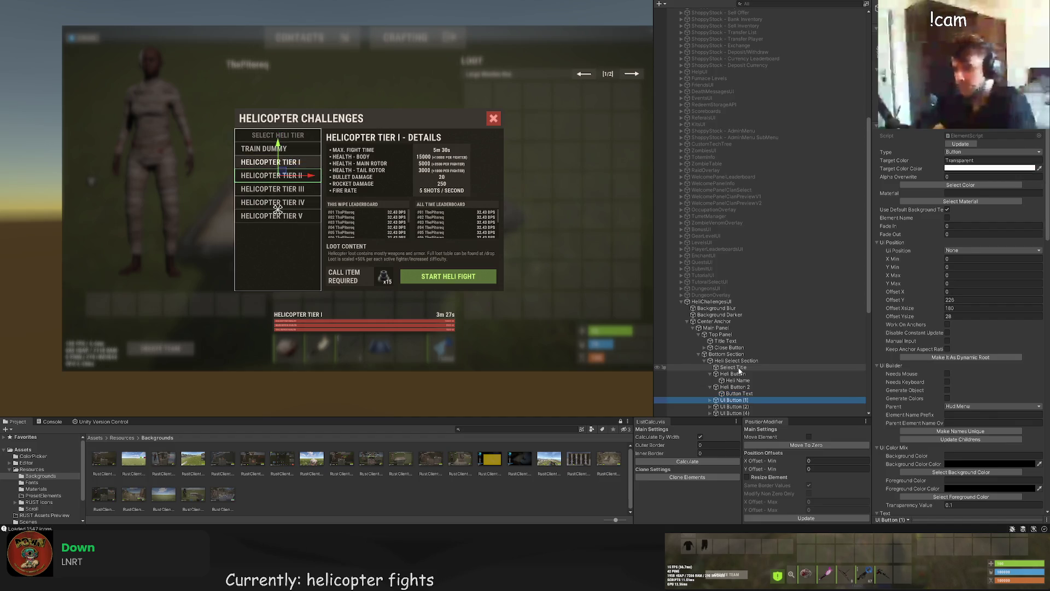
pyautogui.write('Heli Name 2')
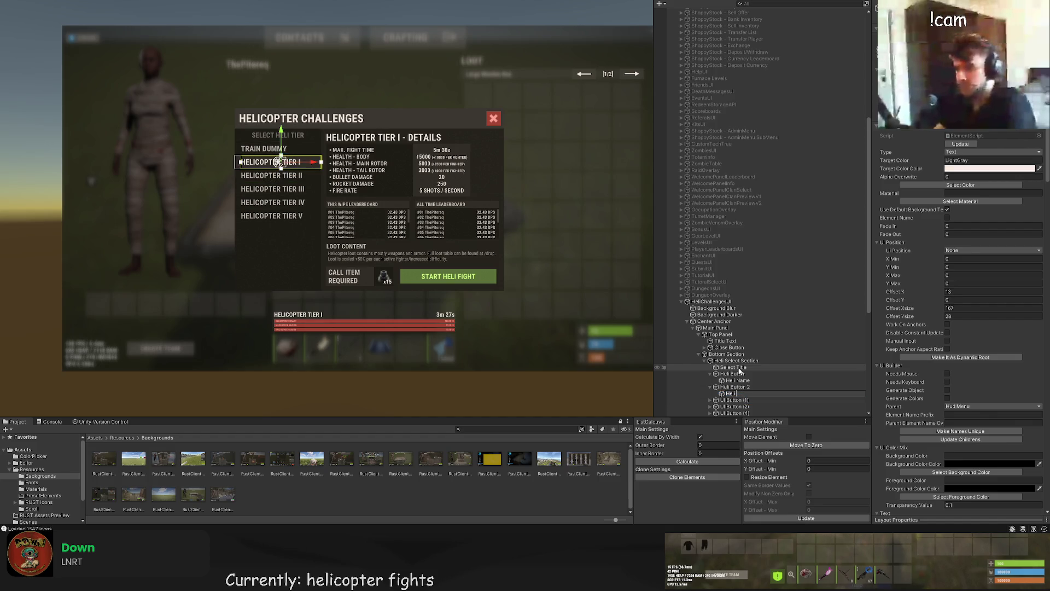
pyautogui.press('Return')
# Step: Select UI Buttons (1) through (5), then rename the UI Section to Heli Details Section
pyautogui.scroll(-6, 745, 370)
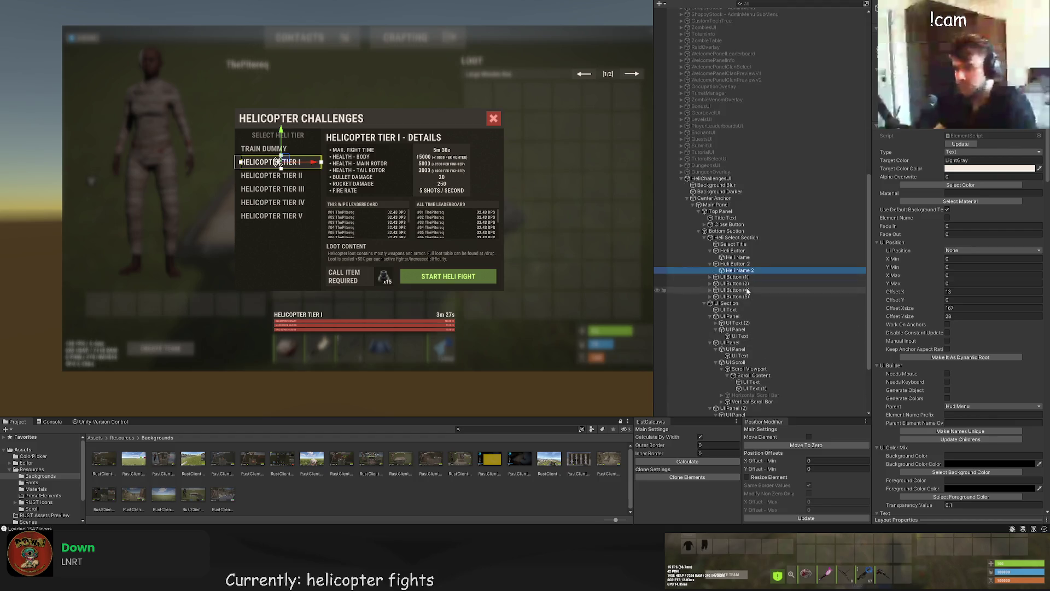
pyautogui.press('Down')
pyautogui.hotkey('shift', 'Down')
pyautogui.hotkey('shift', 'Down')
pyautogui.hotkey('shift', 'Down')
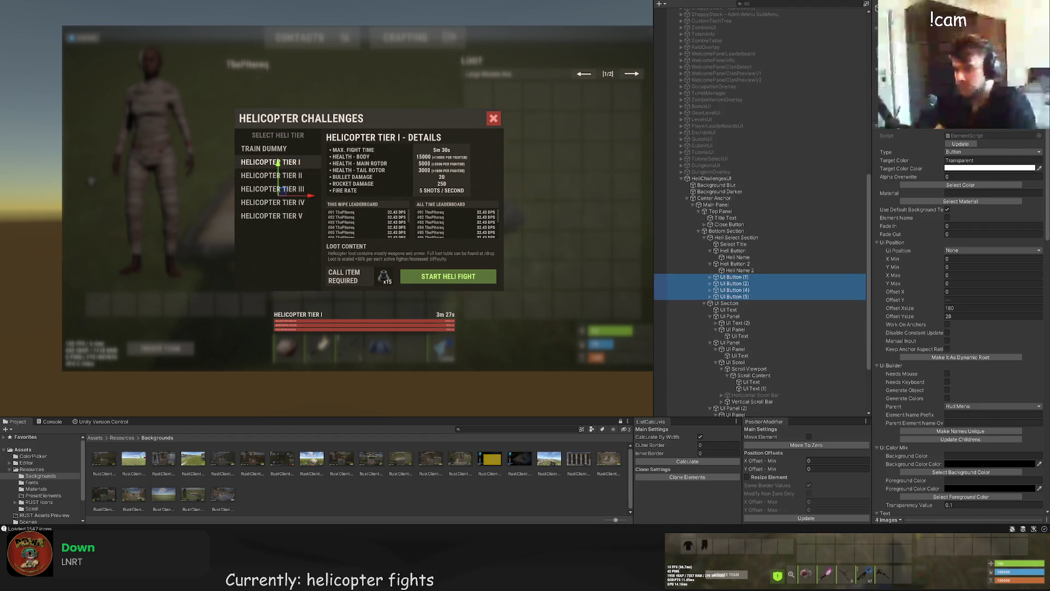
pyautogui.click(735, 303)
pyautogui.press('F2')
pyautogui.write('Heli Details S')
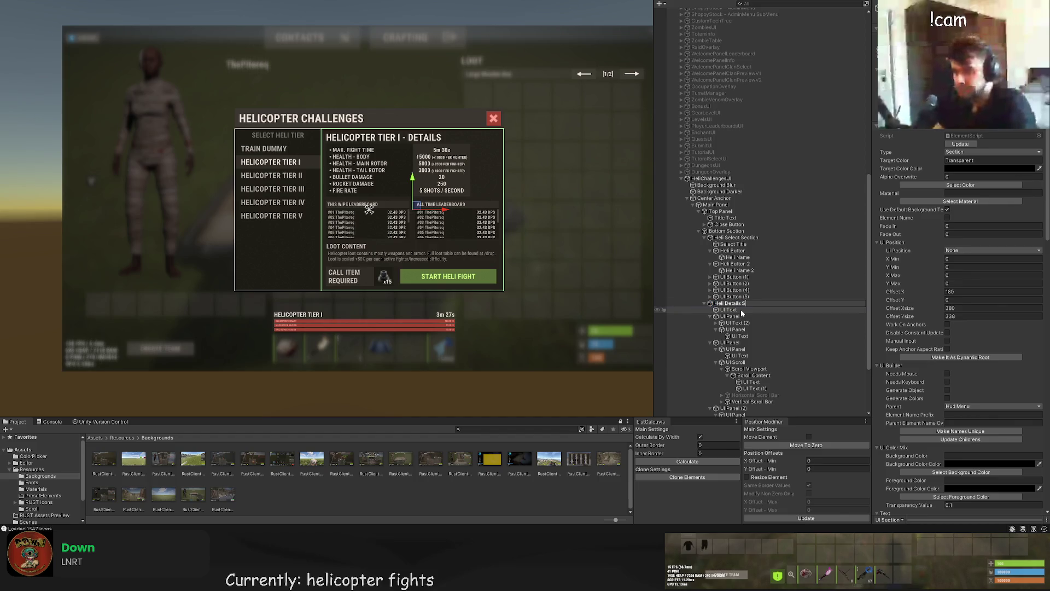
pyautogui.write('on')
pyautogui.press('Return')
# Step: Rename the next UI Text to Selected Heli and the UI Panel to Details Panel
pyautogui.click(740, 309)
pyautogui.press('F2')
pyautogui.write('S')
pyautogui.write(' Heli')
pyautogui.press('Return')
pyautogui.click(741, 316)
pyautogui.press('F2')
pyautogui.write('Detai')
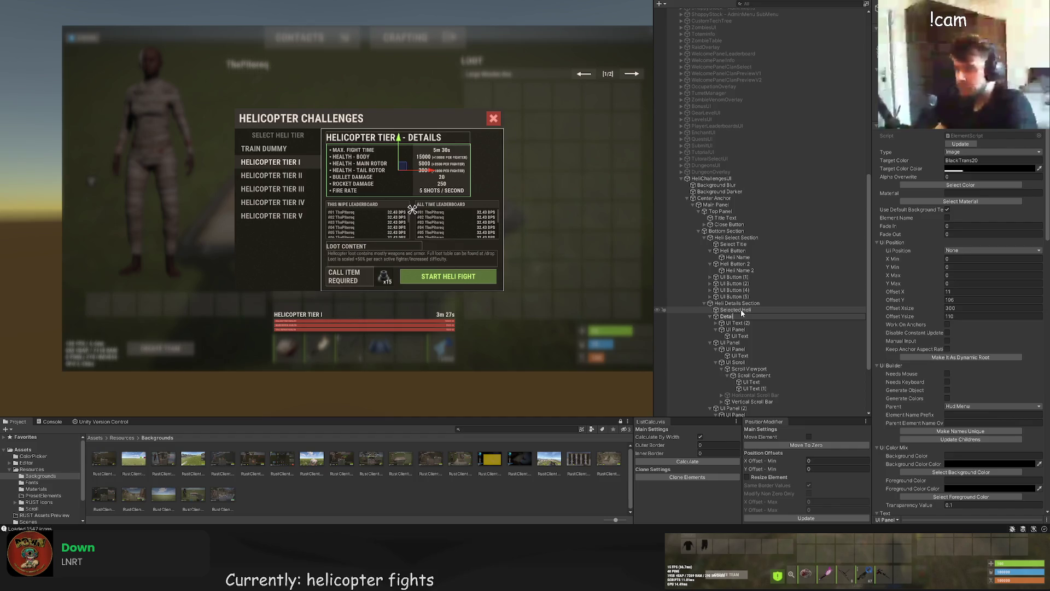
pyautogui.write('ls Panel')
pyautogui.press('Return')
# Step: Name the next elements Details Names, Details Stats Background and Details Stats
pyautogui.press('Down')
pyautogui.press('F2')
pyautogui.write('Details Names')
pyautogui.press('Return')
pyautogui.press('Down')
pyautogui.press('F2')
pyautogui.write('D')
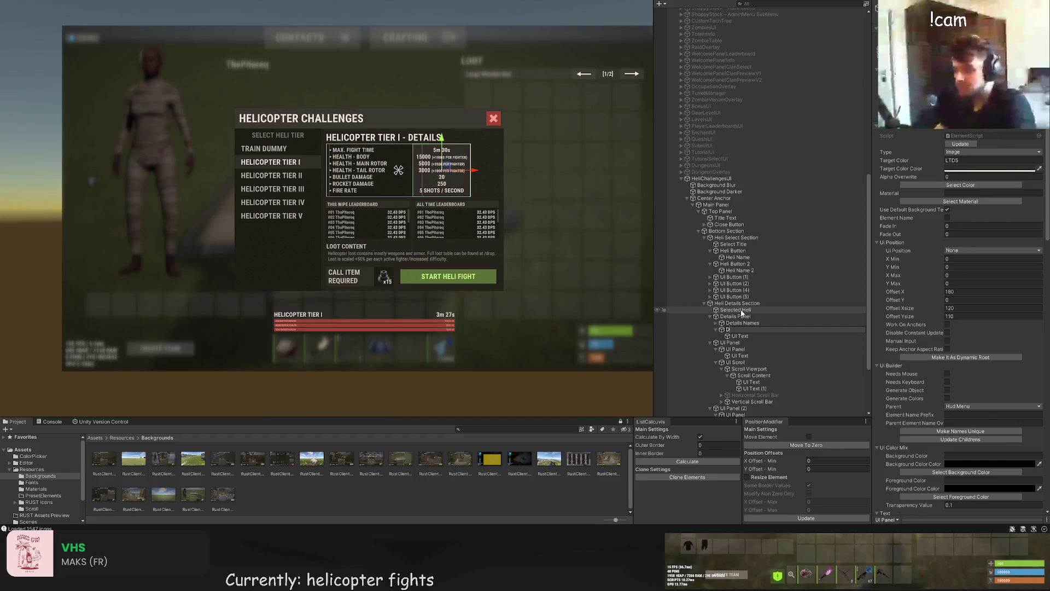
pyautogui.write('etails S')
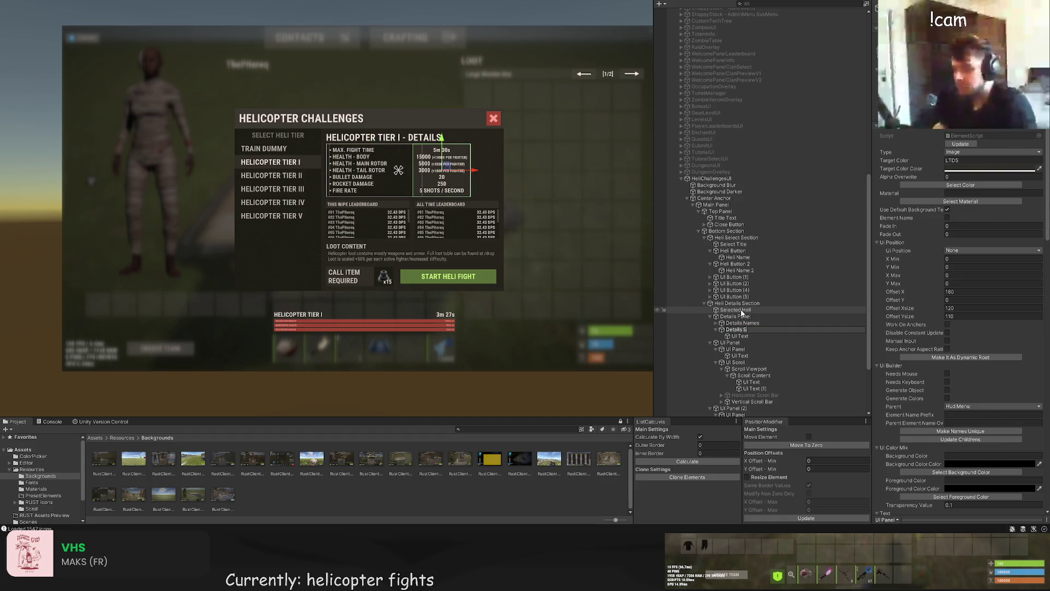
pyautogui.write('nd')
pyautogui.press('Return')
pyautogui.press('Down')
pyautogui.press('F2')
pyautogui.write('Details Stats')
# Step: Confirm Details Stats and name the next panel Wipe Leaderboard Panel
pyautogui.press('Return')
pyautogui.press('Down')
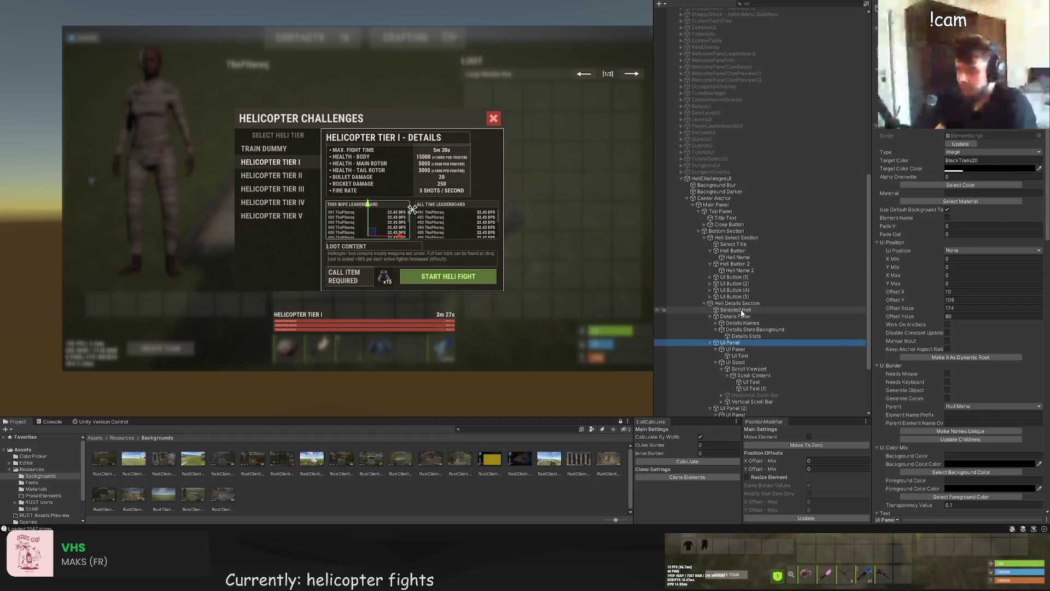
pyautogui.press('F2')
pyautogui.write('T')
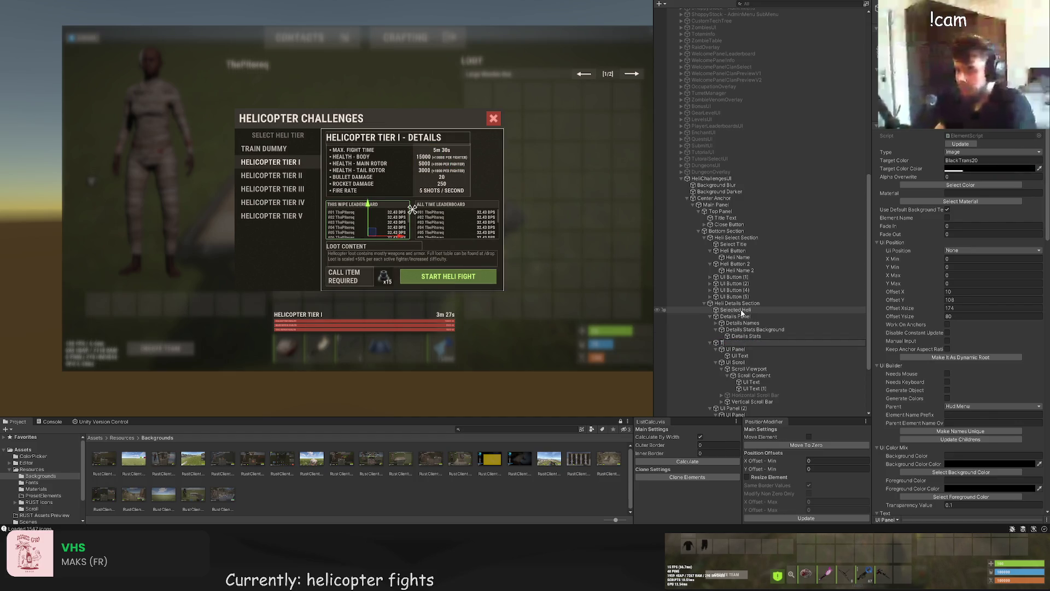
pyautogui.write('his Wipe Leade')
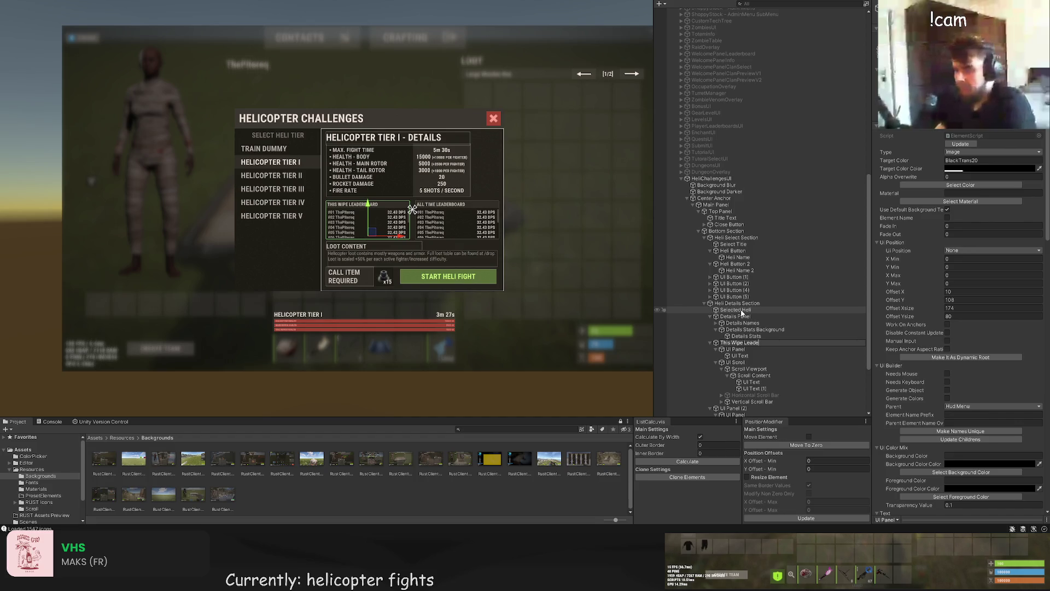
pyautogui.write('rboard')
pyautogui.press('Return')
pyautogui.press('Down')
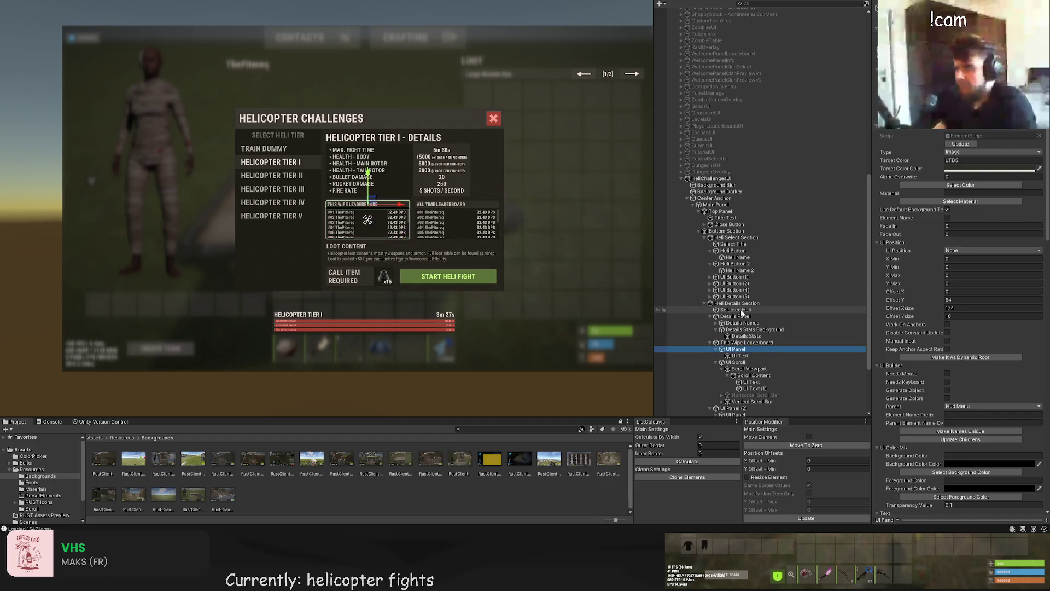
pyautogui.press('Up')
pyautogui.press('F2')
pyautogui.write('W')
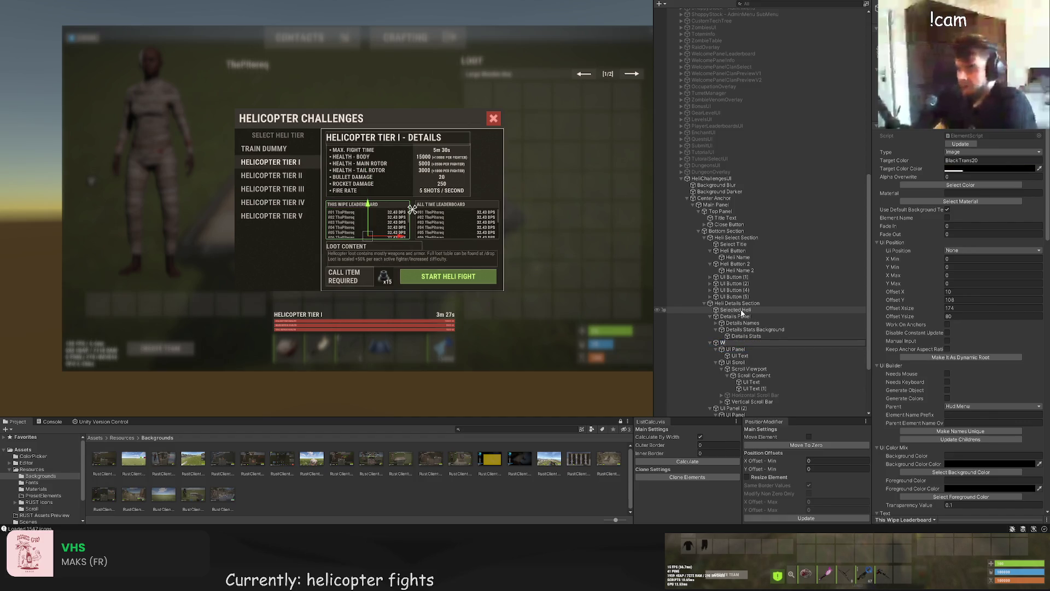
pyautogui.write('ipe Leaderboa')
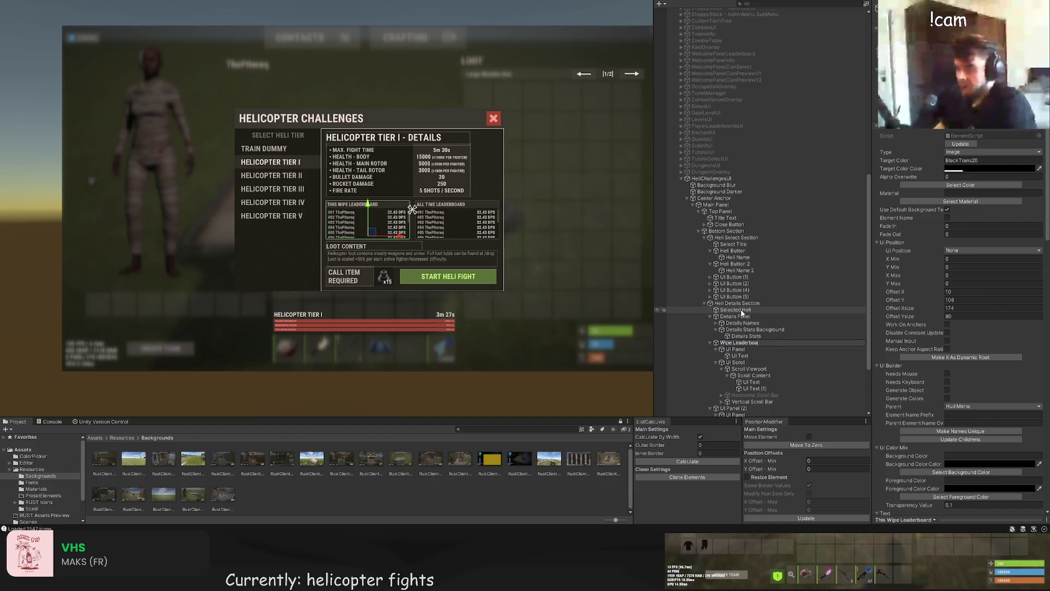
pyautogui.write('rd Panel')
pyautogui.press('Return')
# Step: Rename the wipe leaderboard's children to Wipe Title Panel, Wipe Title and Wipe Scroll
pyautogui.press('Down')
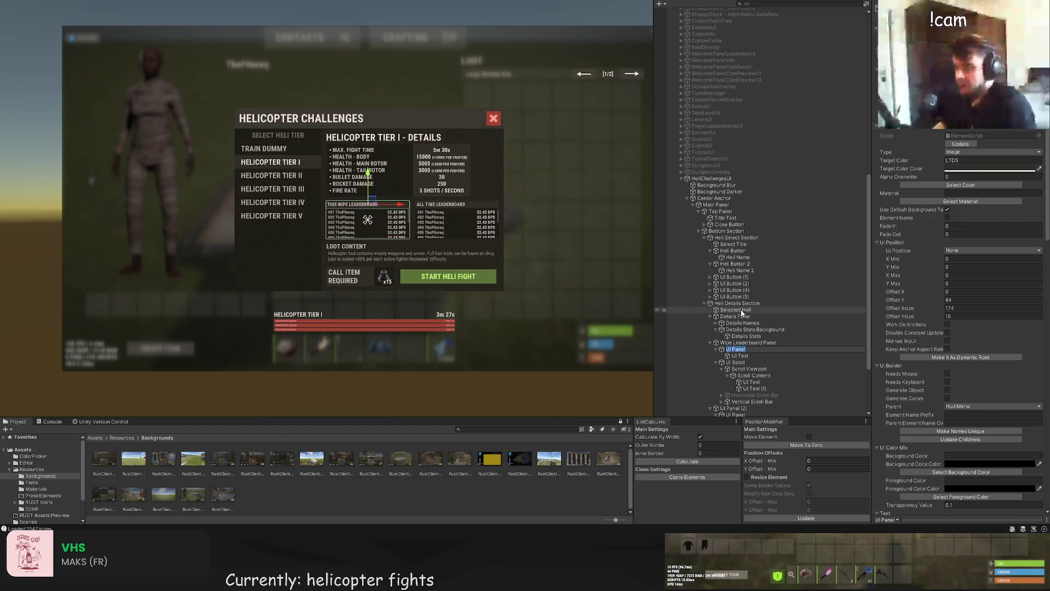
pyautogui.write('Wip')
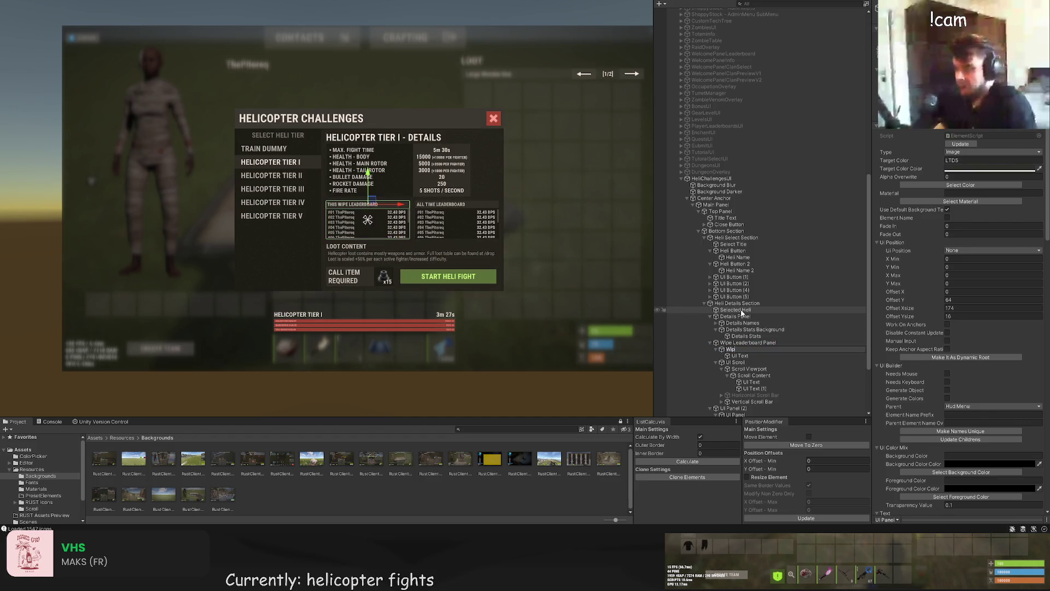
pyautogui.write('e Title')
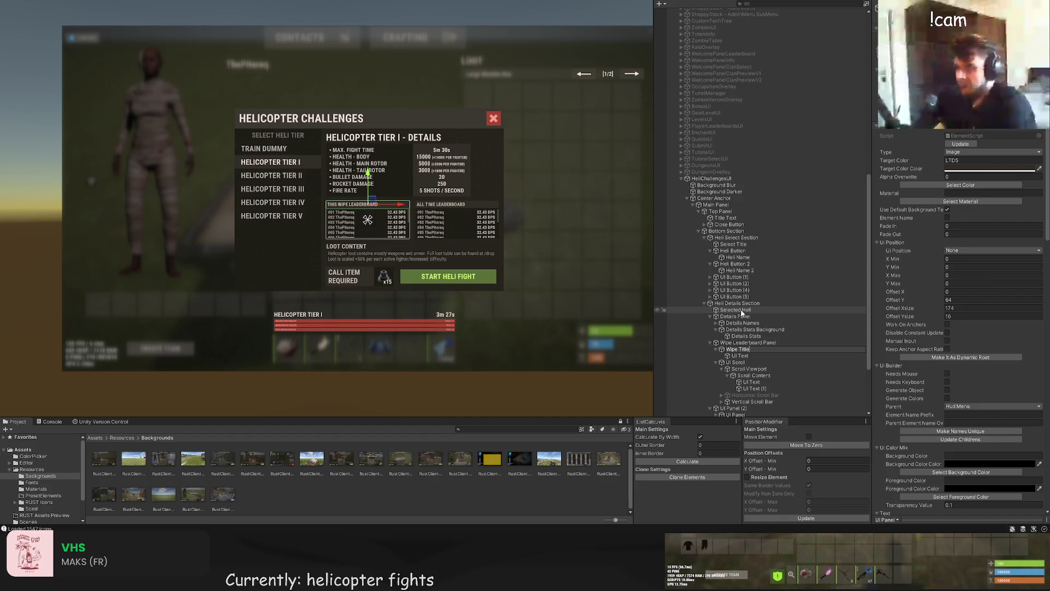
pyautogui.write(' Panel')
pyautogui.press('Return')
pyautogui.press('Down')
pyautogui.press('F2')
pyautogui.write('Wipe T')
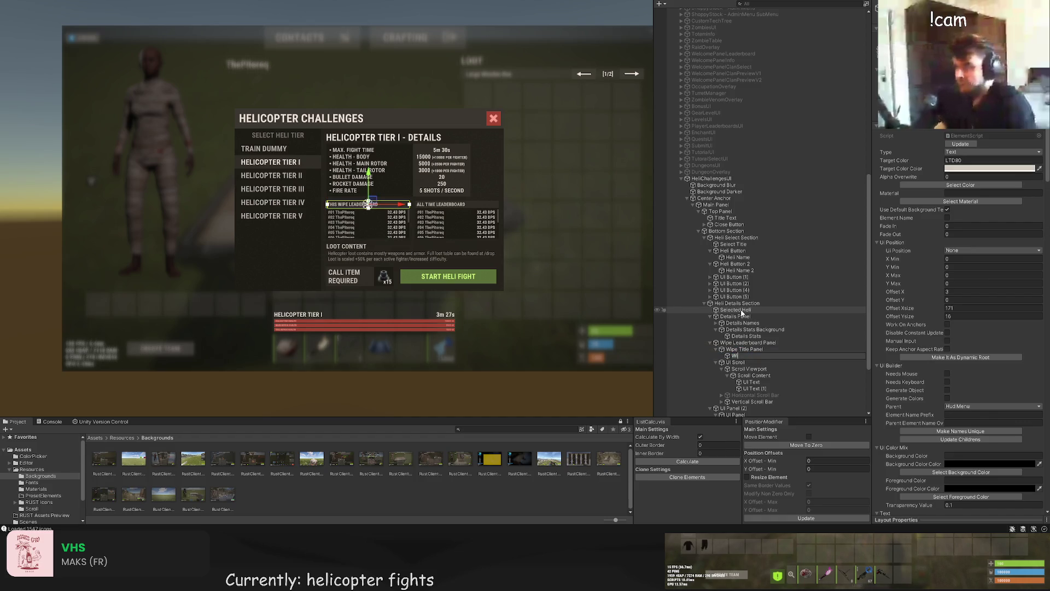
pyautogui.write('itle')
pyautogui.press('Return')
pyautogui.press('Down')
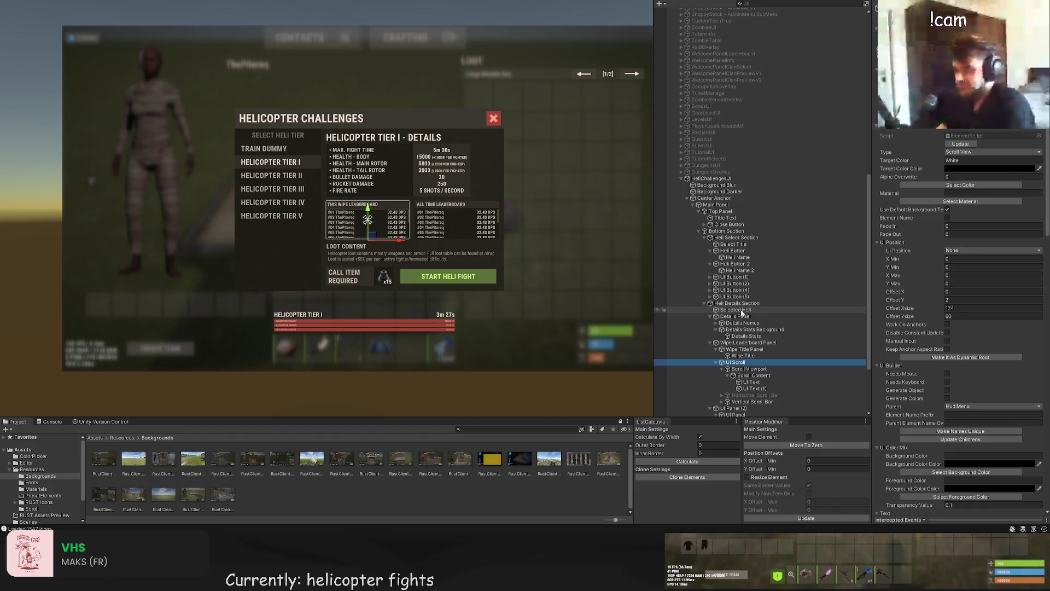
pyautogui.press('F2')
pyautogui.write('Wipe Scroll')
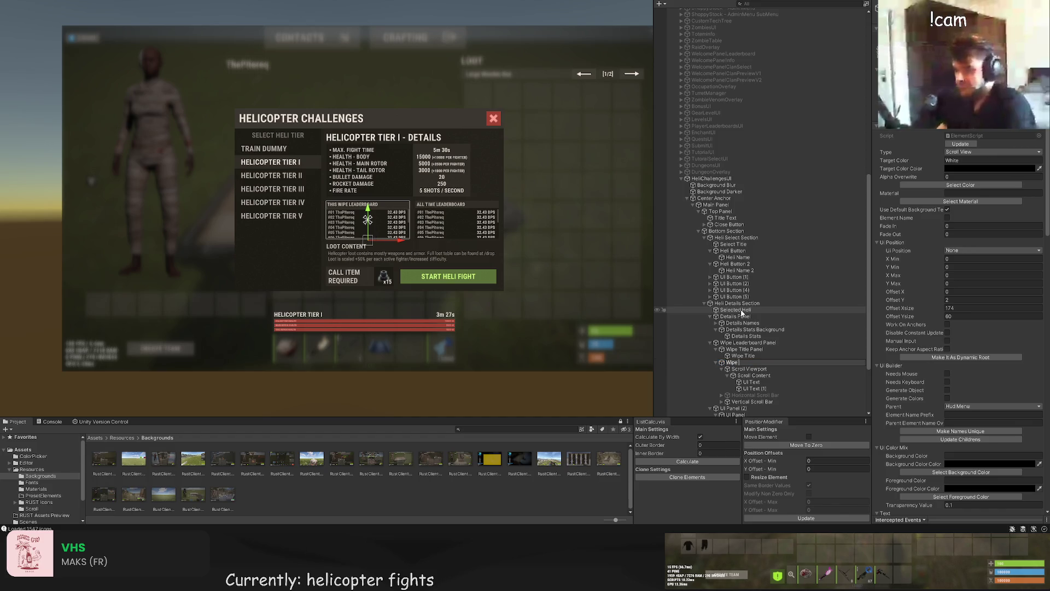
pyautogui.press('Return')
# Step: Rename the two scroll texts to Wipe Usernames and Wipe Scores
pyautogui.press('Down')
pyautogui.press('Down')
pyautogui.press('Down')
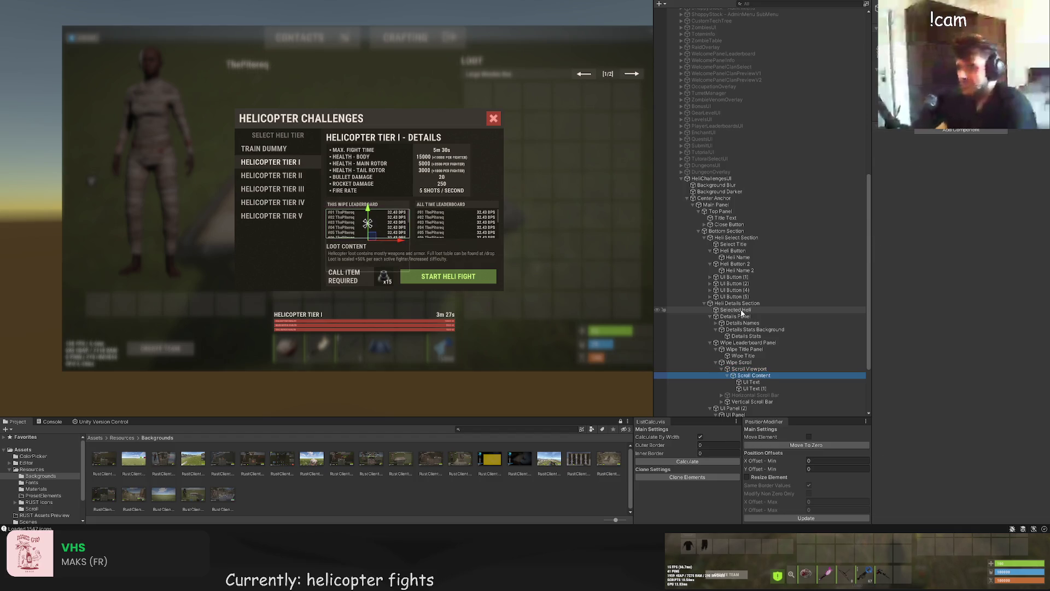
pyautogui.press('F2')
pyautogui.write('W')
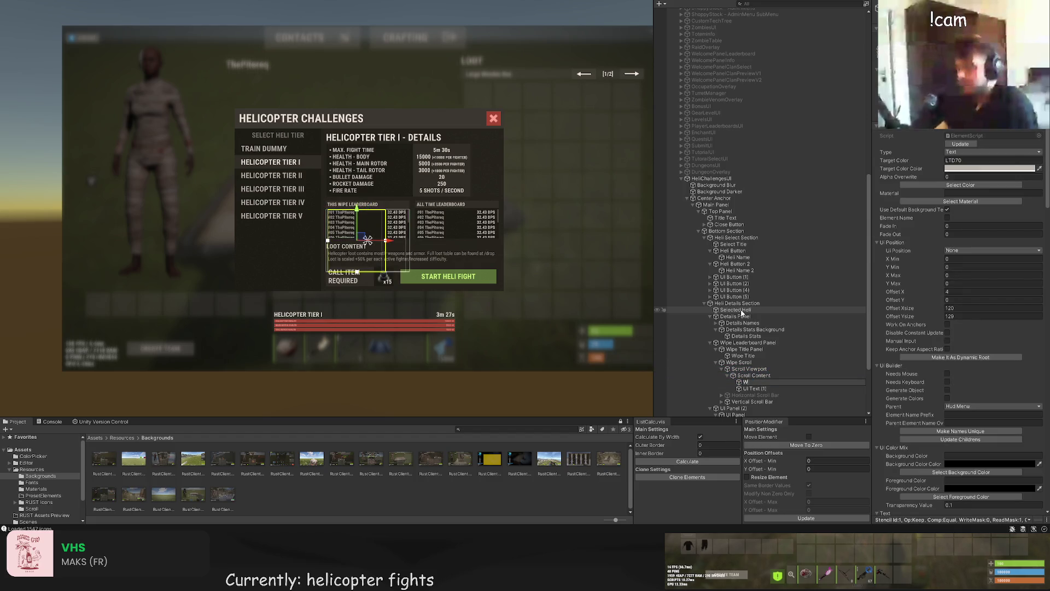
pyautogui.write('ipe Usernames')
pyautogui.press('Return')
pyautogui.press('Down')
pyautogui.press('F2')
pyautogui.write('Wipe S')
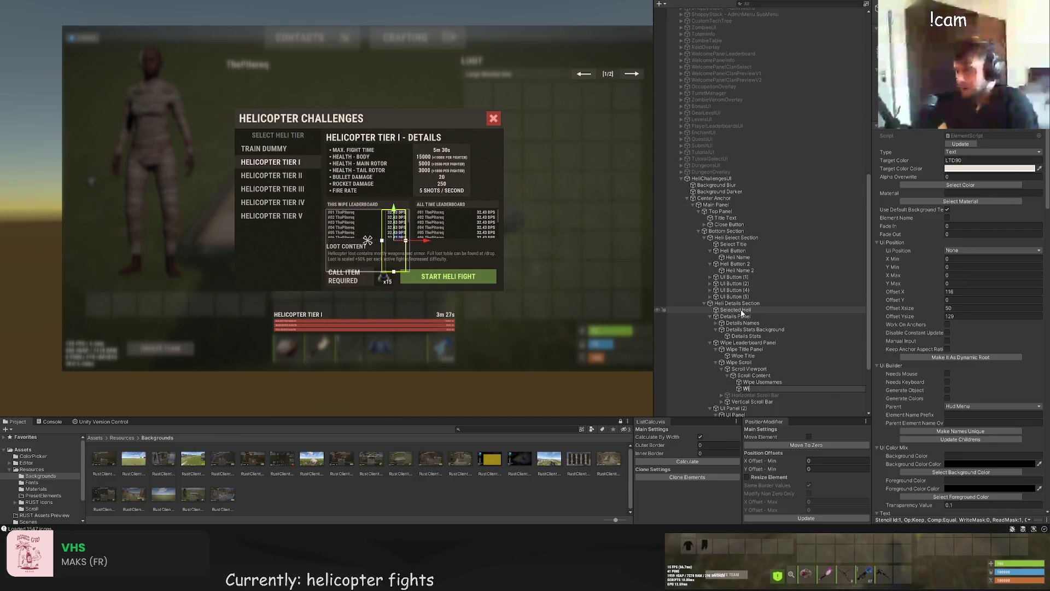
pyautogui.press('Return')
# Step: Name the next panels All Time Leaderboard and All Time Title Panel
pyautogui.press('Down')
pyautogui.press('Down')
pyautogui.press('Down')
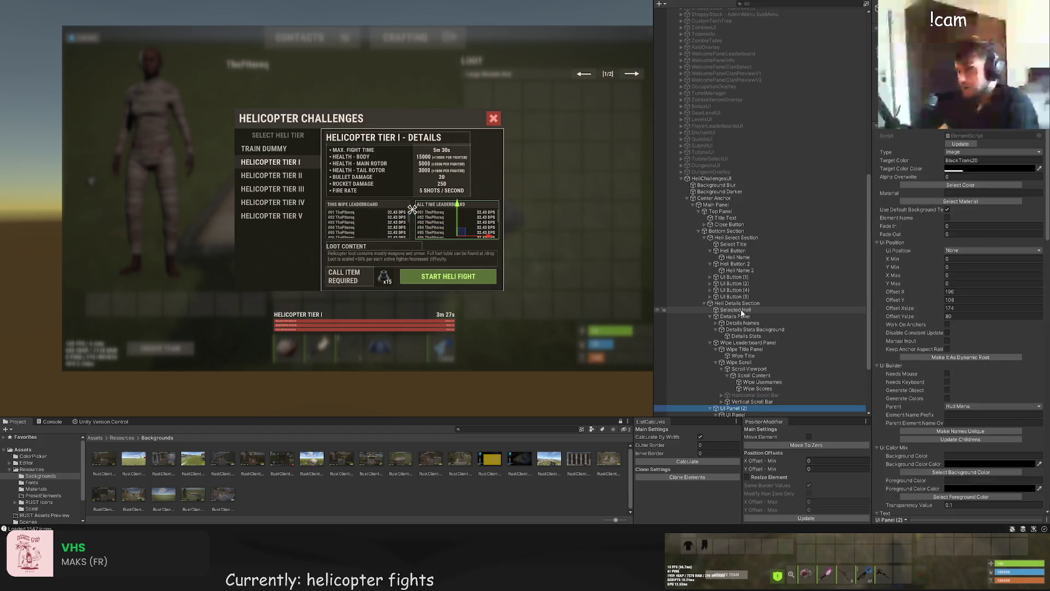
pyautogui.press('F2')
pyautogui.write('All Ti')
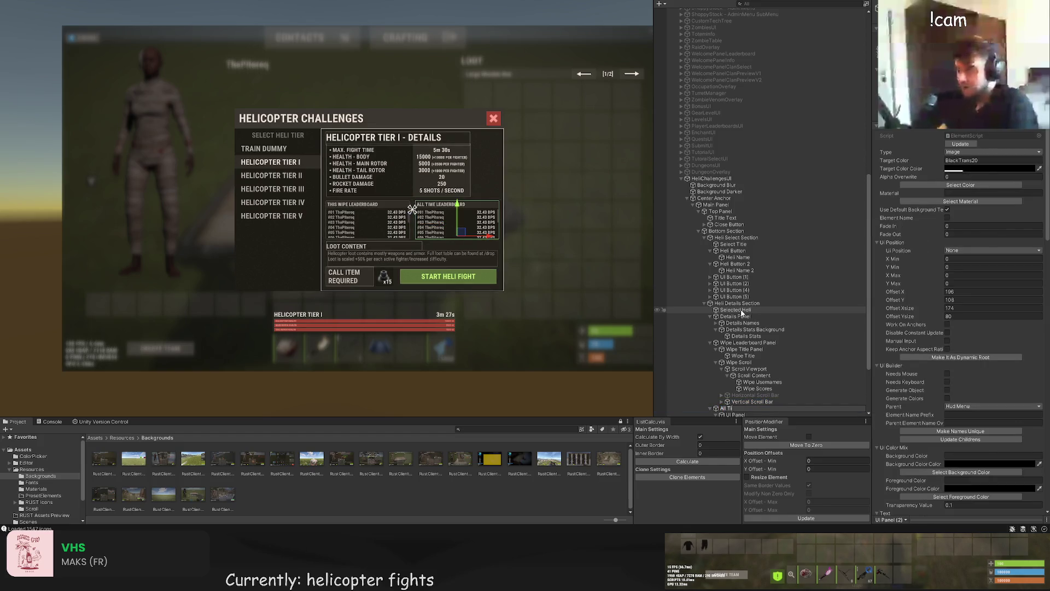
pyautogui.write('me Leaderboard Panel')
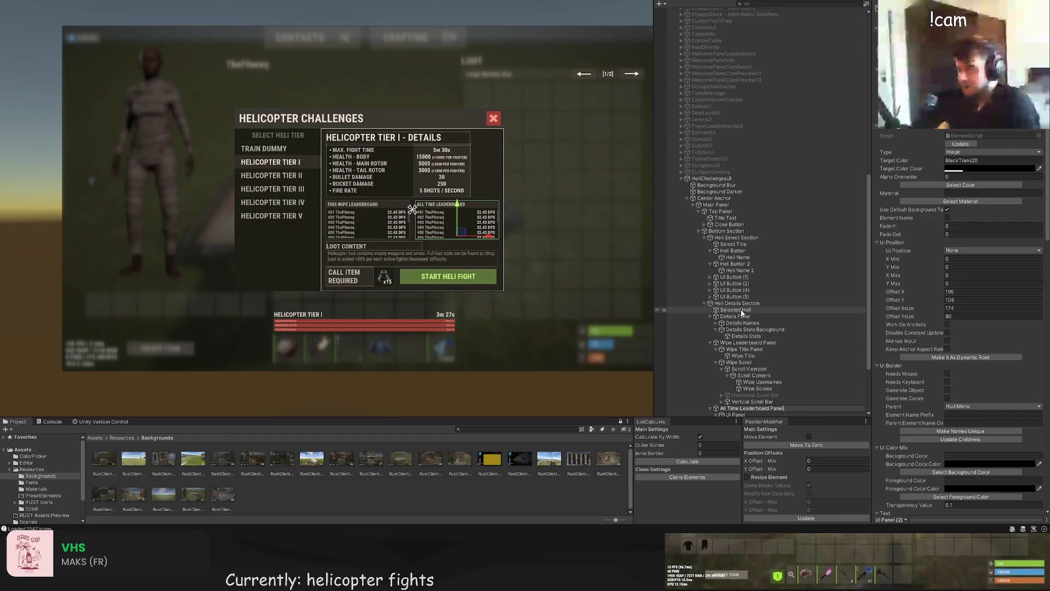
pyautogui.press('Return')
pyautogui.press('Down')
pyautogui.press('F2')
pyautogui.write('All Time')
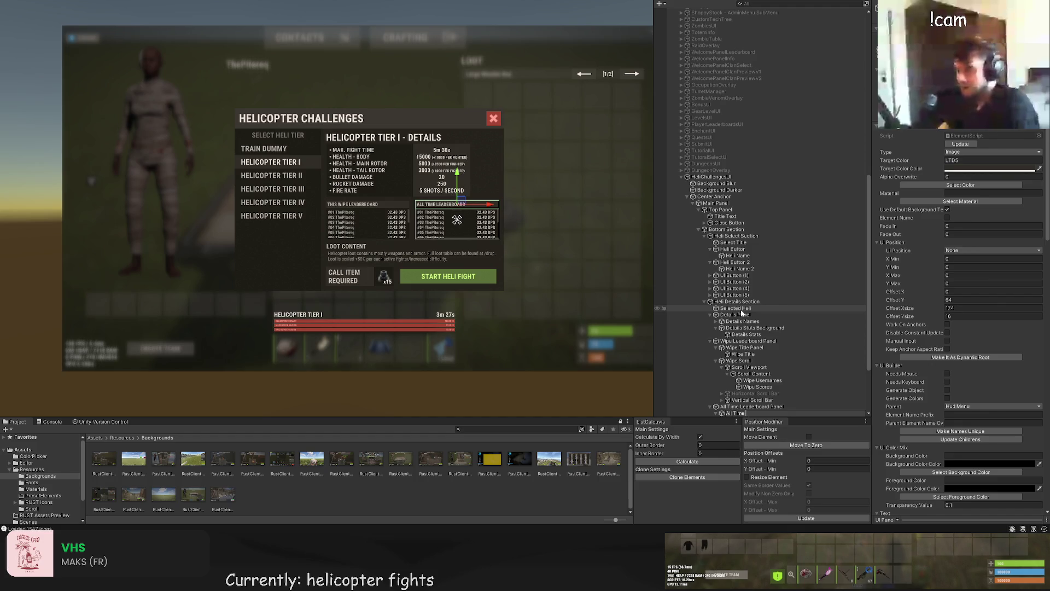
pyautogui.write(' Title Panel')
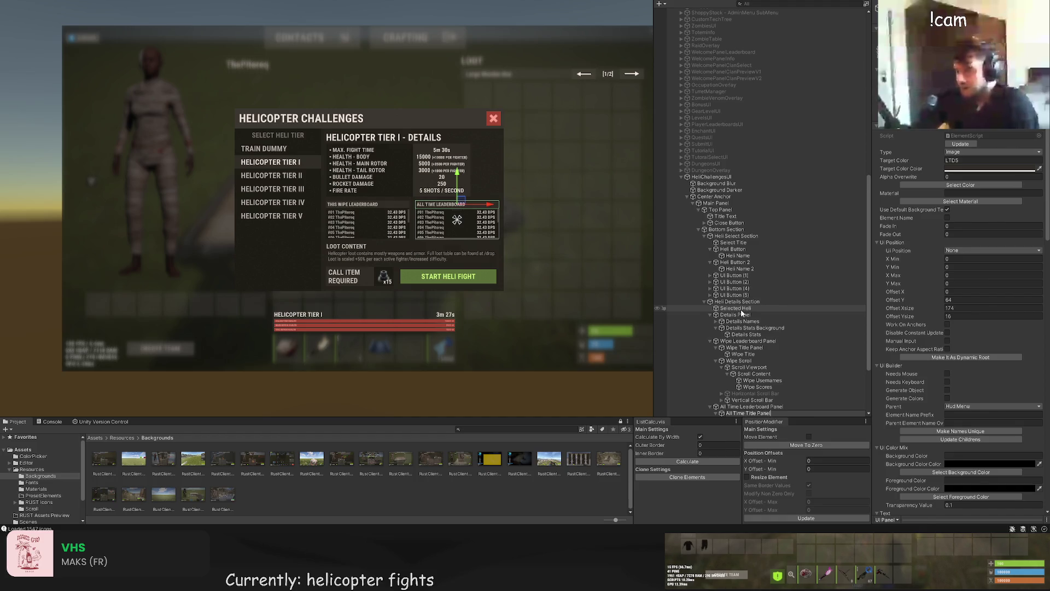
# Step: Name the all-time panel, title text and scroll view All Time Title Panel, All Time Title and All Time Scroll
pyautogui.press('Return')
pyautogui.hotkey('ctrl', 'shift', 'v')
pyautogui.press('F2')
pyautogui.write('All T')
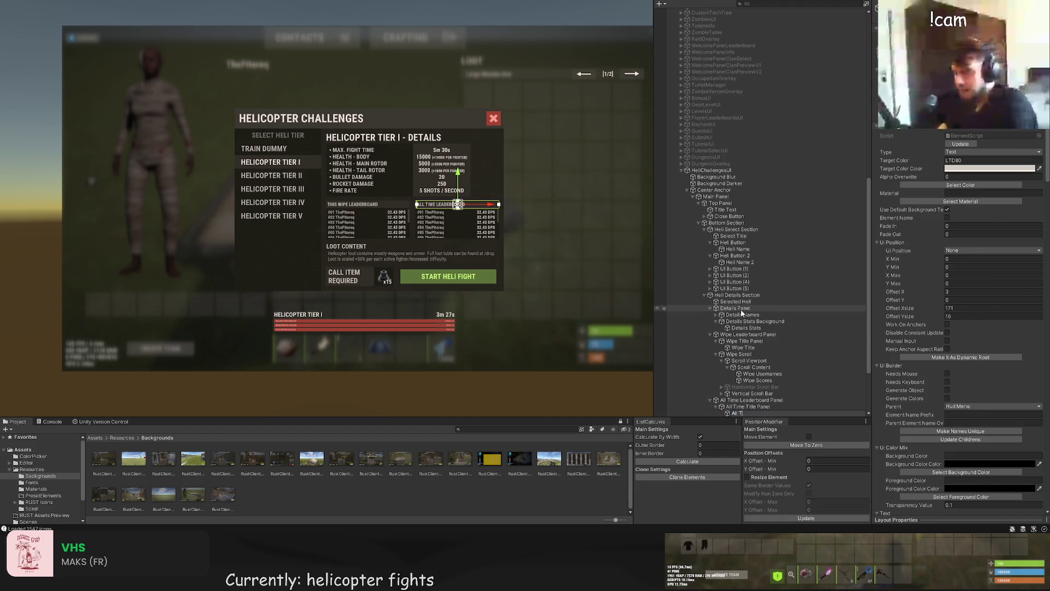
pyautogui.write('ime Title')
pyautogui.press('Return')
pyautogui.hotkey('ctrl', 'v')
pyautogui.press('Up')
pyautogui.press('F2')
pyautogui.write('All Time Scrol')
pyautogui.press('Return')
# Step: Name the two texts inside the all-time scroll content All Time Usernames and All Time Scores
pyautogui.press('Right')
pyautogui.press('Down')
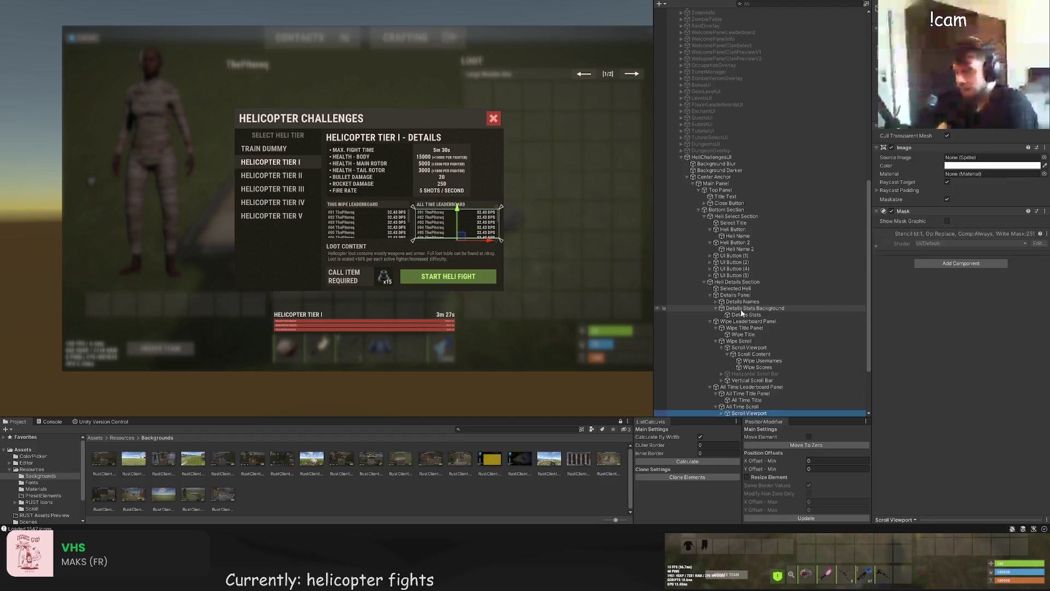
pyautogui.press('Right')
pyautogui.press('Down')
pyautogui.press('Right')
pyautogui.press('Down')
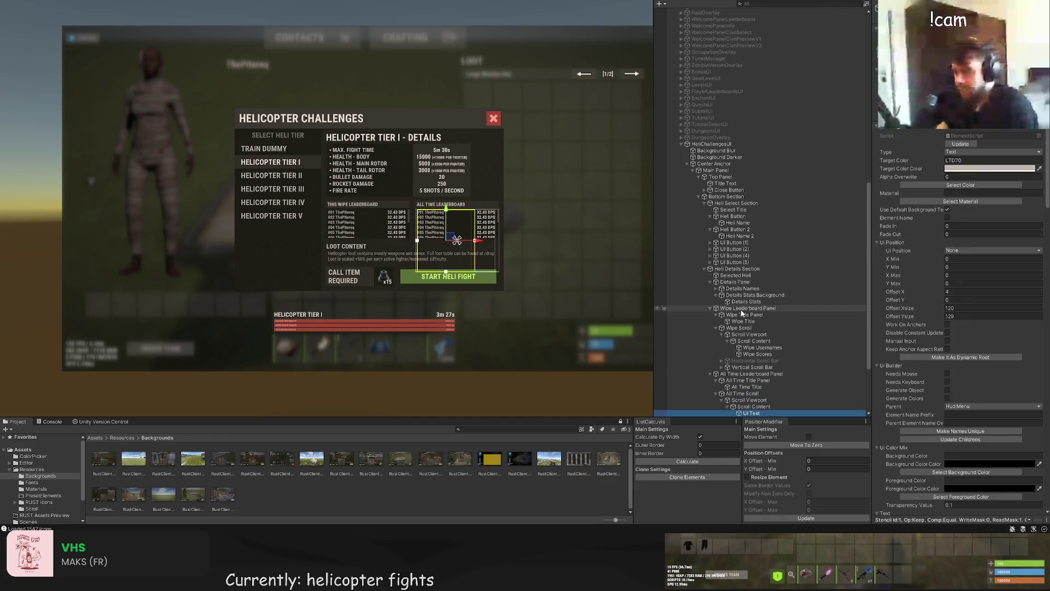
pyautogui.press('F2')
pyautogui.write('A')
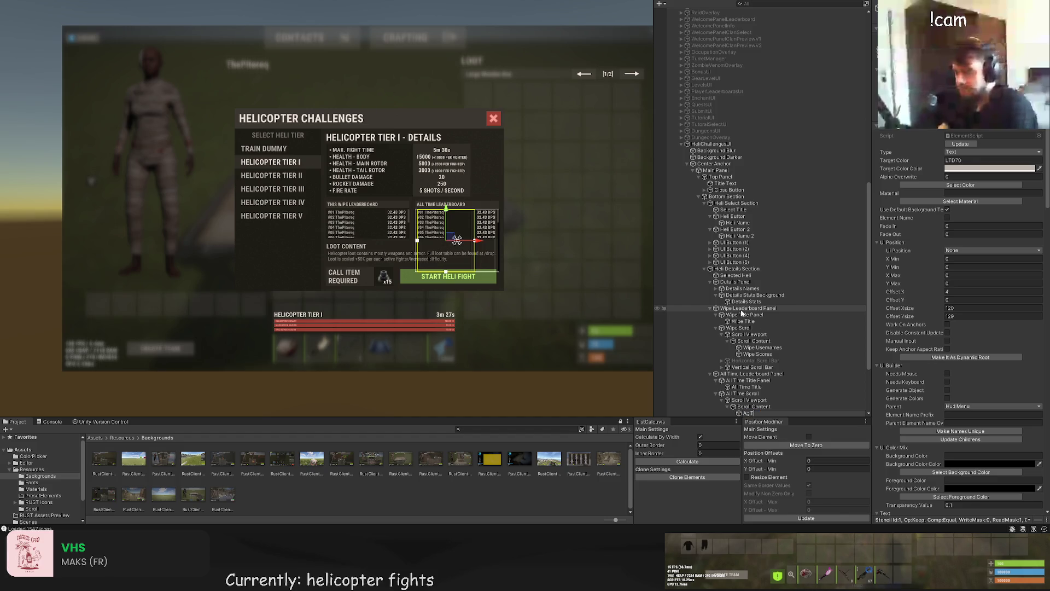
pyautogui.write('ll Time')
pyautogui.write('rnname')
pyautogui.write('mes')
pyautogui.press('Return')
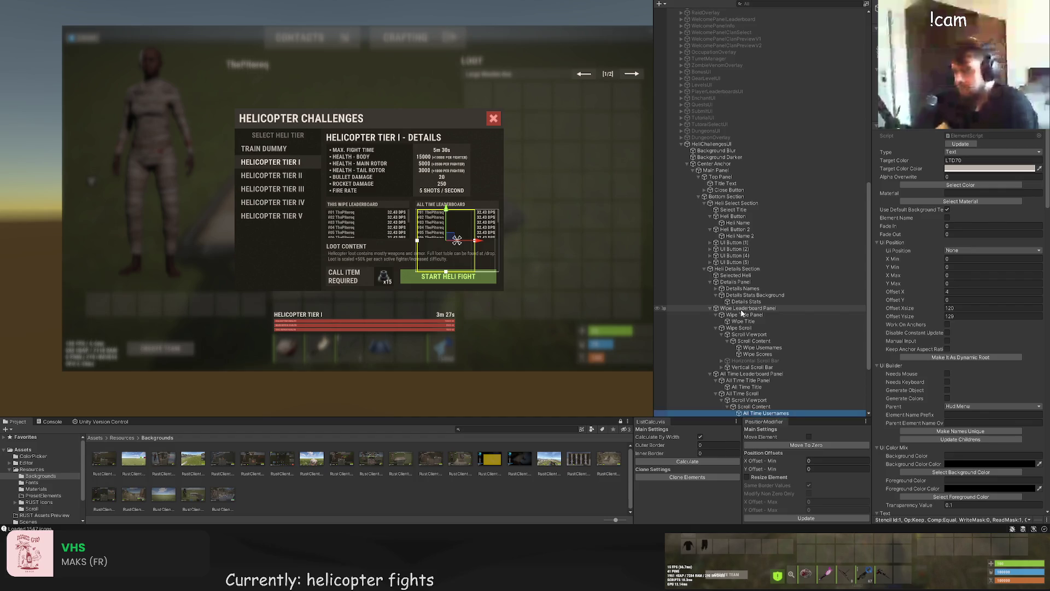
pyautogui.press('Down')
pyautogui.press('F2')
pyautogui.write('All Time Scores')
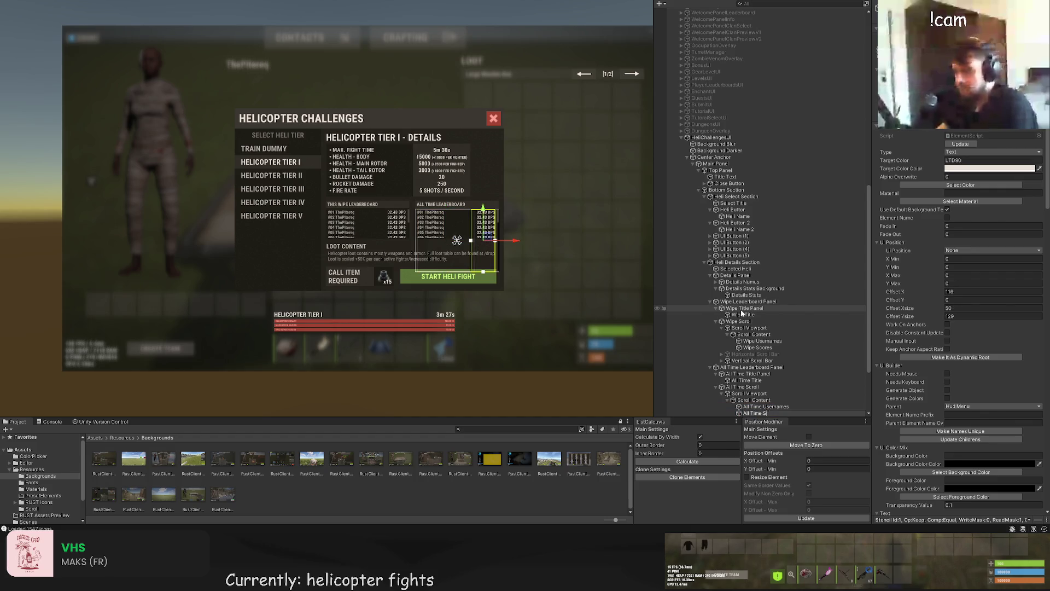
pyautogui.press('Return')
pyautogui.press('Down')
pyautogui.press('Down')
pyautogui.press('Down')
# Step: Rename the call button and its text to Call Heli Button and Call Heli Button Text
pyautogui.press('Up')
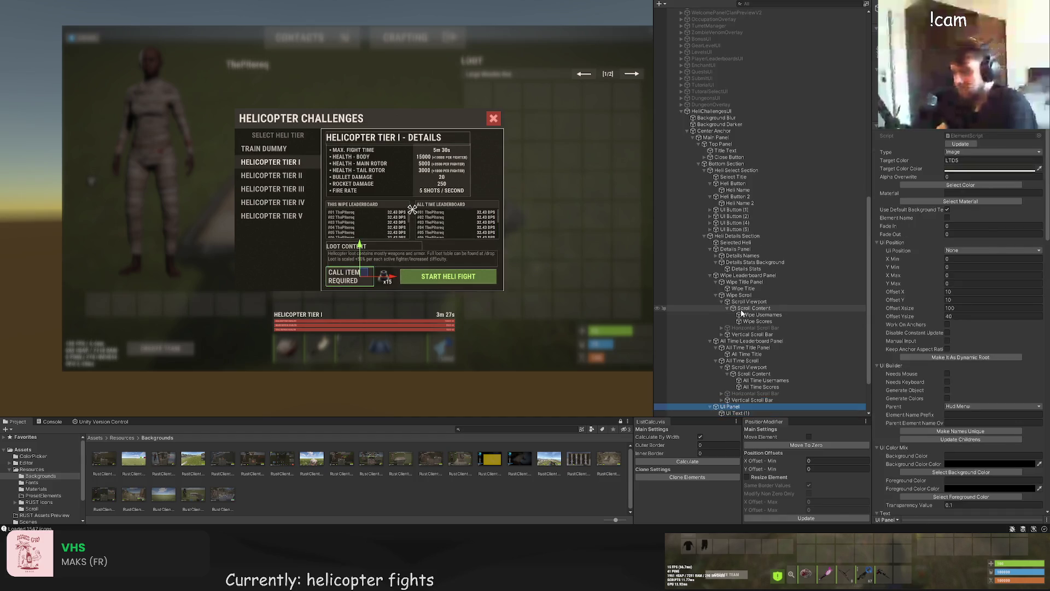
pyautogui.press('Down')
pyautogui.press('Down')
pyautogui.press('Down')
pyautogui.press('F2')
pyautogui.write('Call He')
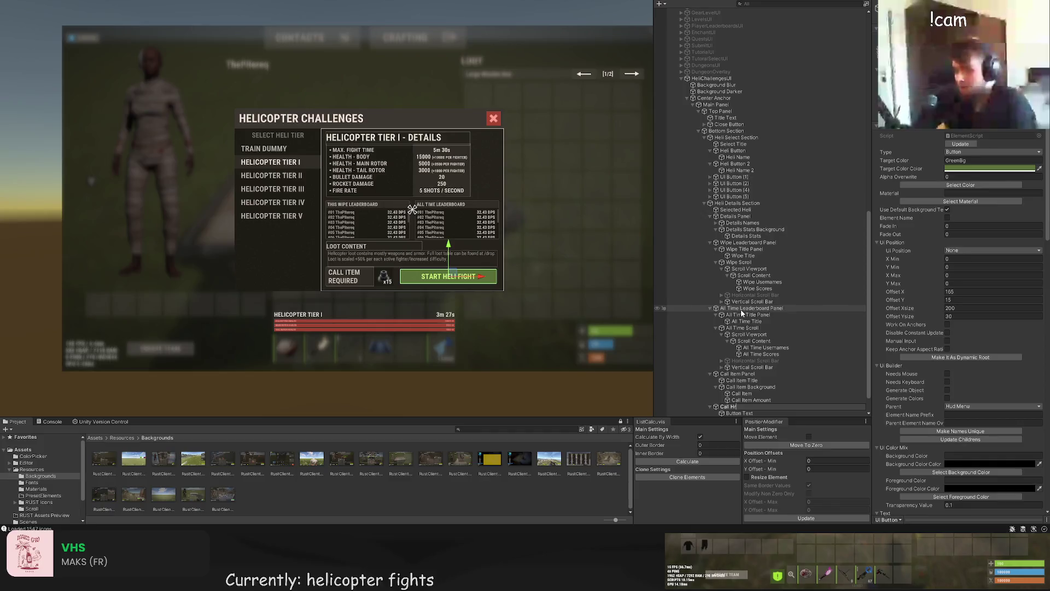
pyautogui.write('li Button')
pyautogui.press('Return')
pyautogui.press('Down')
pyautogui.press('F2')
pyautogui.write('Call Heli')
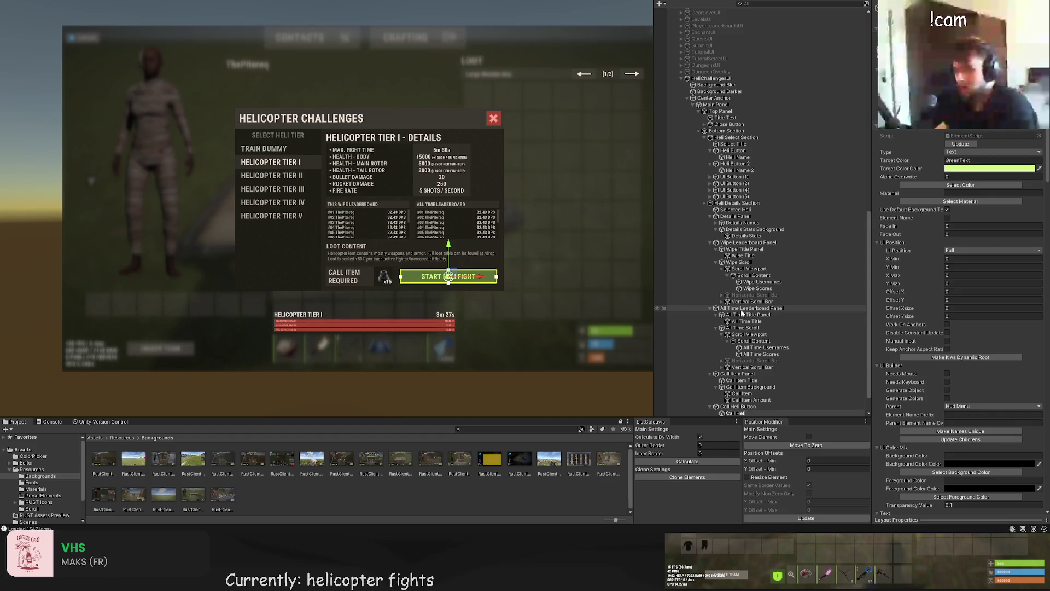
pyautogui.write(' Button Text')
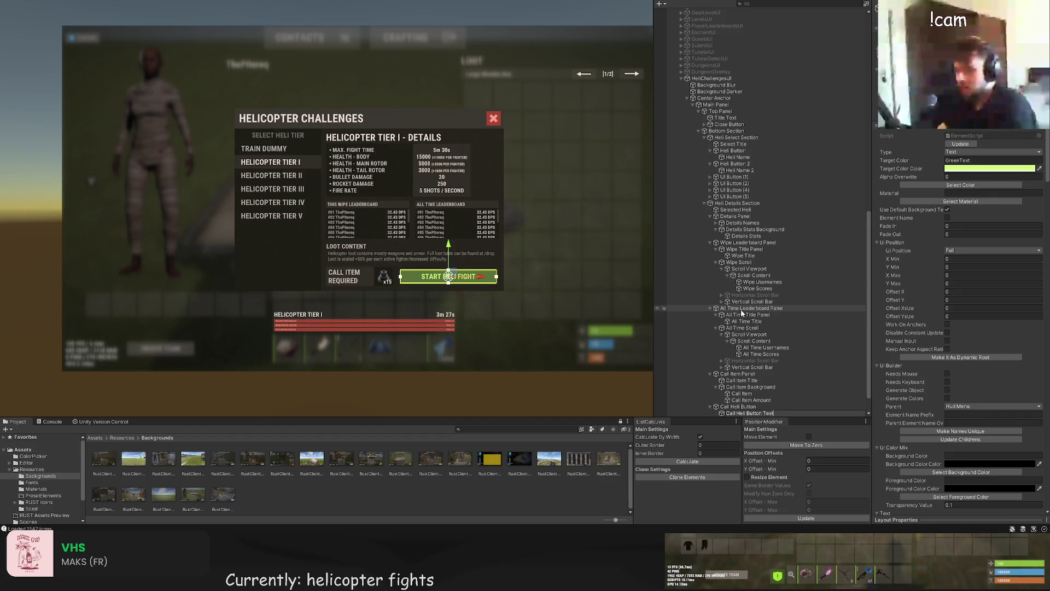
pyautogui.press('Return')
# Step: Move both loot texts above Call Item Panel and name them Loot Content Title and Loot Content Desc
pyautogui.press('Down')
pyautogui.press('Down')
pyautogui.press('Up')
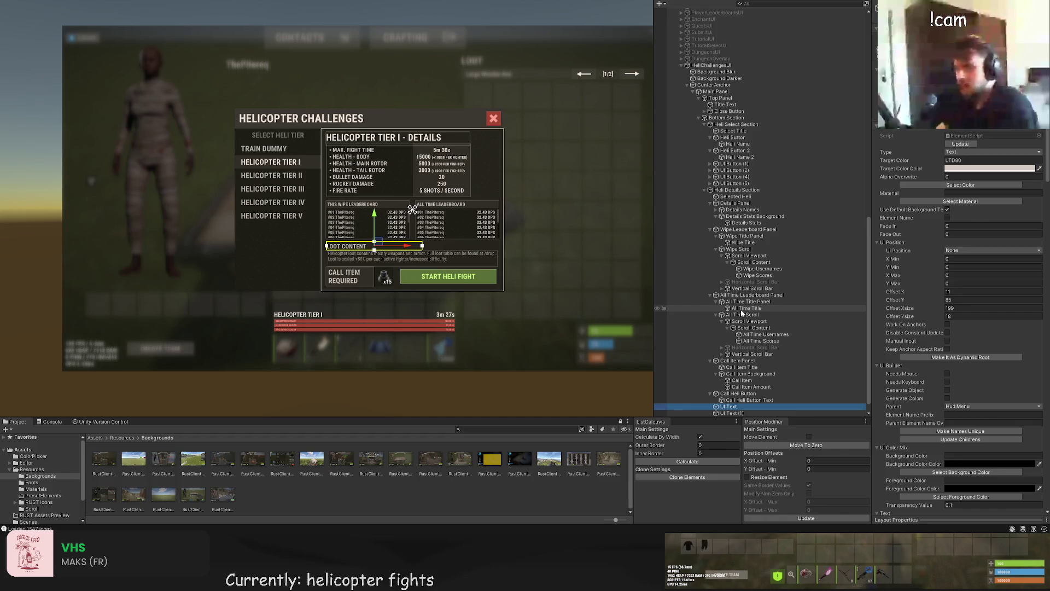
pyautogui.keyDown('shift'); pyautogui.click(728, 412); pyautogui.keyUp('shift')
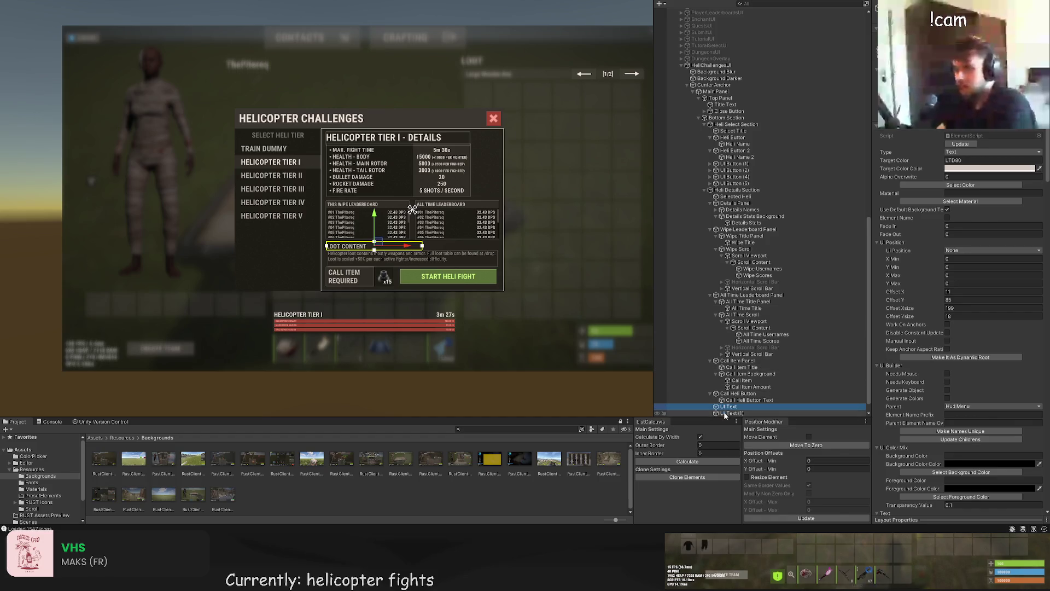
pyautogui.moveTo(728, 409); pyautogui.dragTo(728, 365)
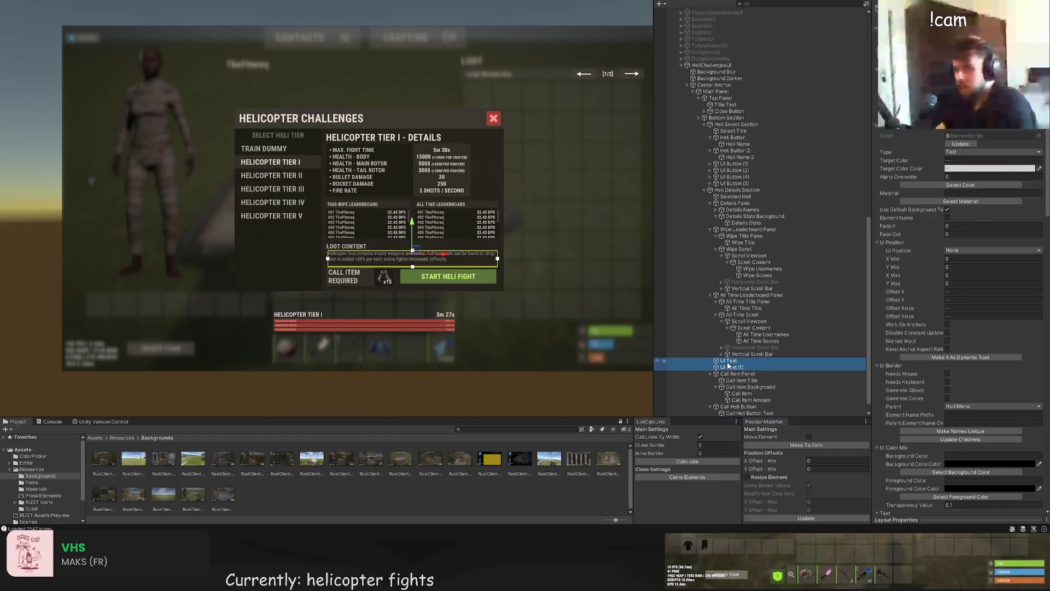
pyautogui.press('F2')
pyautogui.write('Loot')
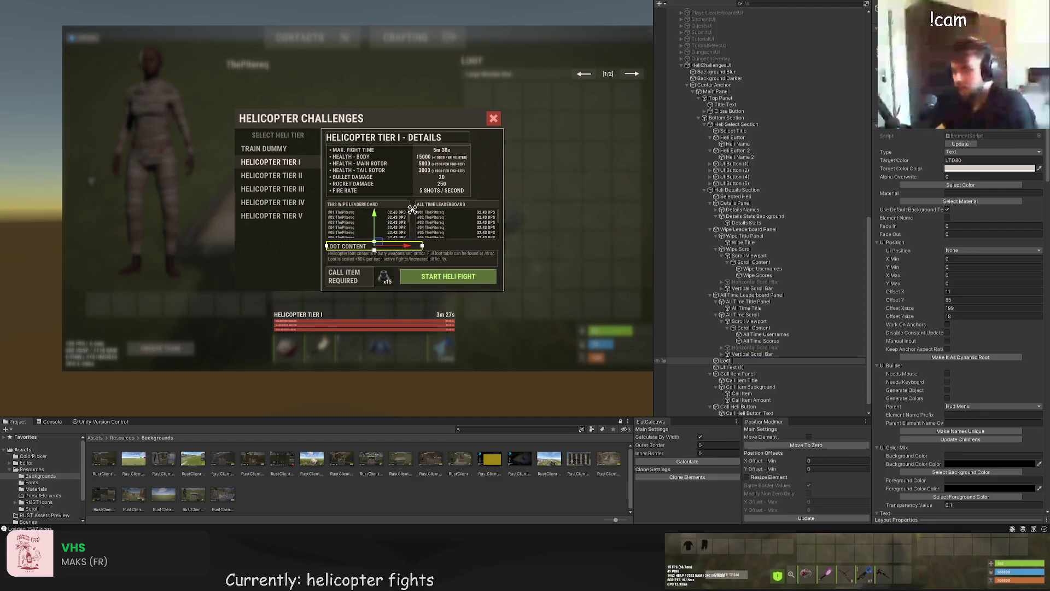
pyautogui.write(' Content Title')
pyautogui.press('Return')
pyautogui.click(736, 366)
pyautogui.press('F2')
pyautogui.write('Loot Content Desc')
pyautogui.press('Return')
pyautogui.scroll(-1, 722, 394)
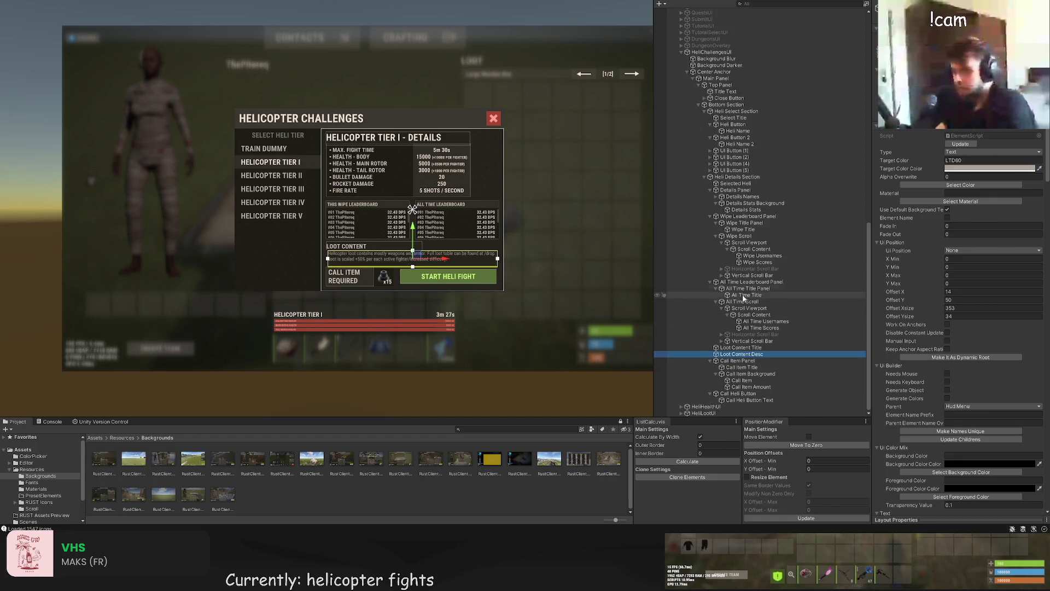
# Step: Give the HeliChallengesUI root the element name prefix HeliChallengesUI and parent element name heliUI
pyautogui.moveTo(566, 271); pyautogui.dragTo(544, 267)
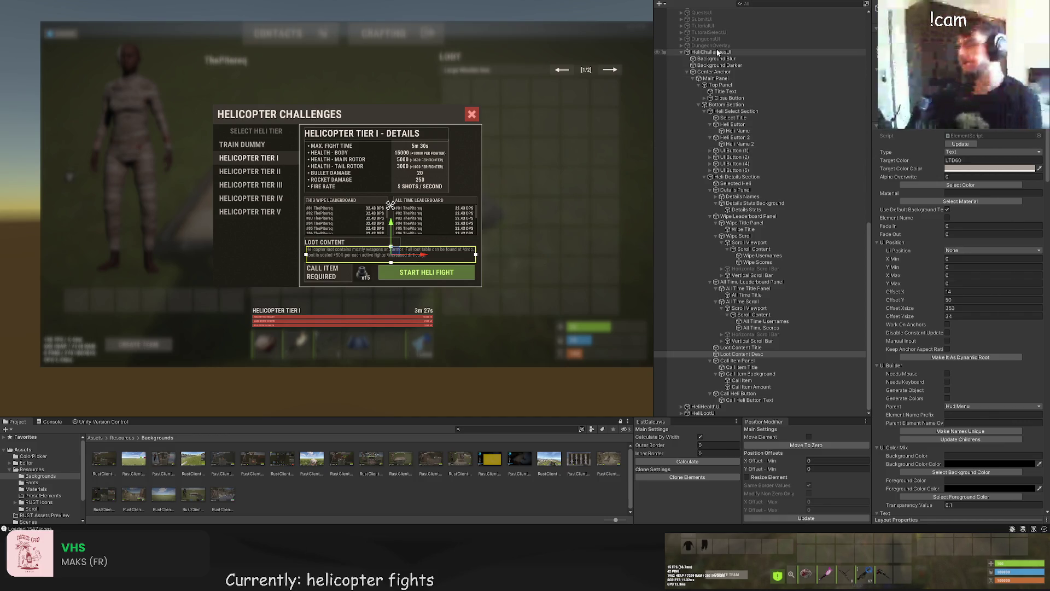
pyautogui.click(987, 371)
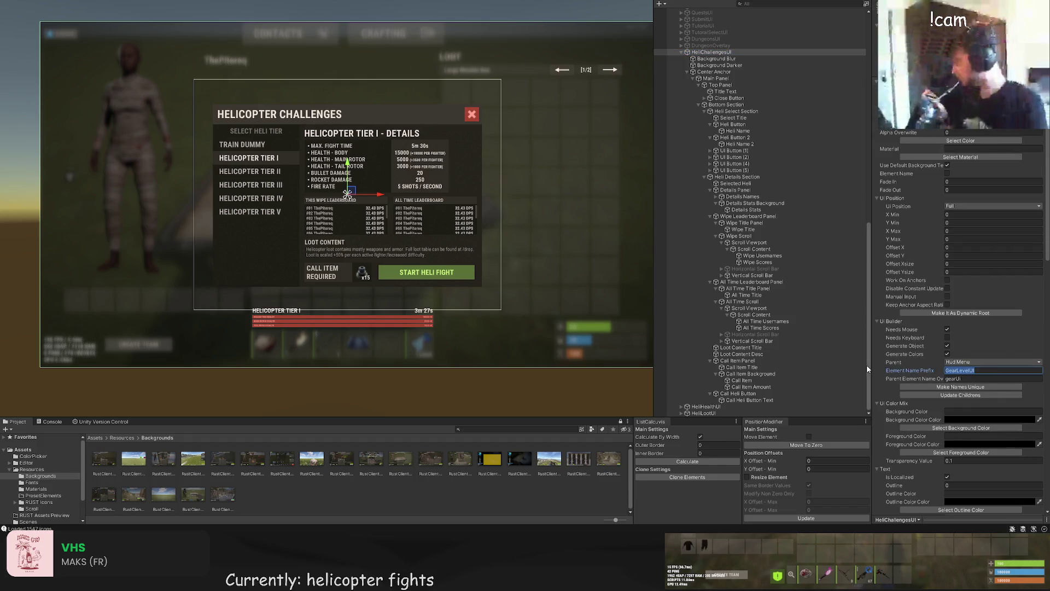
pyautogui.write('HeliChalle')
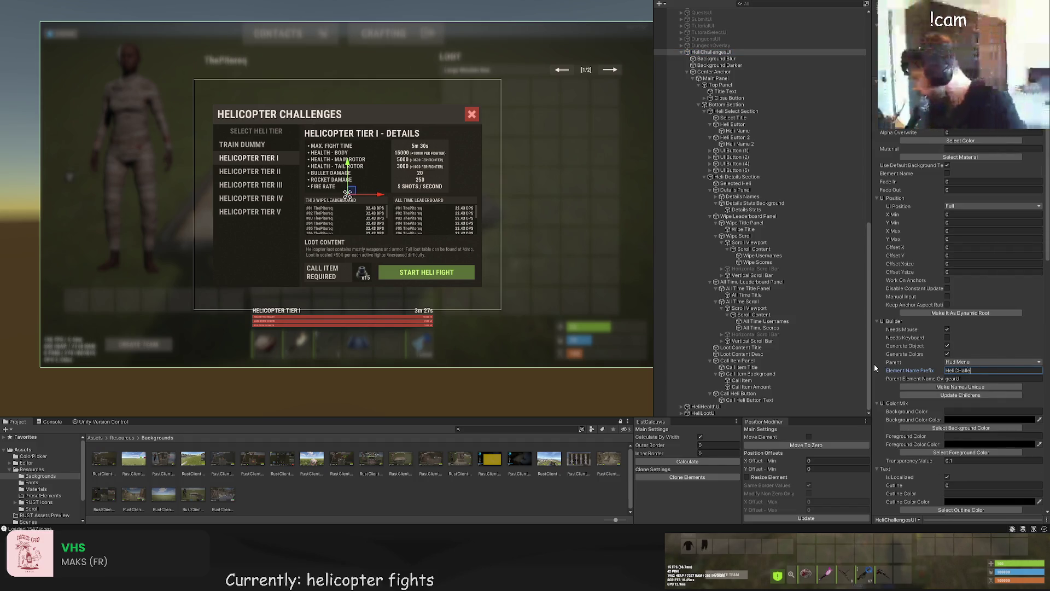
pyautogui.write('ngesUI')
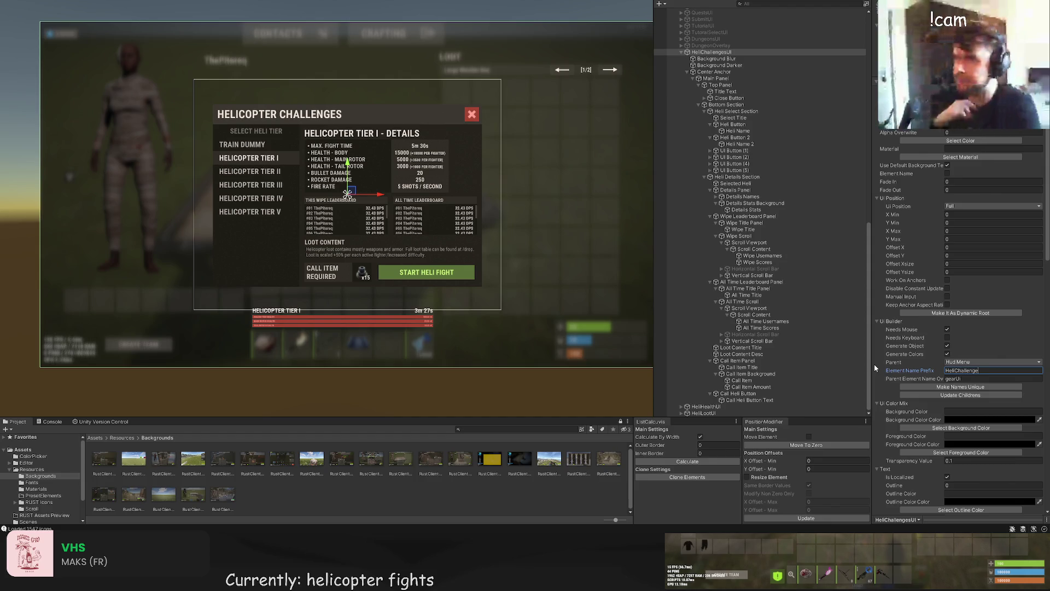
pyautogui.click(960, 378)
pyautogui.write('heliUI')
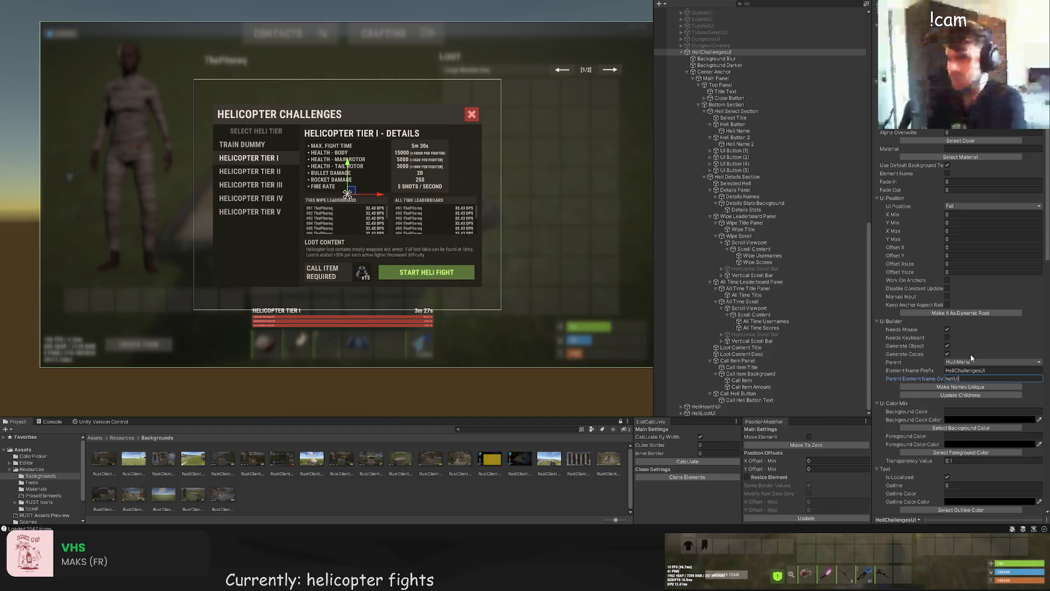
pyautogui.click(520, 243)
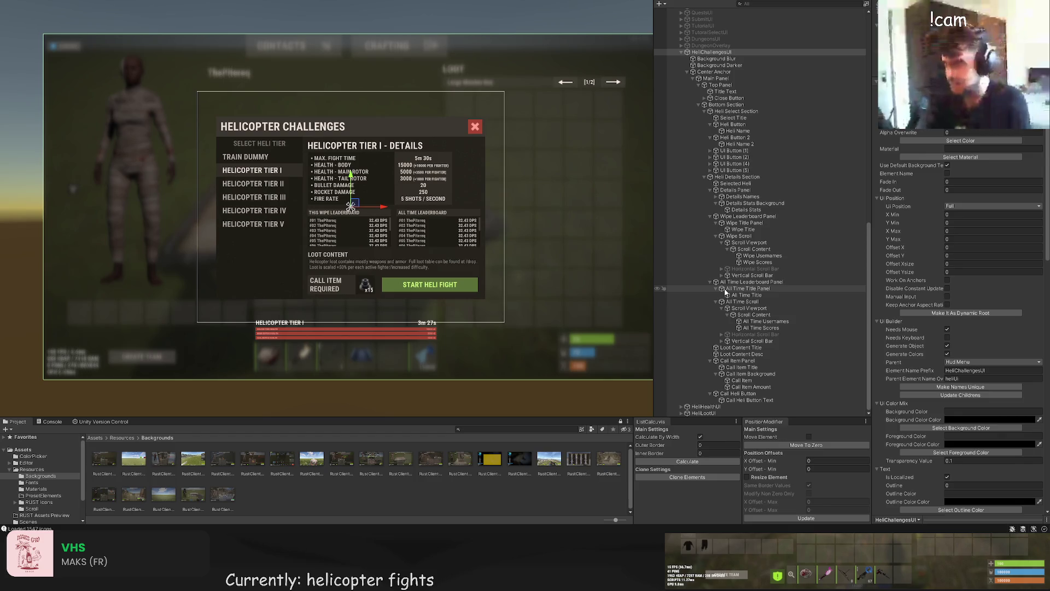
# Step: Turn on Element Name for the Heli Details Section element
pyautogui.press('f')
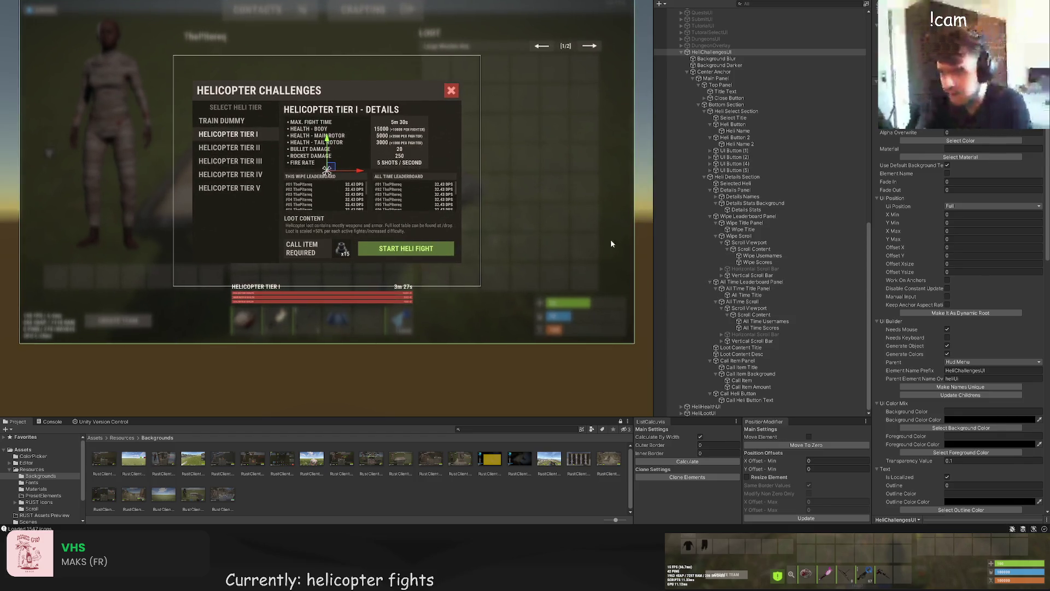
pyautogui.click(721, 72)
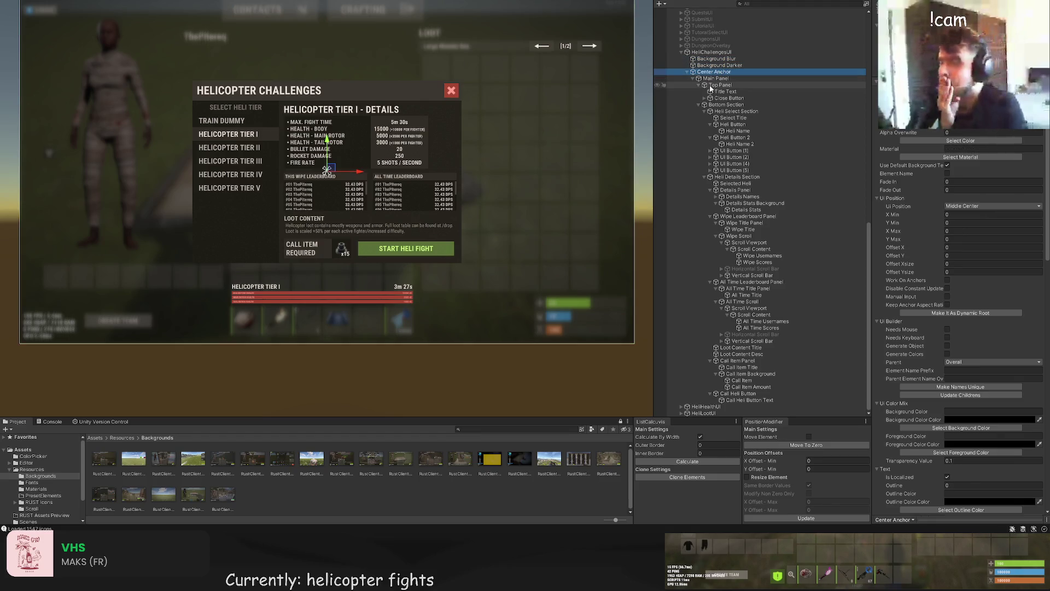
pyautogui.click(713, 80)
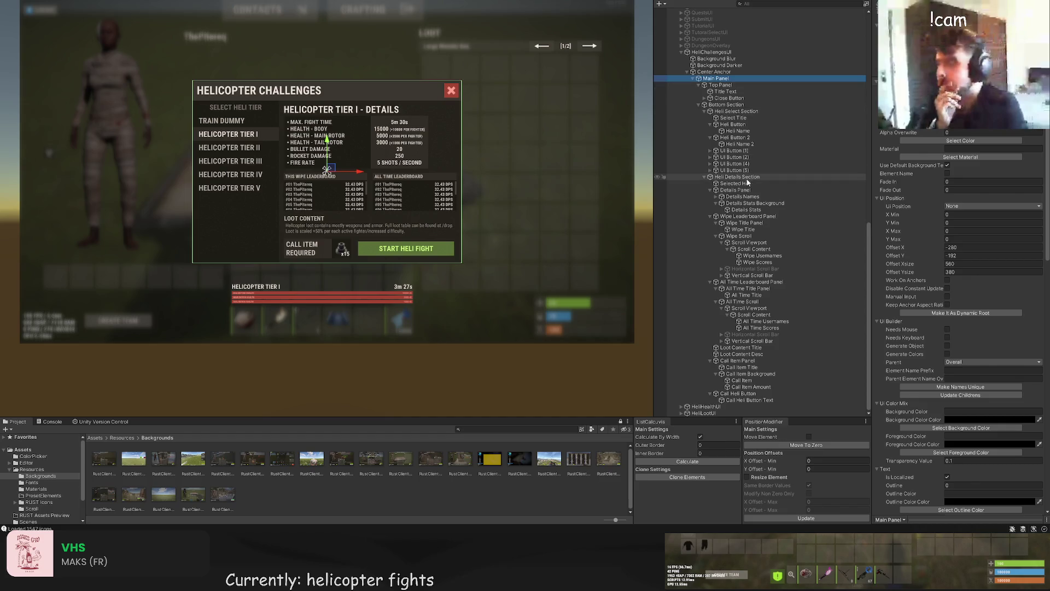
pyautogui.click(744, 177)
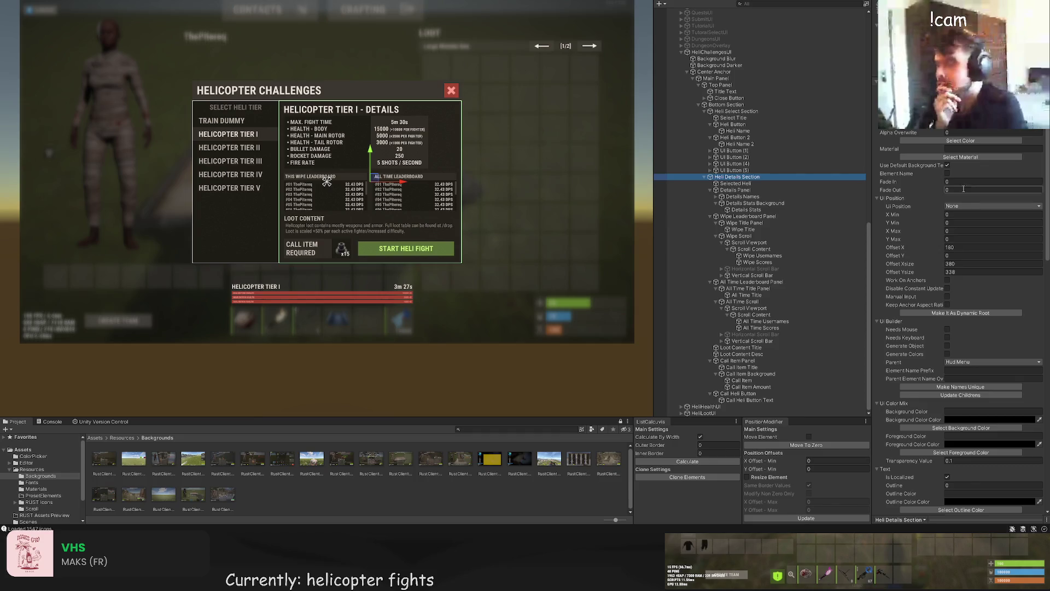
pyautogui.click(946, 173)
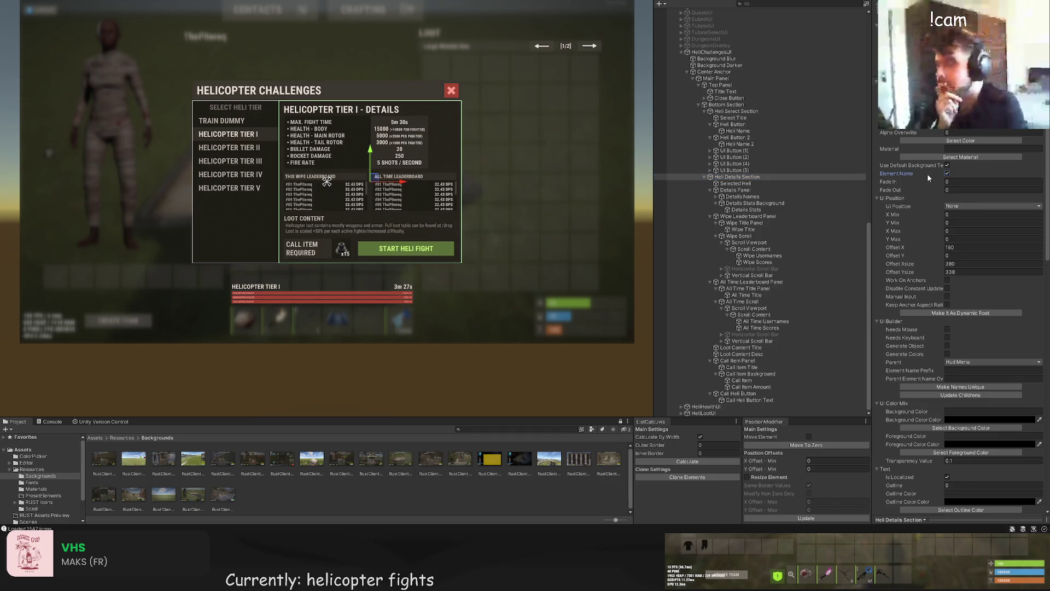
# Step: Turn on Element Name for Heli Button, Heli Name, Heli Button 2 and Heli Name 2 together
pyautogui.click(734, 125)
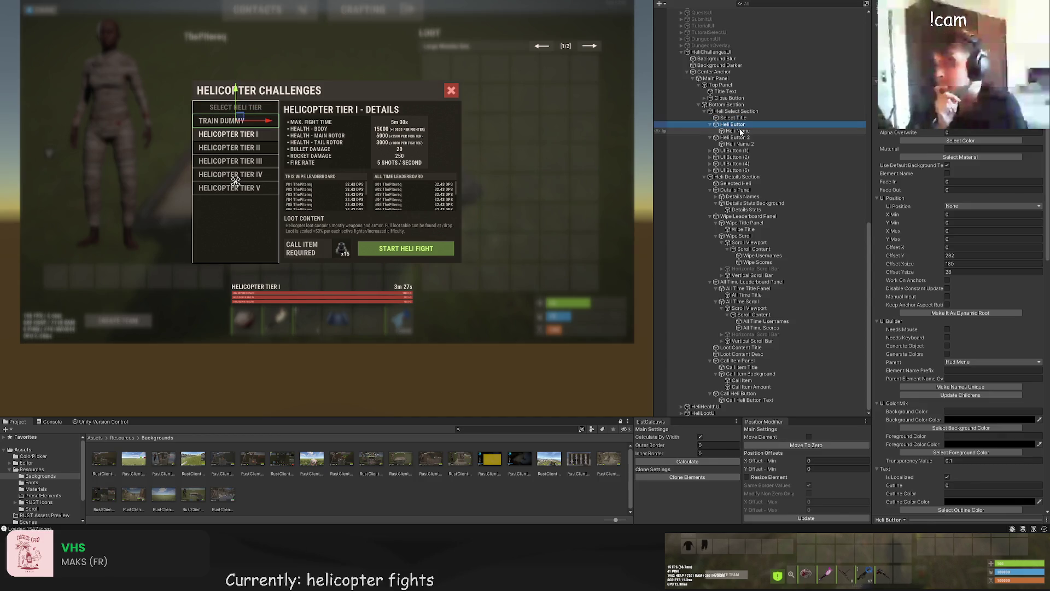
pyautogui.keyDown('ctrl'); pyautogui.click(738, 131); pyautogui.keyUp('ctrl')
pyautogui.keyDown('ctrl'); pyautogui.click(735, 137); pyautogui.keyUp('ctrl')
pyautogui.keyDown('ctrl'); pyautogui.click(740, 144); pyautogui.keyUp('ctrl')
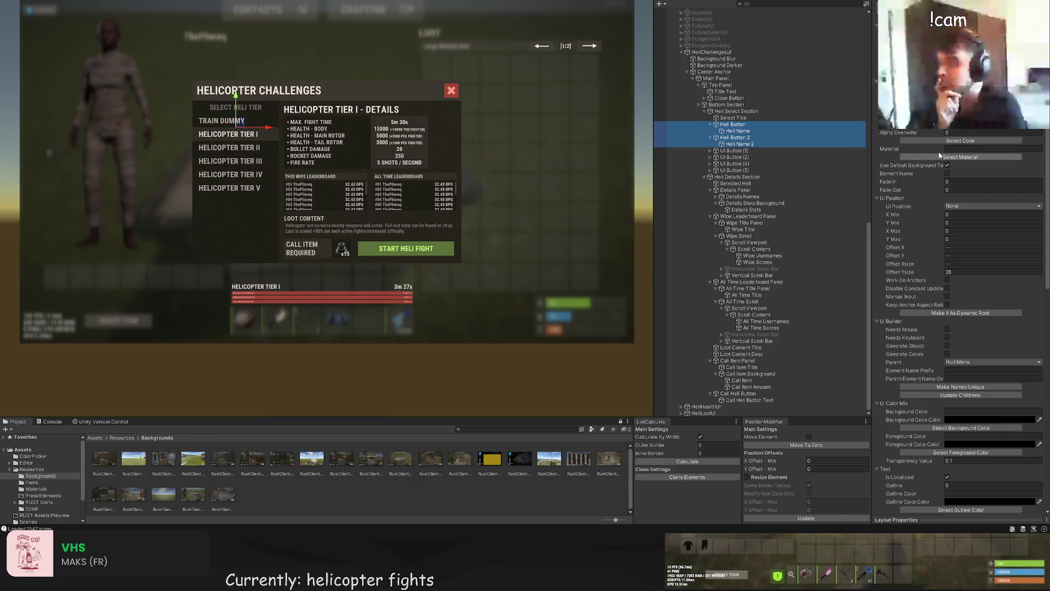
pyautogui.click(947, 174)
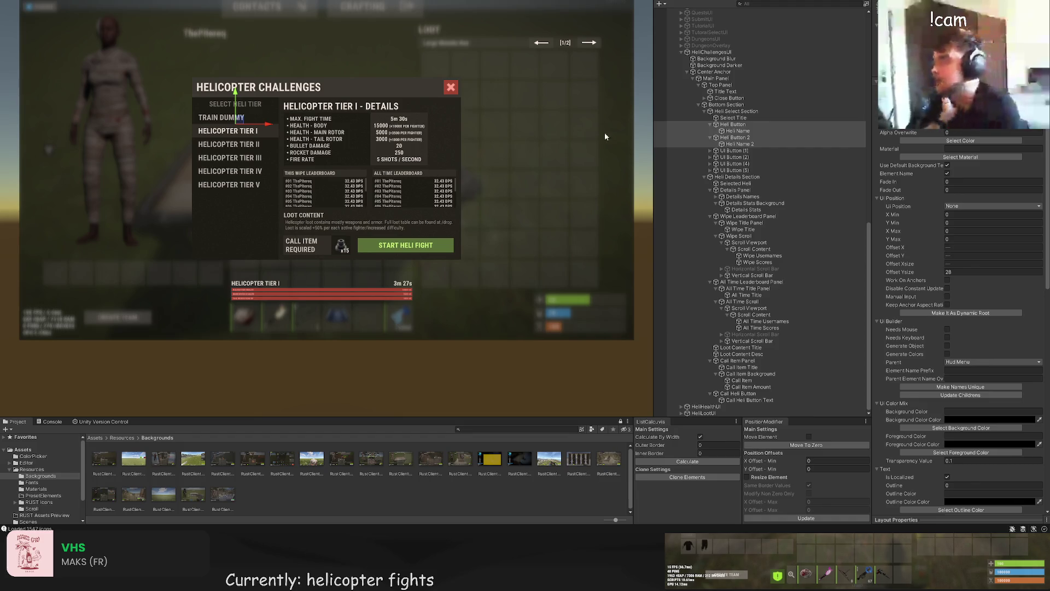
pyautogui.click(717, 53)
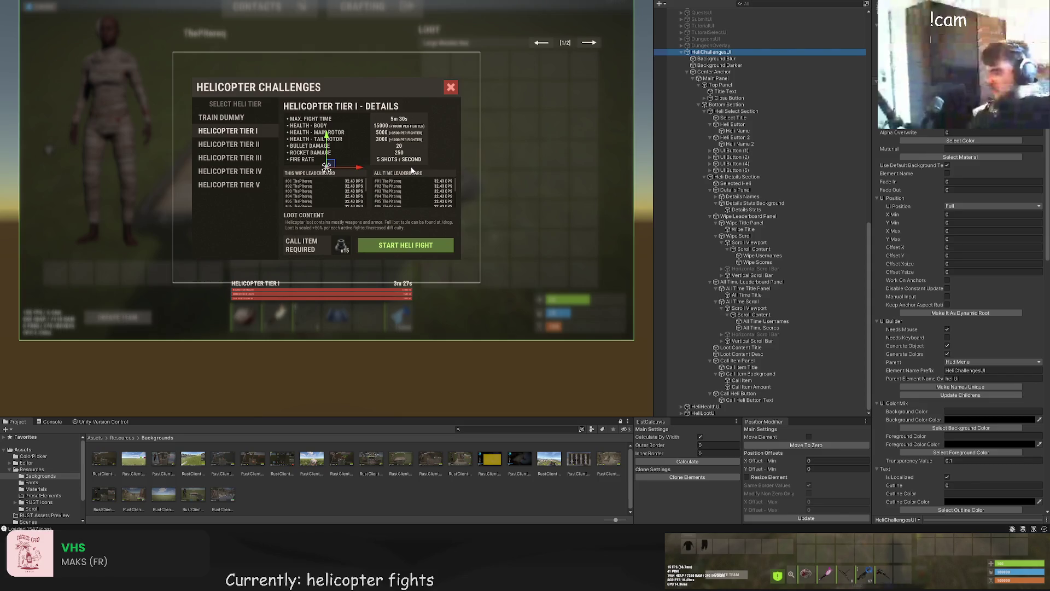
pyautogui.click(769, 177)
pyautogui.click(766, 183)
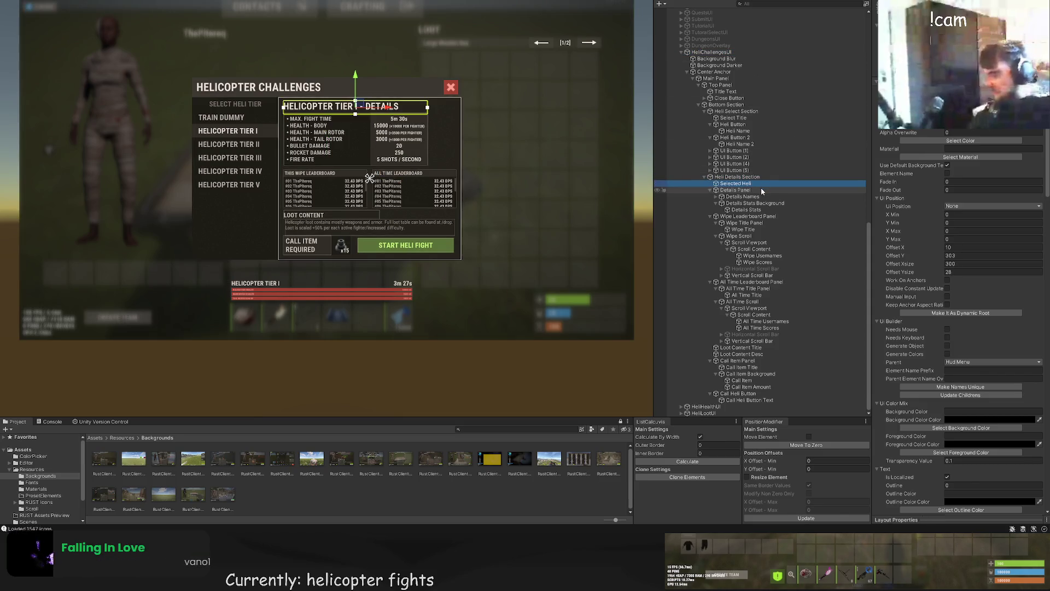
pyautogui.click(753, 196)
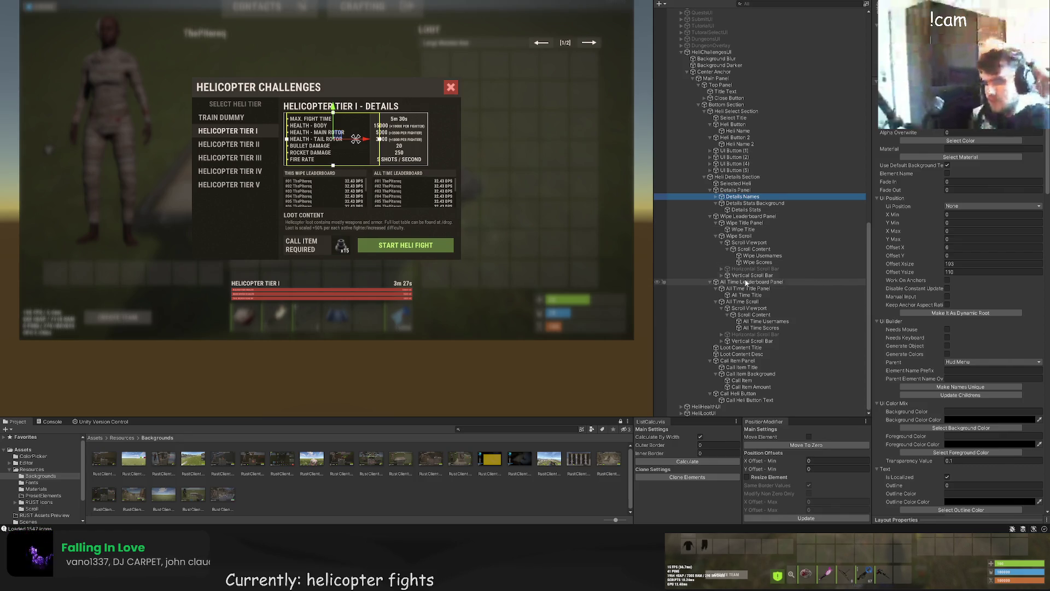
pyautogui.click(741, 354)
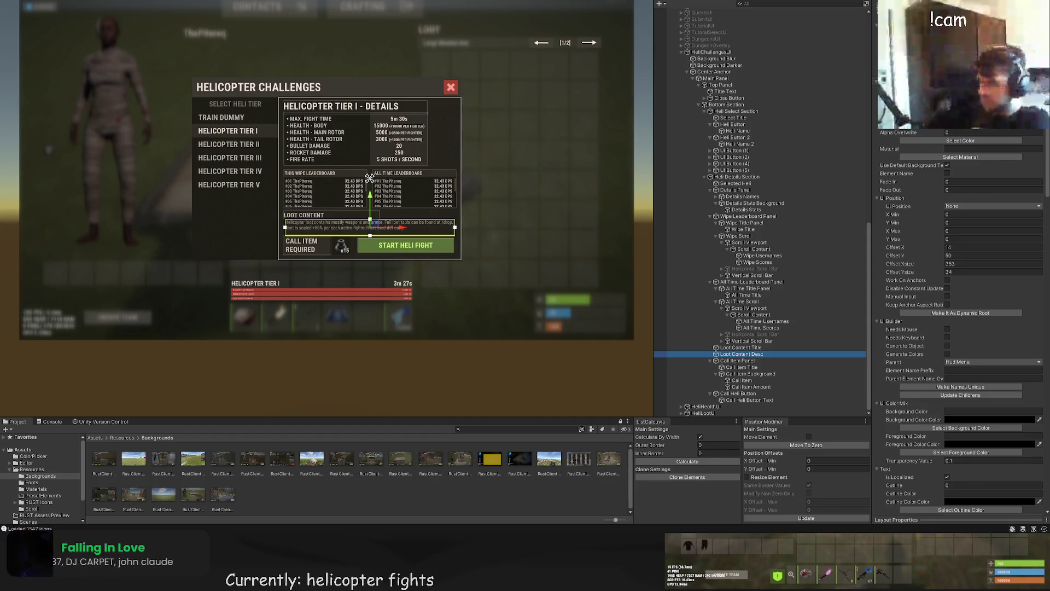
pyautogui.scroll(5, 766, 274)
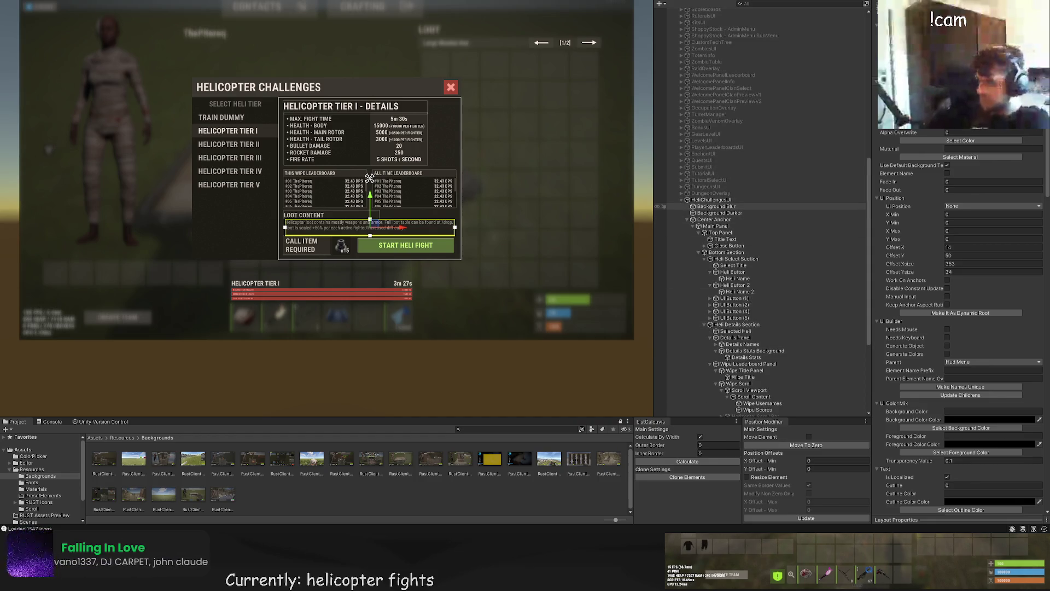
# Step: Review the HeliChallengesUI root's Scroll and Image components, then move over to Rider
pyautogui.click(711, 200)
pyautogui.scroll(-10, 934, 339)
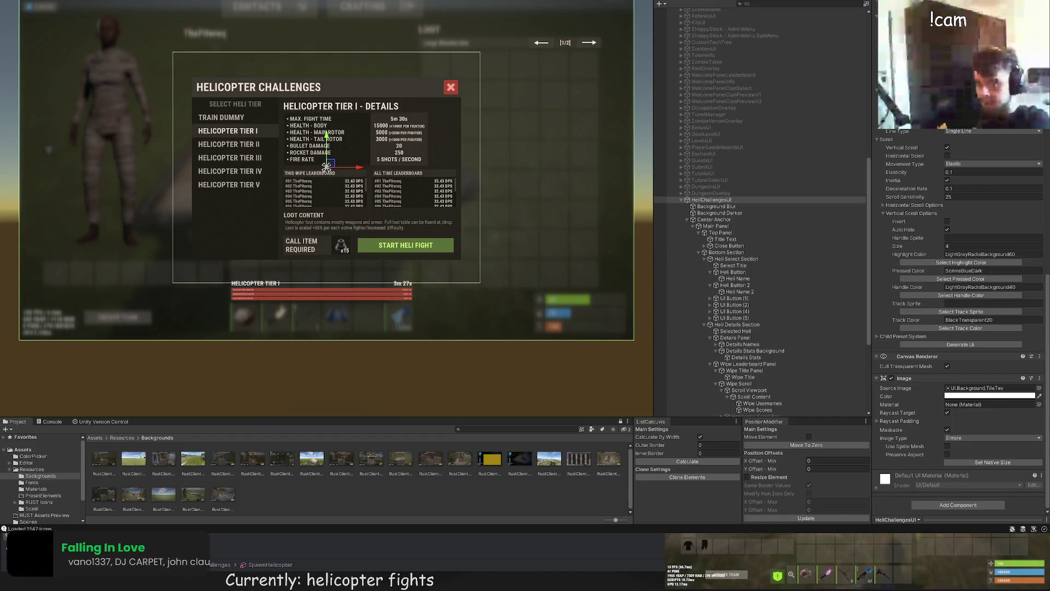
pyautogui.hotkey('alt', 'Tab')
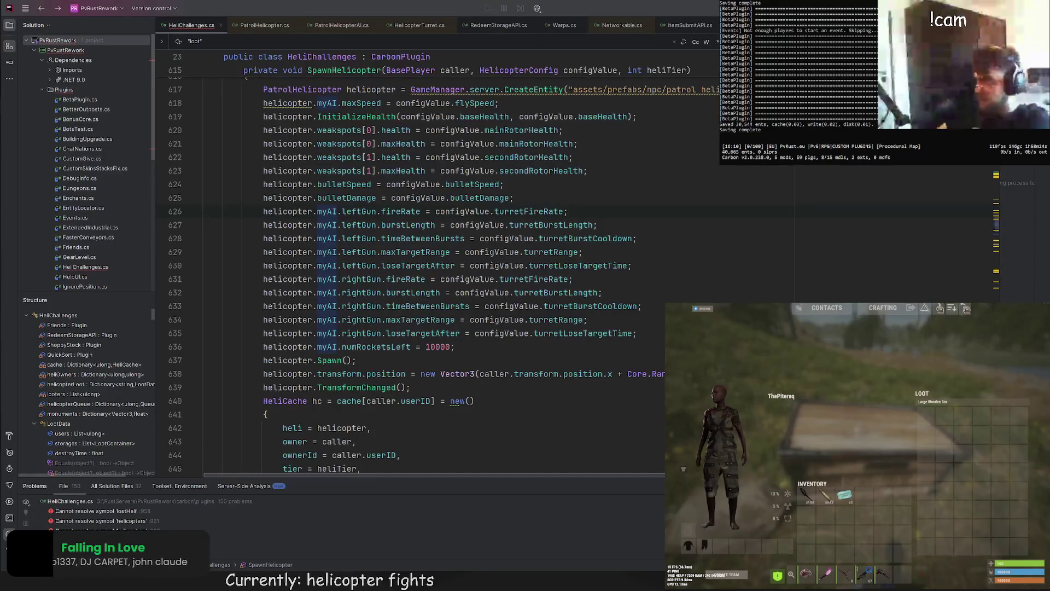
# Step: Paste the ColDb colour constants class after UI_AddIcon and save the plugin
pyautogui.scroll(-6, 410, 273)
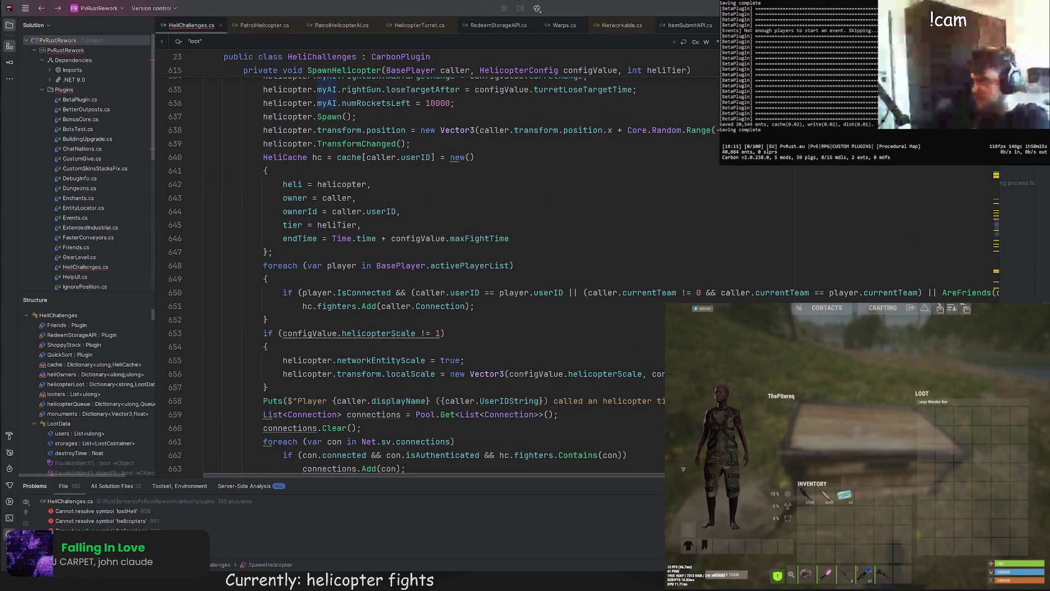
pyautogui.scroll(-20, 410, 273)
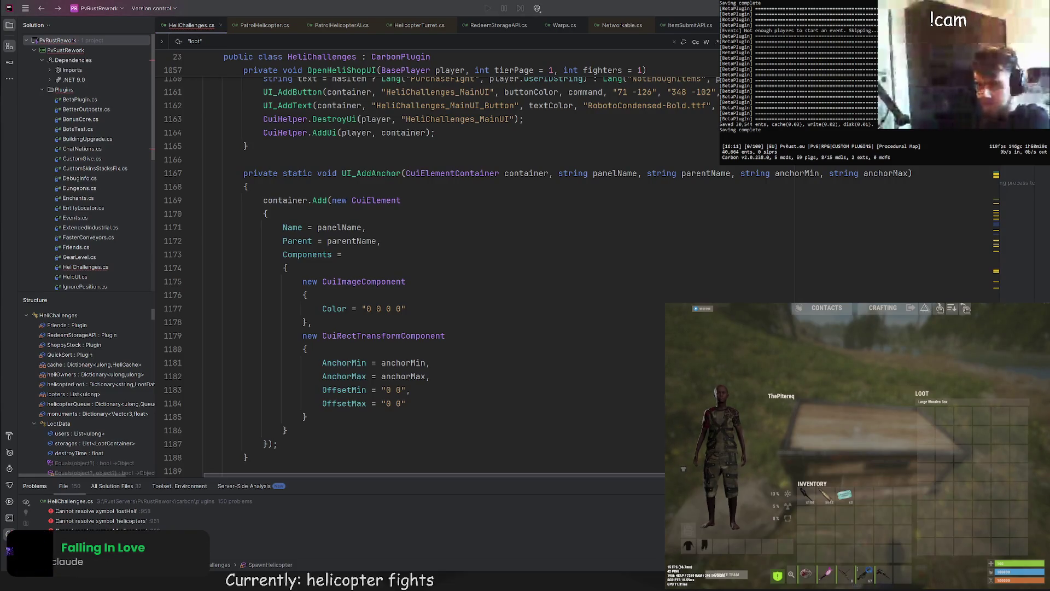
pyautogui.scroll(-20, 410, 273)
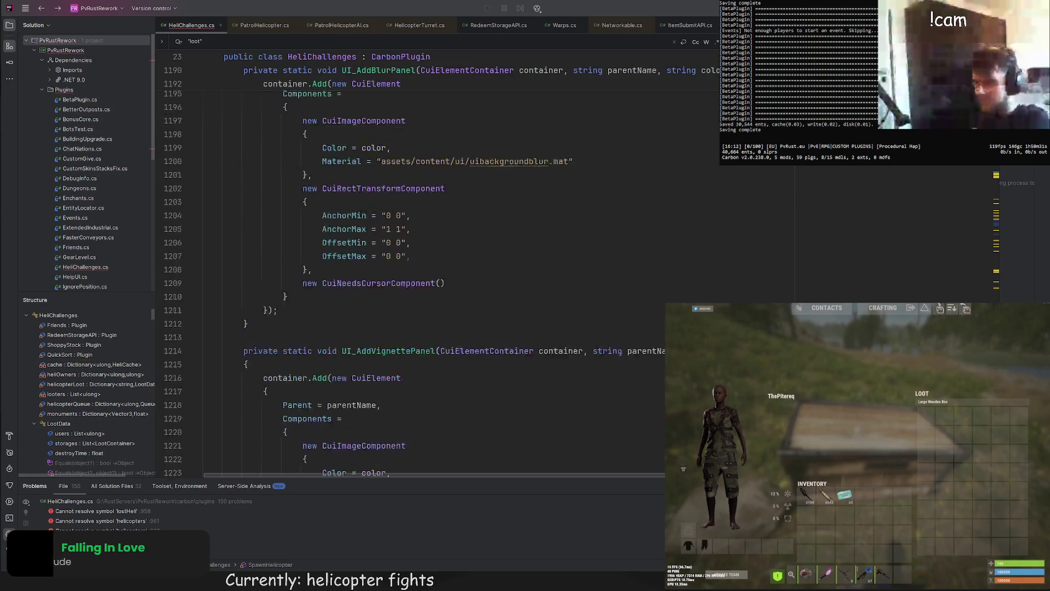
pyautogui.scroll(-1, 410, 273)
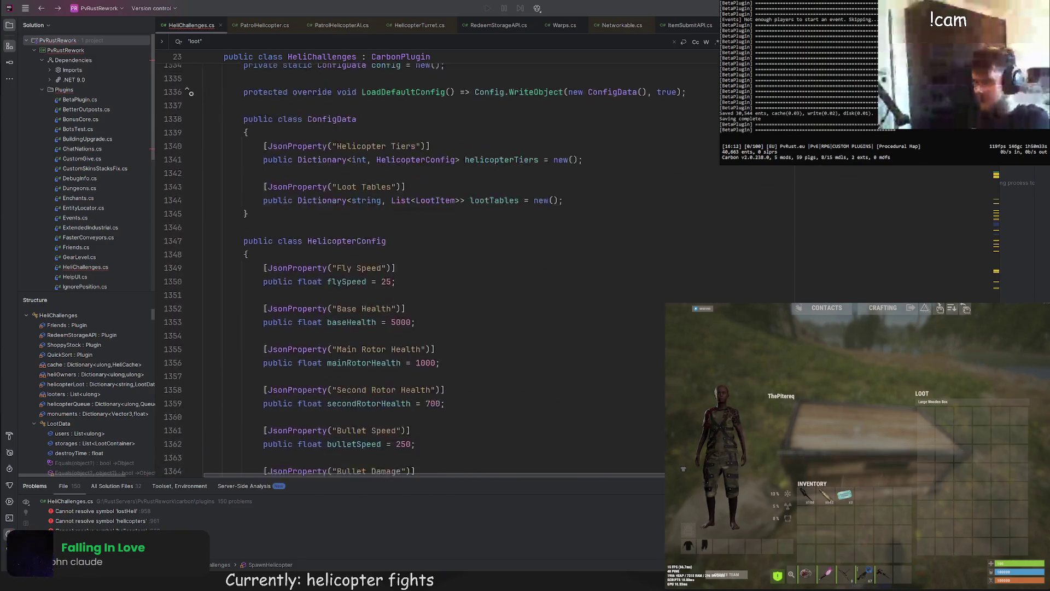
pyautogui.scroll(9, 410, 274)
pyautogui.click(178, 402)
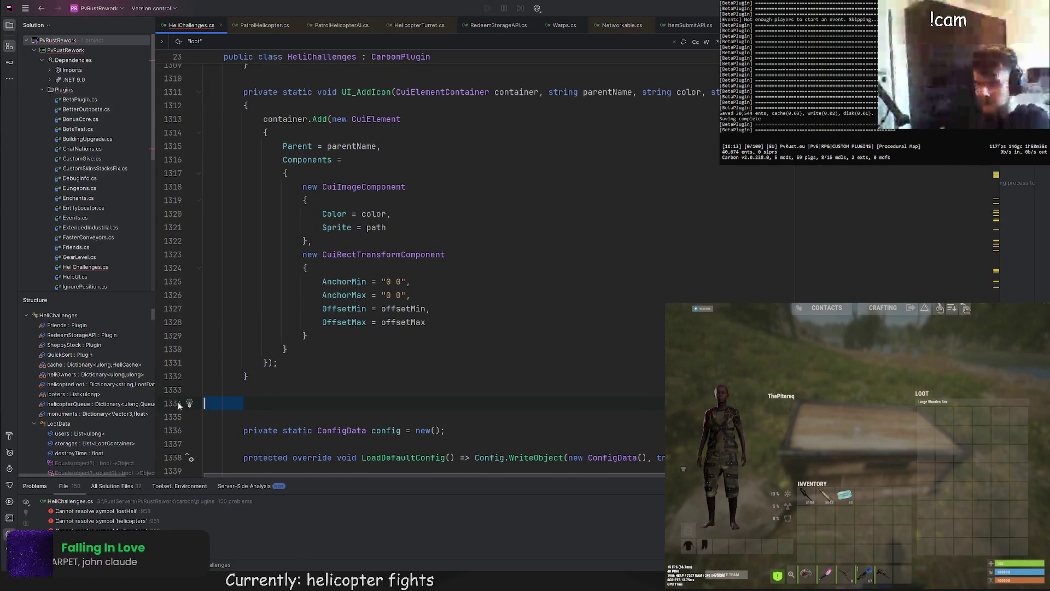
pyautogui.write('private class ColDb {     public const string Transparent = "1 1 1 0";     public const string White = "1 1 1 1";     public const string WhiteTrans80 = "1 1 1 0.8";     public const string BlackTrans10 = "0 0 0 0.102";     public const string BlackTrans20 = "0 0 0 0.2";     public const string GreenBg = "0.365 0.447 0.224 1";     public const string GreenText = "0.82 1 0.494 1";     public const string RedBg = "0.667 0.278 0.204 1";     public const string RedText = "1 0.647 0.58 1";     public const string DarkGray = "0.153 0.141 0.114 1";     public const string LTD5 = "0.196 0.18 0.153 1";     public const string LTD10 = "0.239 0.224 0.196 1";     public const string LTD15 = "0.282 0.263 0.235 1";     public const string LTD40 = "0.498 0.471 0.439 1";     public const string LTD60 = "0.667 0.635 0.6 1";     public const string LTD70 = "0.753 0.718 0.678 1";     public const string LTD80 = "0.839 0.8 0.761 1";     public const string LTD90 = "0.925 0.882 0.843 1";     public const string LightGray = "0.969 0.922 0.882 1"; }')
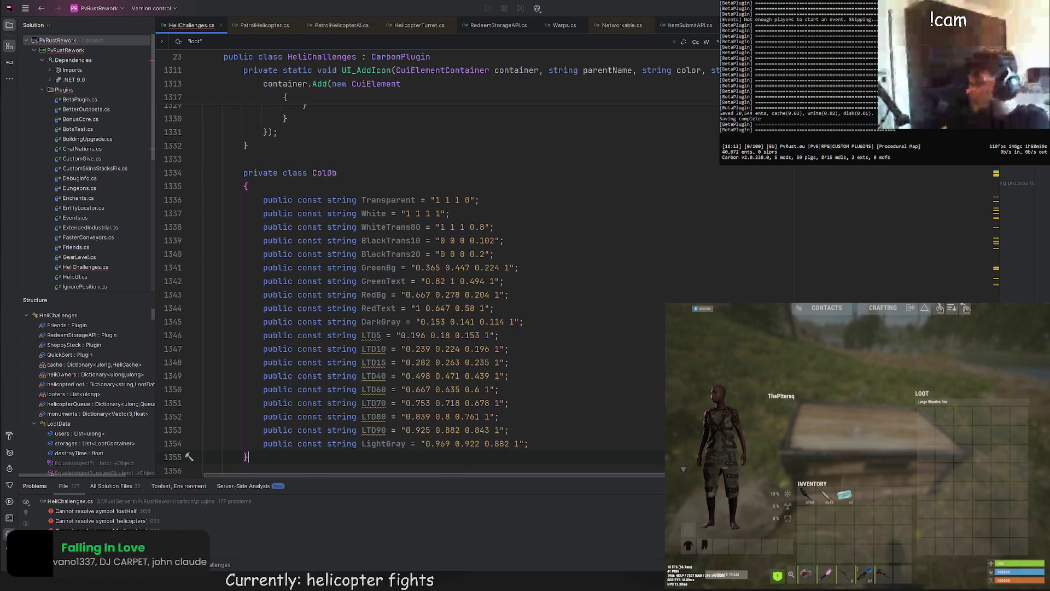
pyautogui.hotkey('ctrl', 's')
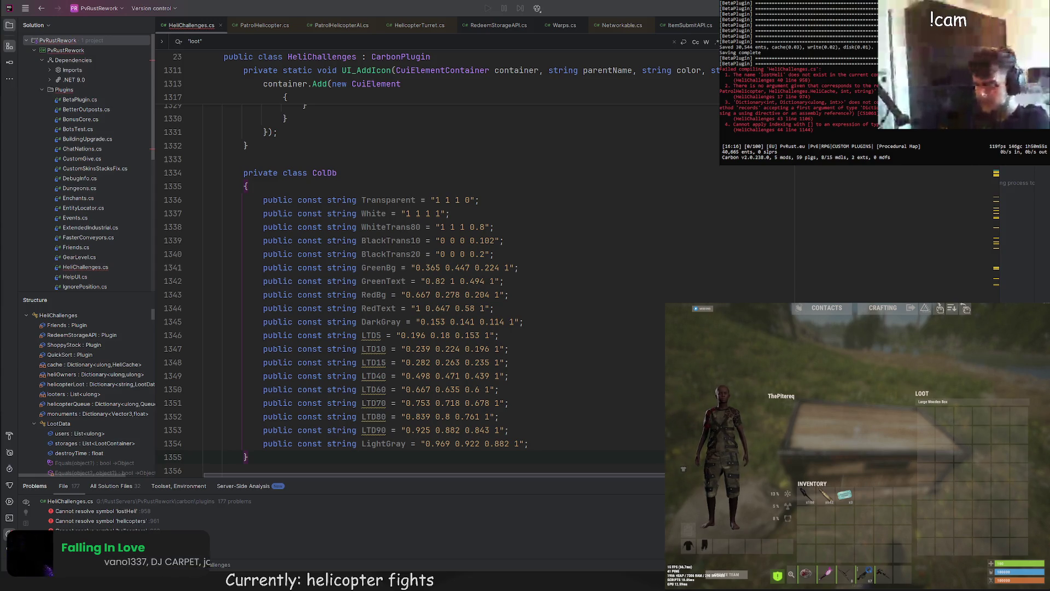
# Step: Add a LightGrayTransRust constant "0.969 0.922 0.882 0.039" to ColDb
pyautogui.hotkey('alt', 'Tab')
pyautogui.click(629, 346)
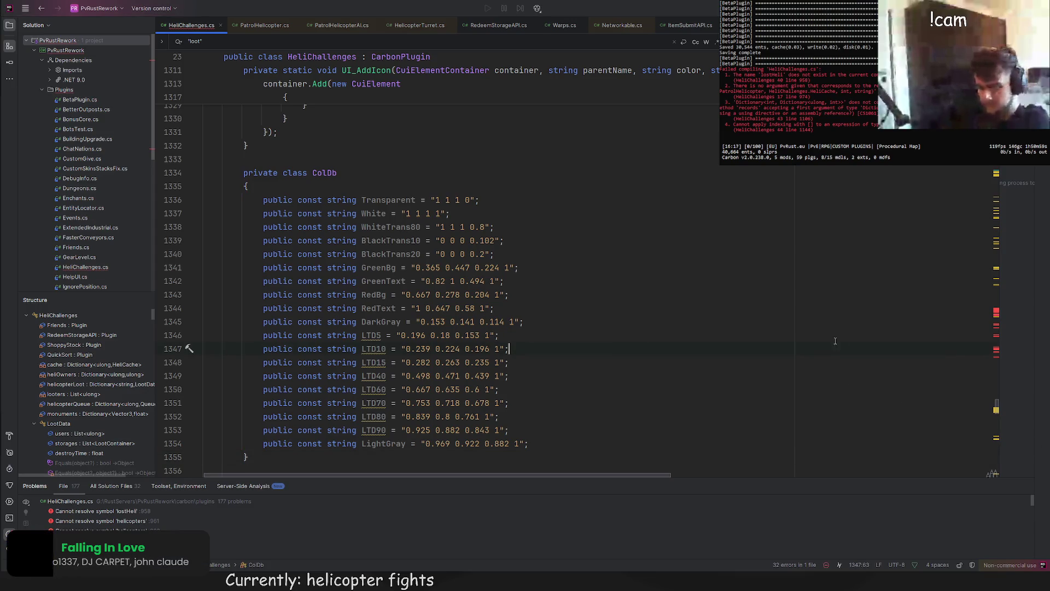
pyautogui.hotkey('ctrl', 'z')
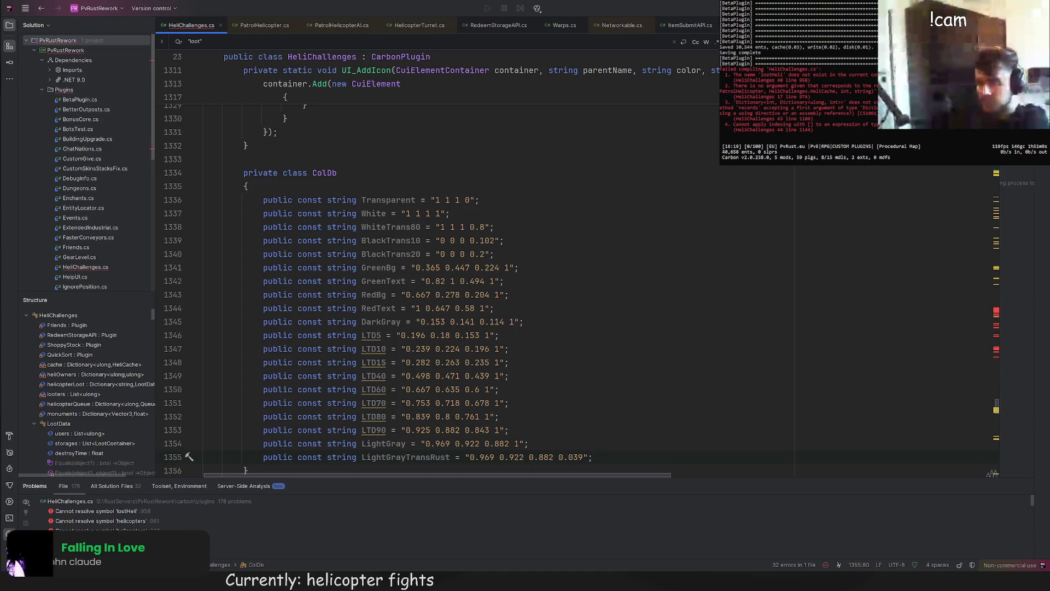
pyautogui.scroll(10, 318, 309)
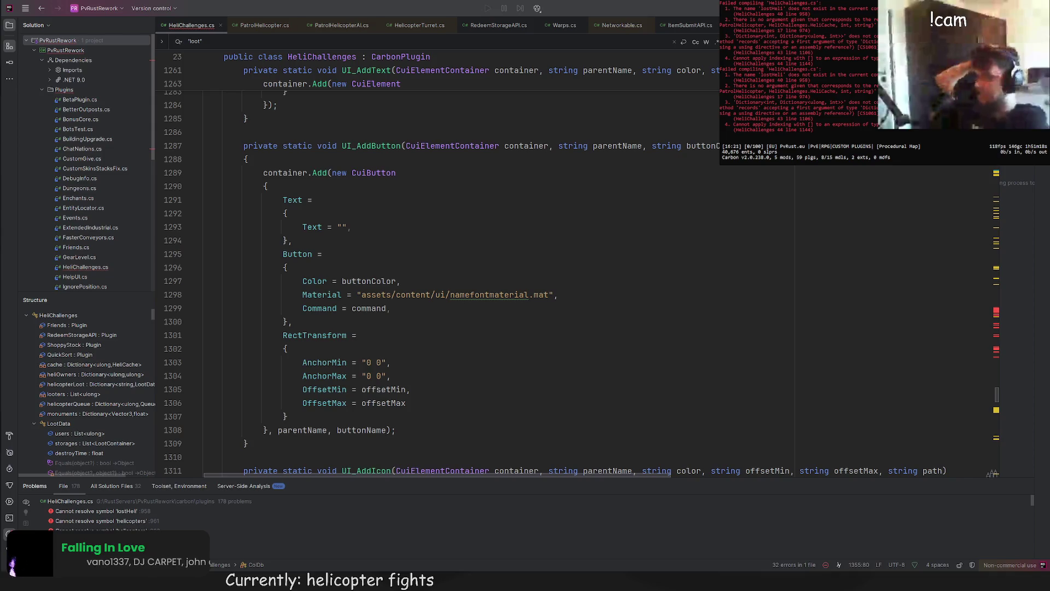
pyautogui.scroll(-4, 87, 164)
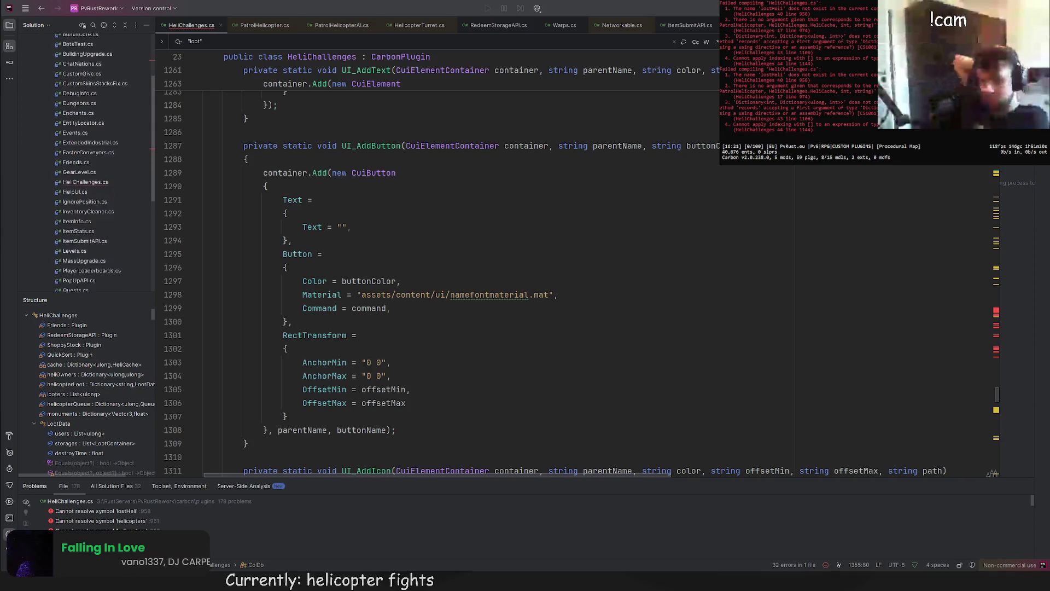
# Step: Copy the rollRequirementsPanel_Vertical scrollbar declaration from Enchants.cs above ColDb in HeliChallenges.cs
pyautogui.doubleClick(77, 78)
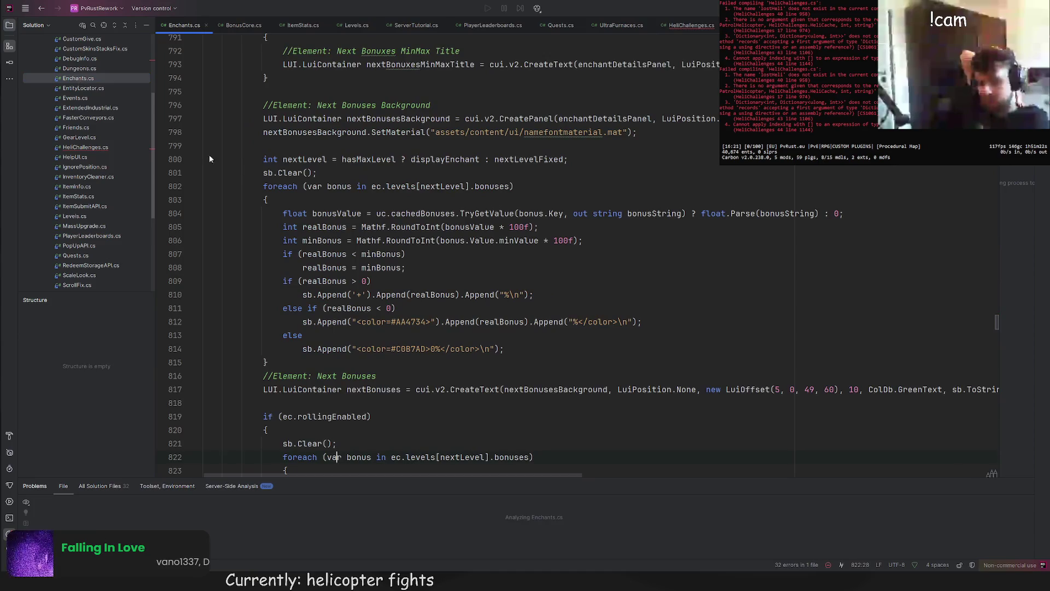
pyautogui.hotkey('ctrl', 'f')
pyautogui.write('Scroll')
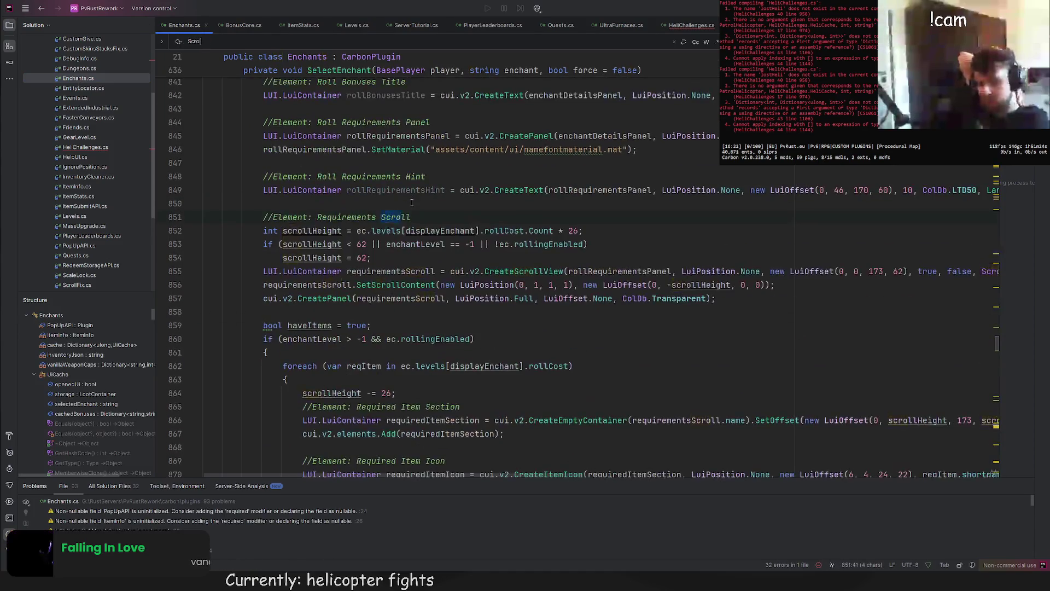
pyautogui.press('Return')
pyautogui.press('Return')
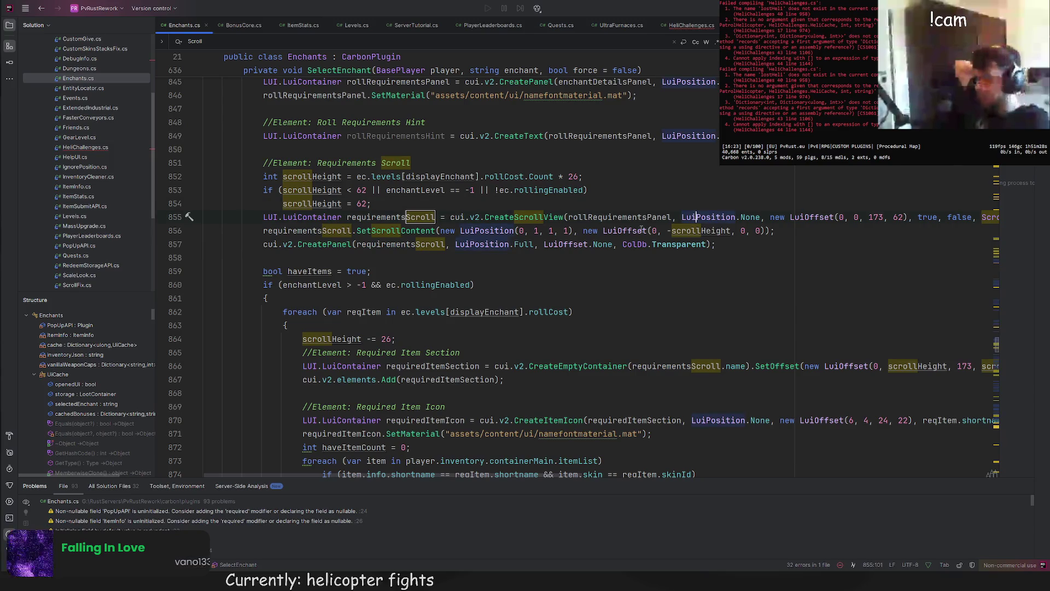
pyautogui.click(992, 474)
pyautogui.click(677, 258)
pyautogui.keyDown('ctrl'); pyautogui.click(676, 257); pyautogui.keyUp('ctrl')
pyautogui.hotkey('ctrl', 'w')
pyautogui.hotkey('ctrl', 'w')
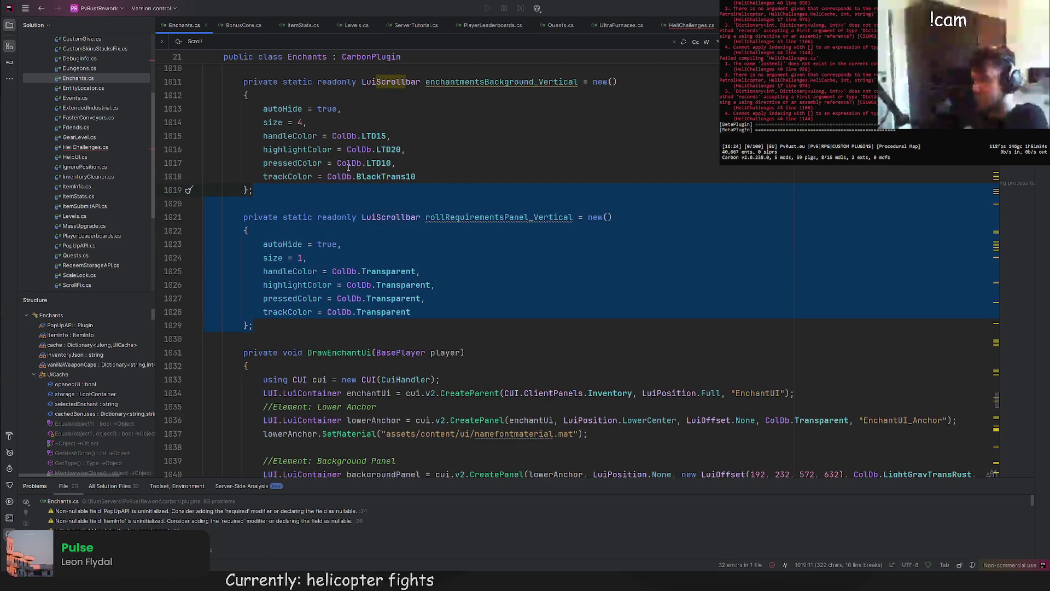
pyautogui.doubleClick(81, 148)
pyautogui.scroll(-10, 298, 236)
pyautogui.scroll(4, 298, 237)
pyautogui.click(417, 262)
pyautogui.write('private static readonly LuiScrollbar rollRequirementsPanel_Vertical = new()         {             autoHide = true,             size = 1,             handleColor = ColDb.Transparent,             highlightColor = ColDb.Transparent,             pressedColor = ColDb.Transparent,             trackColor = ColDb.Transparent         };')
# Step: Rename the pasted field to scrollBar and set its size to 4
pyautogui.click(396, 259)
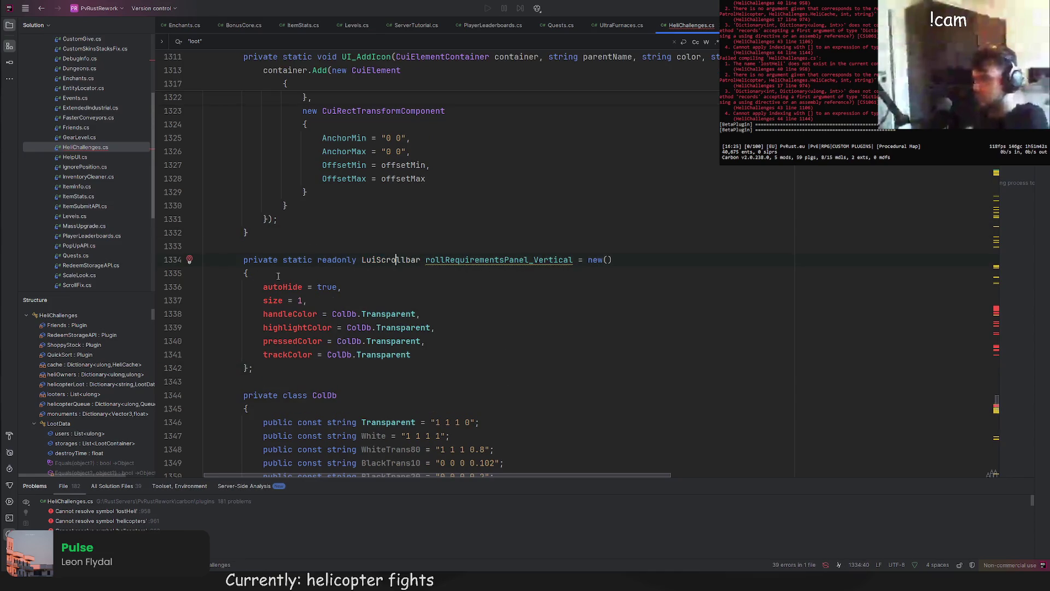
pyautogui.doubleClick(473, 261)
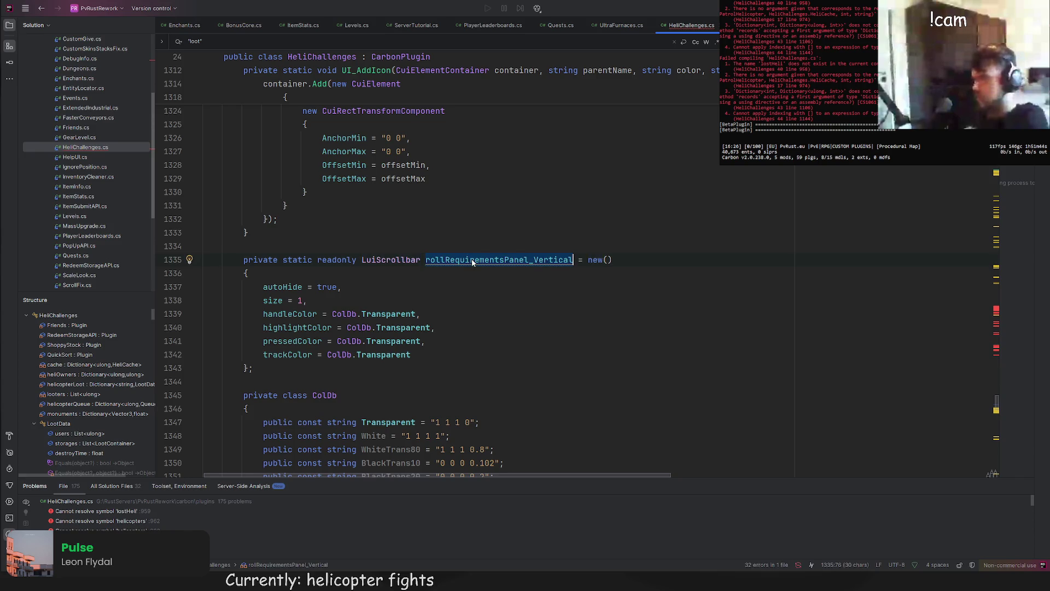
pyautogui.write('scrollBar')
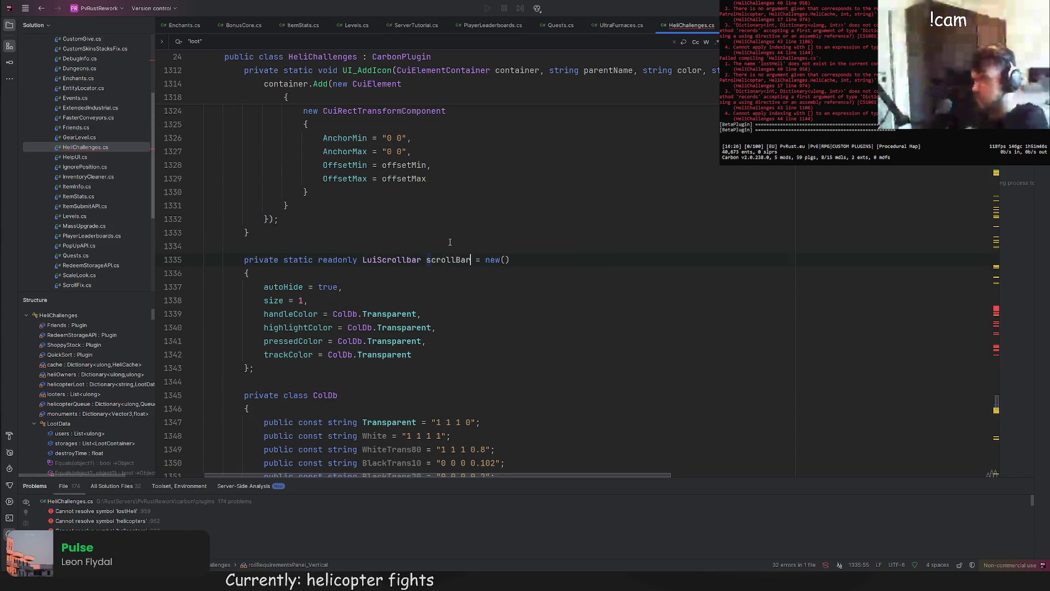
pyautogui.press('Up')
pyautogui.press('Up')
pyautogui.click(307, 300)
pyautogui.press('BackSpace')
pyautogui.press('BackSpace')
pyautogui.write('4,')
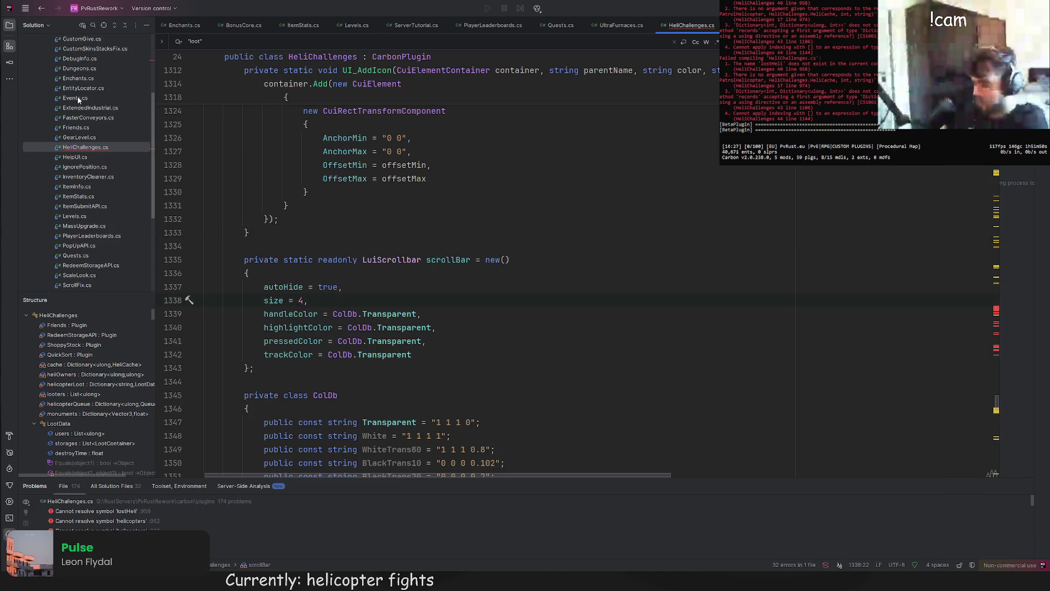
# Step: Replace scrollBar's properties with the Enchants scrollbar's LTD15, LTD20, LTD10 and BlackTrans10 colours
pyautogui.click(78, 78)
pyautogui.scroll(3, 430, 219)
pyautogui.moveTo(430, 257); pyautogui.dragTo(429, 189)
pyautogui.hotkey('ctrl', 'c')
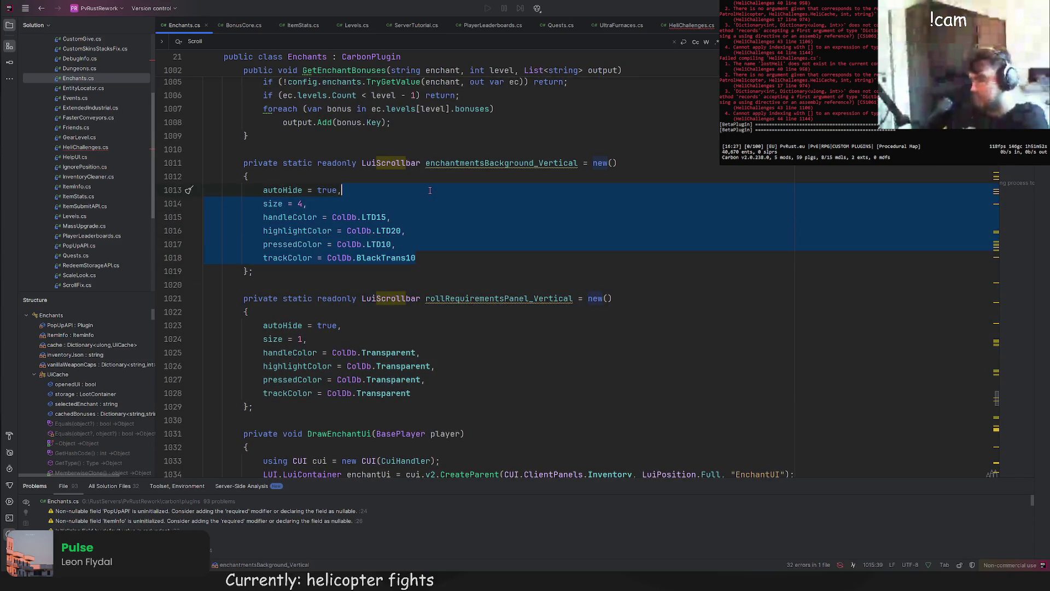
pyautogui.click(84, 147)
pyautogui.moveTo(441, 355); pyautogui.dragTo(439, 287)
pyautogui.hotkey('ctrl', 'v')
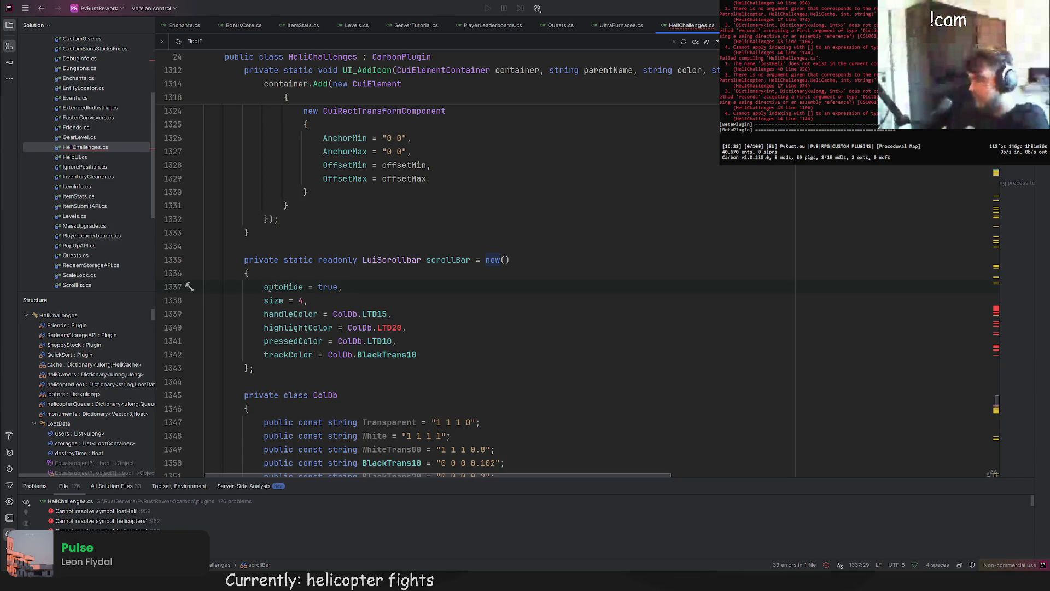
# Step: Copy the LTD20 colour definition from Enchants.cs into ColDb
pyautogui.click(78, 78)
pyautogui.keyDown('ctrl'); pyautogui.click(339, 237); pyautogui.keyUp('ctrl')
pyautogui.moveTo(517, 217); pyautogui.dragTo(543, 205)
pyautogui.hotkey('ctrl', 'c')
pyautogui.click(85, 147)
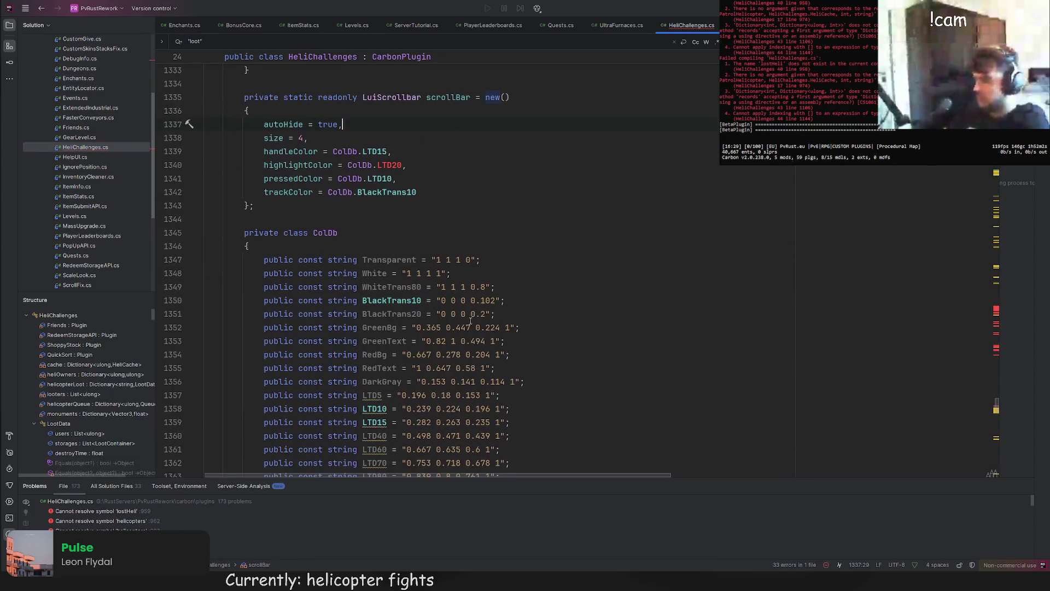
pyautogui.hotkey('ctrl', 'v')
pyautogui.scroll(5, 432, 292)
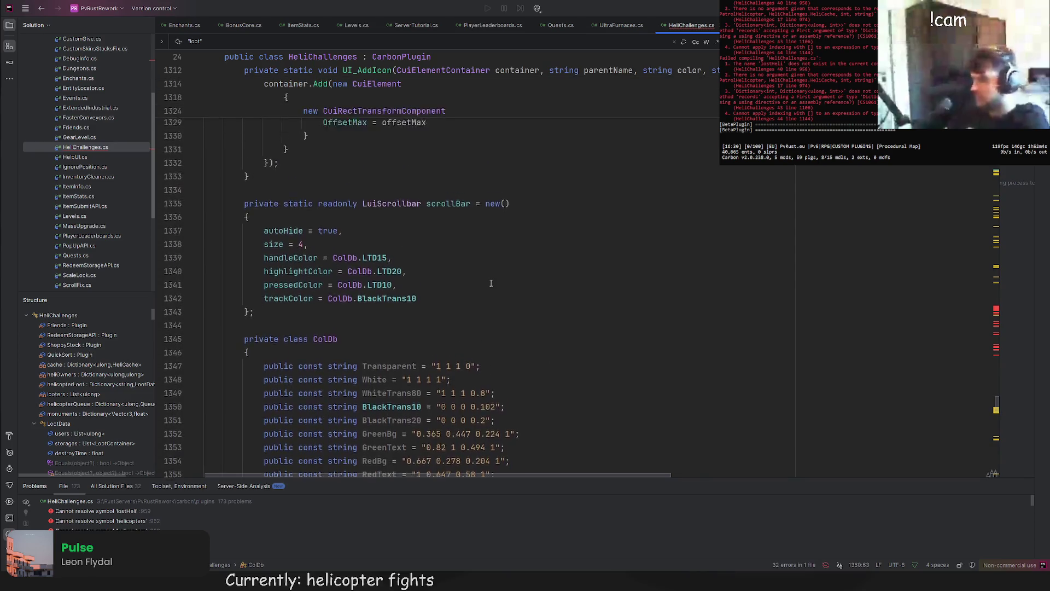
pyautogui.click(432, 292)
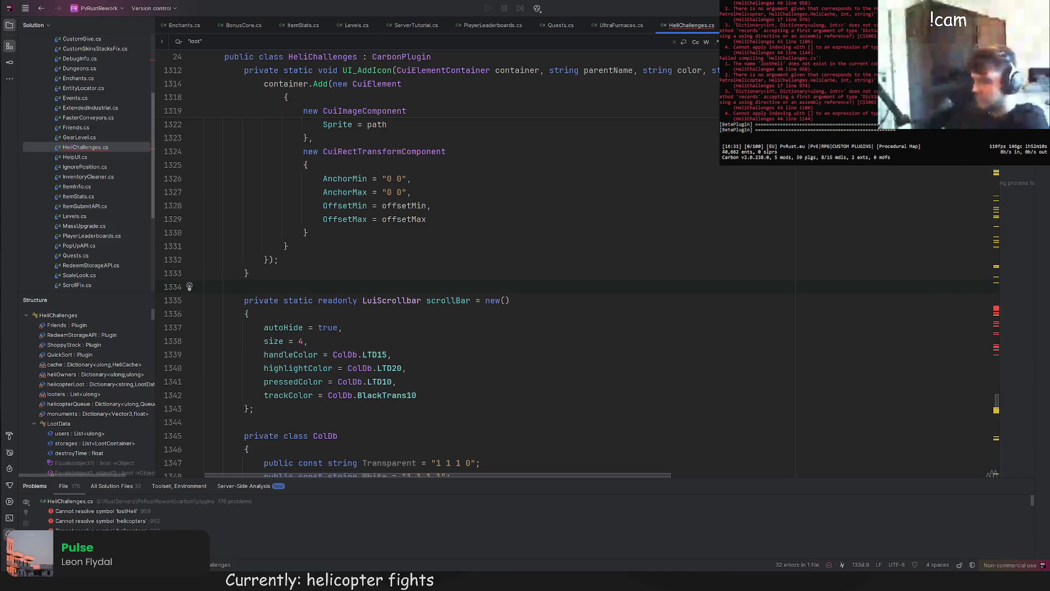
# Step: Paste the CreateUi method after UI_AddIcon and indent it into the class
pyautogui.scroll(1, 565, 311)
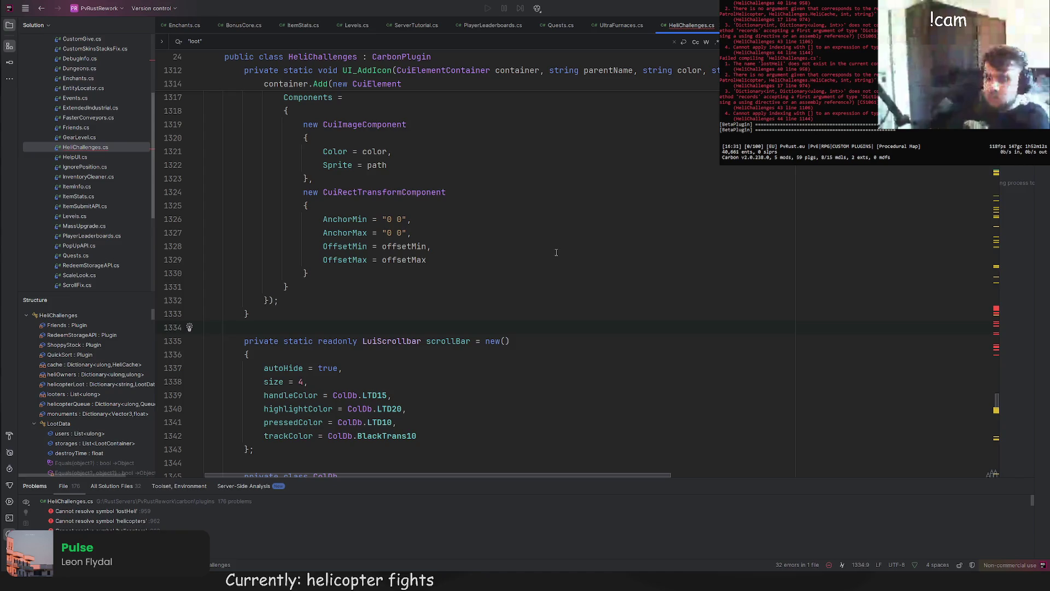
pyautogui.scroll(-4, 526, 220)
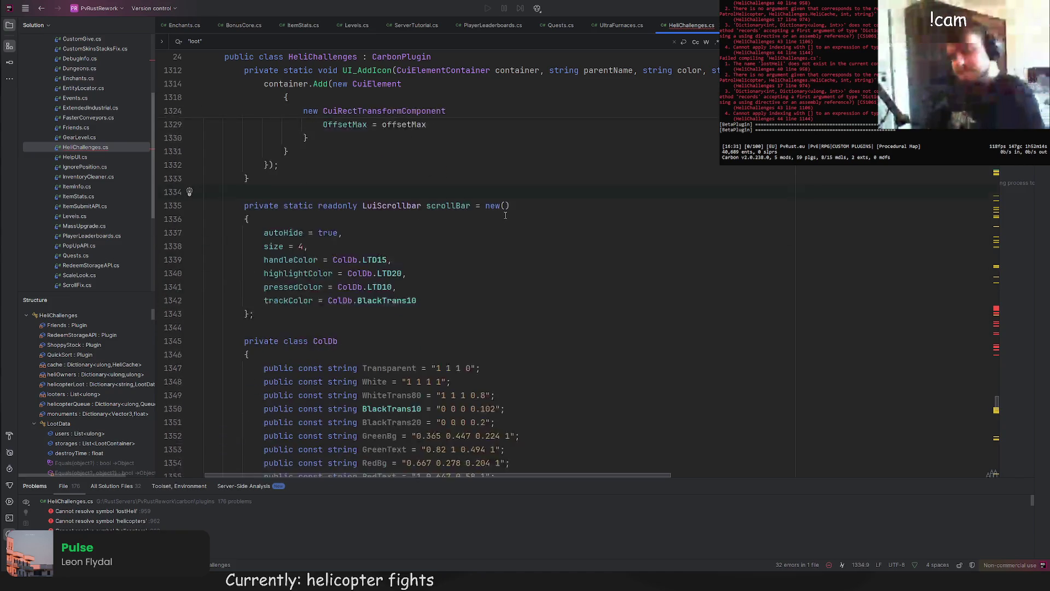
pyautogui.scroll(4, 527, 220)
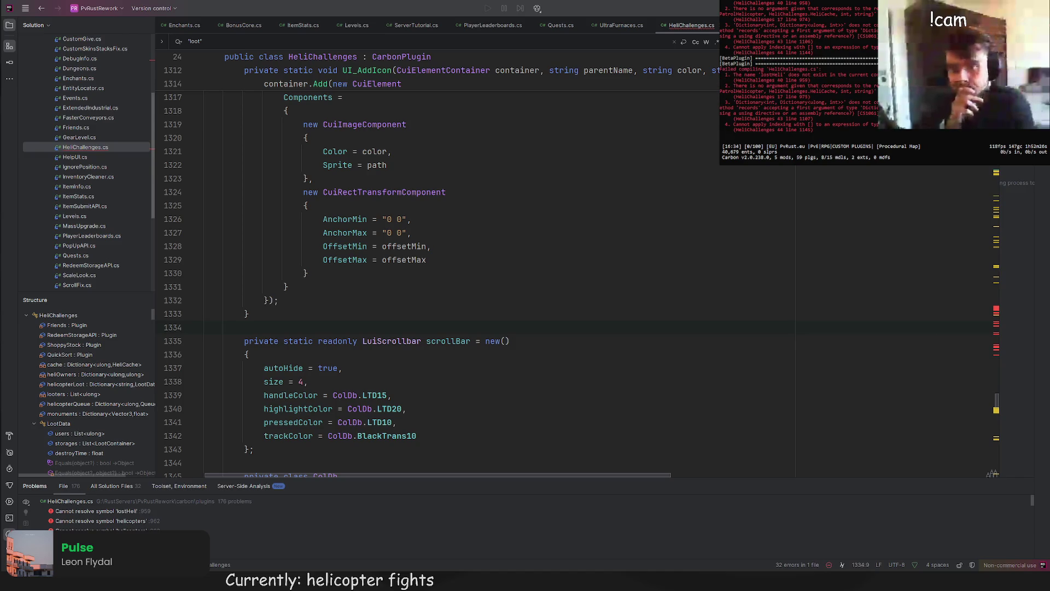
pyautogui.scroll(2, 328, 273)
pyautogui.click(291, 354)
pyautogui.press('Return')
pyautogui.press('Return')
pyautogui.hotkey('ctrl', 'v')
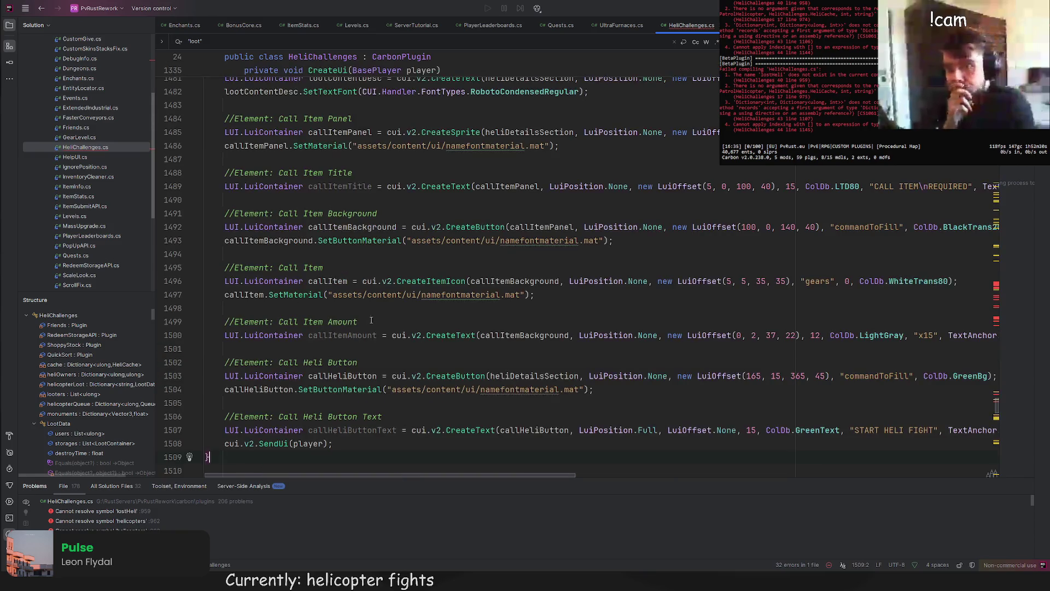
pyautogui.scroll(20, 229, 226)
pyautogui.moveTo(228, 226)
pyautogui.mouseDown()
pyautogui.moveTo(222, 220)
pyautogui.moveTo(206, 393)
pyautogui.mouseUp()
pyautogui.scroll(20, 221, 224)
pyautogui.press('Tab')
pyautogui.press('Tab')
pyautogui.press('Up')
pyautogui.press('Up')
# Step: Rename the pasted CreateUi method to DrawHeliBuyUI
pyautogui.doubleClick(309, 380)
pyautogui.write('DrawH')
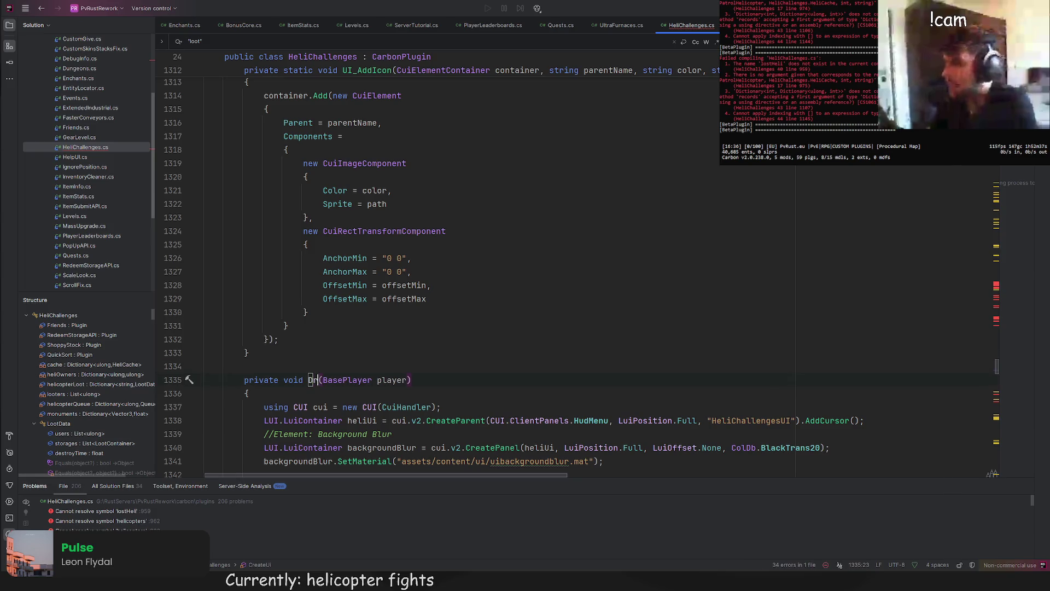
pyautogui.write('eli')
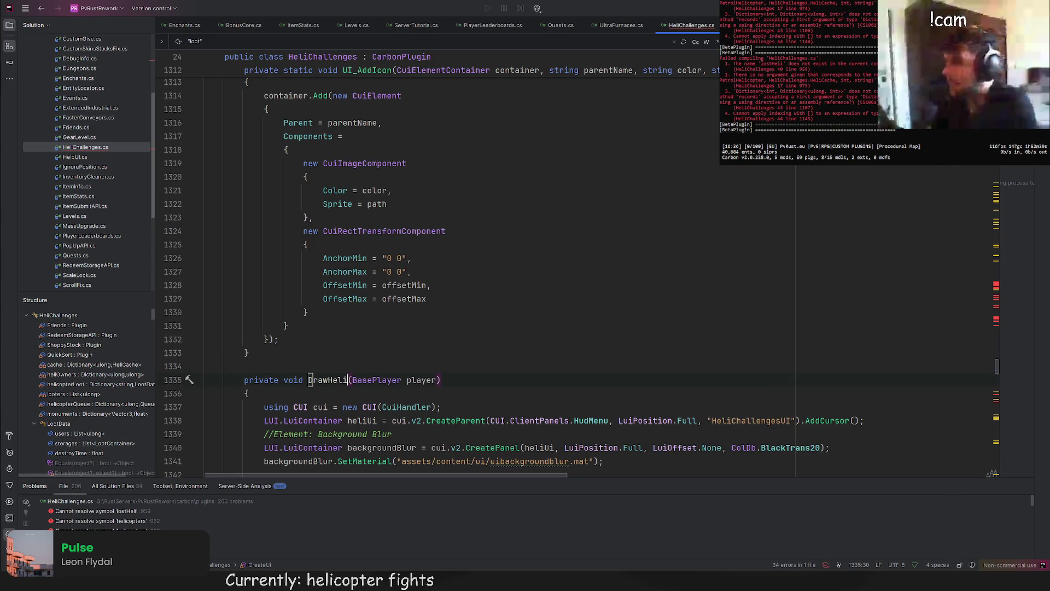
pyautogui.write('BuyUI')
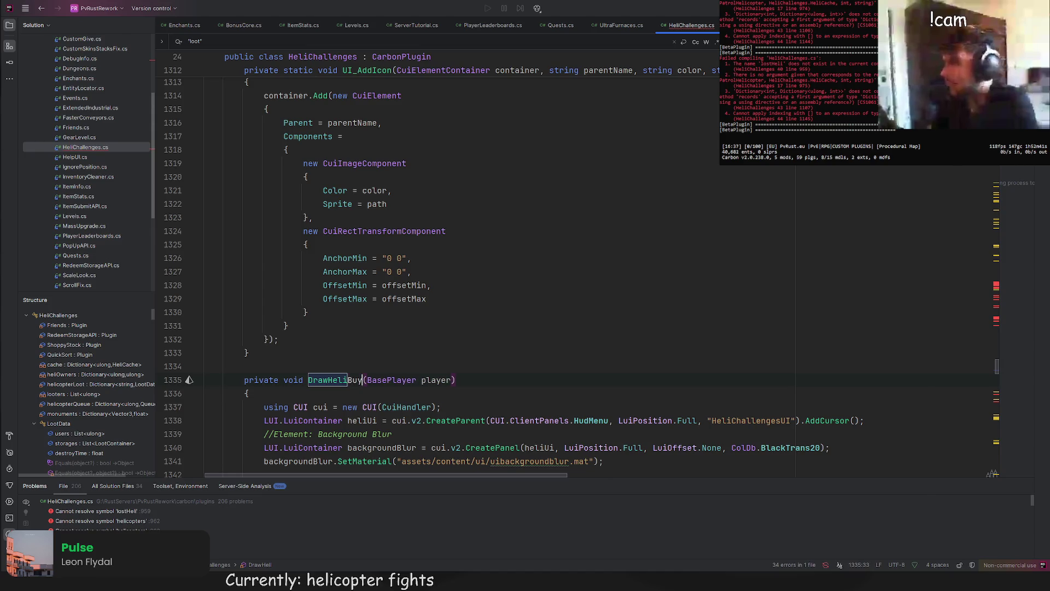
pyautogui.doubleClick(350, 380)
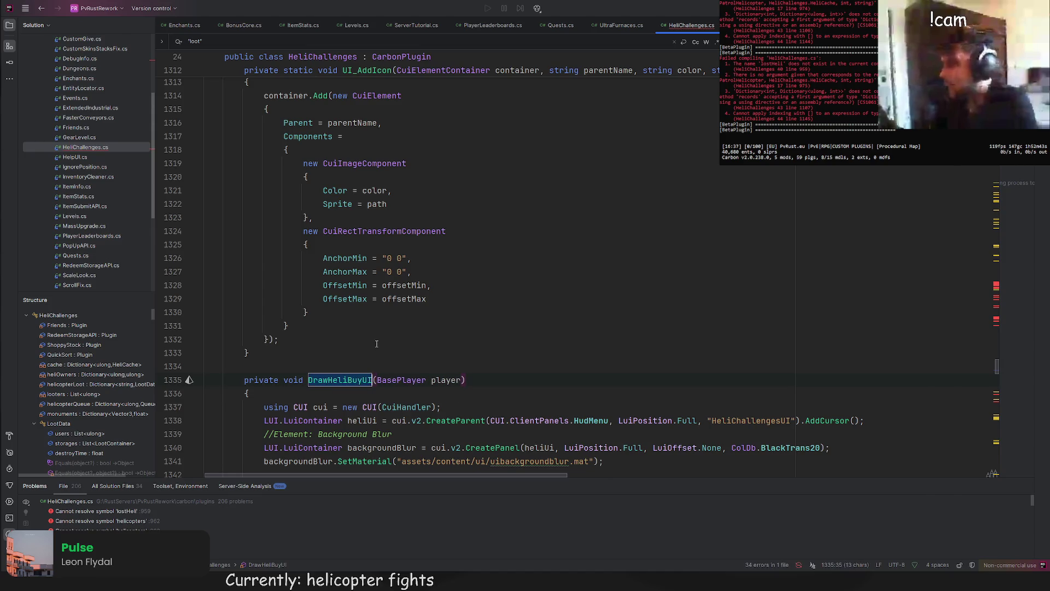
pyautogui.scroll(-5, 471, 285)
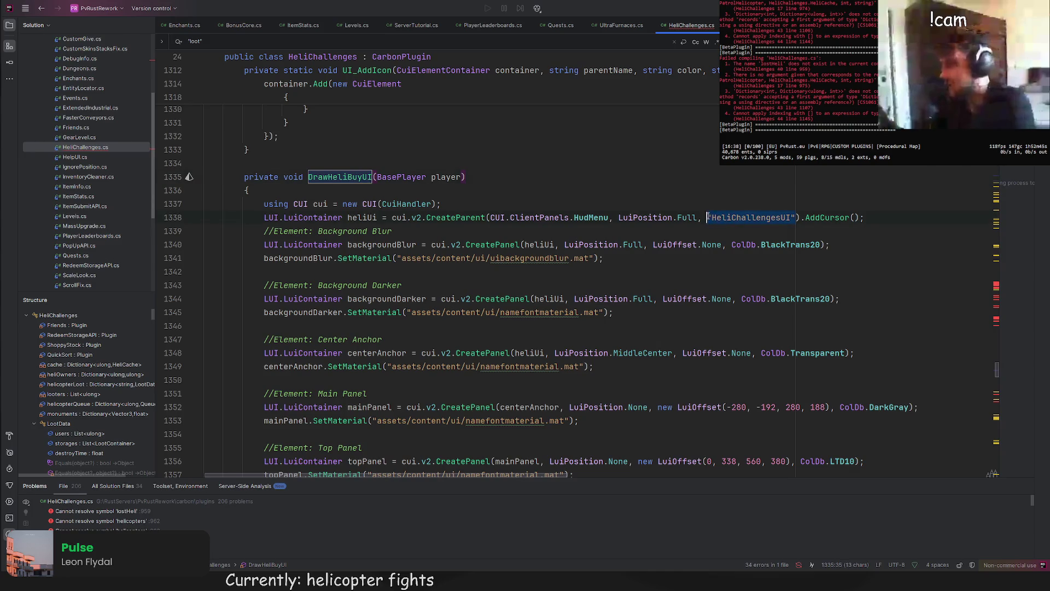
# Step: Append .SetDestroy("HeliChallengesUI") to the CreateParent call, fixing the quote marks
pyautogui.click(800, 217)
pyautogui.write('.SetDestroy("\\"HeliChallengesUI\\"')
pyautogui.hotkey('ctrl', 'z')
pyautogui.hotkey('ctrl', 'z')
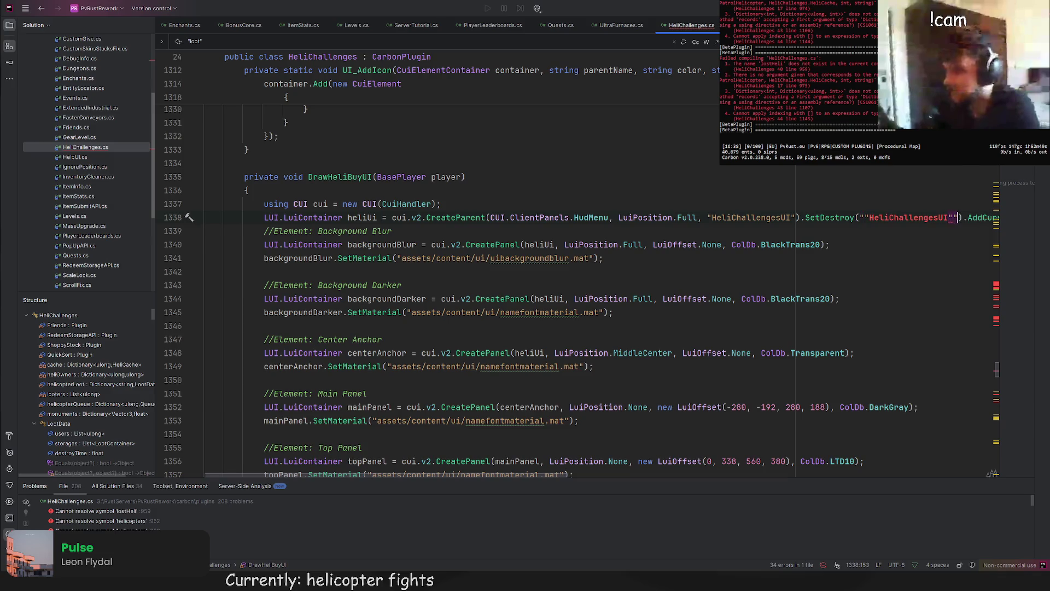
pyautogui.hotkey('ctrl', 'z')
pyautogui.hotkey('ctrl', 'z')
pyautogui.press('Up')
pyautogui.hotkey('ctrl', 'shift', 'z')
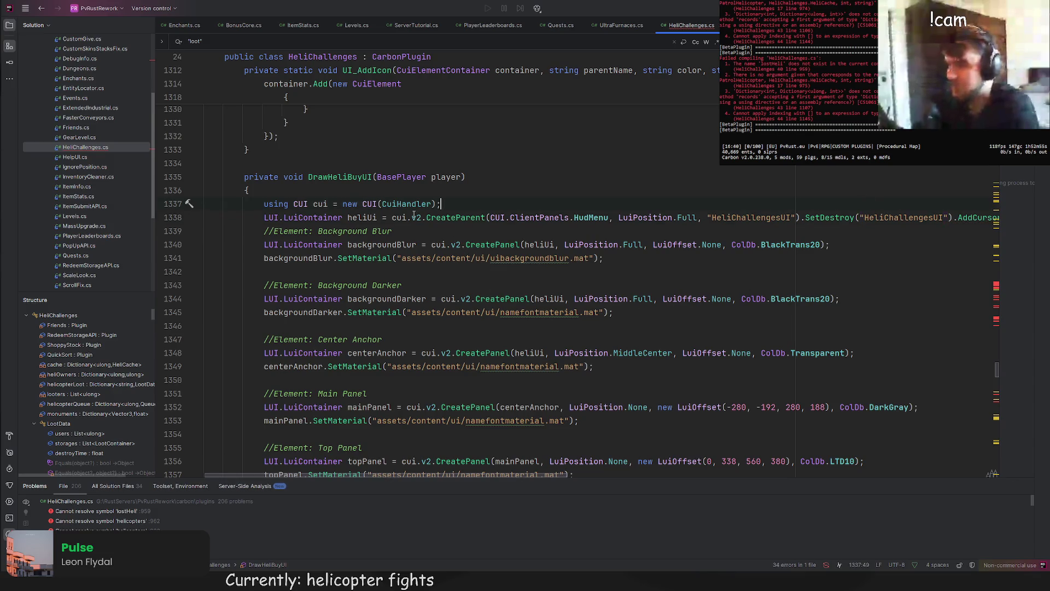
# Step: Replace the wipe leaderboard's inline scrollbar with the shared scrollBar and import ScrollRect's namespace
pyautogui.scroll(-20, 599, 258)
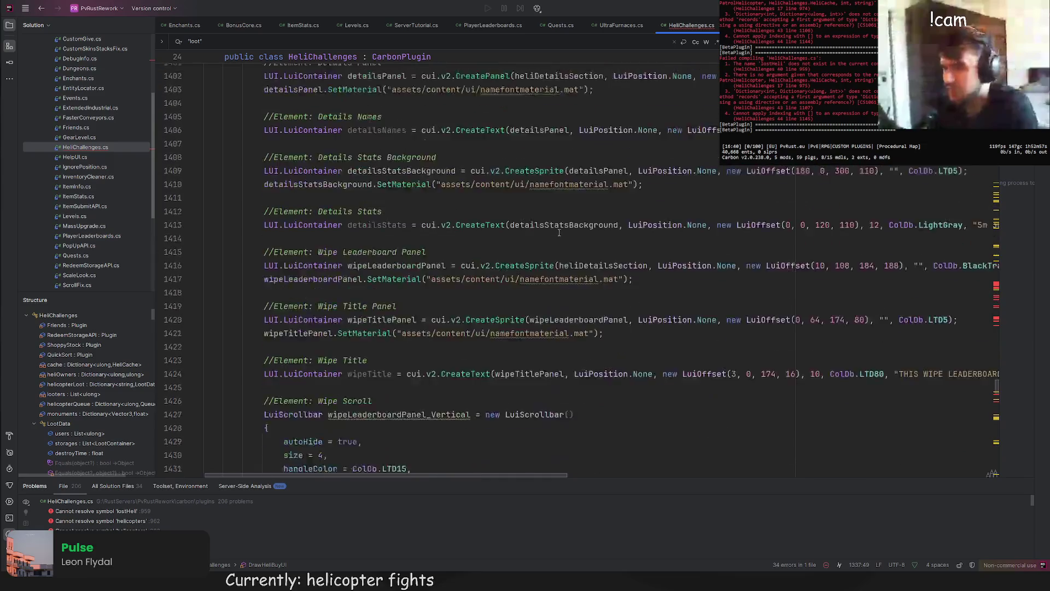
pyautogui.scroll(4, 513, 255)
pyautogui.moveTo(308, 317); pyautogui.dragTo(206, 204)
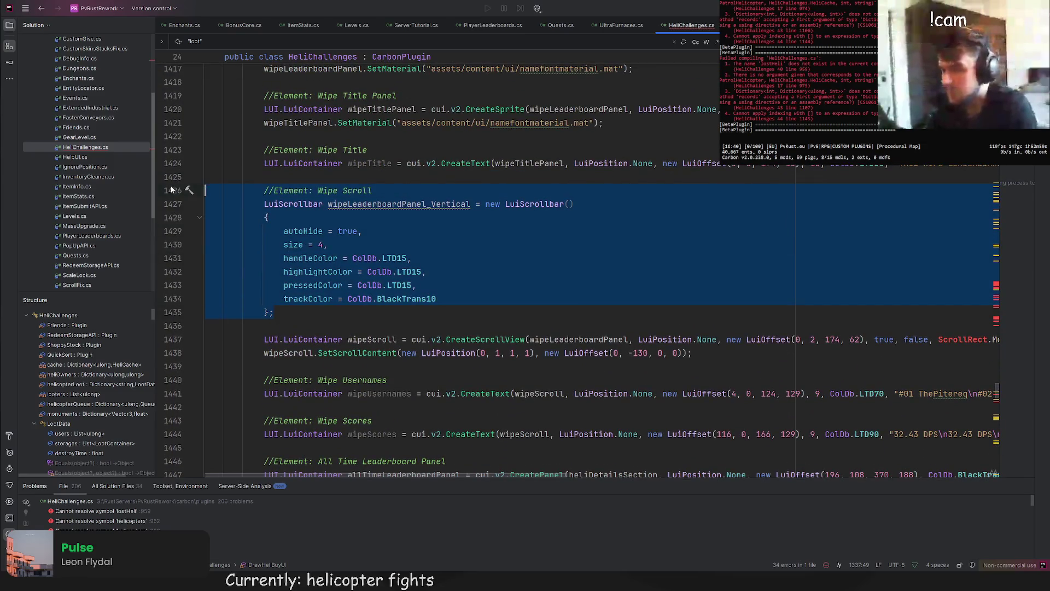
pyautogui.press('BackSpace')
pyautogui.press('BackSpace')
pyautogui.press('BackSpace')
pyautogui.click(953, 204)
pyautogui.hotkey('alt', 'Return')
pyautogui.doubleClick(590, 244)
pyautogui.write('s')
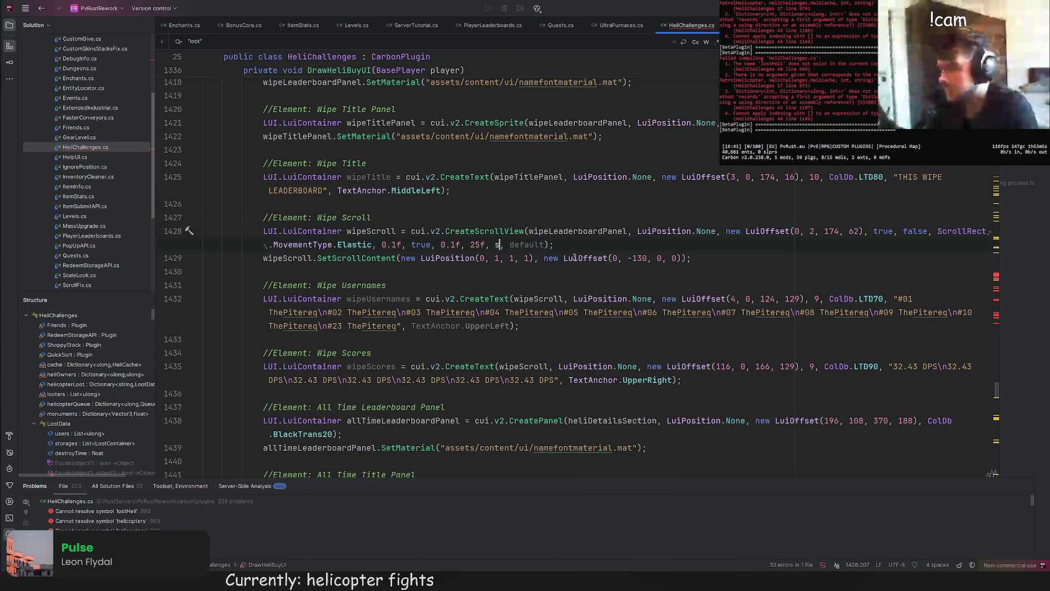
# Step: Replace the all-time leaderboard's inline scrollbar block with the shared scrollBar field
pyautogui.scroll(-10, 524, 264)
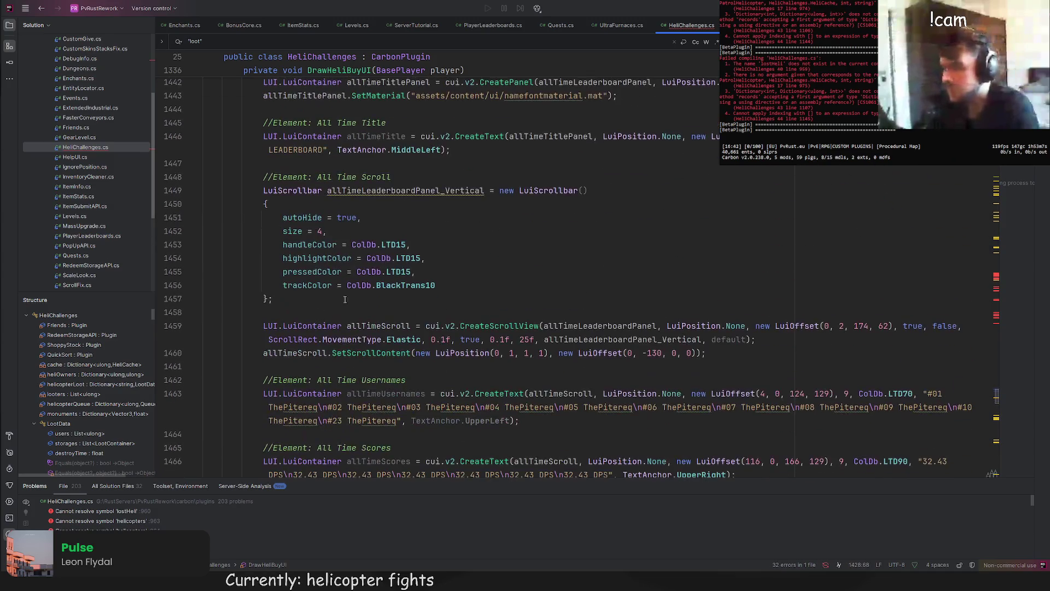
pyautogui.moveTo(308, 286); pyautogui.dragTo(229, 190)
pyautogui.press('Delete')
pyautogui.doubleClick(598, 203)
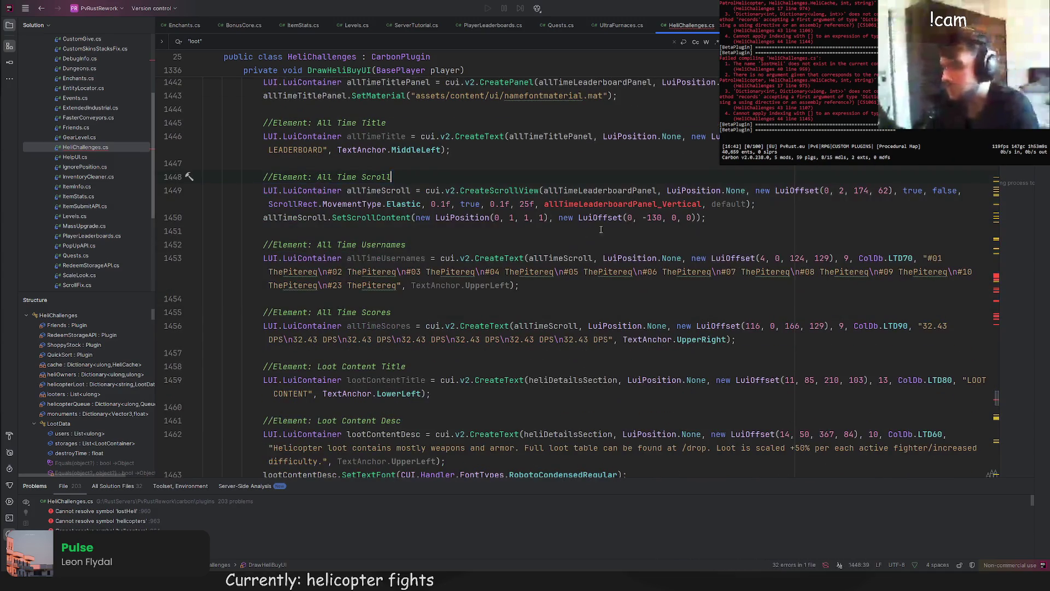
pyautogui.write('sc')
pyautogui.click(588, 179)
pyautogui.scroll(-8, 493, 169)
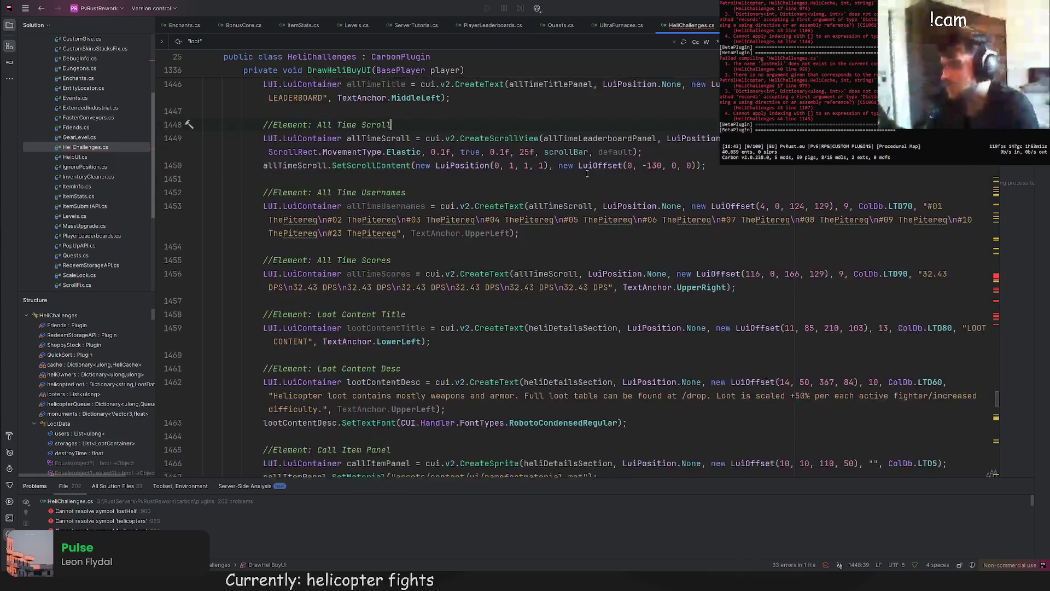
pyautogui.scroll(-3, 489, 166)
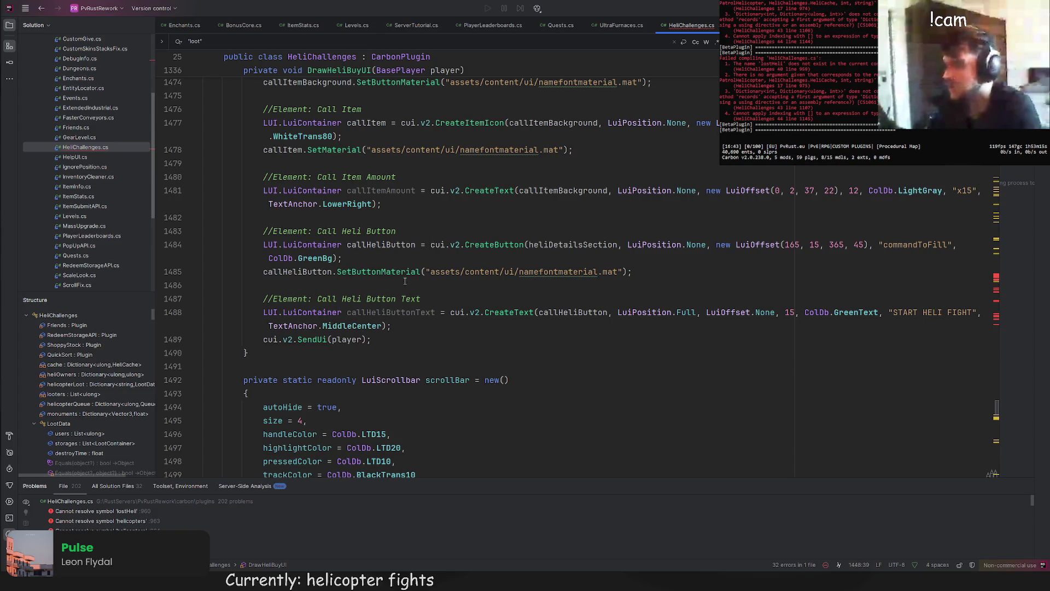
pyautogui.scroll(20, 405, 329)
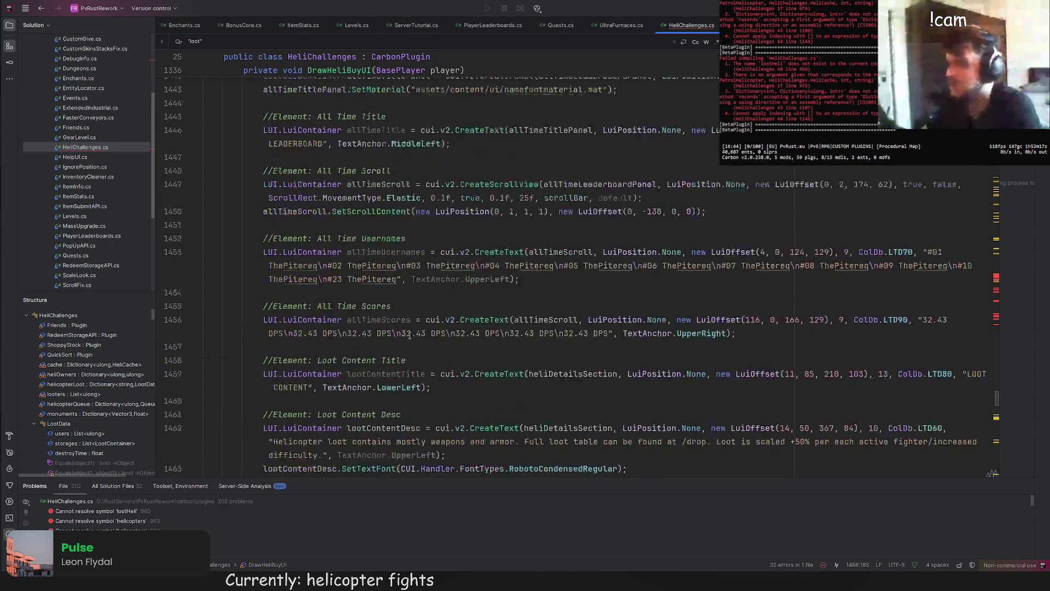
pyautogui.scroll(20, 409, 330)
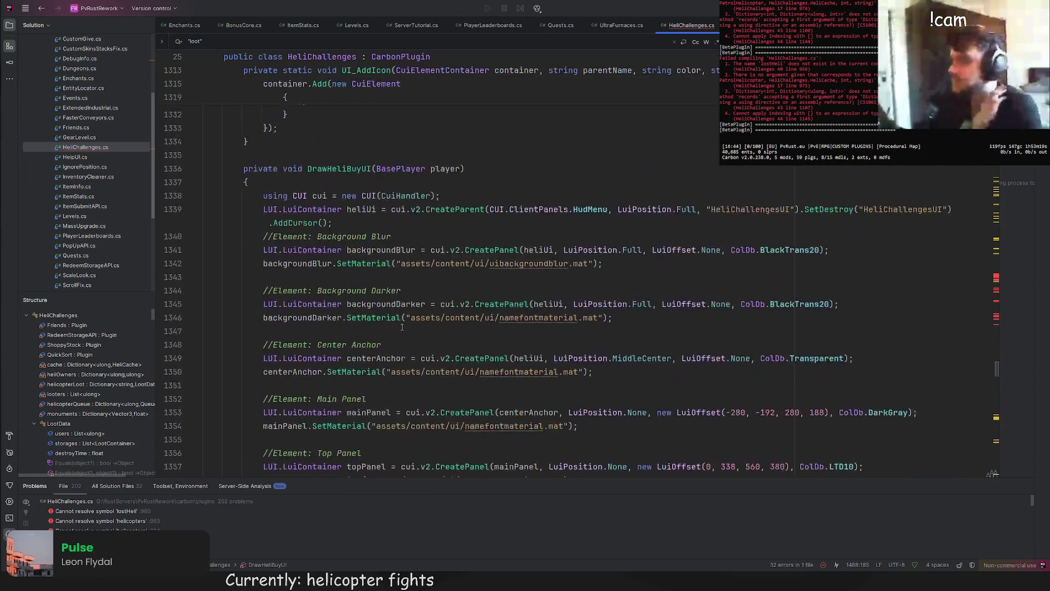
pyautogui.doubleClick(339, 285)
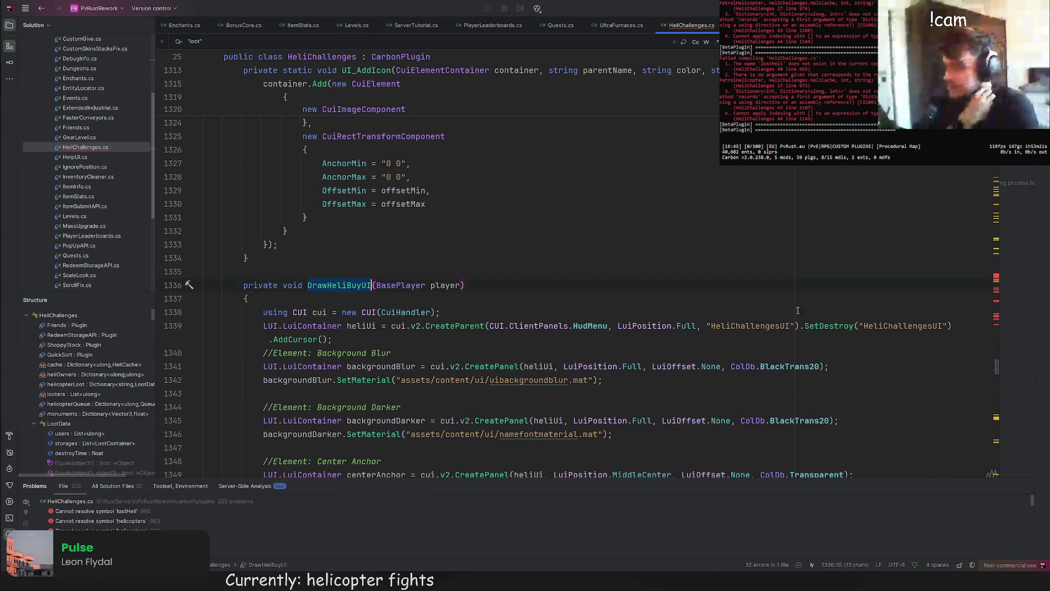
pyautogui.moveTo(997, 368); pyautogui.dragTo(997, 272)
# Step: Wrap the old method body near CheckHeliDeath in a /* */ block comment
pyautogui.scroll(-3, 994, 271)
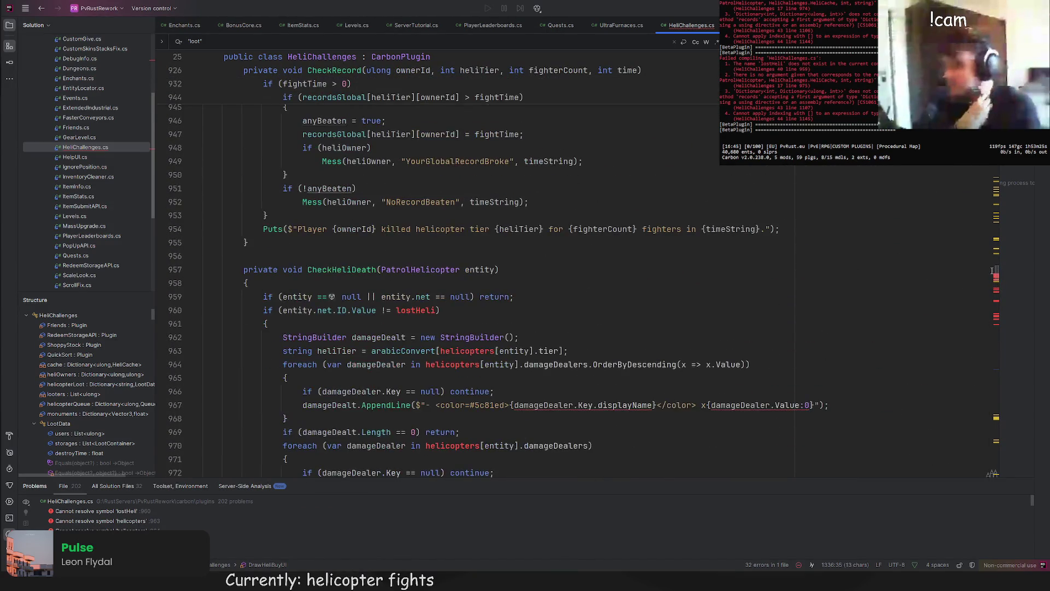
pyautogui.click(244, 269)
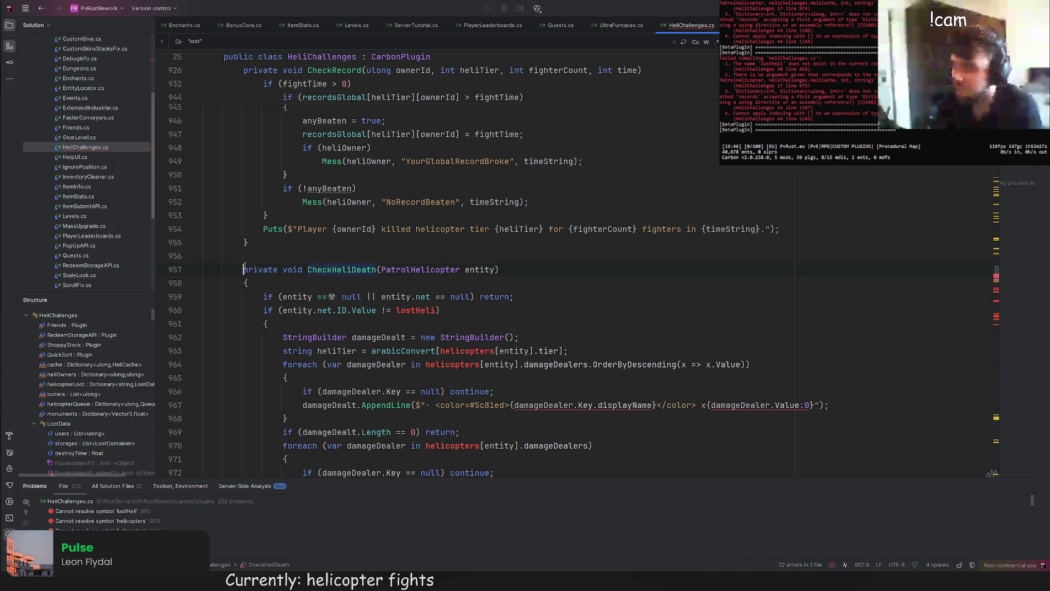
pyautogui.write('/*')
pyautogui.scroll(-7, 296, 252)
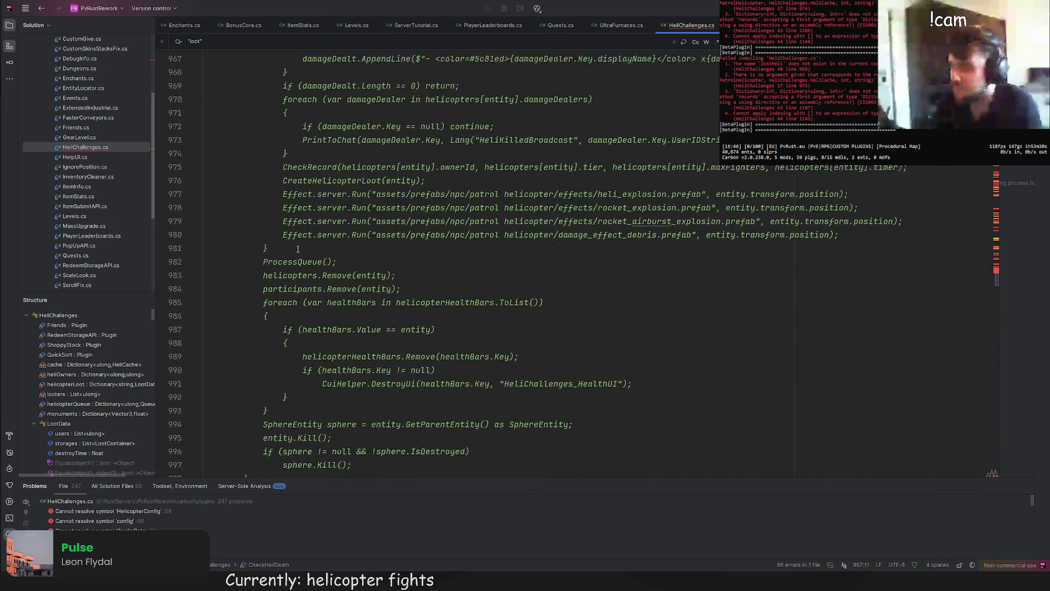
pyautogui.scroll(6, 299, 247)
pyautogui.press('BackSpace')
pyautogui.press('BackSpace')
pyautogui.click(290, 256)
pyautogui.press('Home')
pyautogui.write('/*')
pyautogui.scroll(-2, 289, 254)
pyautogui.scroll(-10, 289, 254)
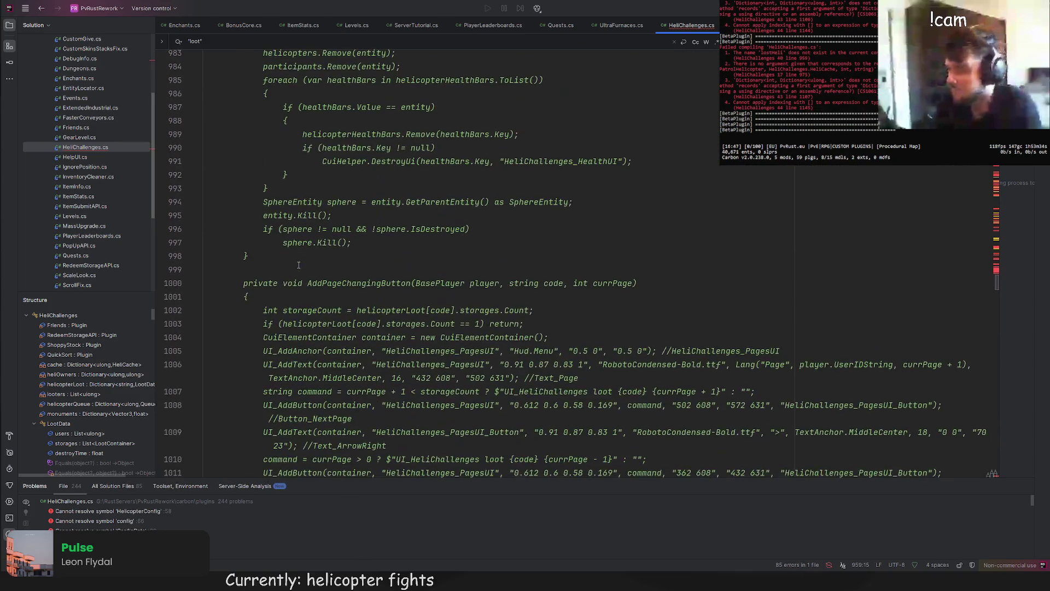
pyautogui.write('*/')
pyautogui.scroll(-5, 402, 236)
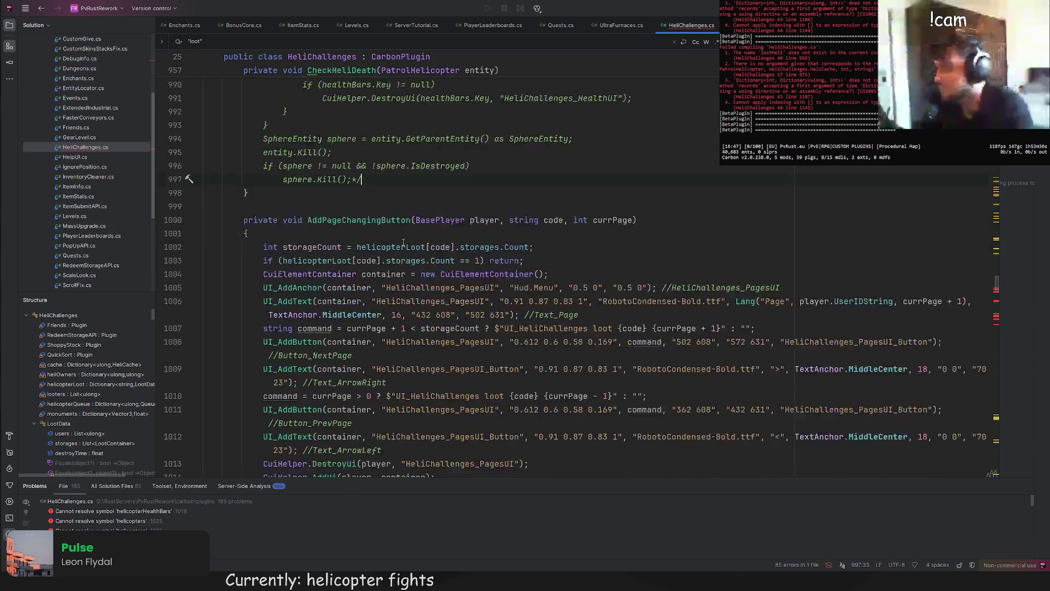
pyautogui.scroll(2, 245, 166)
# Step: Comment out the AddPageChangingButton method body with /* */
pyautogui.click(244, 161)
pyautogui.write('/')
pyautogui.write('*')
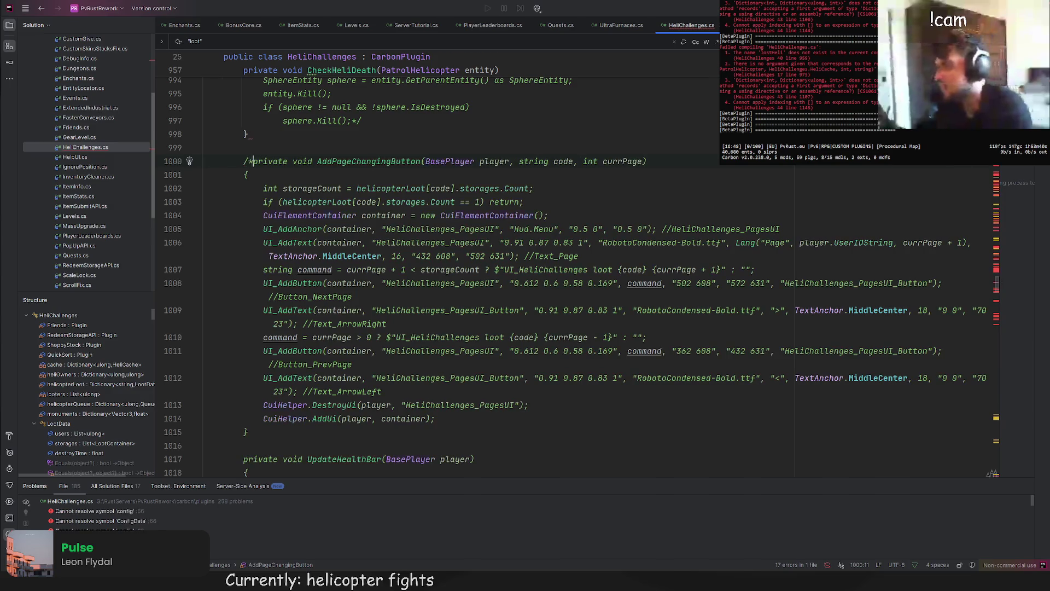
pyautogui.press('BackSpace')
pyautogui.press('BackSpace')
pyautogui.keyDown('shift'); pyautogui.click(395, 421); pyautogui.keyUp('shift')
pyautogui.hotkey('ctrl', 'v')
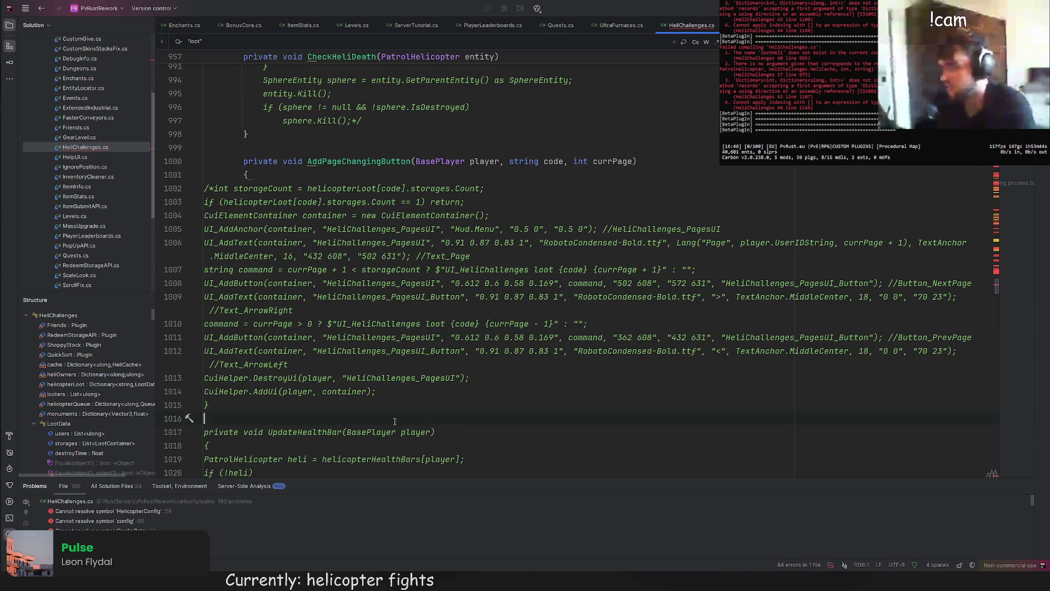
pyautogui.click(466, 341)
pyautogui.write('*/')
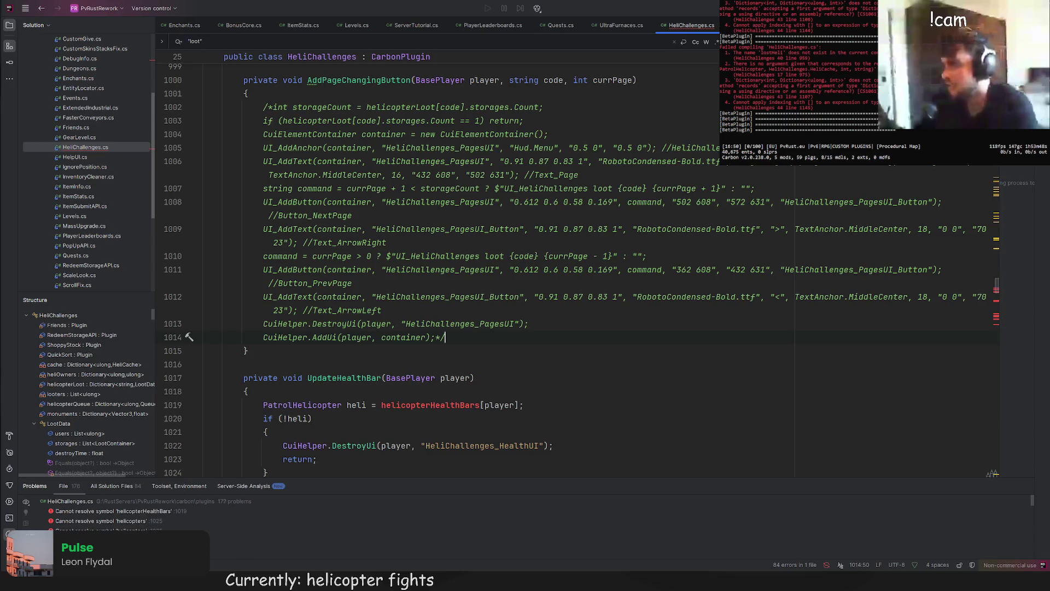
pyautogui.scroll(-3, 340, 304)
pyautogui.scroll(-2, 339, 304)
# Step: Comment out the UpdateHealthBar method body
pyautogui.click(263, 202)
pyautogui.write('//')
pyautogui.scroll(-10, 429, 310)
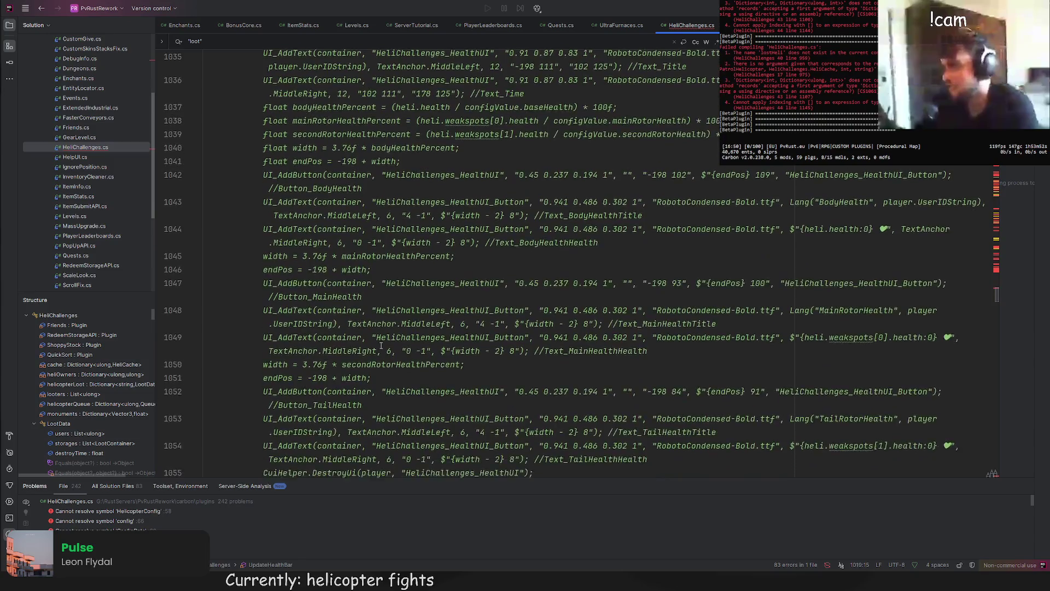
pyautogui.click(438, 282)
pyautogui.write('*/')
pyautogui.scroll(-3, 278, 249)
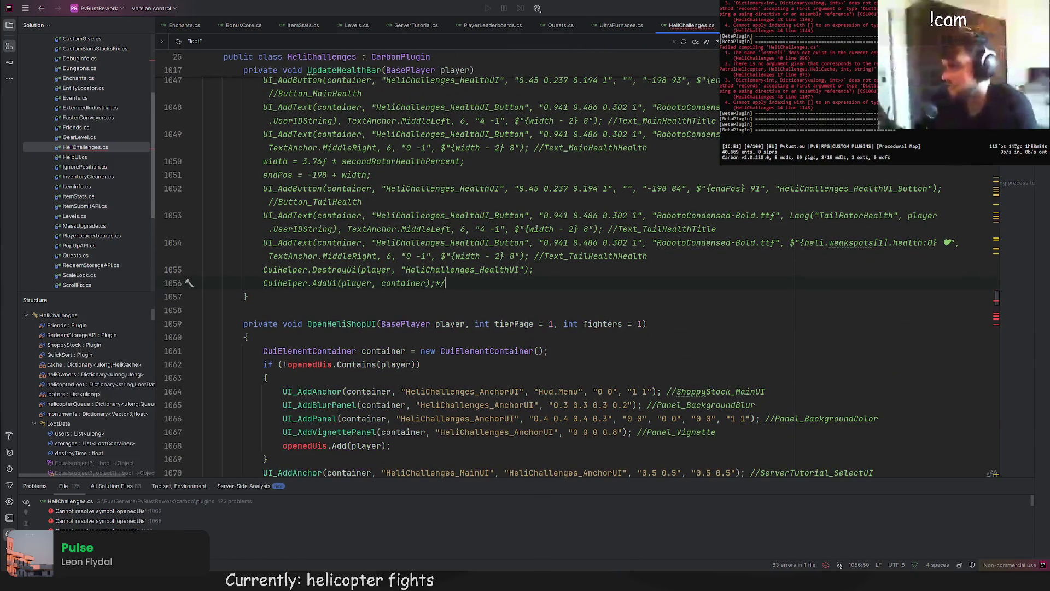
# Step: Wrap the OpenHeliShopUI CuiElementContainer body in a /* */ block comment
pyautogui.click(263, 230)
pyautogui.write('/*')
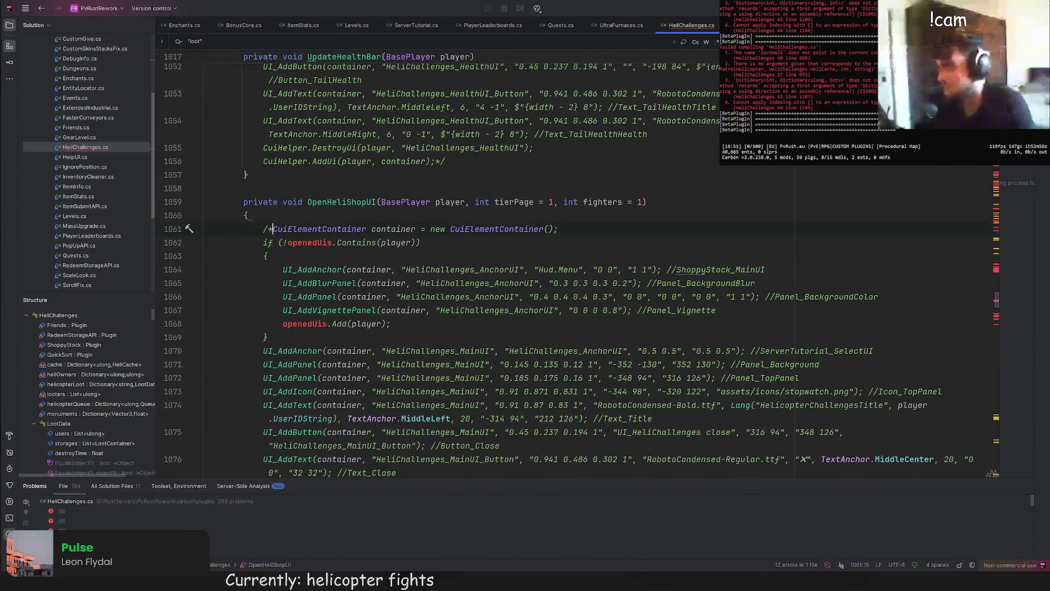
pyautogui.scroll(-20, 397, 292)
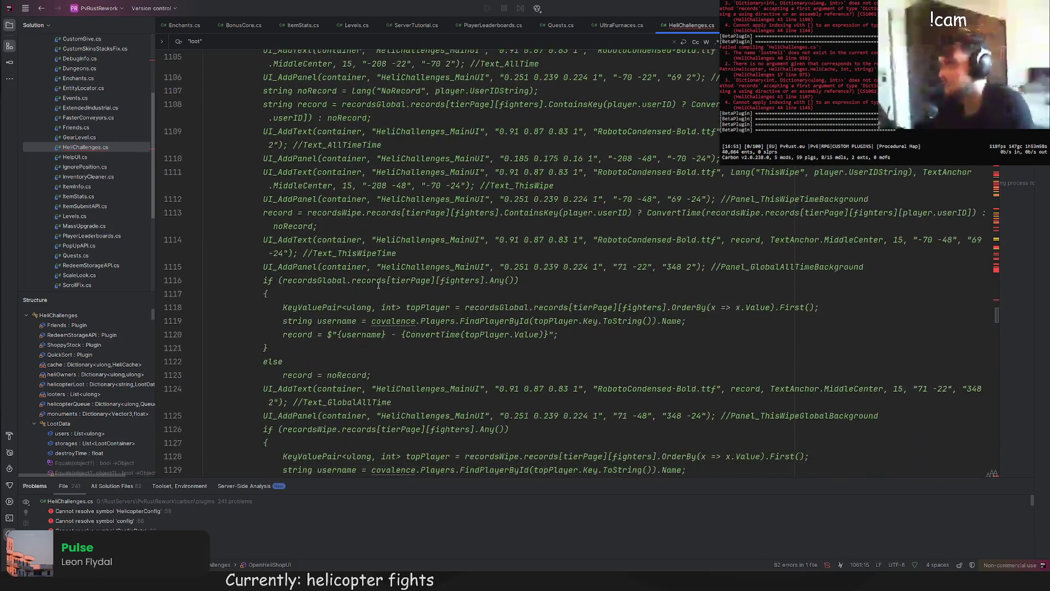
pyautogui.scroll(-13, 377, 286)
pyautogui.click(448, 225)
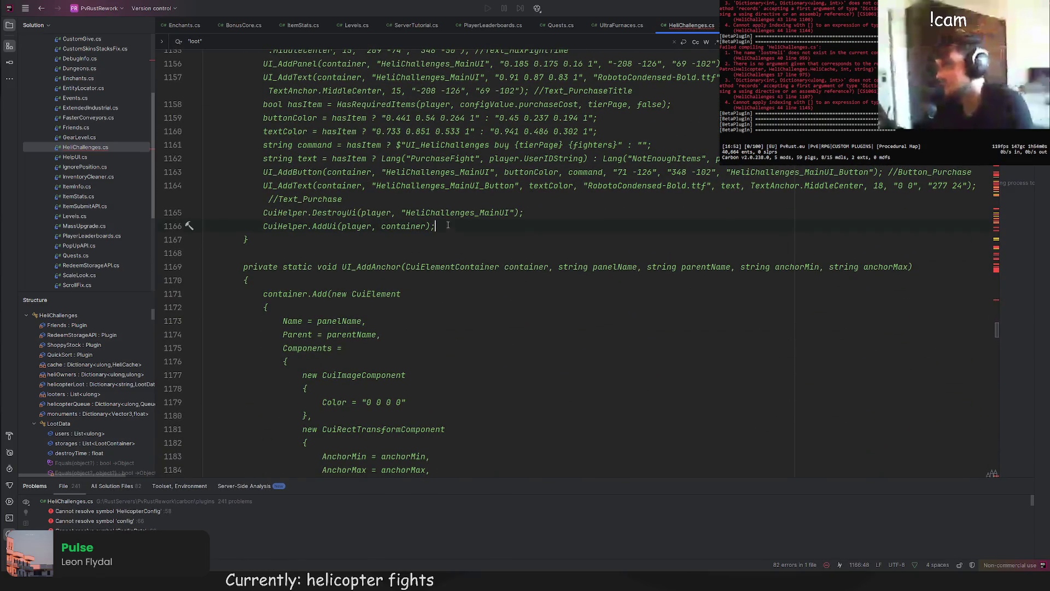
pyautogui.write('*/')
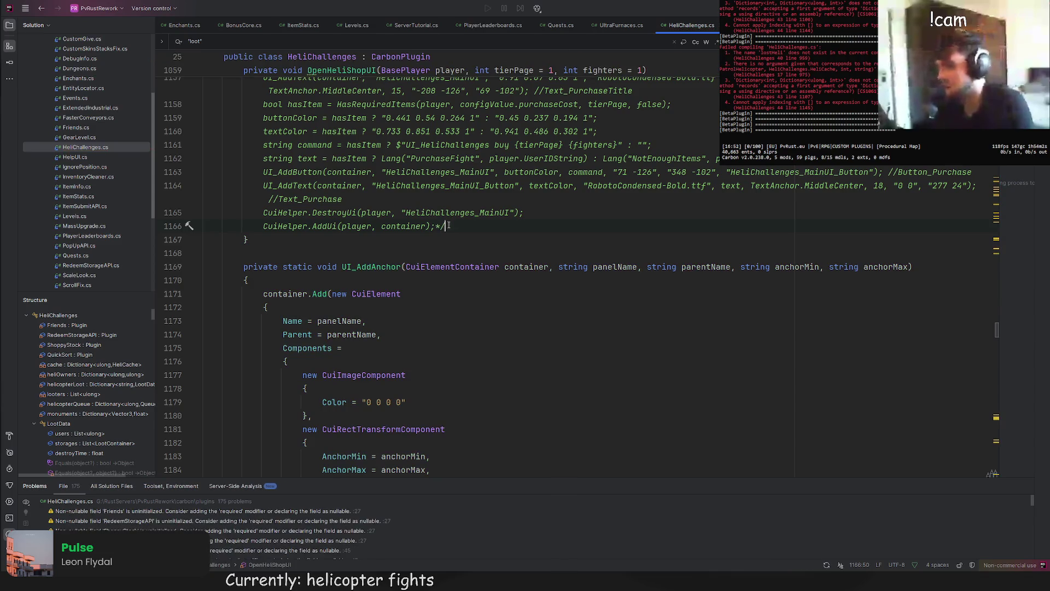
pyautogui.scroll(-20, 539, 250)
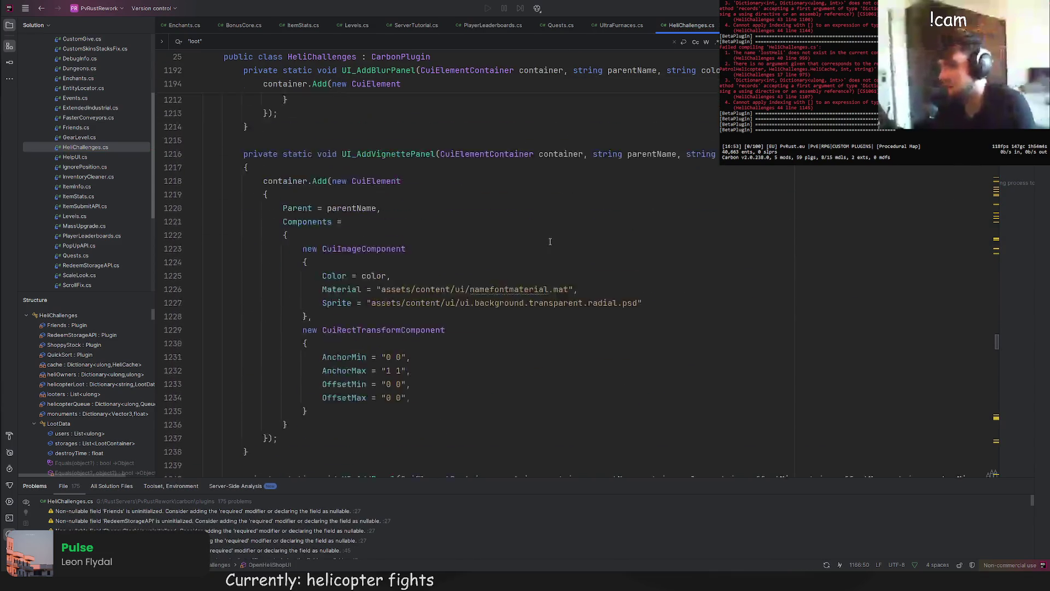
pyautogui.scroll(-20, 543, 241)
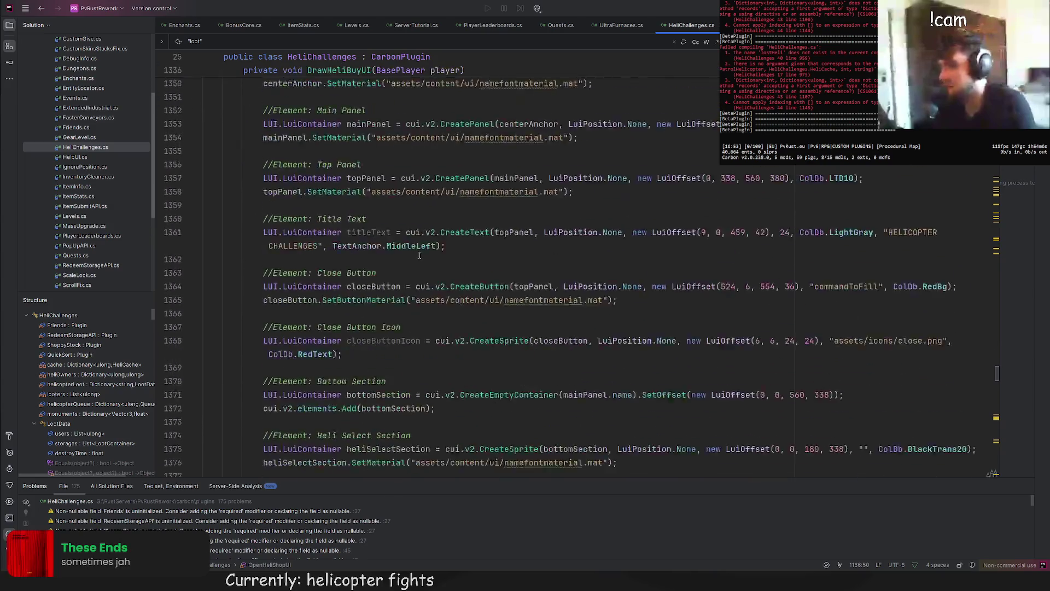
pyautogui.scroll(3, 362, 196)
# Step: Jump to the place where OpenHeliShopUI is called
pyautogui.doubleClick(362, 197)
pyautogui.hotkey('ctrl', 'c')
pyautogui.moveTo(1003, 385); pyautogui.dragTo(1002, 304)
pyautogui.scroll(20, 331, 409)
pyautogui.scroll(-15, 331, 409)
pyautogui.keyDown('ctrl'); pyautogui.click(337, 384); pyautogui.keyUp('ctrl')
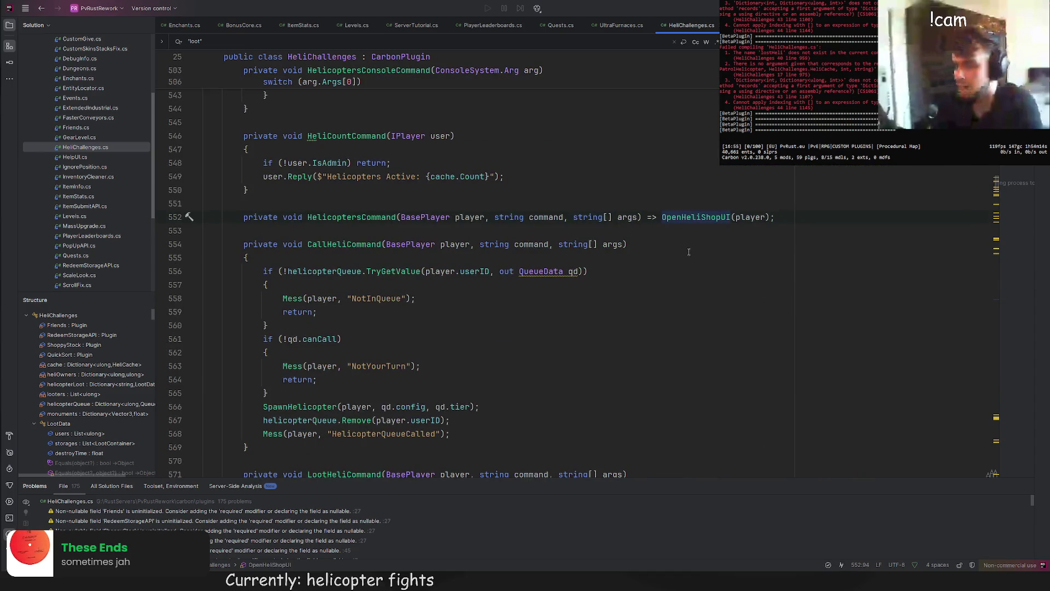
# Step: Make HelicoptersCommand call DrawHeliBuyUI instead of OpenHeliShopUI
pyautogui.doubleClick(697, 217)
pyautogui.hotkey('ctrl', 'v')
pyautogui.press('Up')
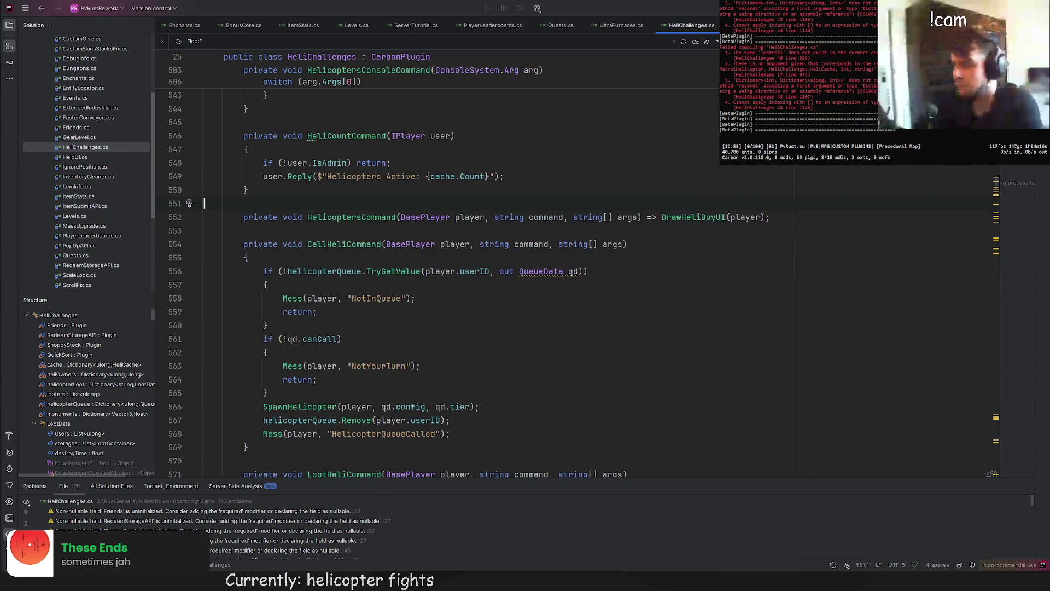
pyautogui.keyDown('ctrl'); pyautogui.click(366, 216); pyautogui.keyUp('ctrl')
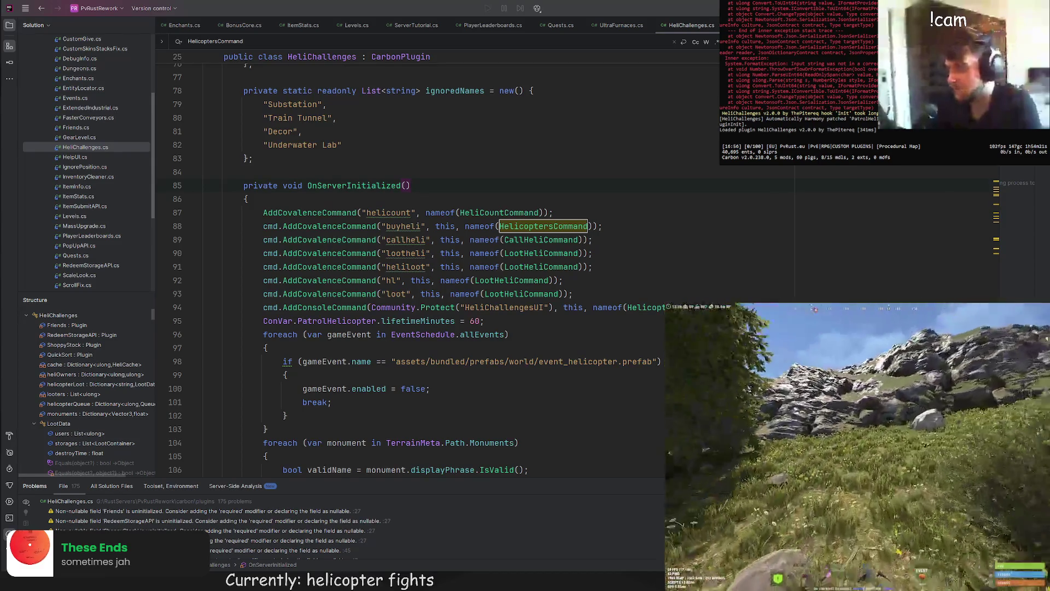
# Step: Disconnect from and reconnect to the localhost:28020 test server via the F1 console
pyautogui.press('F1')
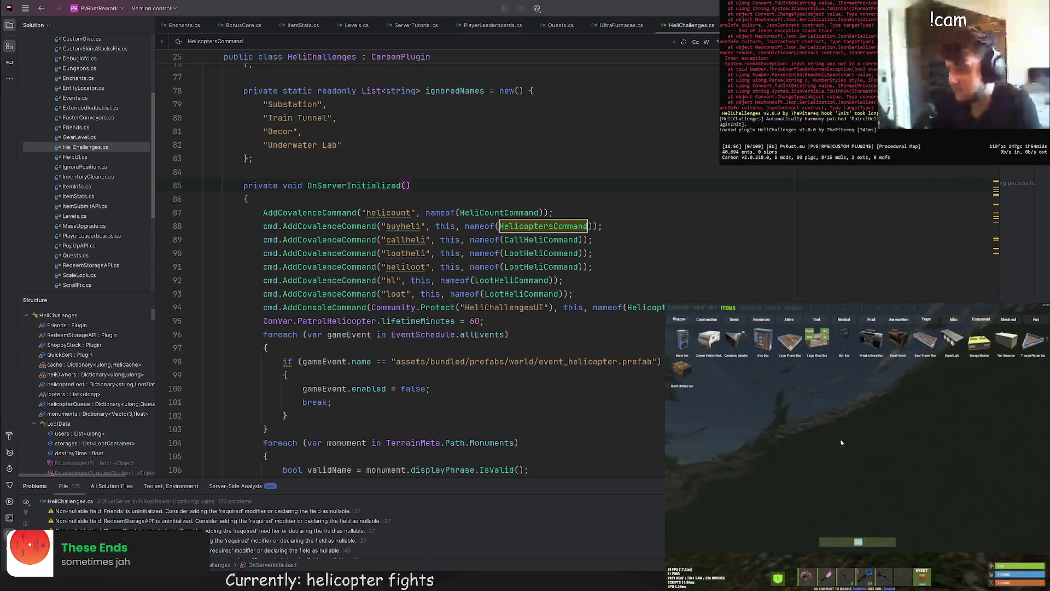
pyautogui.click(677, 308)
pyautogui.write('disco')
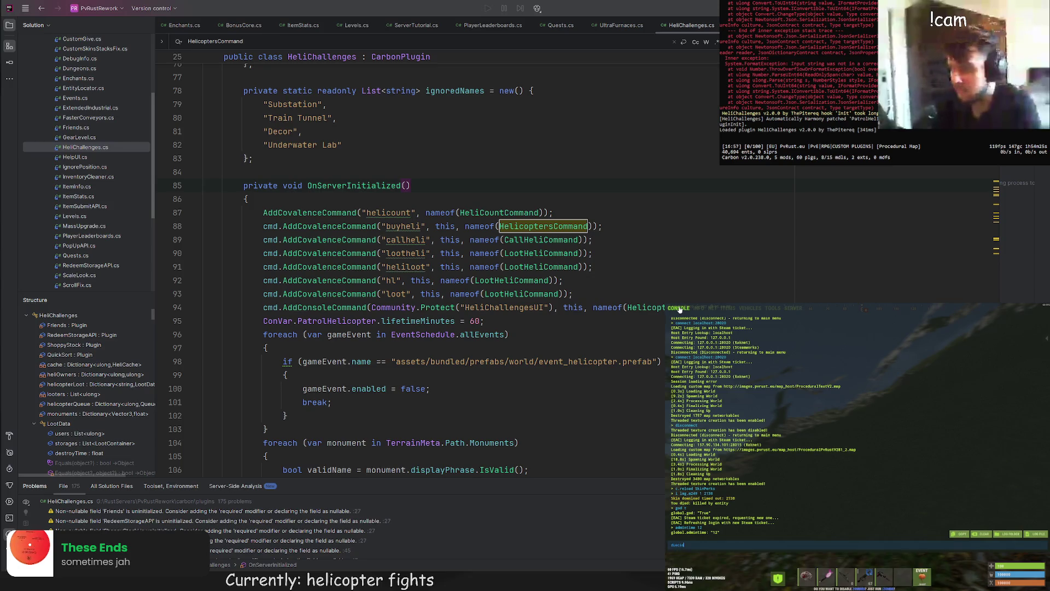
pyautogui.write('nnect')
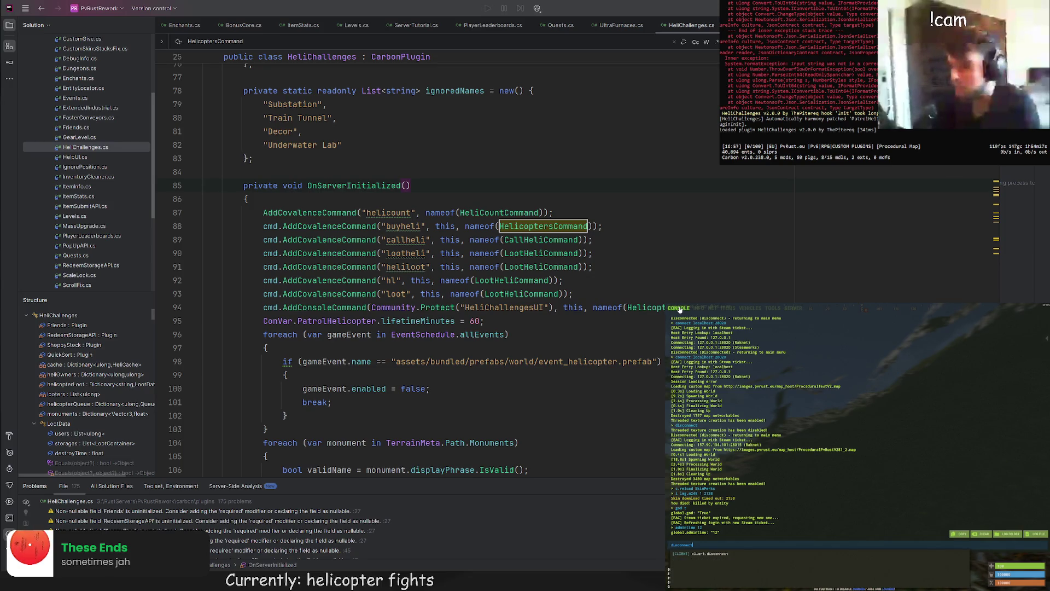
pyautogui.press('Return')
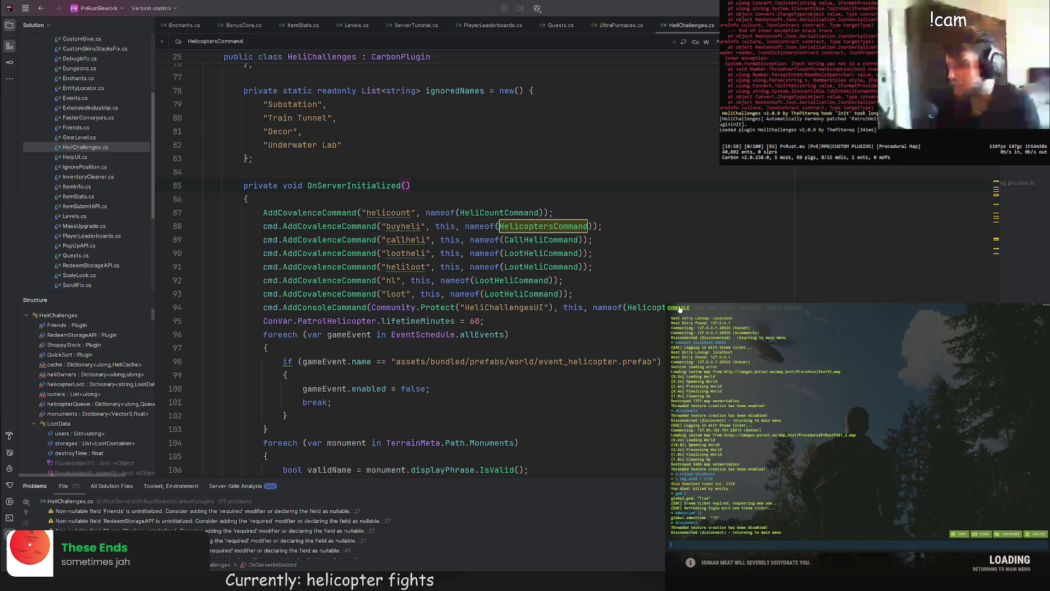
pyautogui.press('Up')
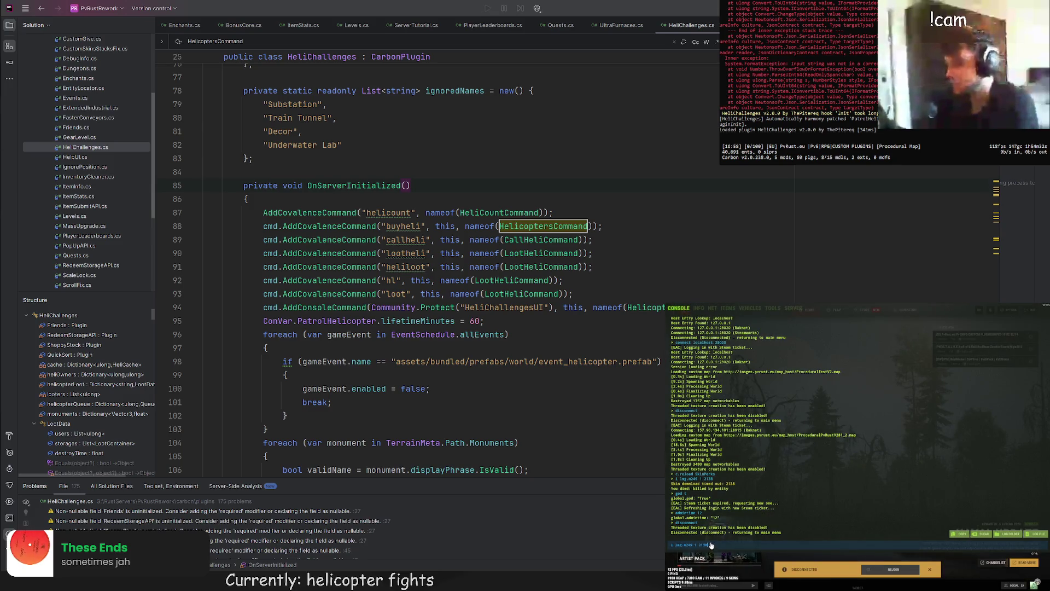
pyautogui.press('Up')
pyautogui.press('Up')
pyautogui.press('Up')
pyautogui.press('Return')
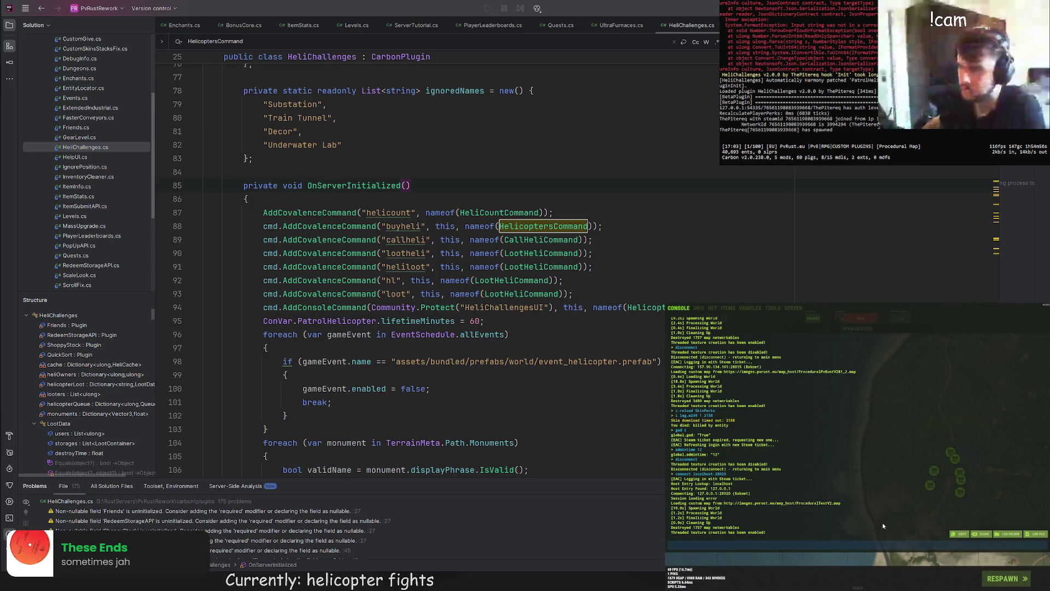
# Step: Respawn the character and wake it up
pyautogui.press('F1')
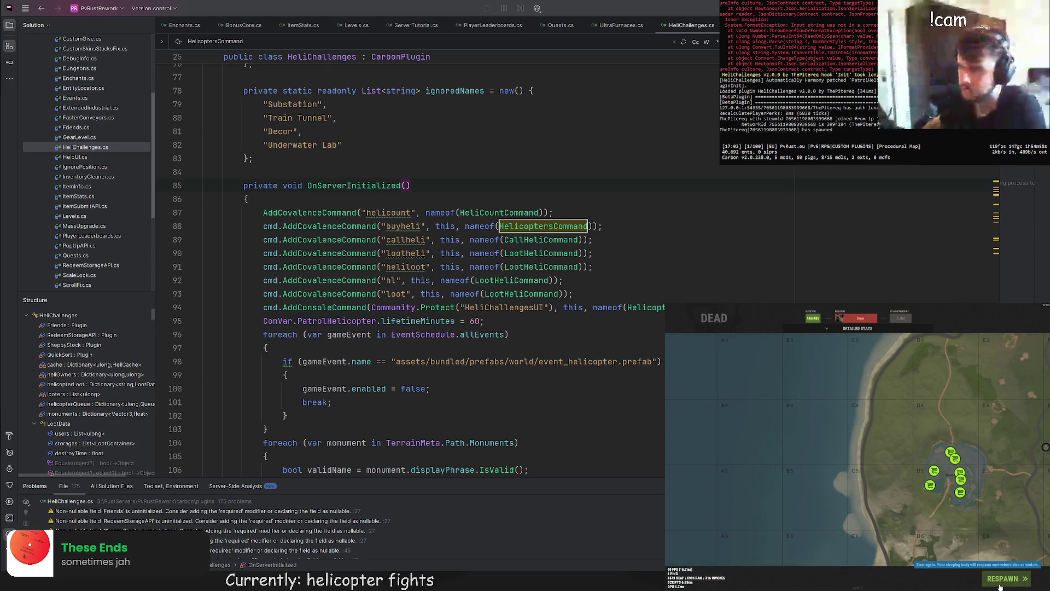
pyautogui.click(1003, 579)
pyautogui.press('space')
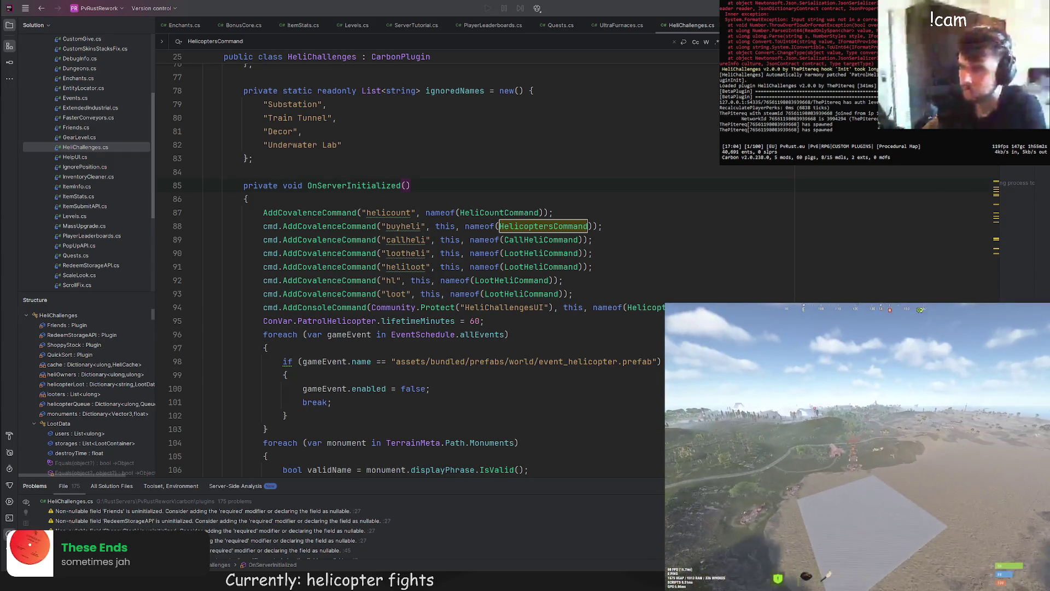
# Step: Enter /bh, /heli and then /buyheli in chat to open the Helicopter Challenges panel
pyautogui.press('Return')
pyautogui.write('/bh')
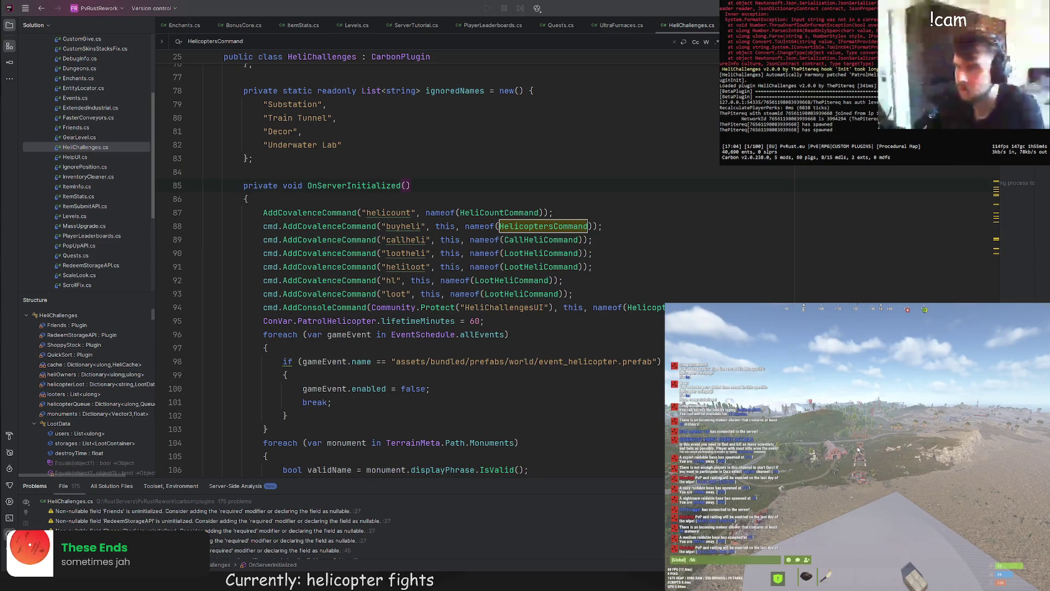
pyautogui.press('Return')
pyautogui.press('Return')
pyautogui.write('/heli')
pyautogui.press('Return')
pyautogui.write('/buyheli')
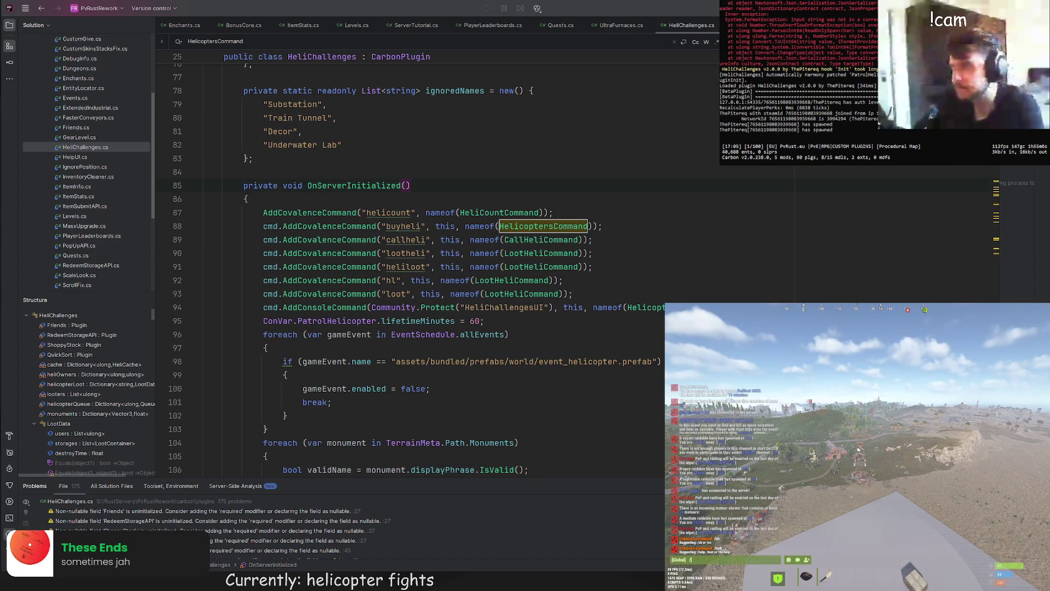
pyautogui.press('Return')
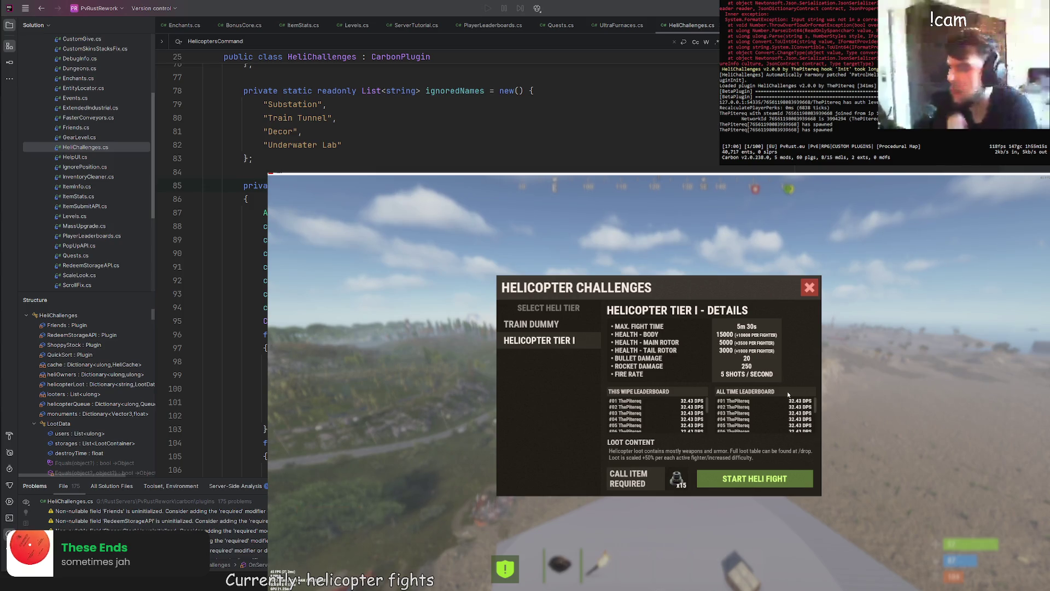
pyautogui.scroll(-1, 819, 408)
pyautogui.scroll(-5, 819, 409)
pyautogui.scroll(-5, 686, 417)
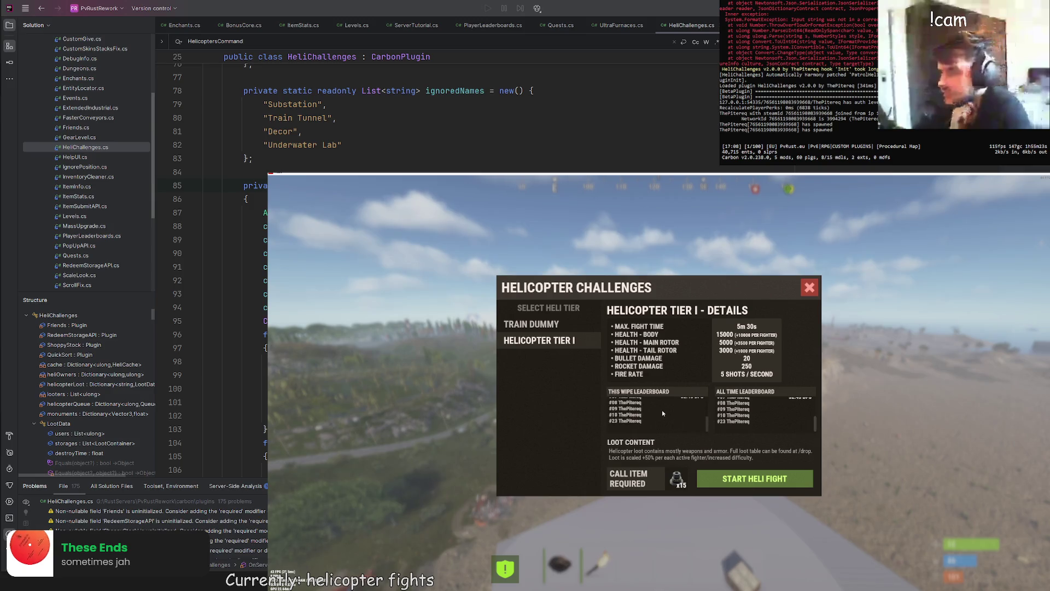
pyautogui.scroll(3, 758, 410)
pyautogui.scroll(3, 757, 410)
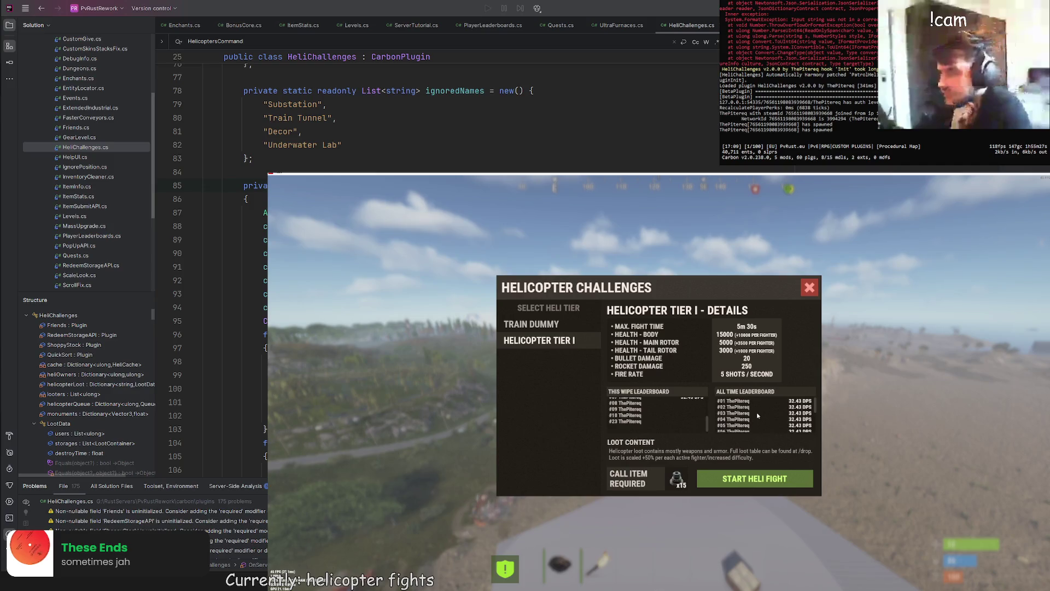
pyautogui.scroll(3, 640, 412)
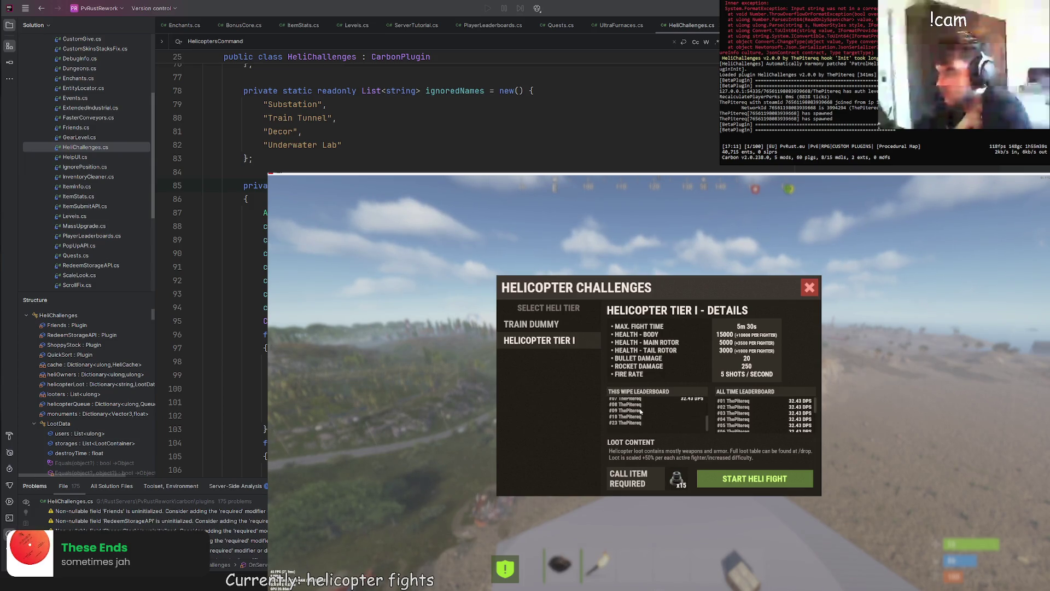
pyautogui.scroll(5, 641, 411)
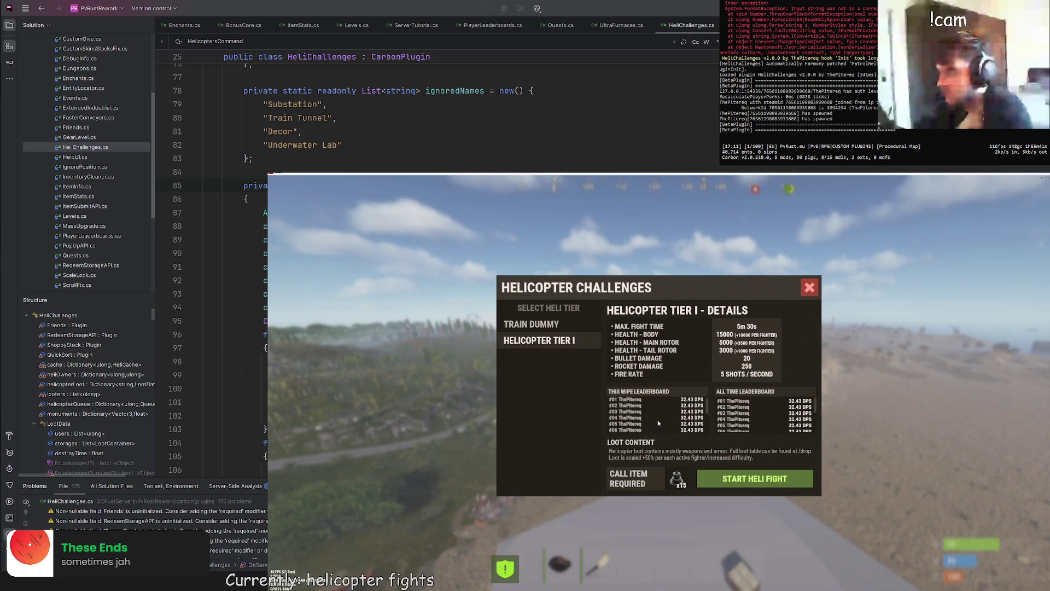
pyautogui.scroll(-5, 652, 404)
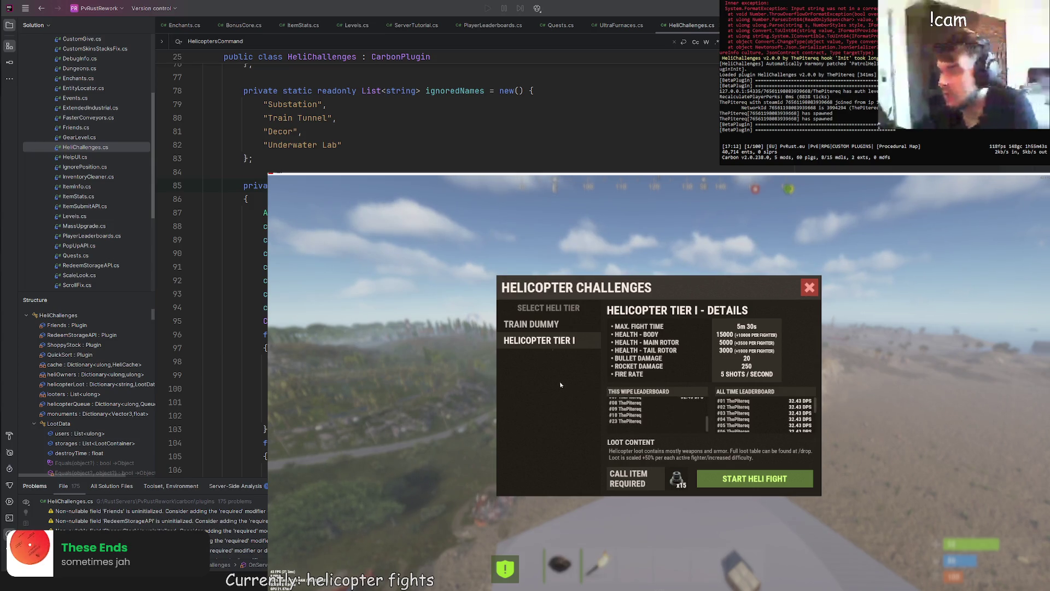
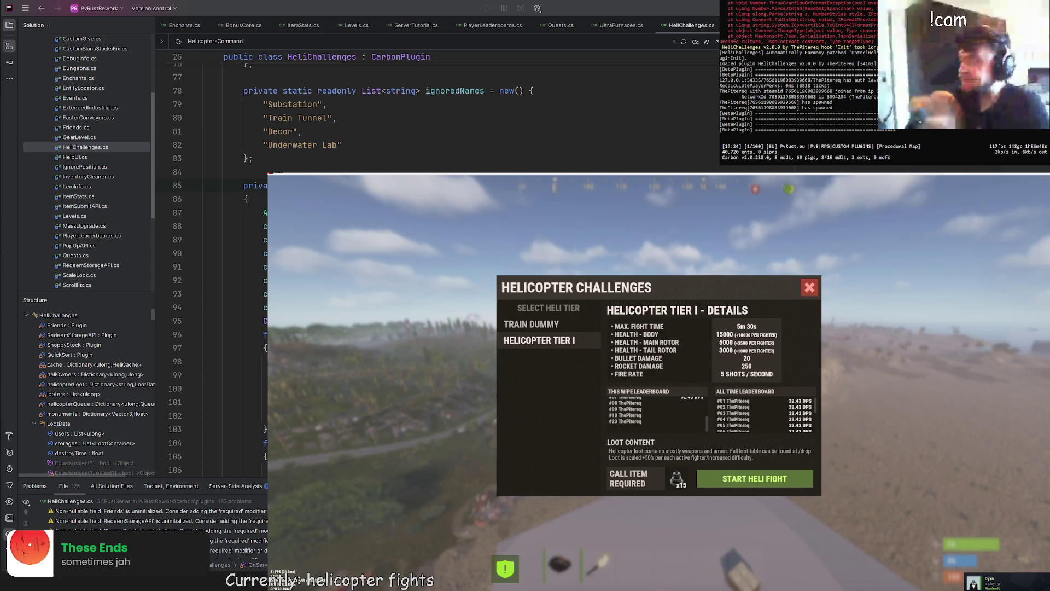
# Step: Paste the copied UI method below the end of DrawHeliBuyUI
pyautogui.scroll(-15, 219, 115)
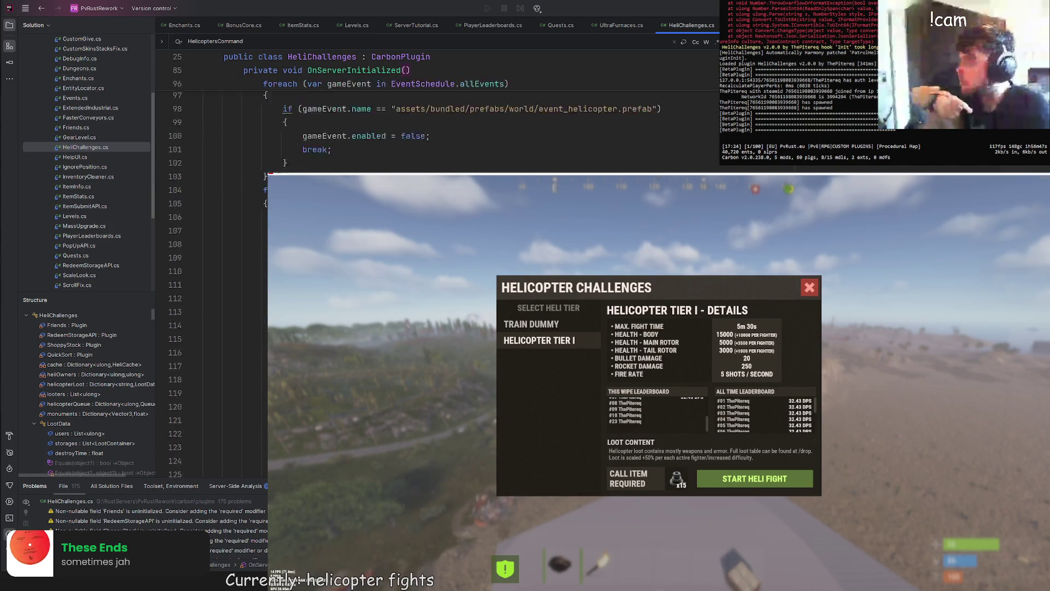
pyautogui.scroll(-20, 219, 115)
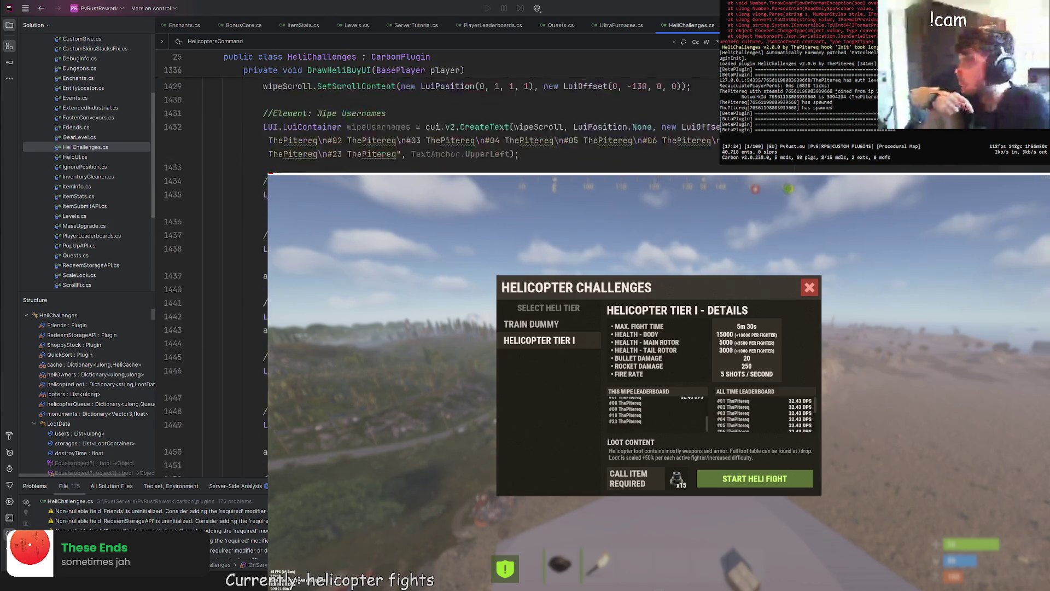
pyautogui.scroll(-2, 219, 115)
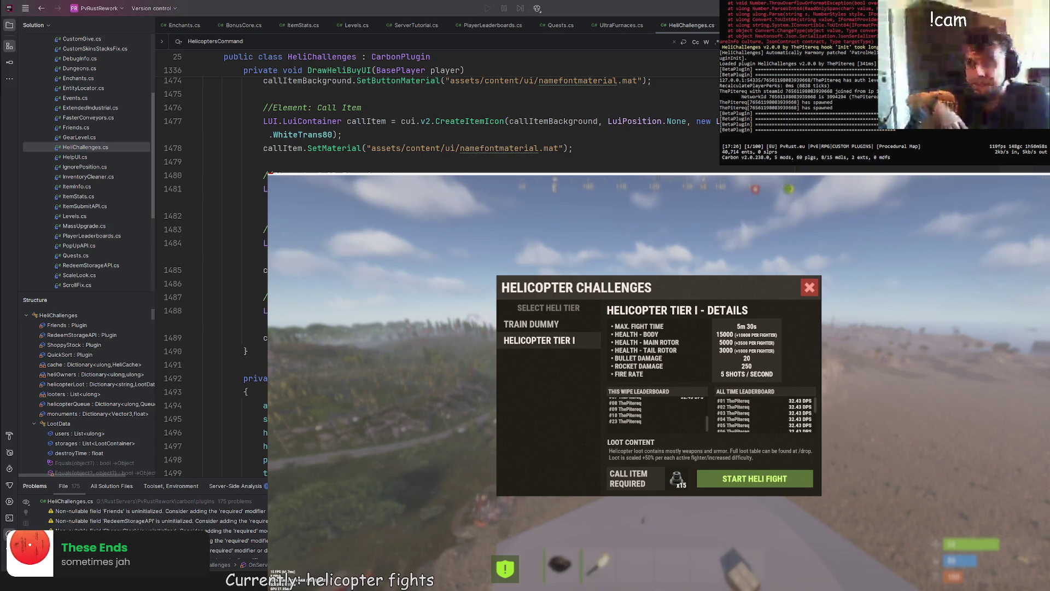
pyautogui.hotkey('ctrl', 'v')
# Step: Review the pasted code down through the page section and its previous and next page buttons
pyautogui.scroll(8, 383, 126)
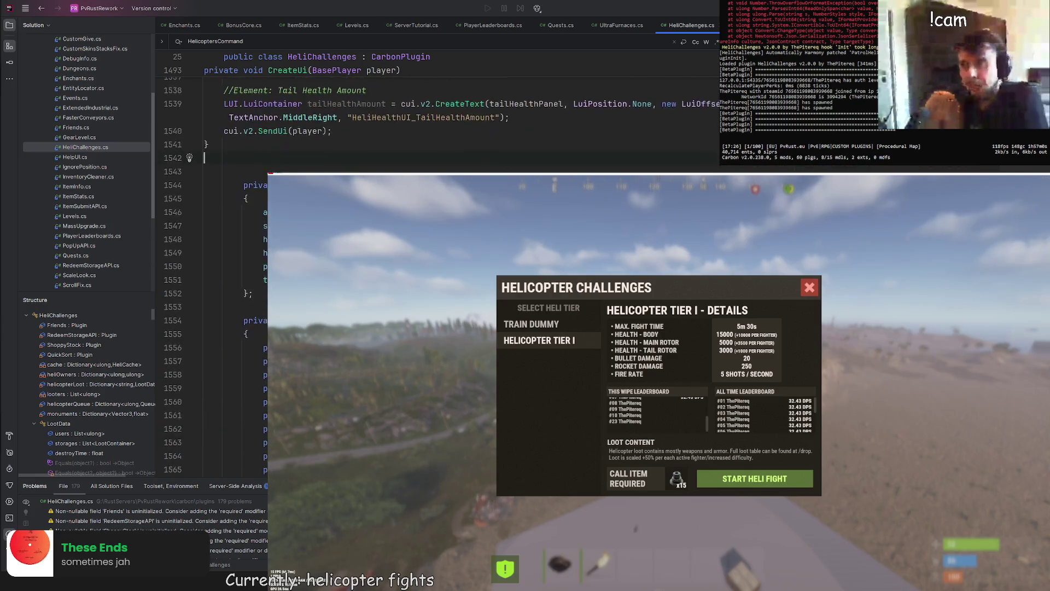
pyautogui.scroll(-4, 250, 218)
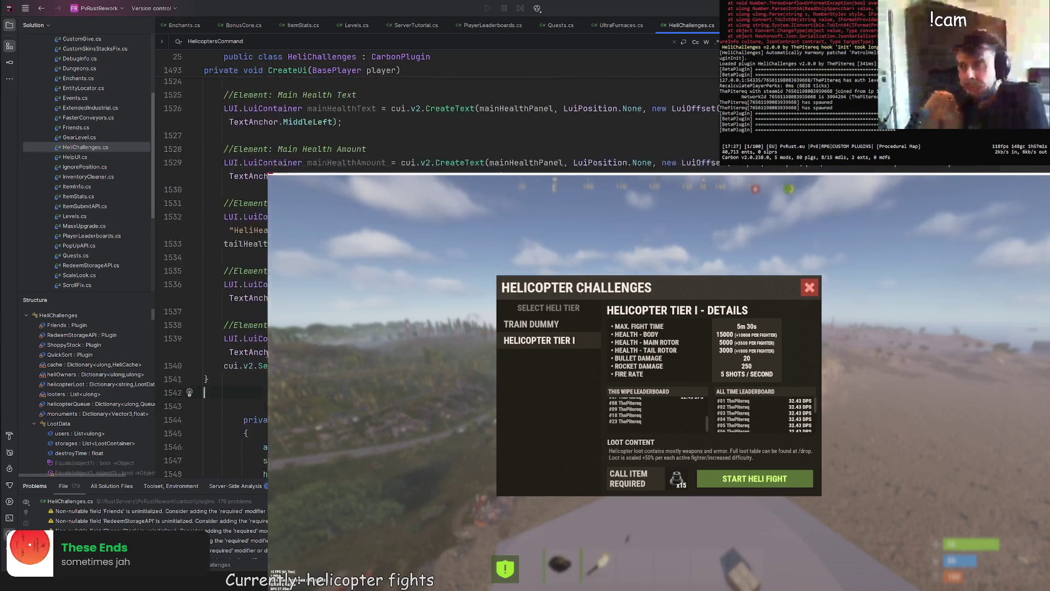
pyautogui.moveTo(249, 465); pyautogui.dragTo(249, 234)
pyautogui.scroll(8, 250, 206)
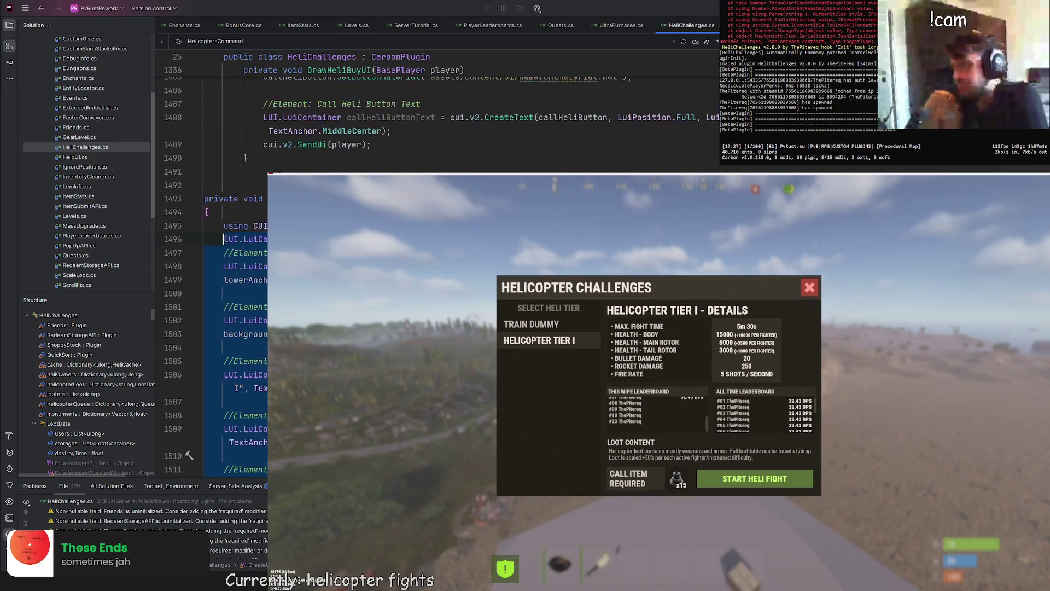
pyautogui.click(204, 185)
pyautogui.press('Down')
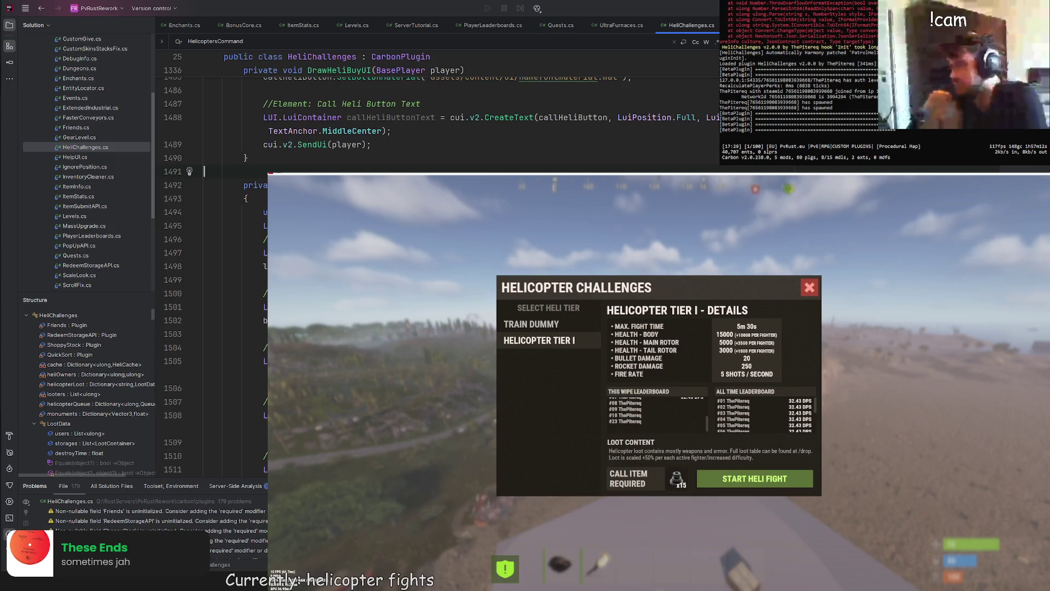
pyautogui.scroll(-6, 214, 262)
pyautogui.scroll(-7, 213, 263)
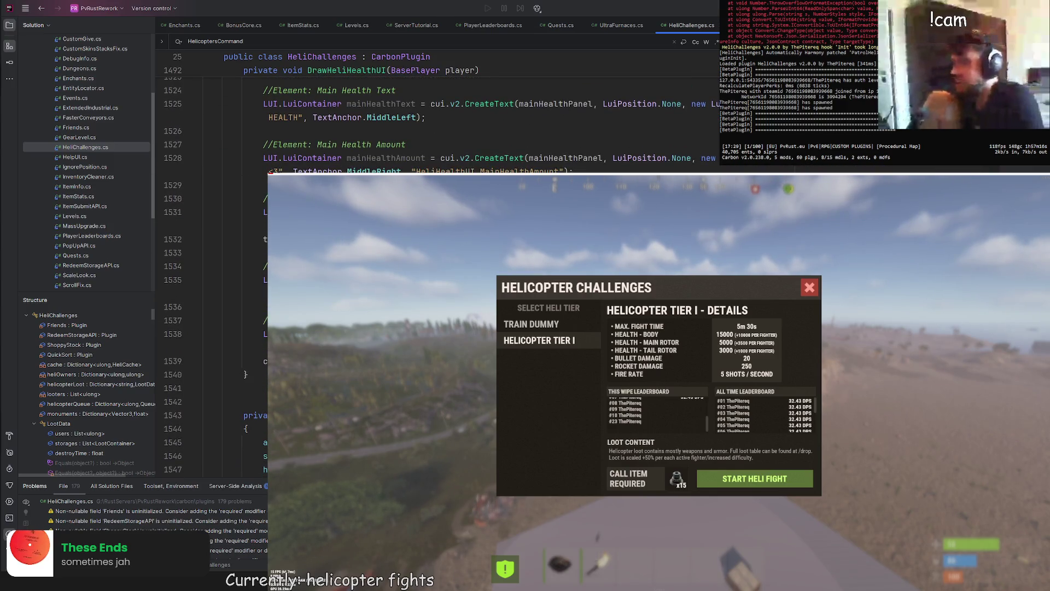
pyautogui.scroll(-8, 246, 457)
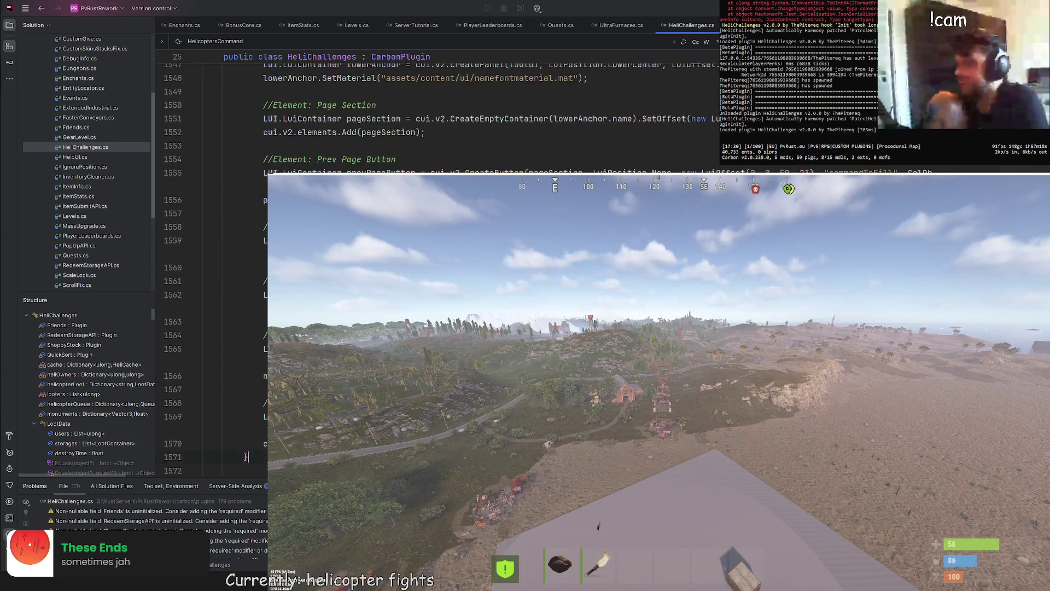
# Step: Place the caret at the opening brace of DrawHeliLootUI(BasePlayer player), just below DrawHeliHealthUI
pyautogui.scroll(4, 246, 457)
pyautogui.click(257, 200)
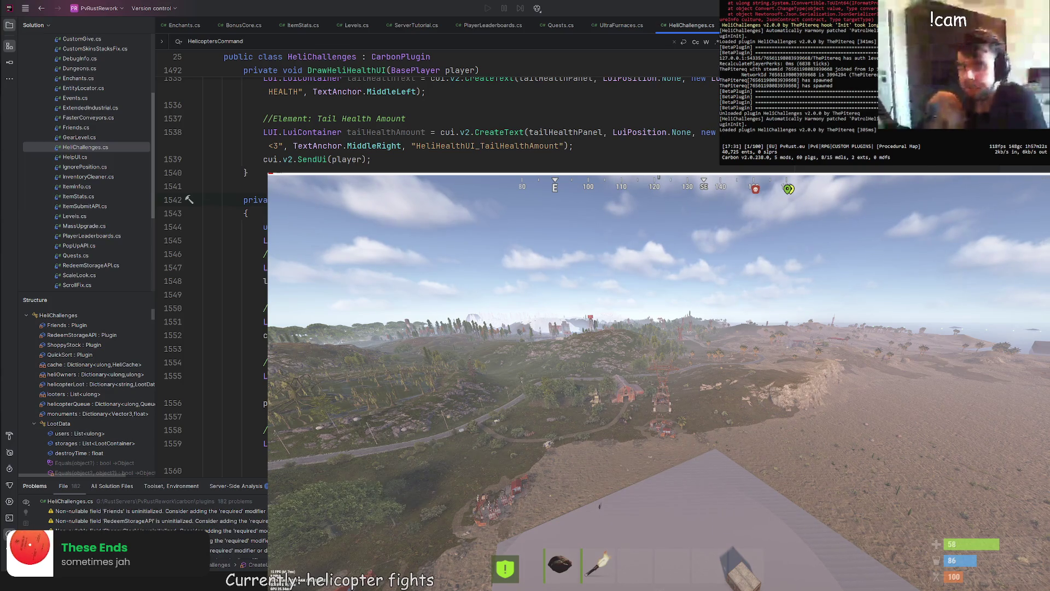
pyautogui.scroll(-8, 246, 254)
pyautogui.moveTo(244, 280); pyautogui.dragTo(247, 254)
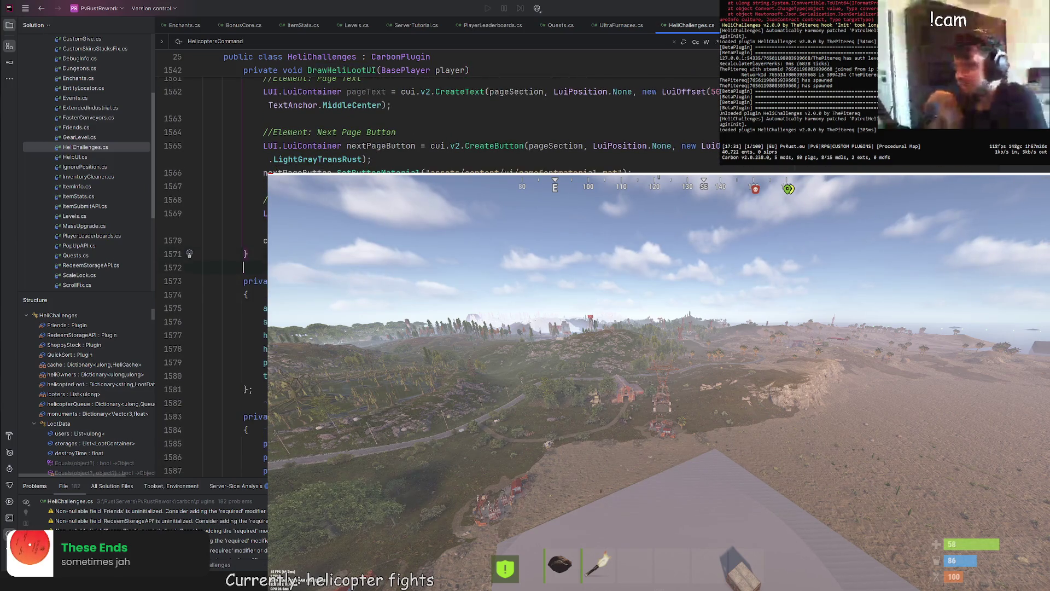
pyautogui.scroll(6, 246, 253)
pyautogui.scroll(3, 247, 253)
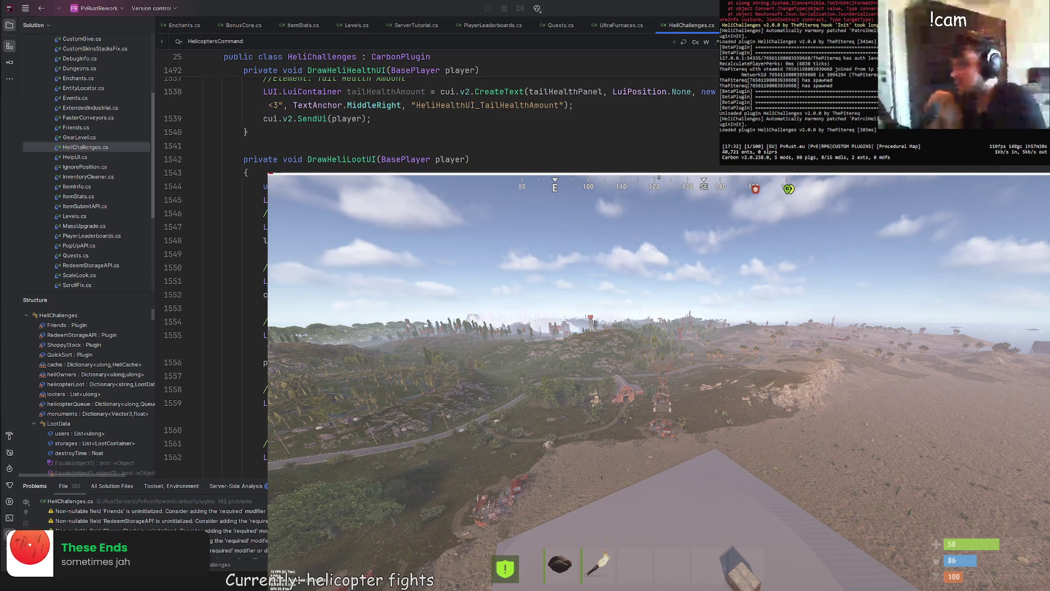
pyautogui.click(273, 199)
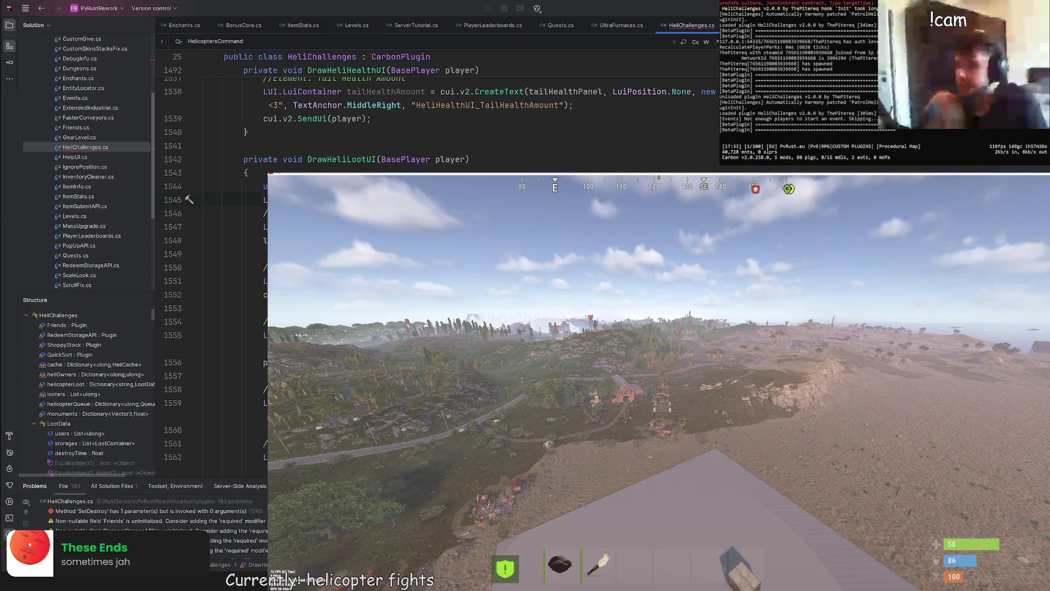
pyautogui.press('Up')
pyautogui.press('Up')
pyautogui.press('Up')
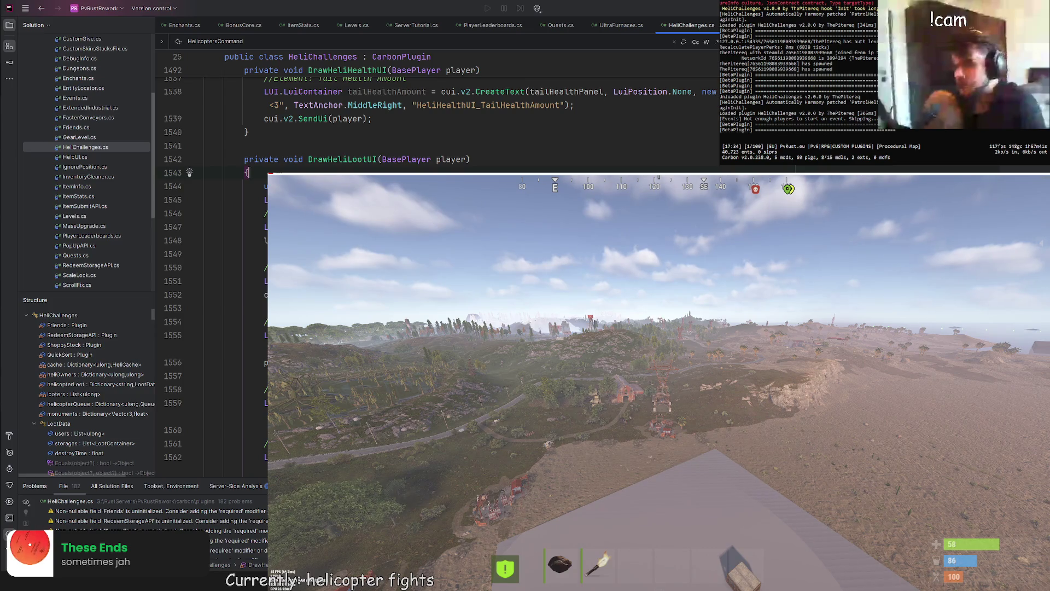
# Step: Delete the duplicate lowerAnchor lines at the top of DrawHeliLootUI, bringing problems to 181
pyautogui.press('Down')
pyautogui.press('Down')
pyautogui.press('Down')
pyautogui.press('Up')
pyautogui.press('Up')
pyautogui.hotkey('shift', 'Down')
pyautogui.hotkey('shift', 'Down')
pyautogui.hotkey('shift', 'Down')
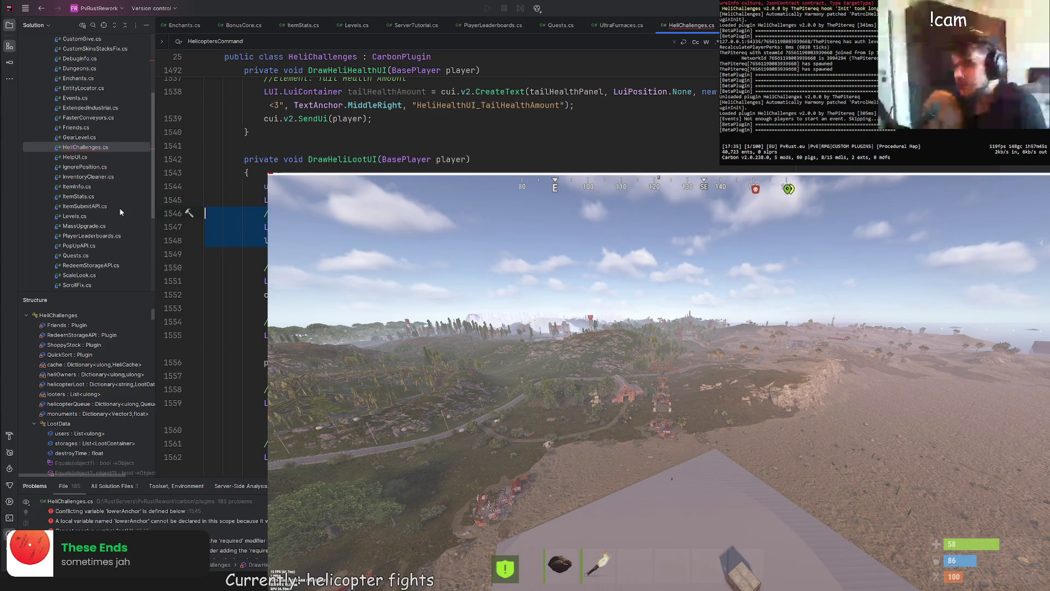
pyautogui.press('Delete')
pyautogui.press('Return')
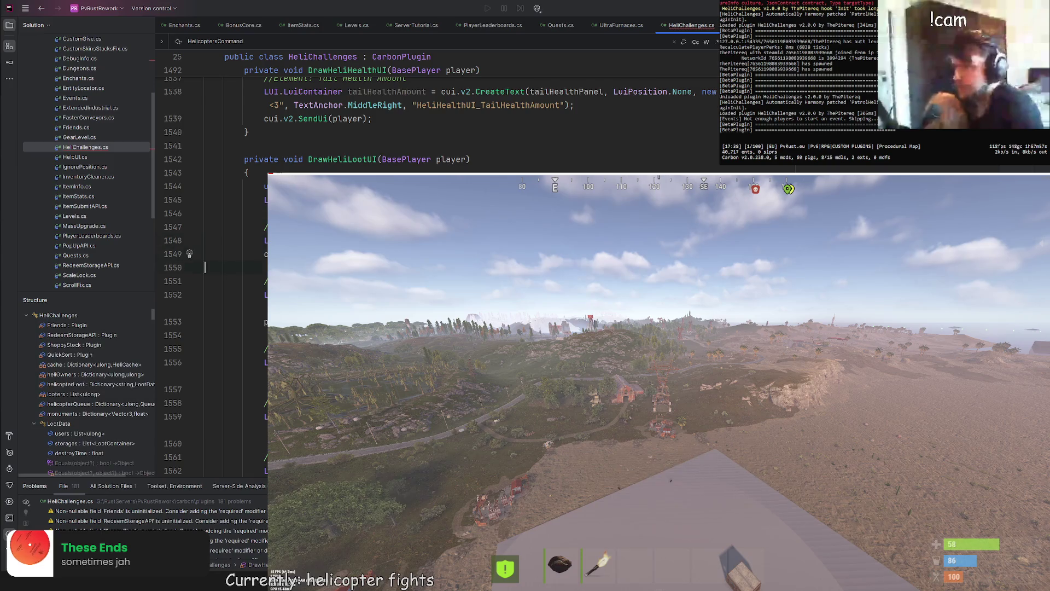
pyautogui.hotkey('ctrl', 'z')
pyautogui.scroll(-2, 383, 109)
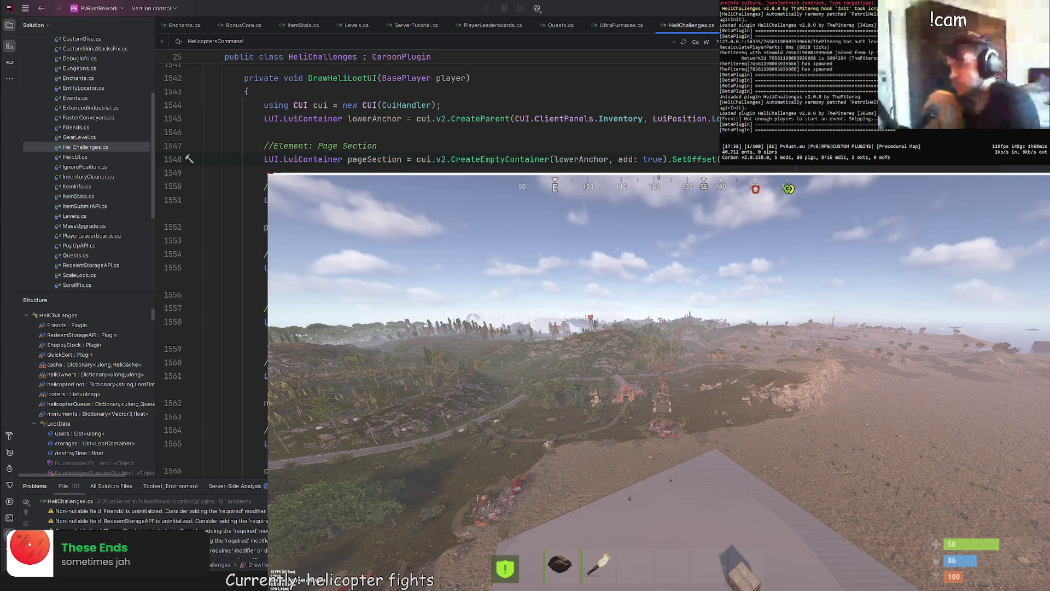
# Step: Add prevArrow.SetRotation(180f); on line 1556, below the Prev Arrow sprite line
pyautogui.scroll(-1, 438, 110)
pyautogui.scroll(-3, 438, 110)
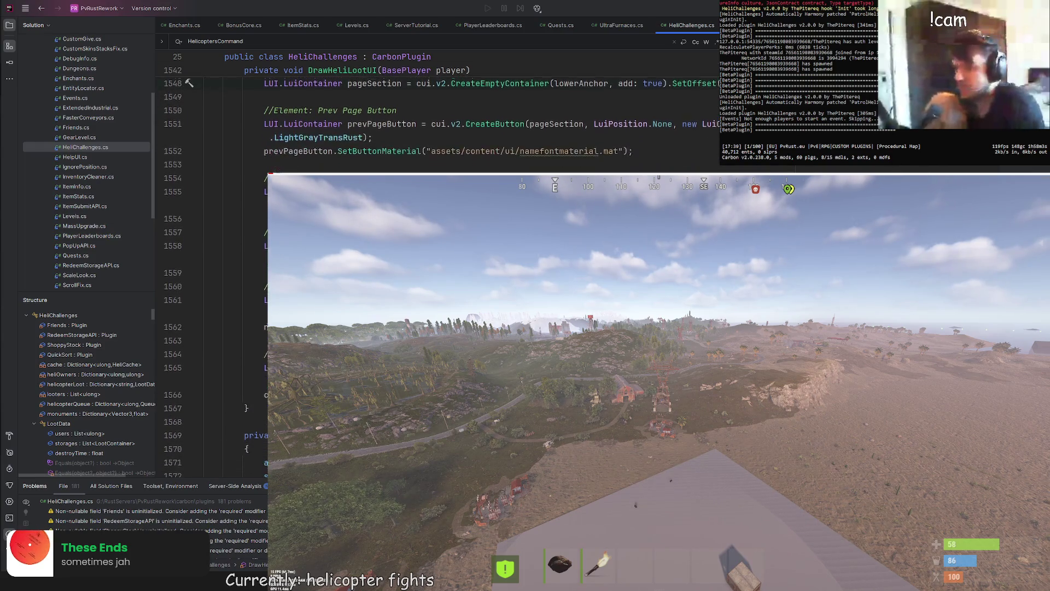
pyautogui.scroll(-3, 437, 109)
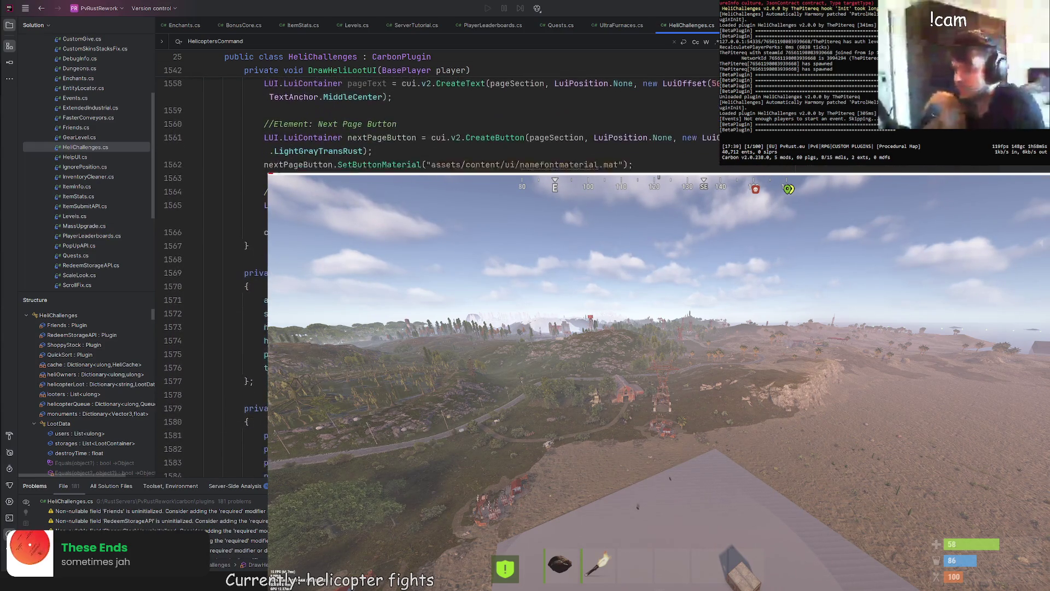
pyautogui.scroll(3, 437, 109)
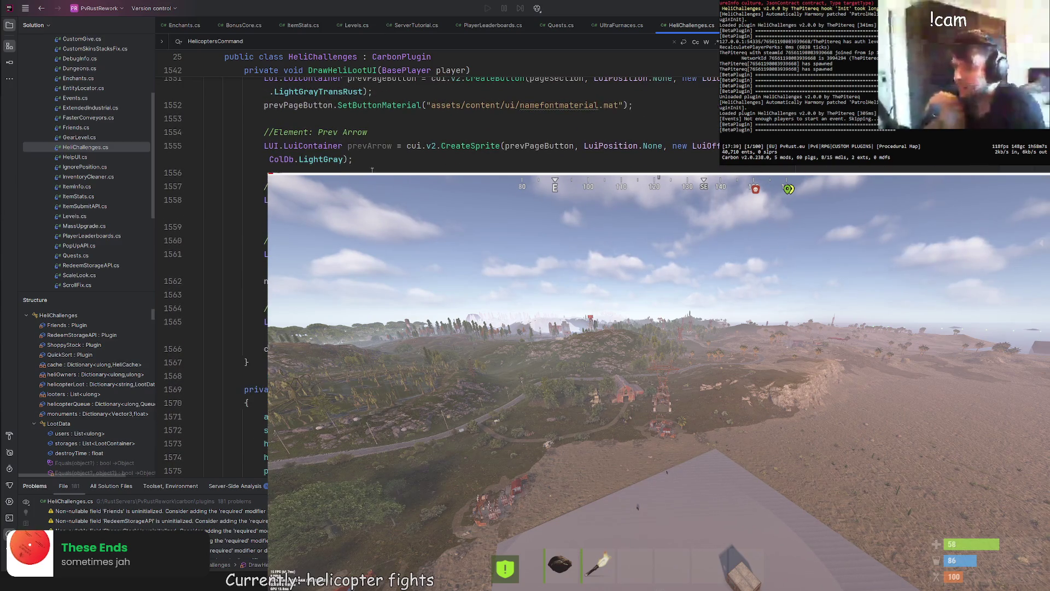
pyautogui.doubleClick(373, 146)
pyautogui.click(371, 160)
pyautogui.press('Return')
pyautogui.write('prevArrow')
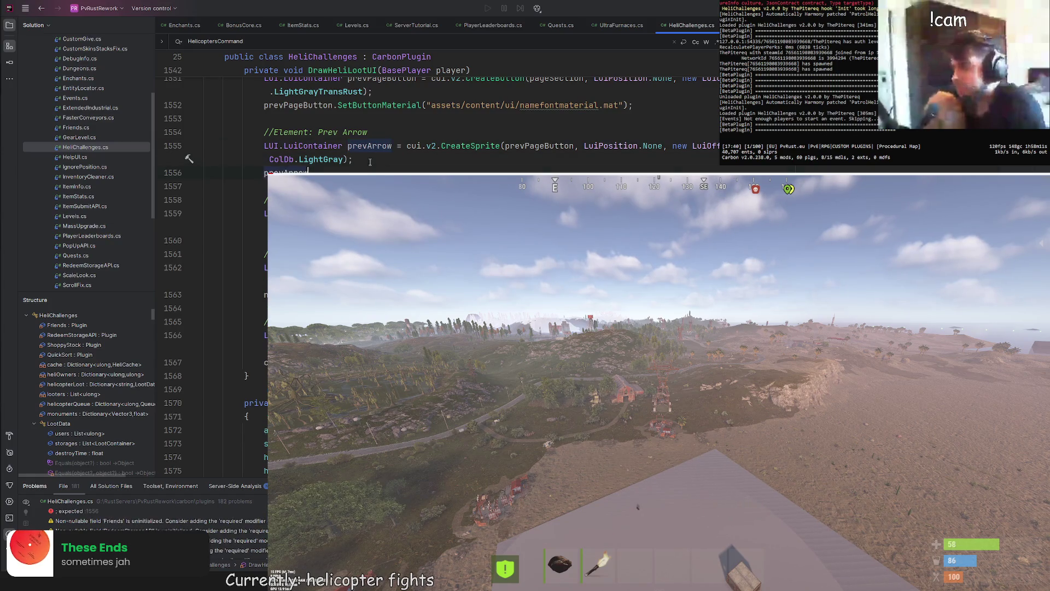
pyautogui.write('.seta')
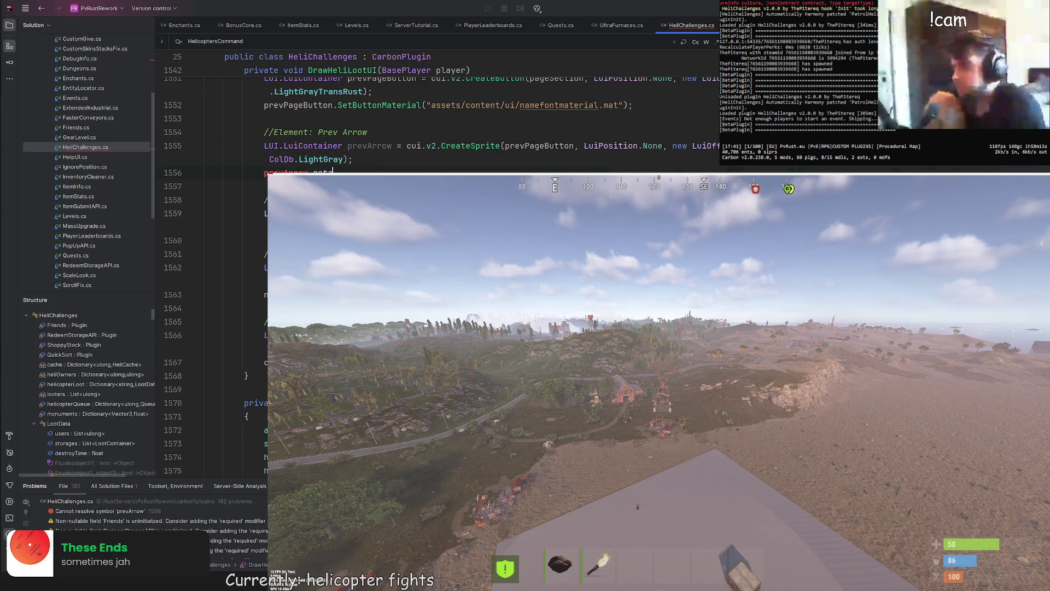
pyautogui.press('Return')
pyautogui.write('180f)')
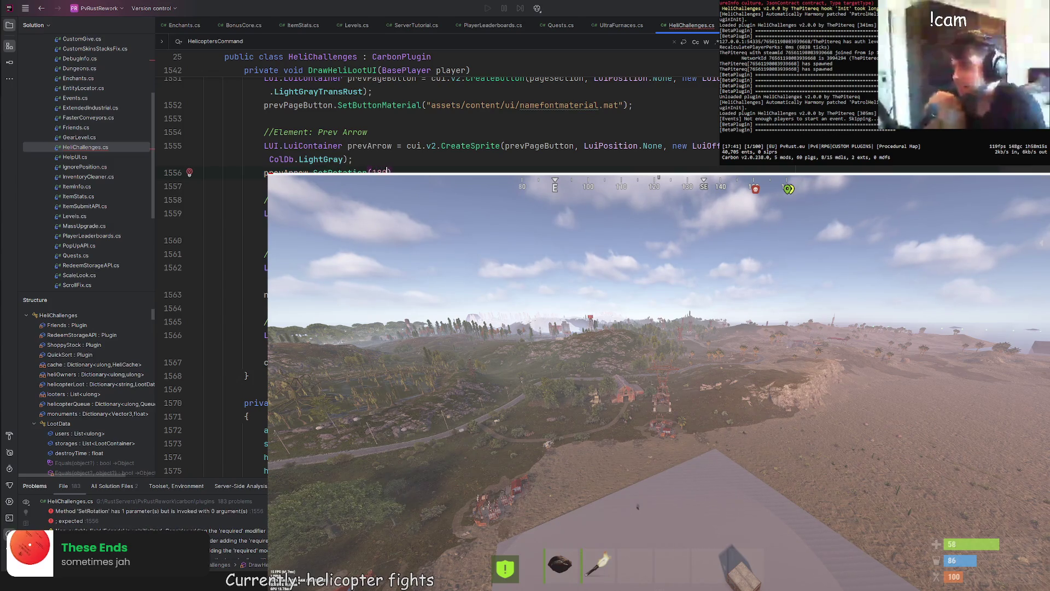
pyautogui.write(';')
pyautogui.press('Up')
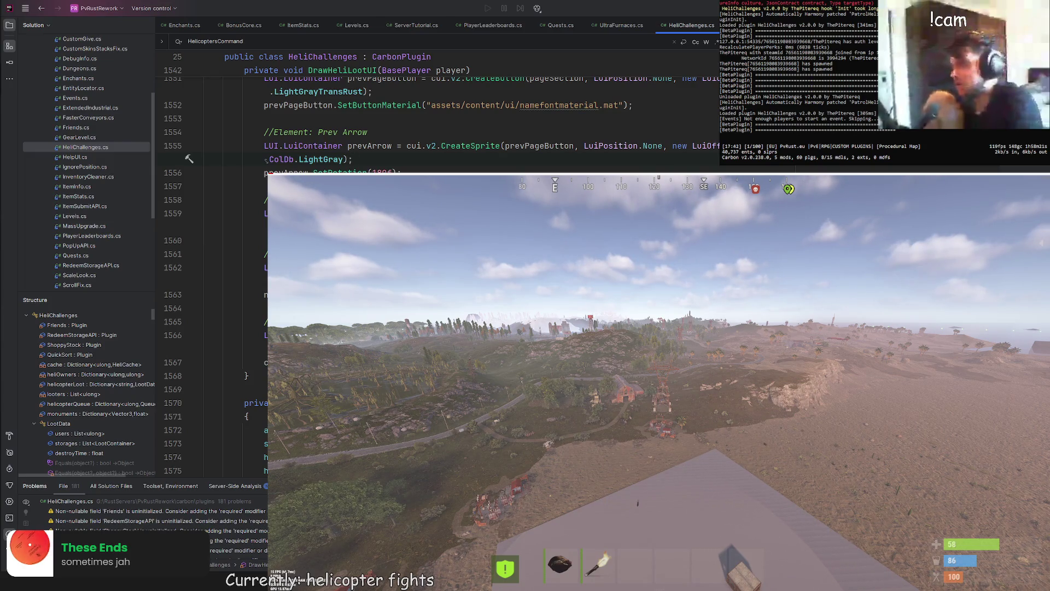
pyautogui.scroll(7, 265, 159)
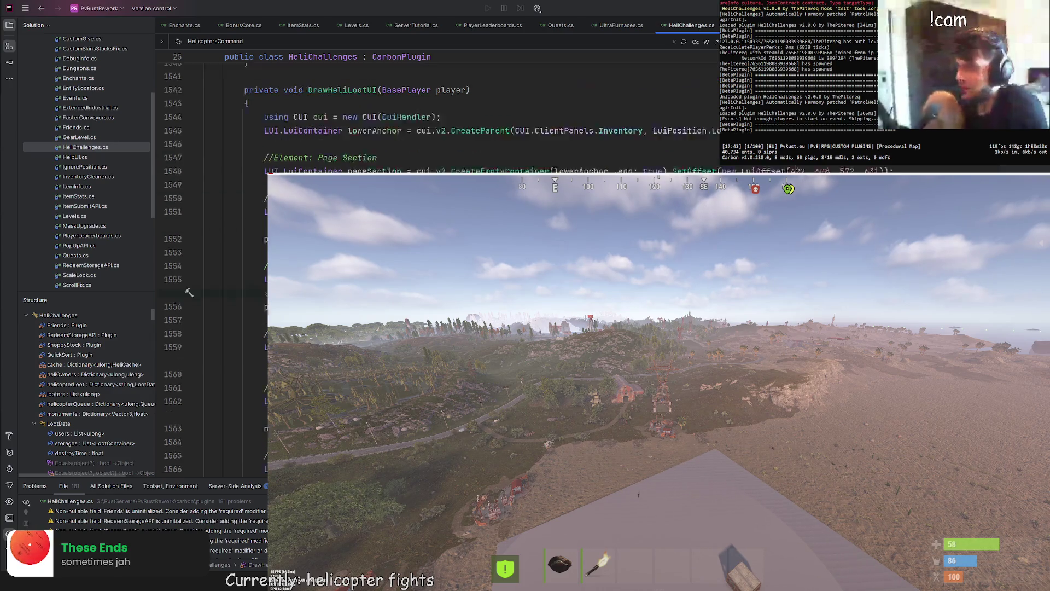
# Step: Put the caret after the ConfigData class's opening brace on line 1610
pyautogui.scroll(3, 383, 126)
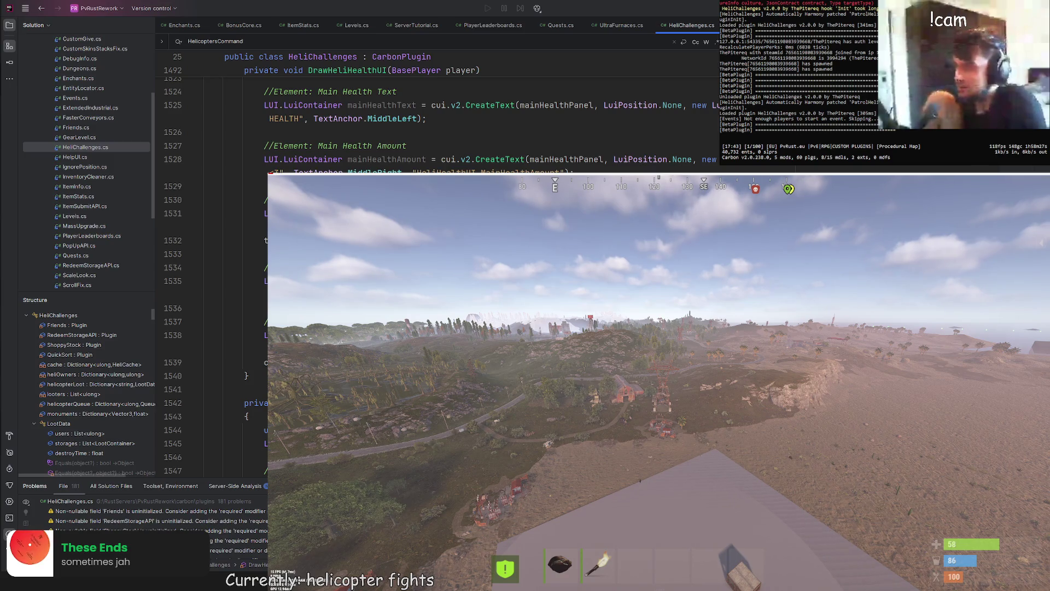
pyautogui.scroll(5, 437, 126)
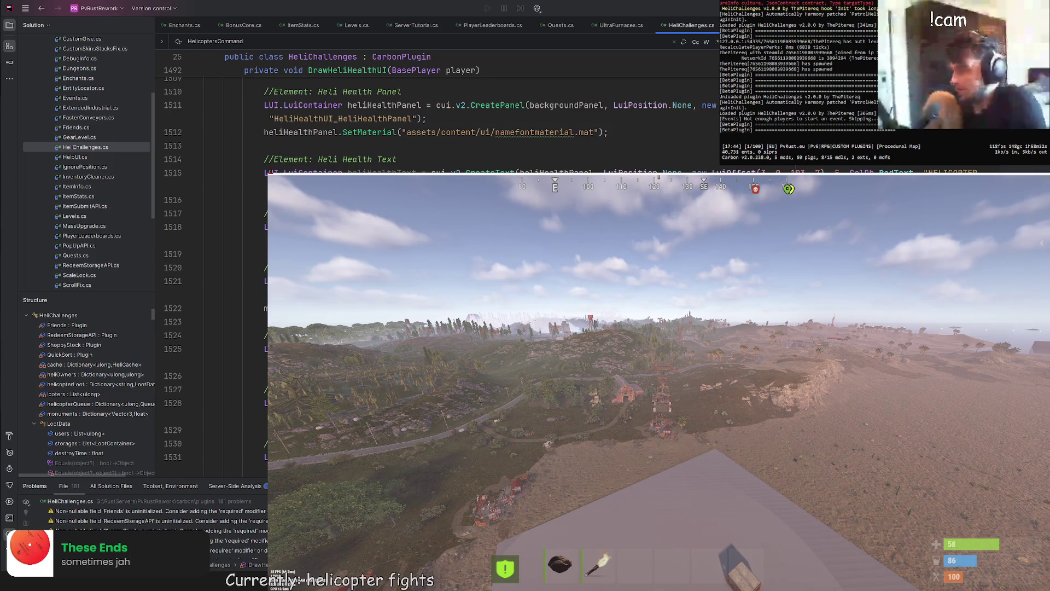
pyautogui.scroll(9, 437, 125)
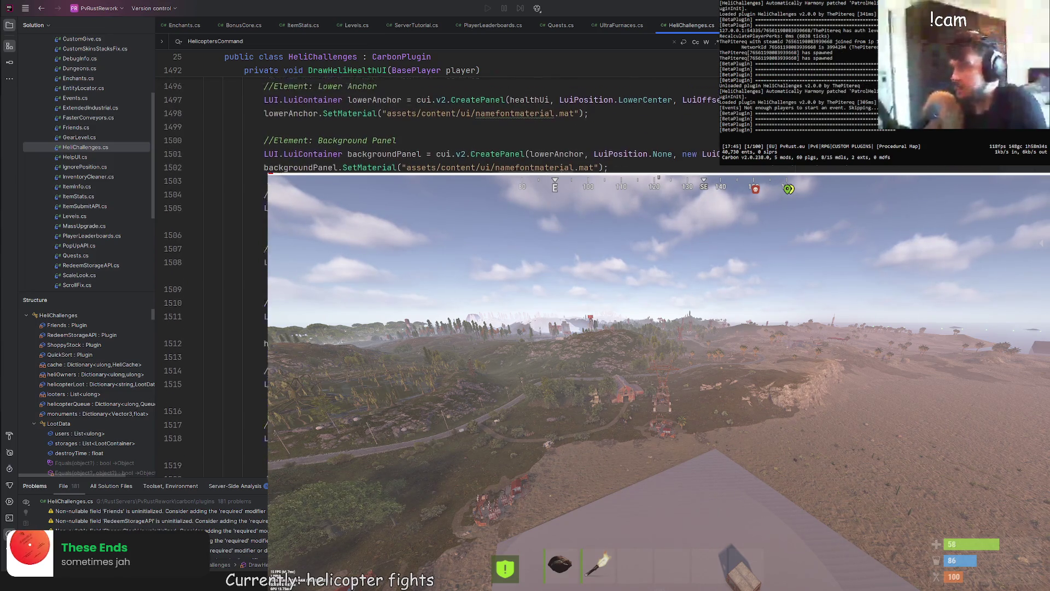
pyautogui.scroll(20, 438, 126)
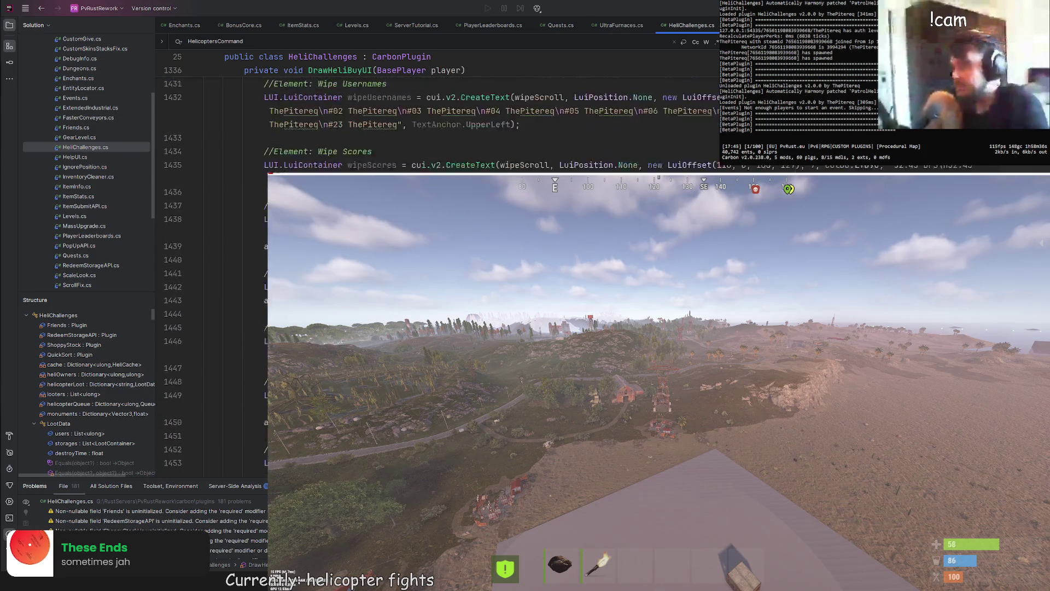
pyautogui.scroll(20, 438, 126)
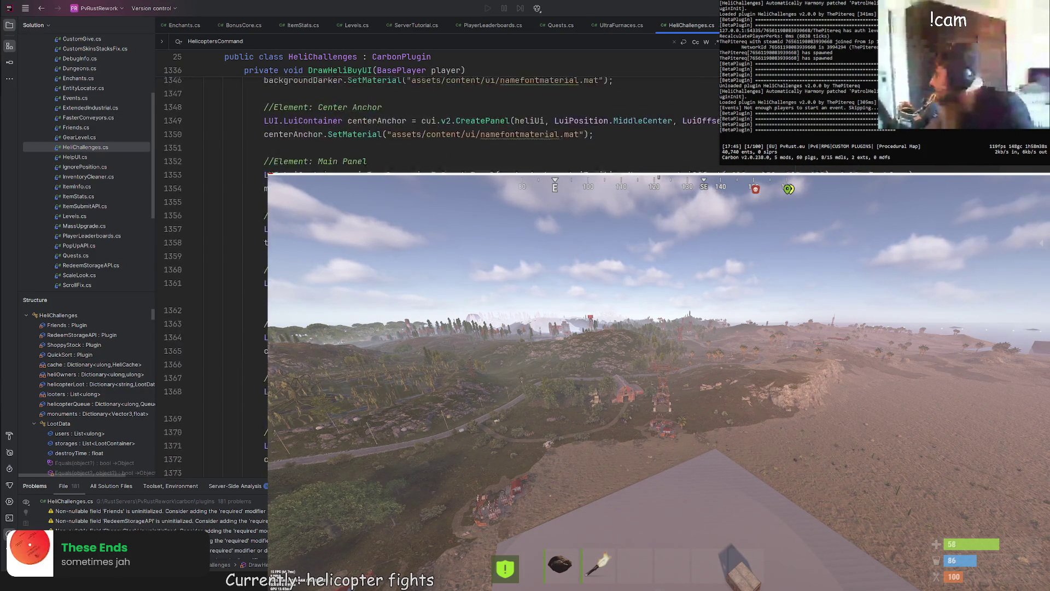
pyautogui.scroll(-20, 438, 126)
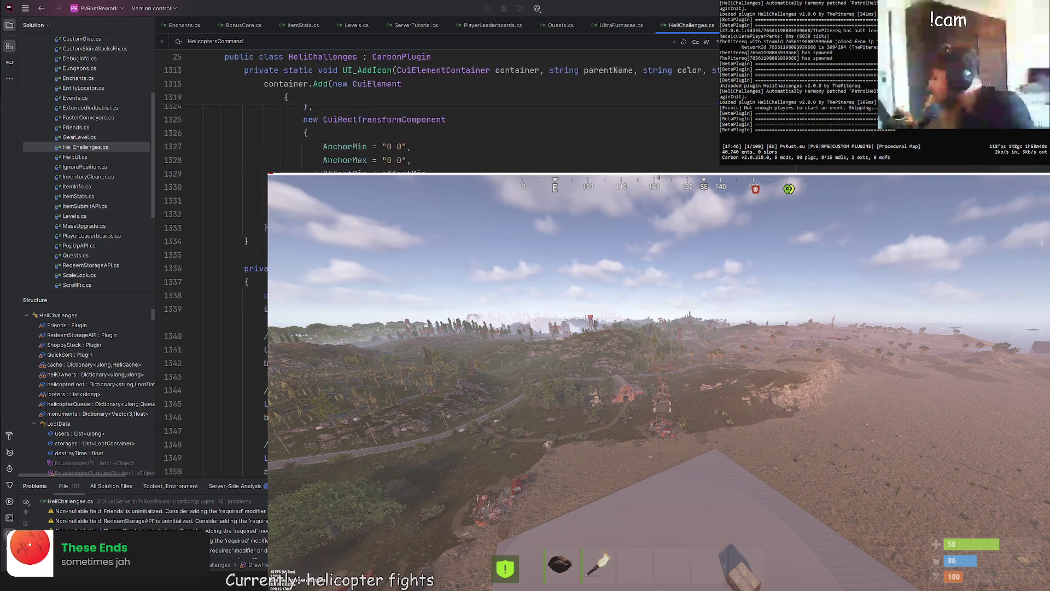
pyautogui.scroll(-20, 437, 126)
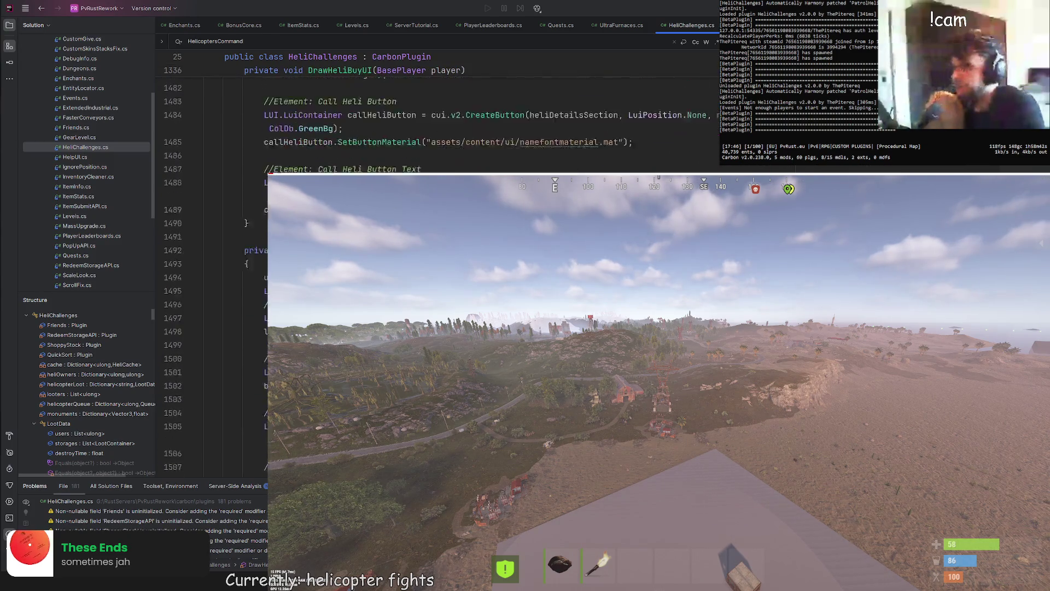
pyautogui.scroll(-17, 469, 170)
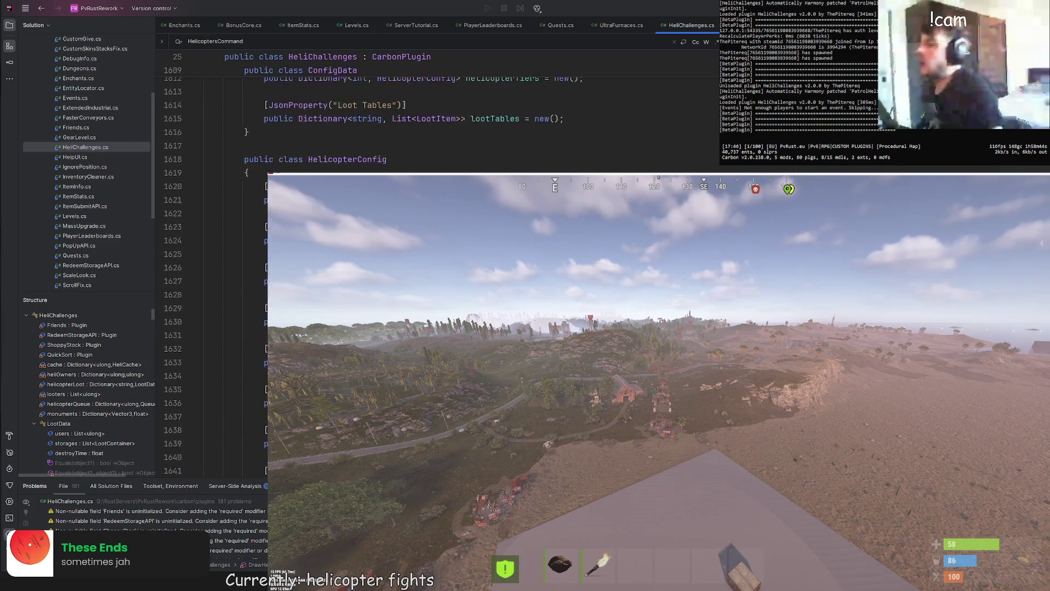
pyautogui.click(247, 173)
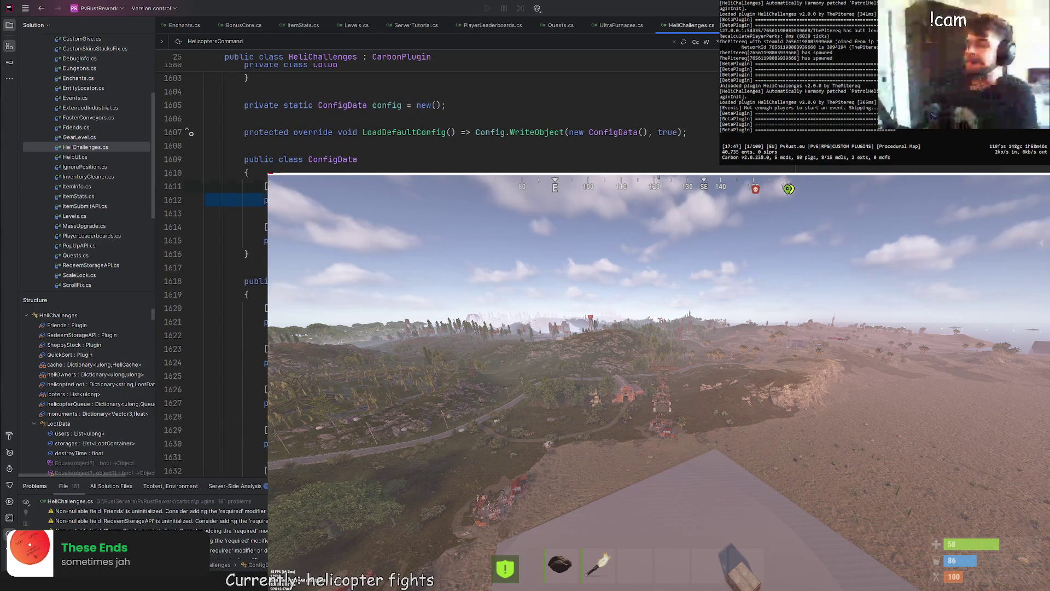
# Step: Paste three new lines into ConfigData and move to the blank line above LoadData
pyautogui.hotkey('ctrl', 'v')
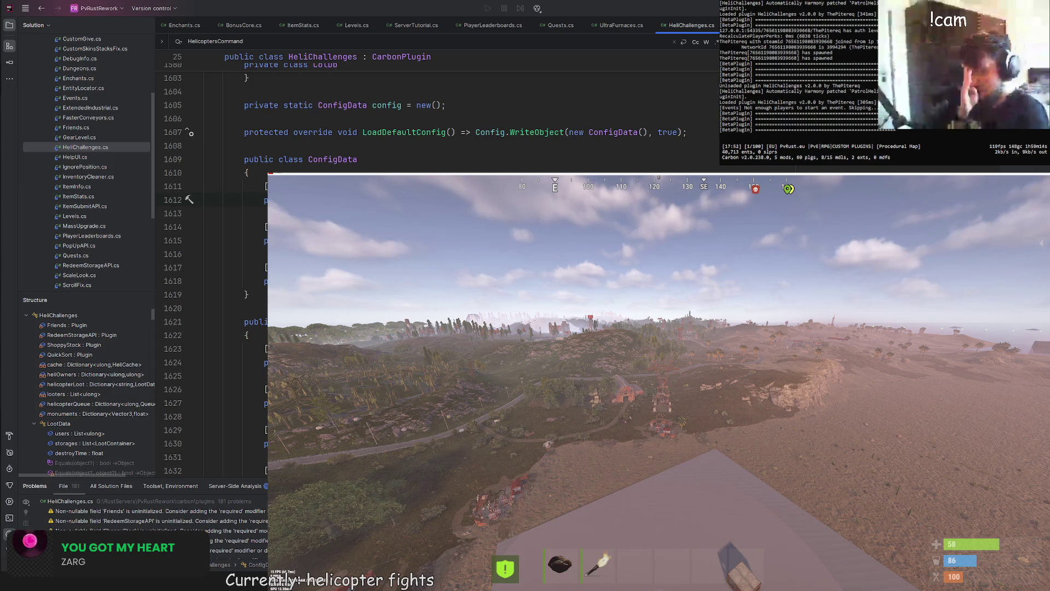
pyautogui.scroll(-10, 438, 115)
pyautogui.scroll(-20, 362, 164)
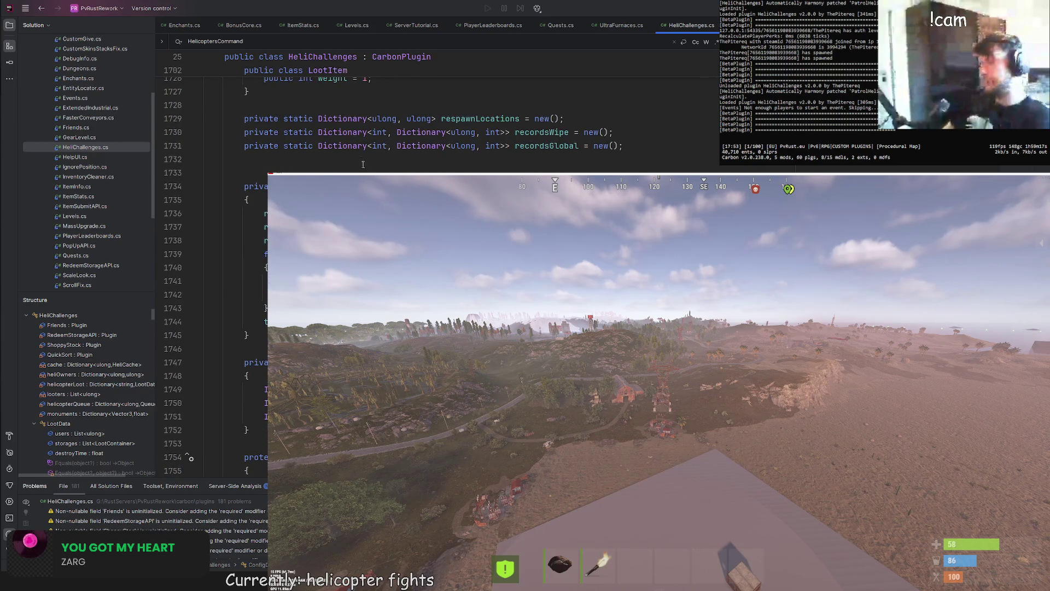
pyautogui.click(326, 166)
# Step: Remove the extra blank line above LoadData so it starts at line 1733
pyautogui.press('BackSpace')
pyautogui.scroll(-3, 326, 167)
pyautogui.scroll(6, 190, 292)
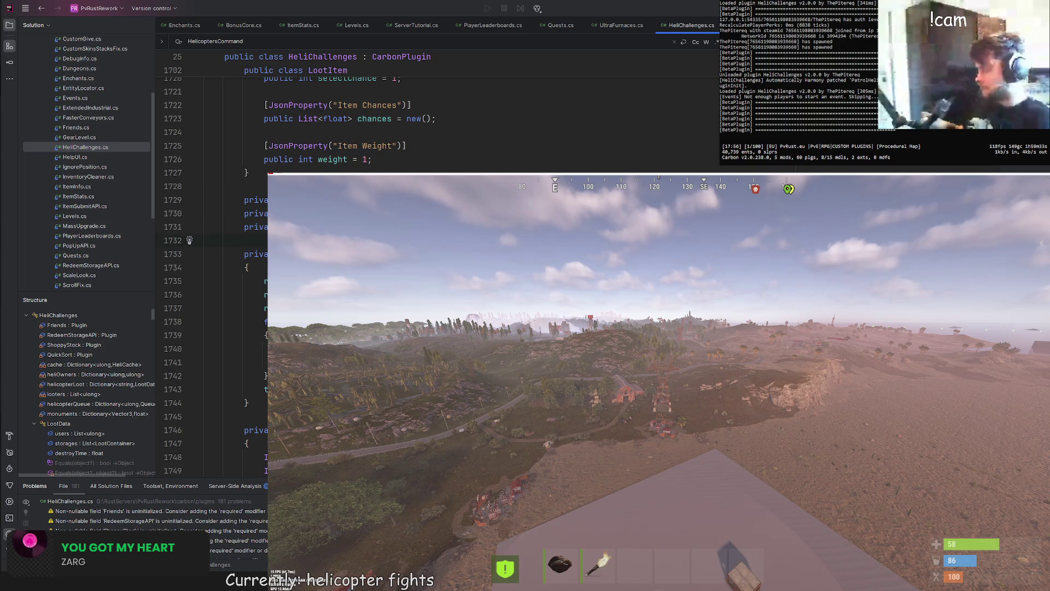
# Step: Inspect the int type on ConfigData line 1615 flagged by the new argument-type errors
pyautogui.scroll(15, 213, 274)
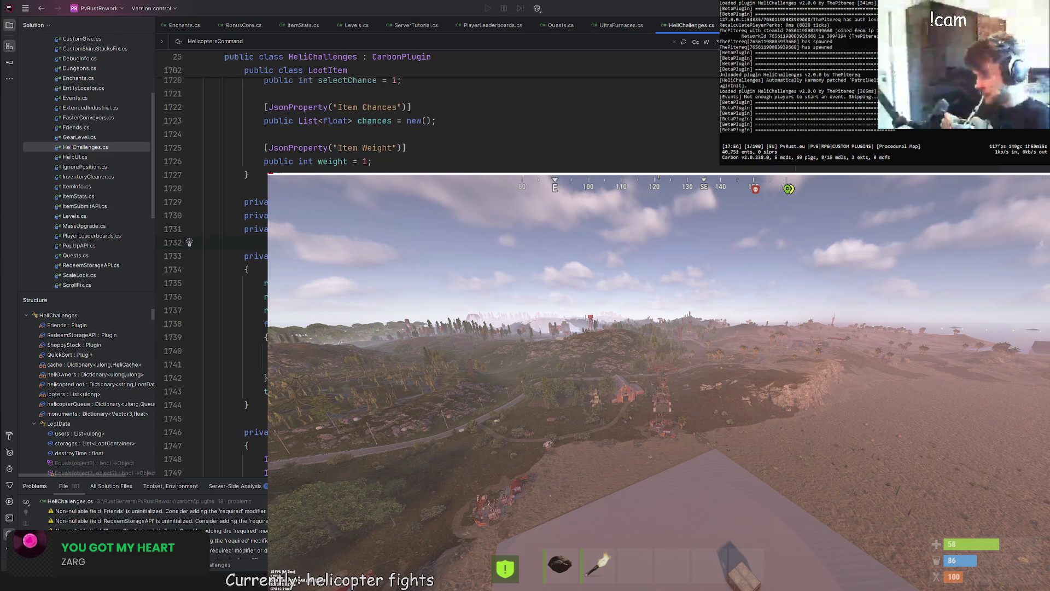
pyautogui.scroll(17, 213, 273)
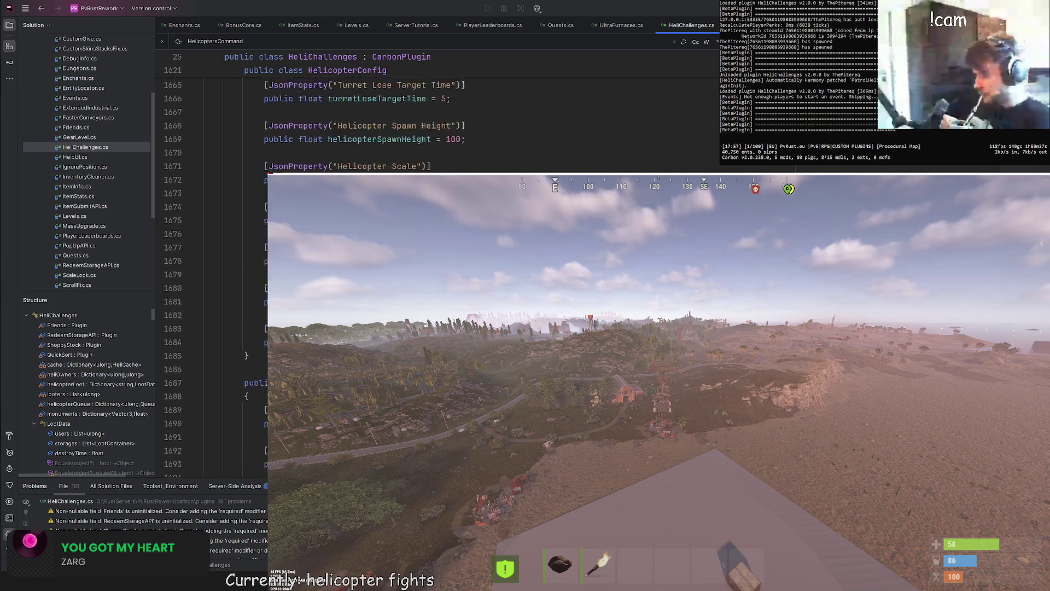
pyautogui.scroll(5, 213, 274)
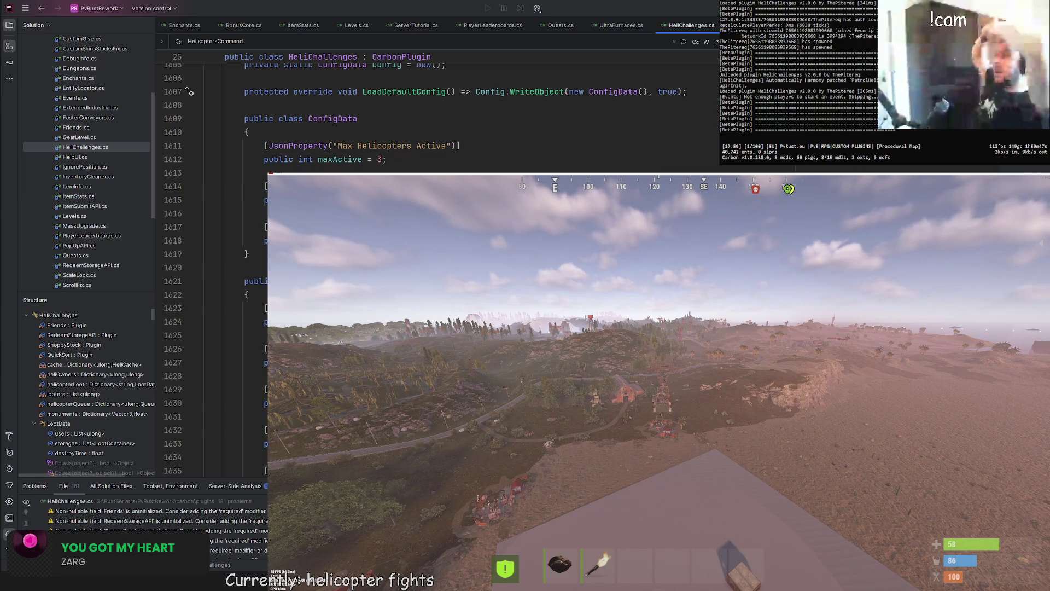
pyautogui.click(306, 200)
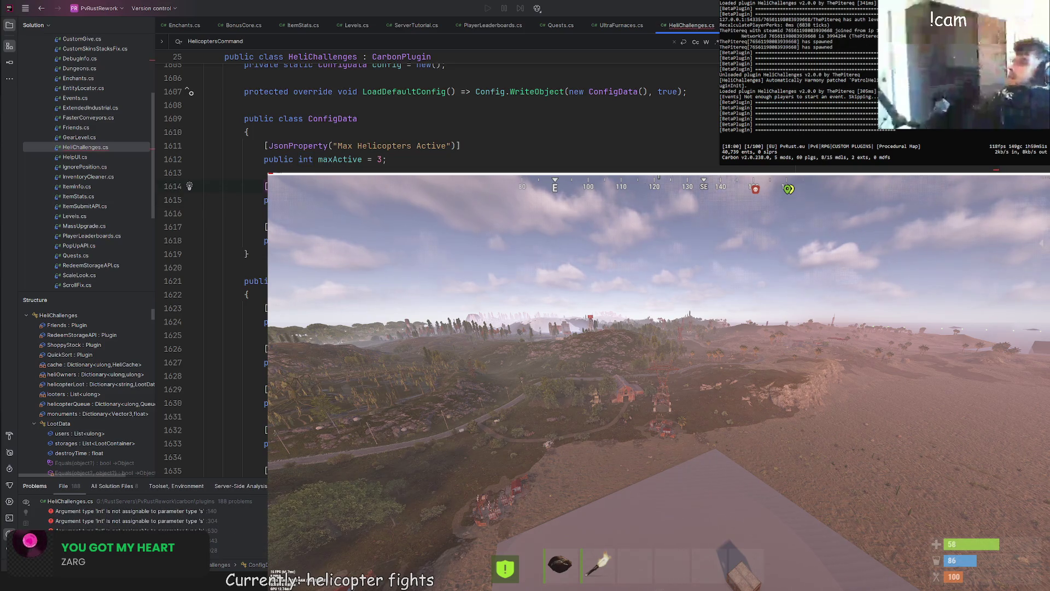
pyautogui.scroll(2, 205, 257)
pyautogui.scroll(1, 208, 257)
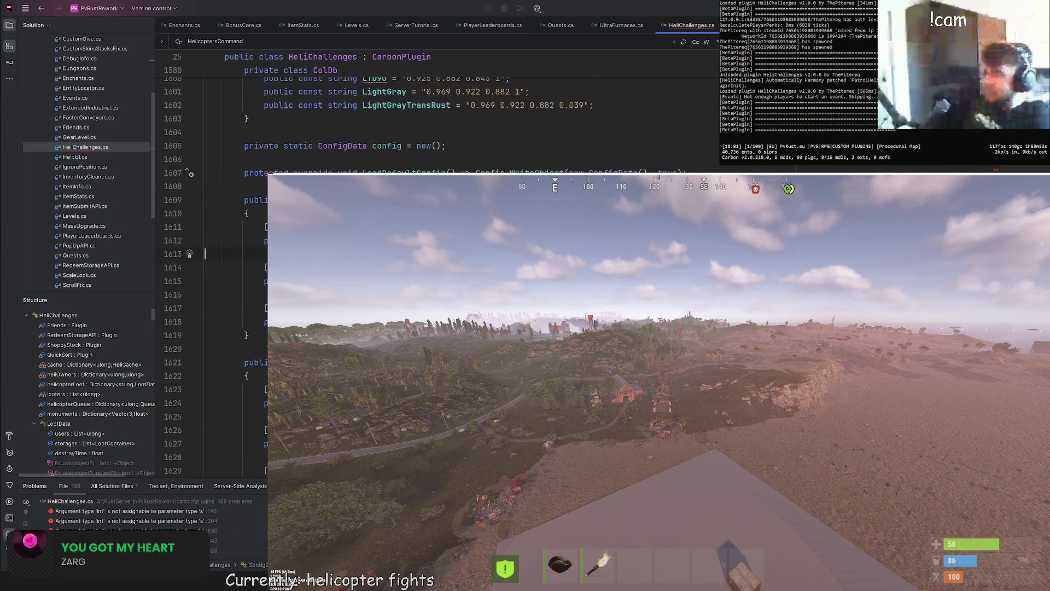
pyautogui.scroll(-20, 205, 288)
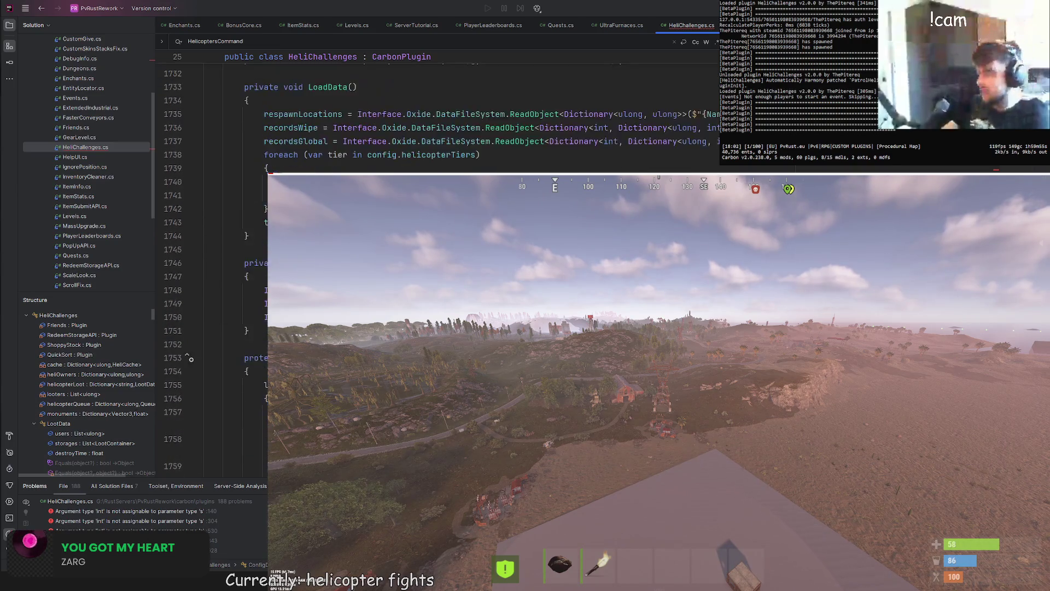
pyautogui.scroll(7, 208, 262)
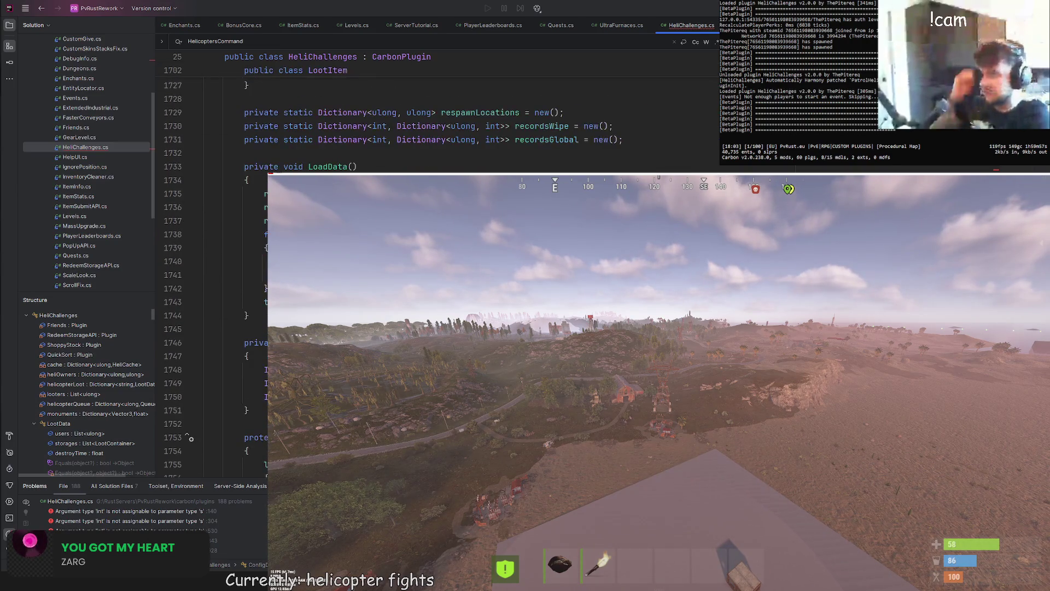